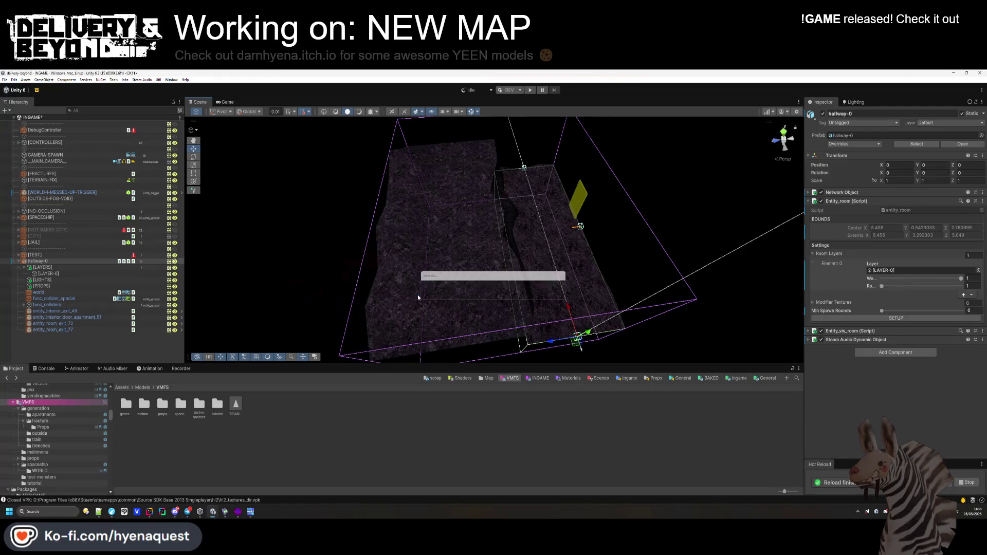
Drag the [LIGHT] prefab from Templates > Ingame > Map > Trenches into the trench room.
{"action": "mouse_move", "coordinate": [445, 284]}
{"action": "left_mouse_down"}
{"action": "mouse_move", "coordinate": [485, 229]}
{"action": "mouse_move", "coordinate": [427, 249]}
{"action": "mouse_move", "coordinate": [522, 272]}
{"action": "mouse_move", "coordinate": [494, 279]}
{"action": "left_mouse_up"}
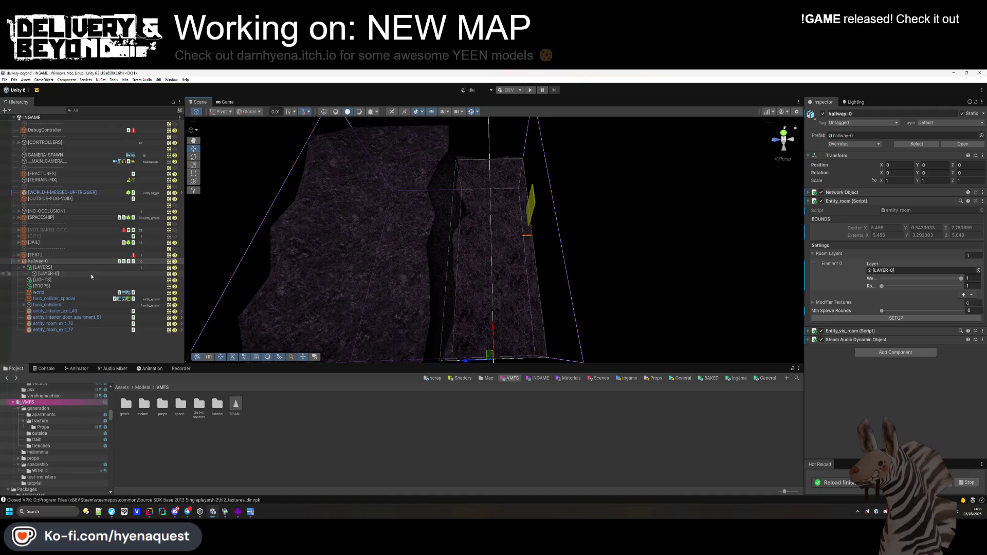
{"action": "key", "text": "alt+Left"}
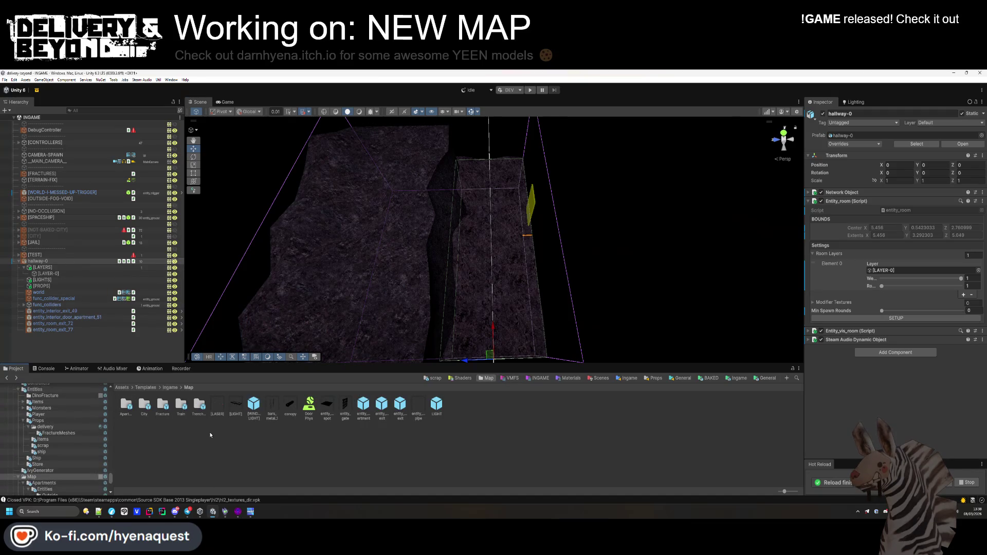
{"action": "double_click", "coordinate": [200, 409]}
{"action": "left_click_drag", "start_coordinate": [250, 378], "coordinate": [378, 277]}
{"action": "scroll", "coordinate": [454, 284], "scroll_direction": "up", "scroll_amount": 5}
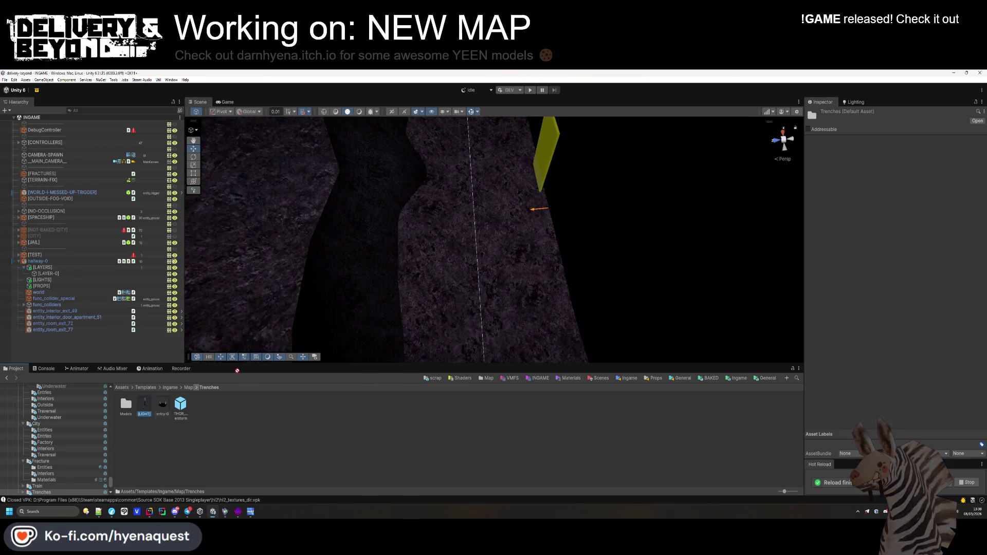
{"action": "mouse_move", "coordinate": [237, 370]}
{"action": "left_mouse_down"}
{"action": "mouse_move", "coordinate": [432, 257]}
{"action": "mouse_move", "coordinate": [444, 187]}
{"action": "mouse_move", "coordinate": [440, 252]}
{"action": "mouse_move", "coordinate": [462, 234]}
{"action": "mouse_move", "coordinate": [458, 253]}
{"action": "left_mouse_up"}
Angle the first [LIGHT] and position it along the trench wall, with scene lighting enabled.
{"action": "left_click", "coordinate": [193, 156]}
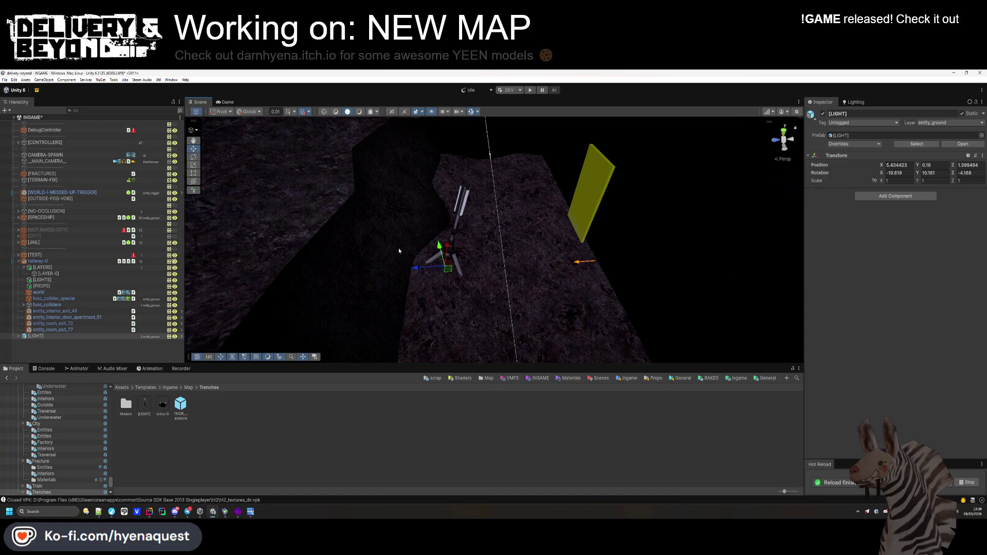
{"action": "left_click_drag", "start_coordinate": [439, 251], "coordinate": [411, 276]}
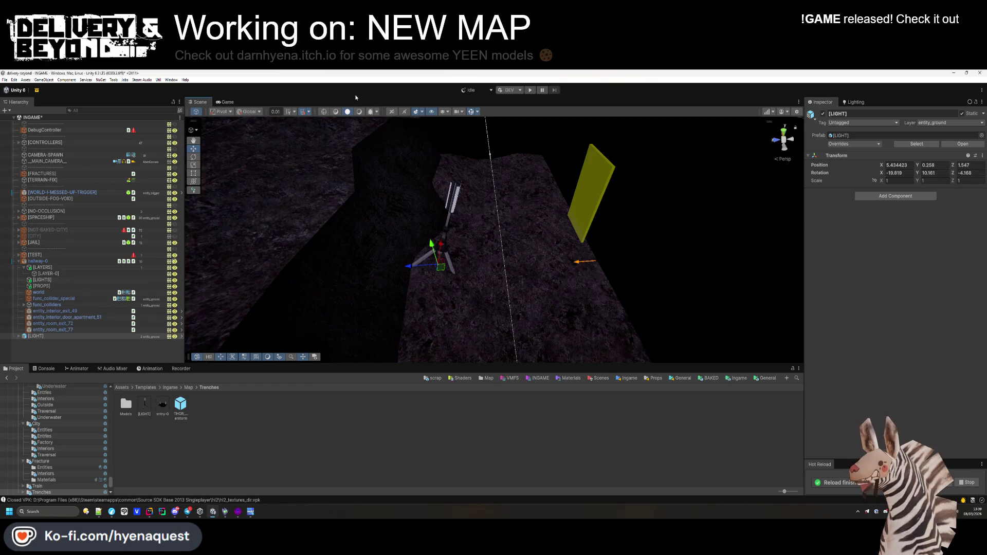
{"action": "left_click", "coordinate": [358, 112]}
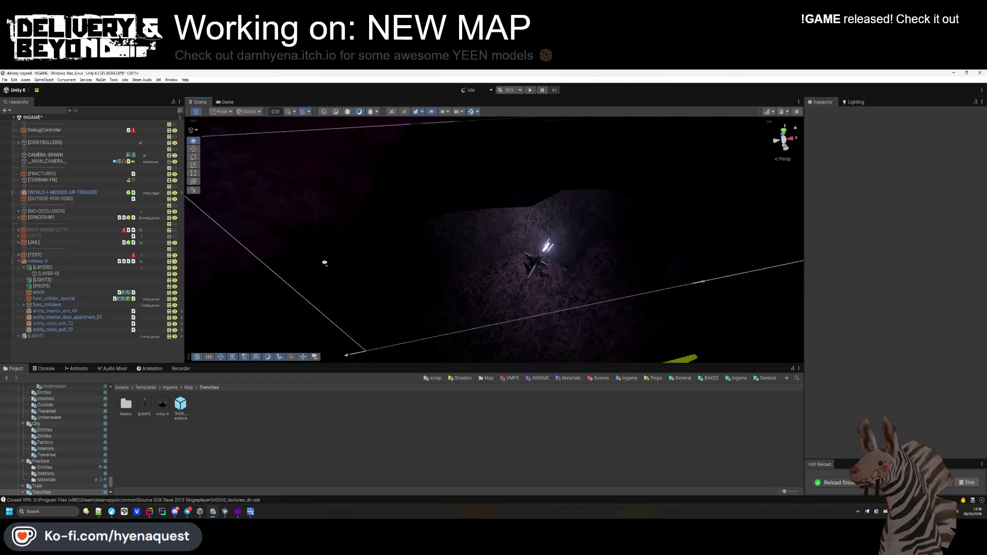
{"action": "left_click", "coordinate": [511, 269]}
{"action": "mouse_move", "coordinate": [517, 261]}
{"action": "left_mouse_down"}
{"action": "mouse_move", "coordinate": [360, 288]}
{"action": "mouse_move", "coordinate": [374, 302]}
{"action": "left_mouse_up"}
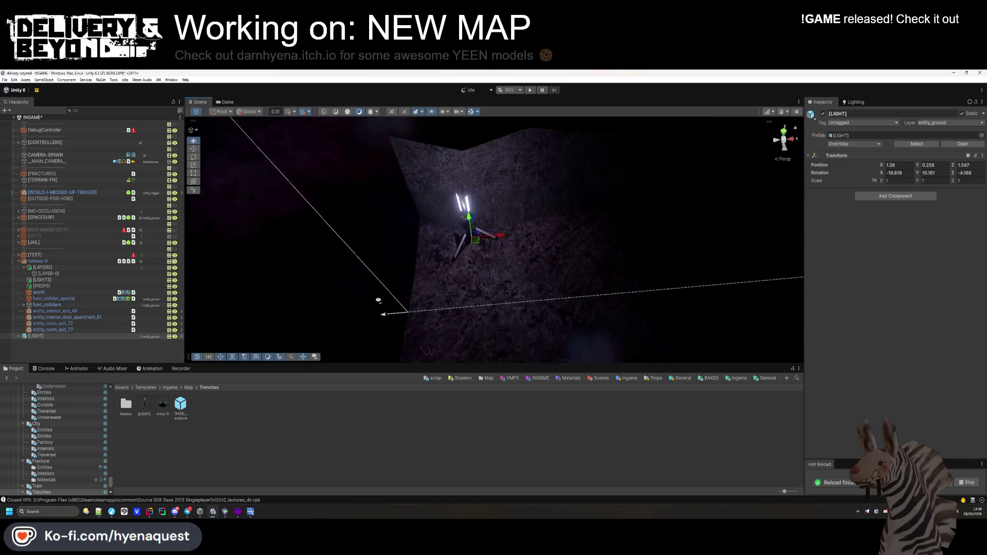
{"action": "key", "text": "f"}
{"action": "left_click_drag", "start_coordinate": [516, 241], "coordinate": [518, 246]}
Duplicate it as [LIGHT] (1), move it further along the trench, raise and angle it, and save.
{"action": "key", "text": "ctrl+d"}
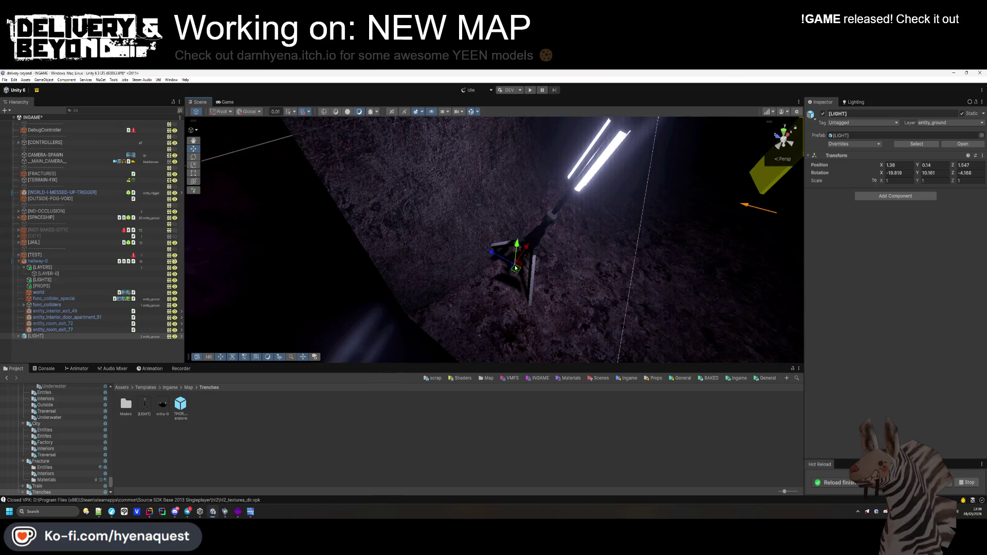
{"action": "scroll", "coordinate": [461, 264], "scroll_direction": "down", "scroll_amount": 5}
{"action": "left_click_drag", "start_coordinate": [449, 260], "coordinate": [603, 228]}
{"action": "key", "text": "f"}
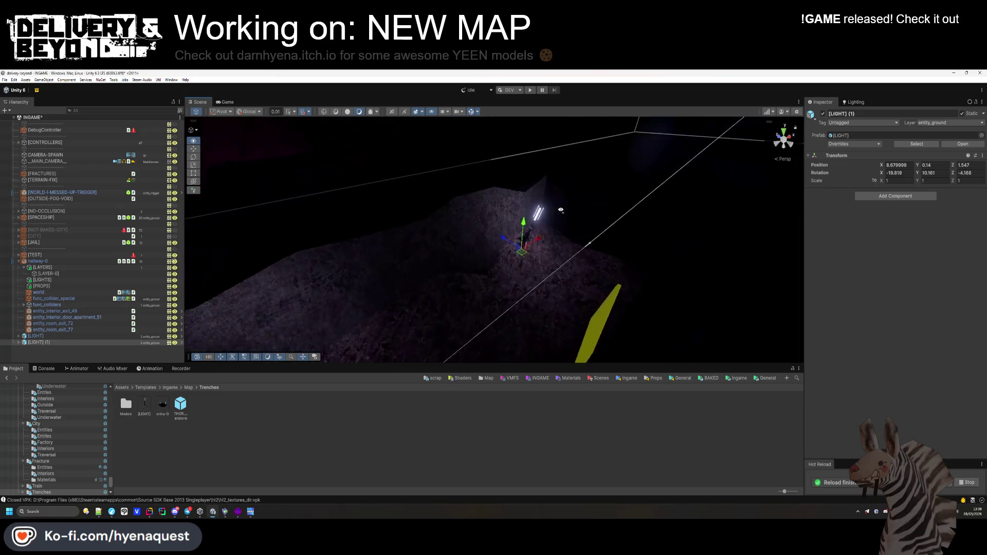
{"action": "mouse_move", "coordinate": [536, 233]}
{"action": "left_mouse_down"}
{"action": "mouse_move", "coordinate": [537, 222]}
{"action": "mouse_move", "coordinate": [522, 275]}
{"action": "mouse_move", "coordinate": [596, 314]}
{"action": "left_mouse_up"}
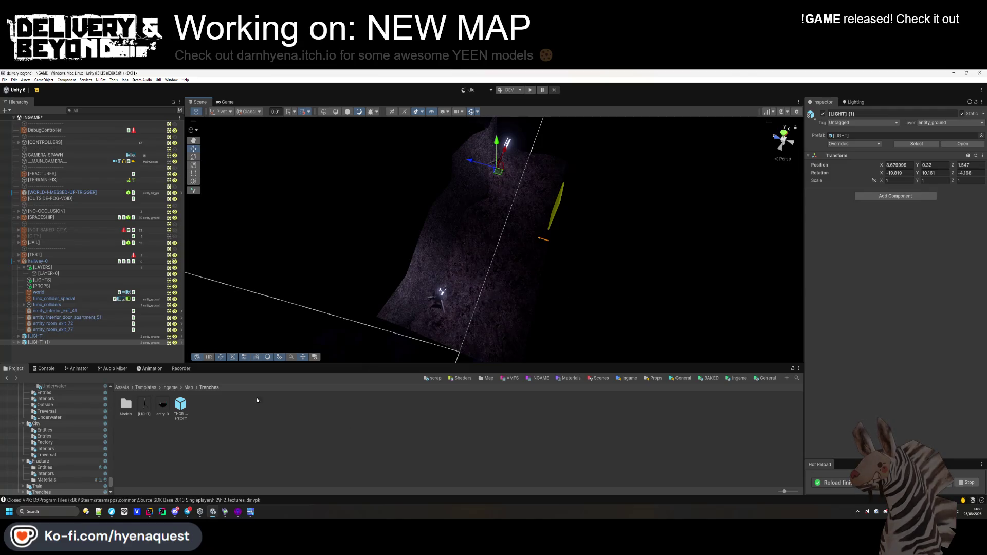
{"action": "key", "text": "ctrl+s"}
{"action": "left_click", "coordinate": [195, 157]}
{"action": "mouse_move", "coordinate": [501, 172]}
{"action": "left_mouse_down"}
{"action": "mouse_move", "coordinate": [482, 359]}
{"action": "mouse_move", "coordinate": [469, 256]}
{"action": "left_mouse_up"}
{"action": "left_click", "coordinate": [482, 360]}
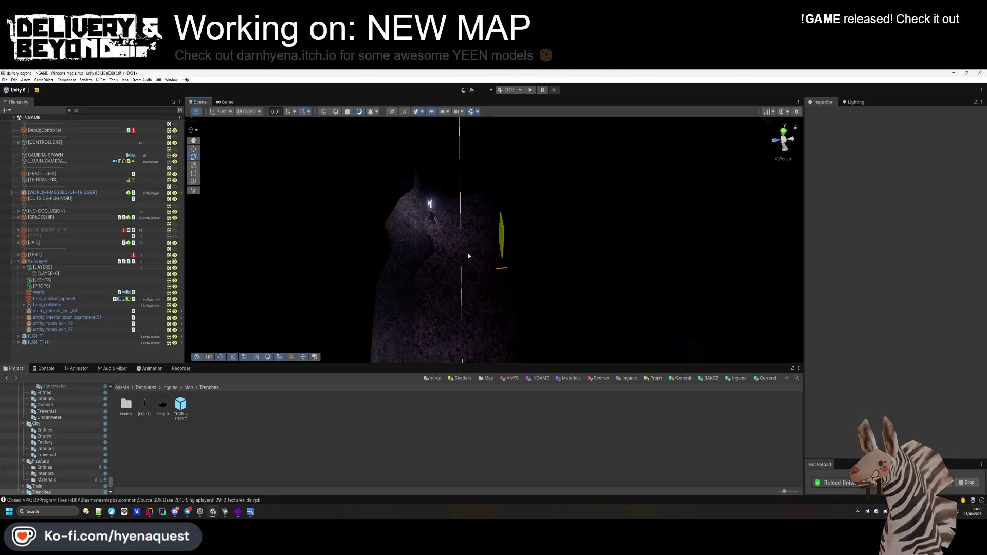
Move both lights under hallway-0's [LIGHTS] group in the Hierarchy.
{"action": "left_click_drag", "start_coordinate": [390, 257], "coordinate": [419, 282]}
{"action": "left_click", "coordinate": [36, 336]}
{"action": "left_click", "coordinate": [37, 342], "text": "shift"}
{"action": "mouse_move", "coordinate": [37, 342]}
{"action": "left_mouse_down"}
{"action": "mouse_move", "coordinate": [22, 275]}
{"action": "mouse_move", "coordinate": [36, 280]}
{"action": "left_mouse_up"}
{"action": "left_click", "coordinate": [24, 268]}
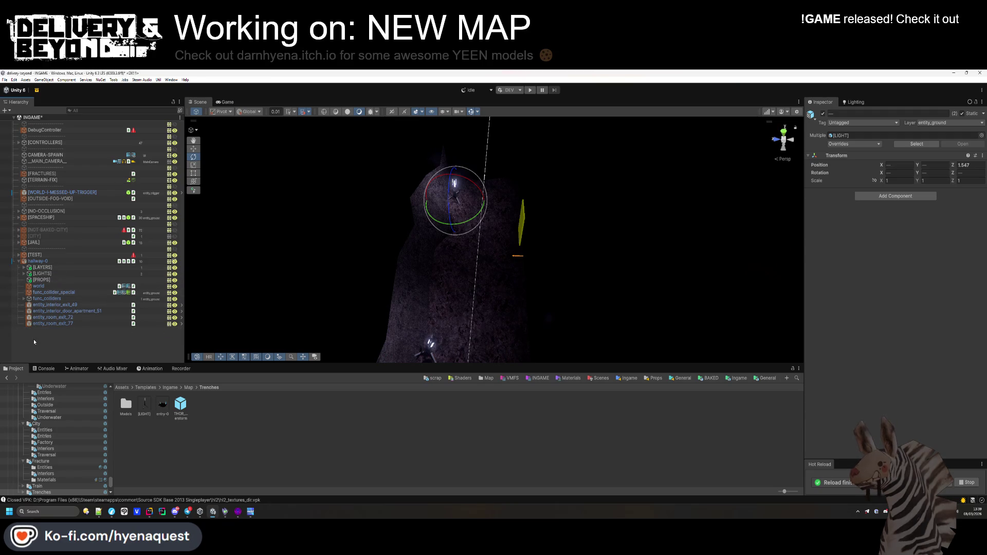
Save hallway-0 as a prefab in the Trenches folder and delete it from the scene.
{"action": "left_click", "coordinate": [46, 262]}
{"action": "scroll", "coordinate": [62, 437], "scroll_direction": "down", "scroll_amount": 1}
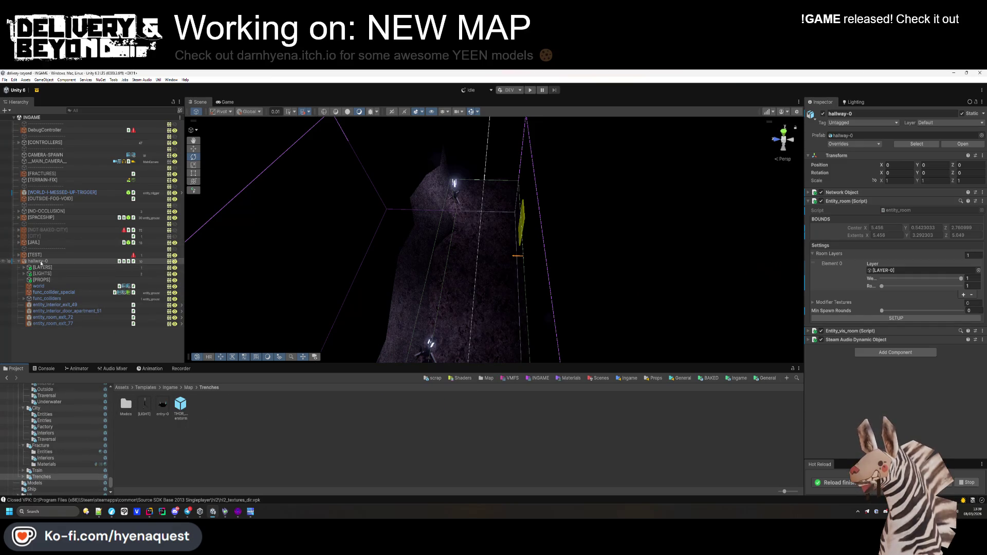
{"action": "mouse_move", "coordinate": [41, 264]}
{"action": "left_mouse_down"}
{"action": "mouse_move", "coordinate": [102, 360]}
{"action": "mouse_move", "coordinate": [194, 463]}
{"action": "left_mouse_up"}
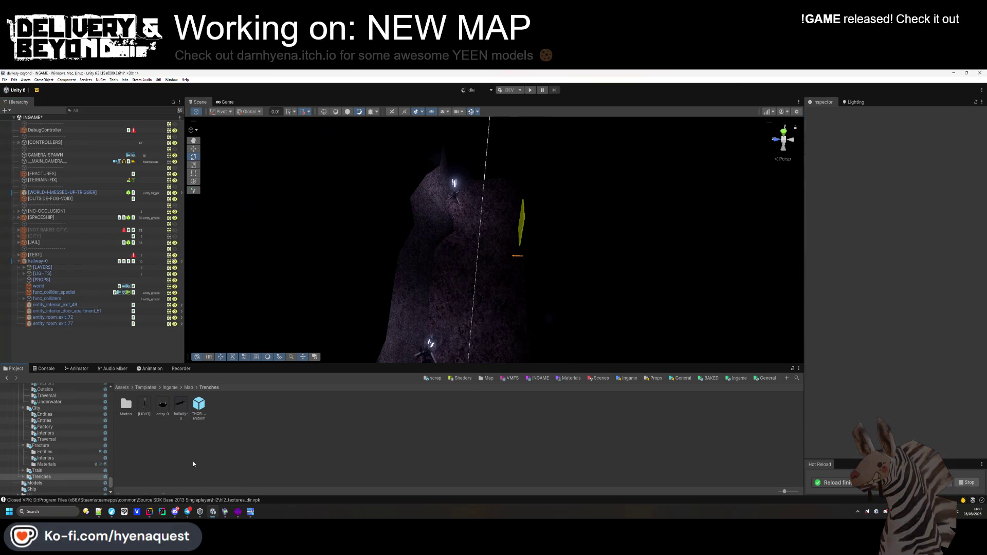
{"action": "left_click", "coordinate": [70, 261]}
{"action": "key", "text": "Delete"}
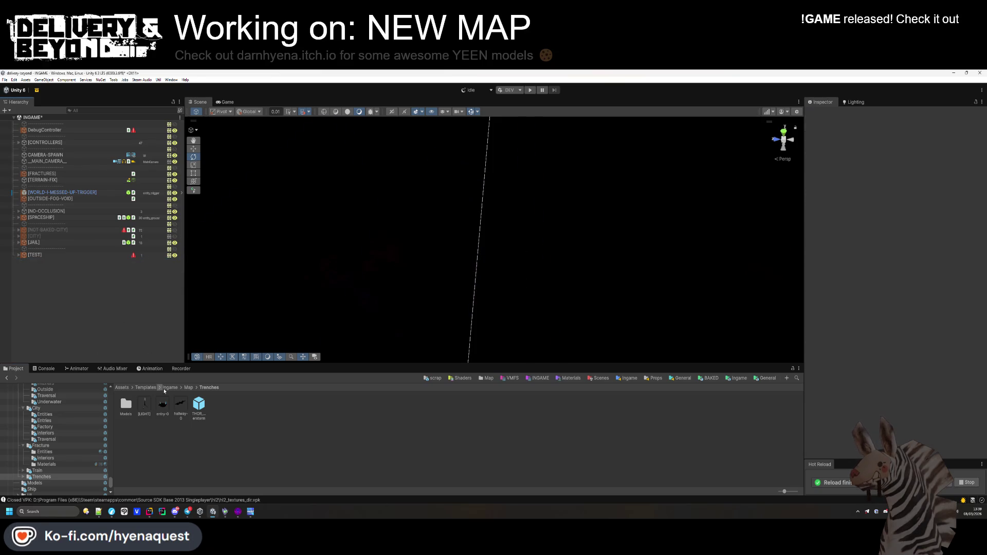
Open the hallway-0 prefab, collapse [LIGHTS] and [LAYERS], look around the room, then switch to Hammer++.
{"action": "left_click", "coordinate": [180, 406]}
{"action": "key", "text": "Return"}
{"action": "mouse_move", "coordinate": [415, 284]}
{"action": "left_mouse_down"}
{"action": "mouse_move", "coordinate": [249, 271]}
{"action": "mouse_move", "coordinate": [422, 271]}
{"action": "mouse_move", "coordinate": [376, 270]}
{"action": "left_mouse_up"}
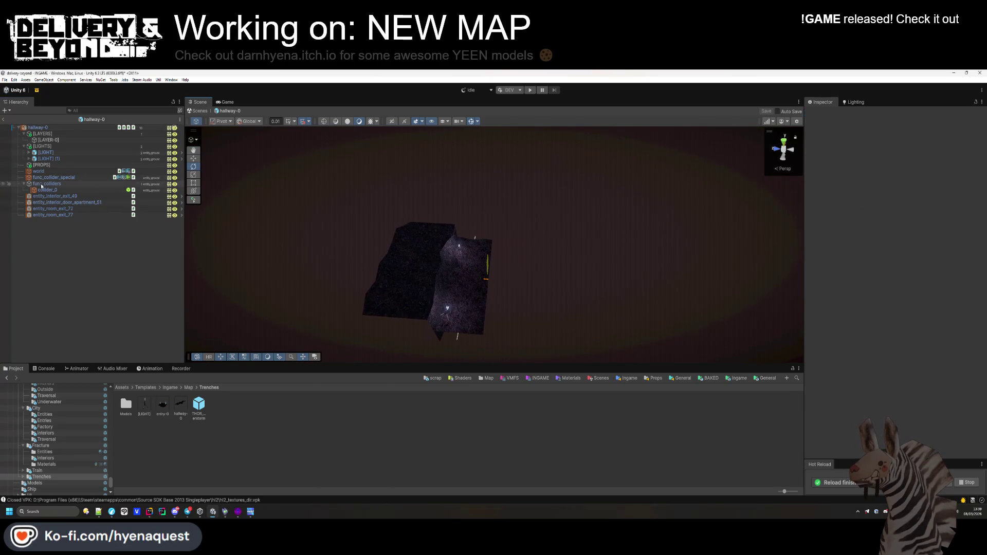
{"action": "left_click", "coordinate": [24, 146]}
{"action": "left_click", "coordinate": [24, 134]}
{"action": "mouse_move", "coordinate": [452, 293]}
{"action": "left_mouse_down"}
{"action": "mouse_move", "coordinate": [443, 306]}
{"action": "mouse_move", "coordinate": [365, 322]}
{"action": "mouse_move", "coordinate": [360, 308]}
{"action": "mouse_move", "coordinate": [563, 251]}
{"action": "mouse_move", "coordinate": [483, 286]}
{"action": "mouse_move", "coordinate": [487, 258]}
{"action": "mouse_move", "coordinate": [520, 277]}
{"action": "mouse_move", "coordinate": [562, 248]}
{"action": "mouse_move", "coordinate": [646, 262]}
{"action": "mouse_move", "coordinate": [655, 275]}
{"action": "mouse_move", "coordinate": [646, 273]}
{"action": "left_mouse_up"}
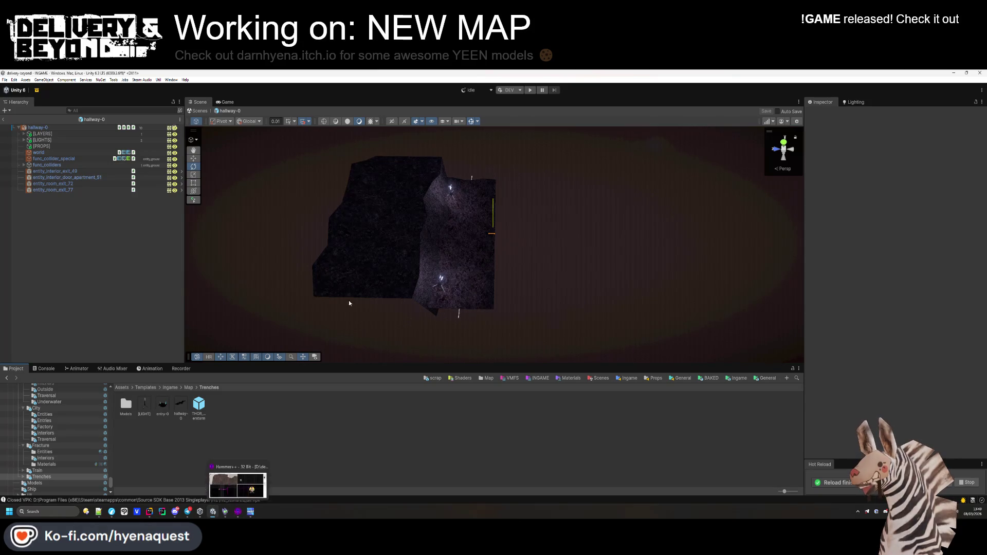
{"action": "left_click", "coordinate": [251, 511]}
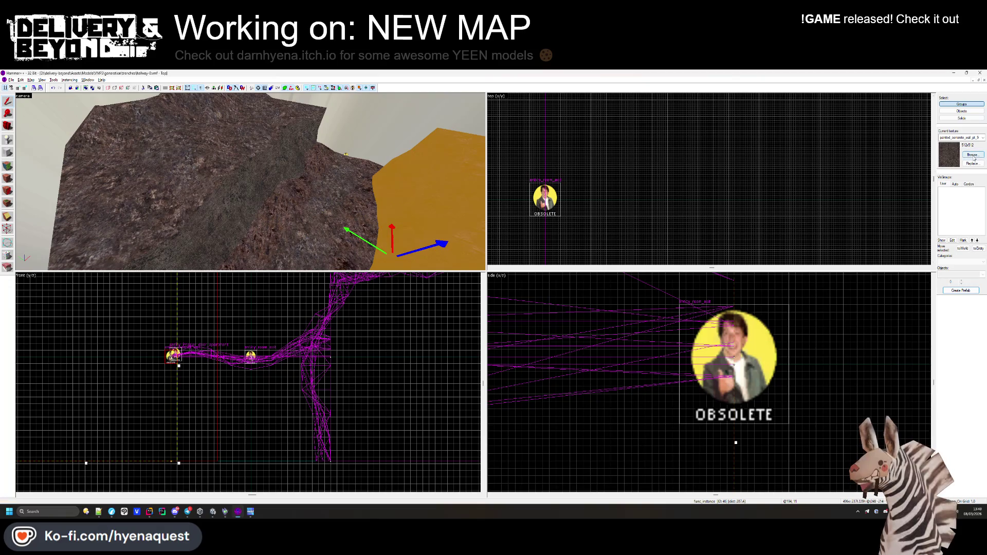
Outline a large block brush beside the rocky trench in the top view and open the texture browser.
{"action": "scroll", "coordinate": [638, 162], "scroll_direction": "down", "scroll_amount": 5}
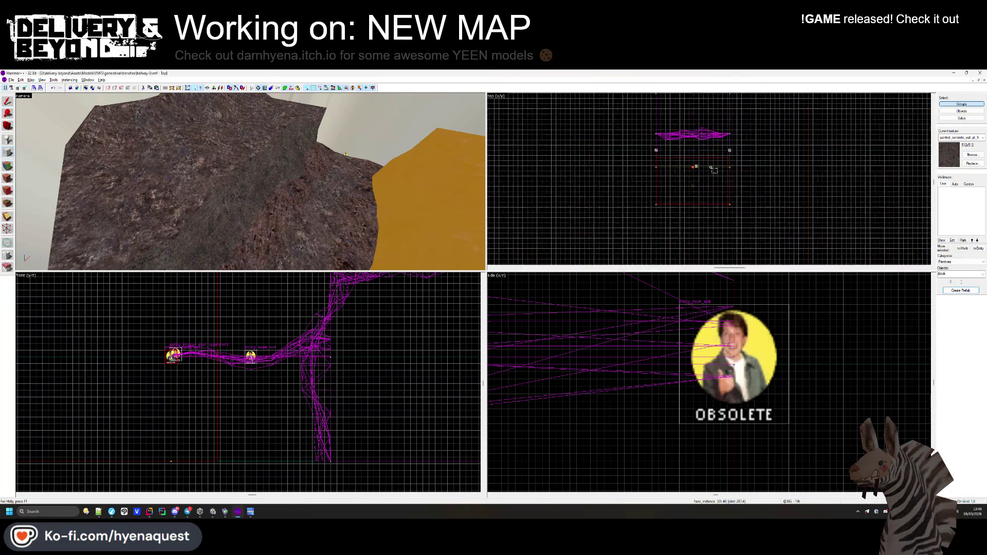
{"action": "scroll", "coordinate": [637, 162], "scroll_direction": "down", "scroll_amount": 5}
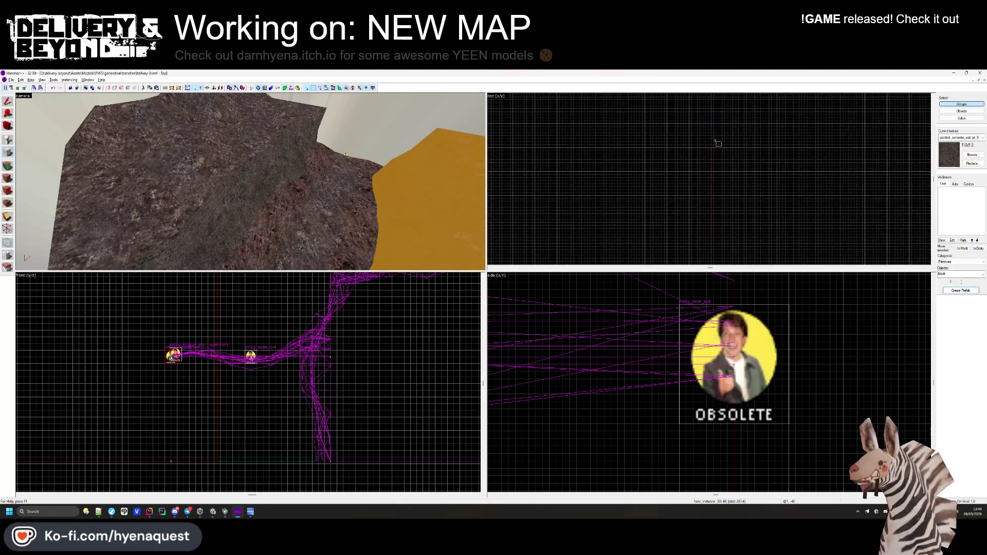
{"action": "scroll", "coordinate": [696, 130], "scroll_direction": "down", "scroll_amount": 5}
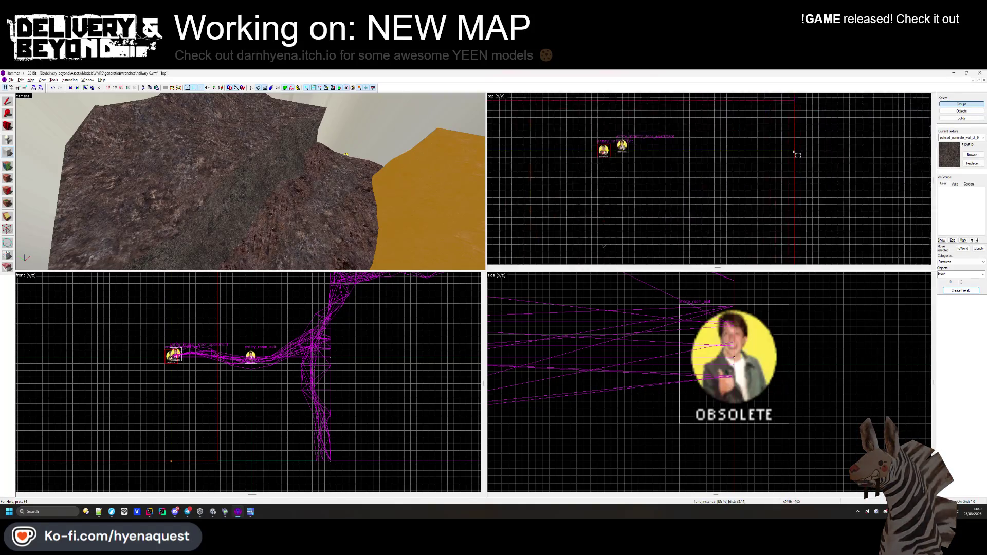
{"action": "mouse_move", "coordinate": [796, 149]}
{"action": "left_mouse_down"}
{"action": "mouse_move", "coordinate": [775, 121]}
{"action": "mouse_move", "coordinate": [622, 203]}
{"action": "left_mouse_up"}
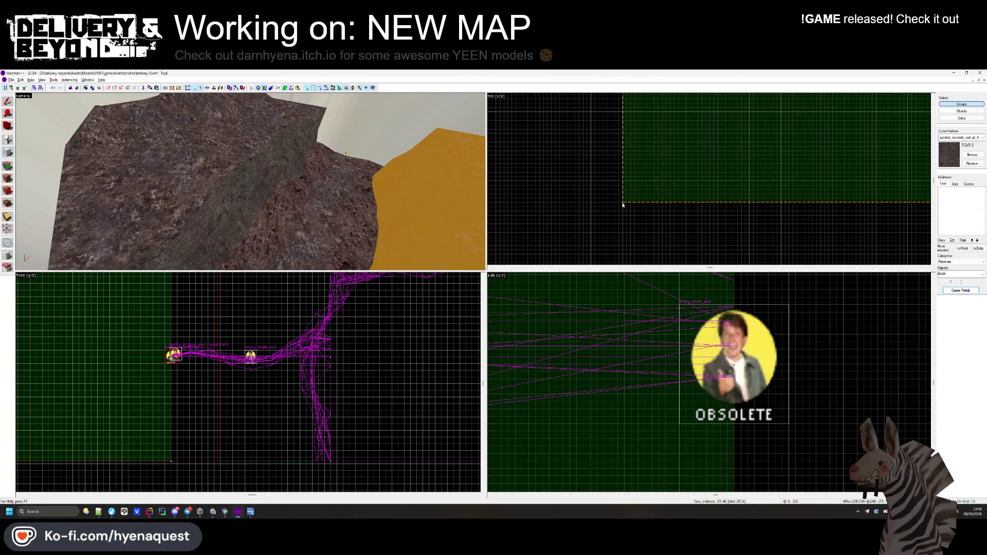
{"action": "scroll", "coordinate": [537, 224], "scroll_direction": "down", "scroll_amount": 3}
{"action": "scroll", "coordinate": [537, 224], "scroll_direction": "down", "scroll_amount": 3}
{"action": "left_click", "coordinate": [972, 155]}
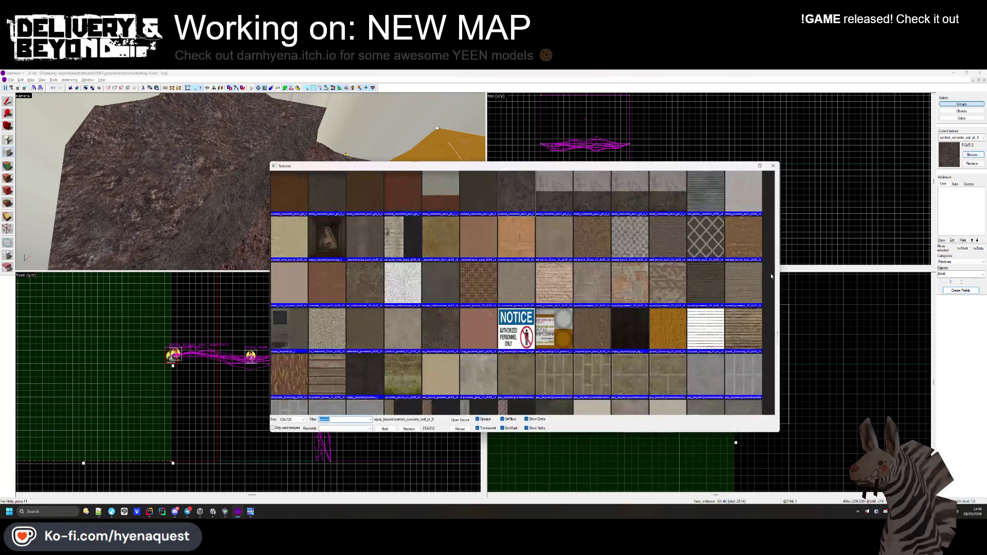
Create the block brush with the green COLLISION texture and select it in the 3D view.
{"action": "scroll", "coordinate": [777, 175], "scroll_direction": "up", "scroll_amount": 15}
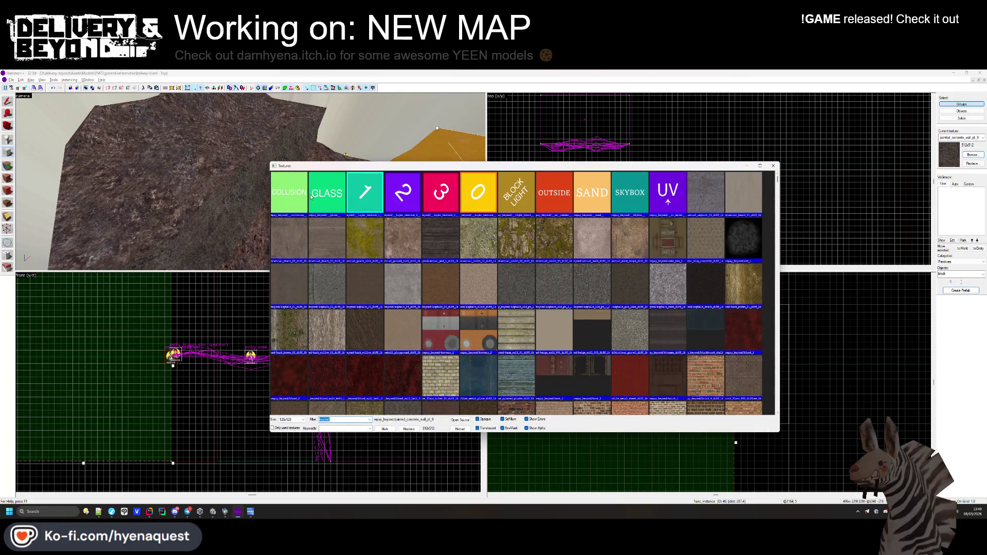
{"action": "double_click", "coordinate": [310, 197]}
{"action": "left_click", "coordinate": [8, 101]}
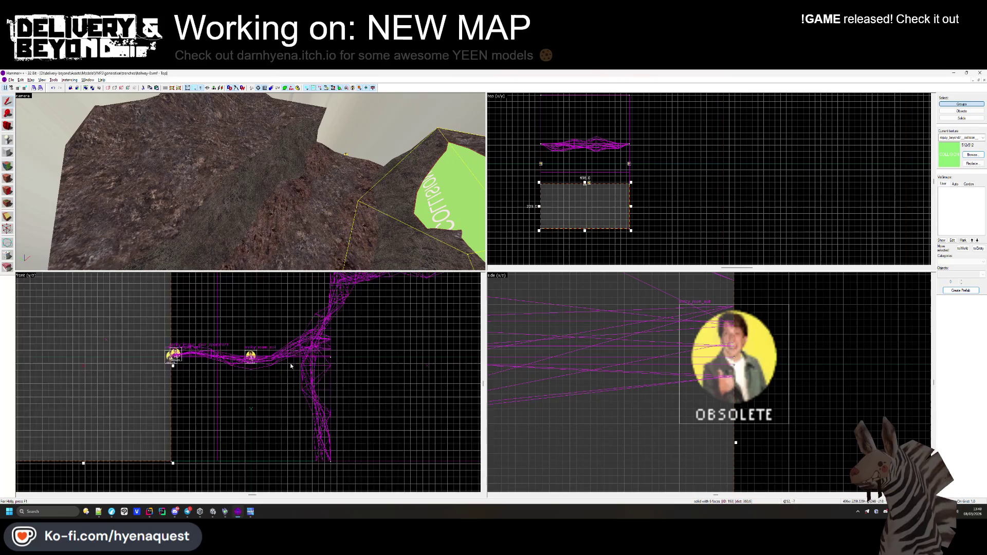
{"action": "scroll", "coordinate": [248, 364], "scroll_direction": "down", "scroll_amount": 3}
{"action": "scroll", "coordinate": [249, 365], "scroll_direction": "up", "scroll_amount": 5}
{"action": "left_click", "coordinate": [267, 339]}
{"action": "left_click", "coordinate": [238, 335]}
{"action": "left_click", "coordinate": [255, 328]}
{"action": "scroll", "coordinate": [255, 328], "scroll_direction": "up", "scroll_amount": 1}
{"action": "key", "text": "z"}
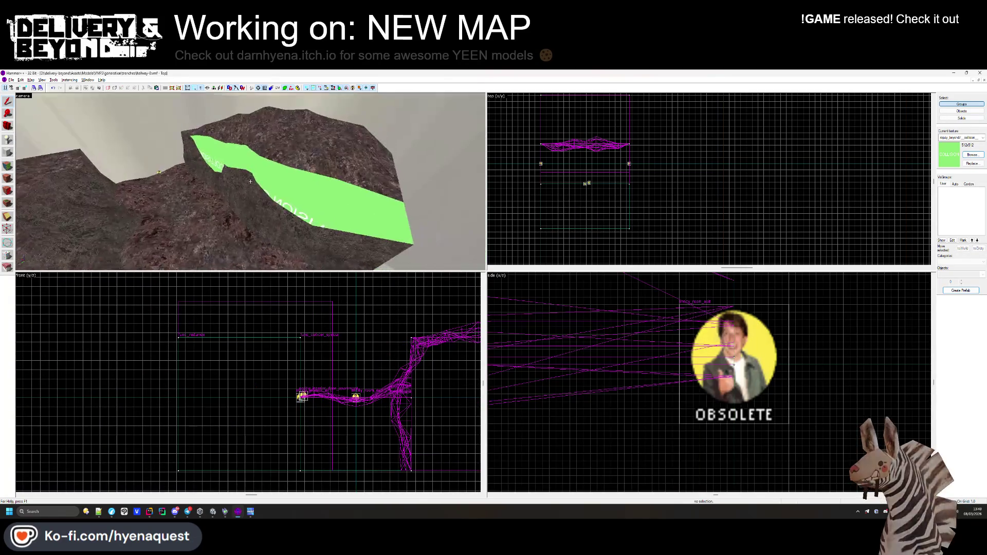
{"action": "key", "text": "z"}
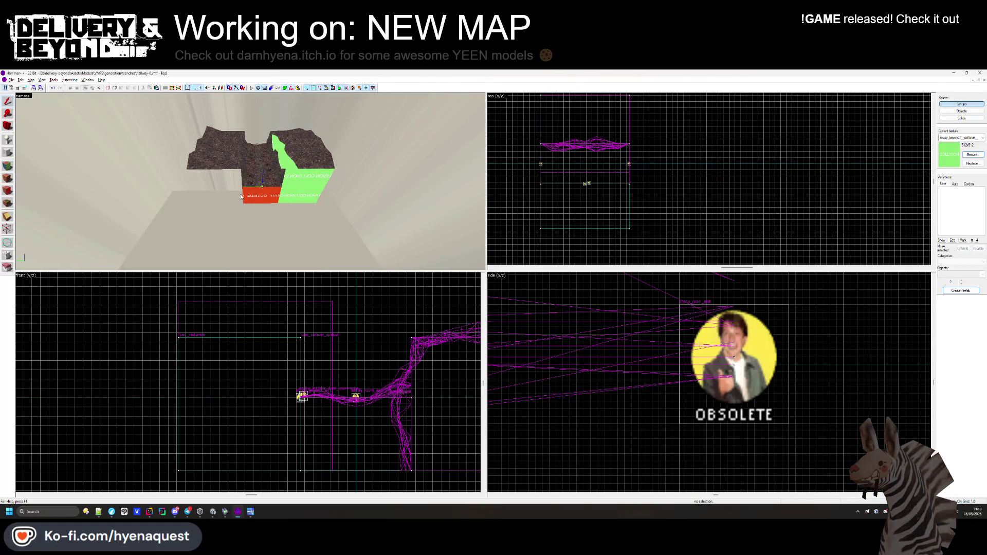
{"action": "left_click", "coordinate": [286, 196]}
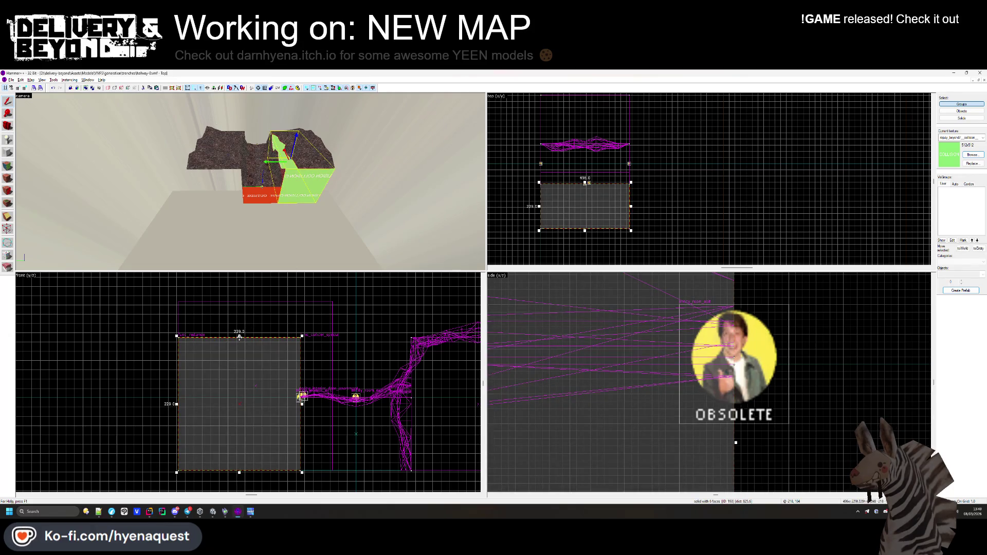
Stretch the green collision brush taller so its top follows the rocky ridge.
{"action": "mouse_move", "coordinate": [239, 337]}
{"action": "left_mouse_down"}
{"action": "mouse_move", "coordinate": [237, 298]}
{"action": "mouse_move", "coordinate": [230, 334]}
{"action": "left_mouse_up"}
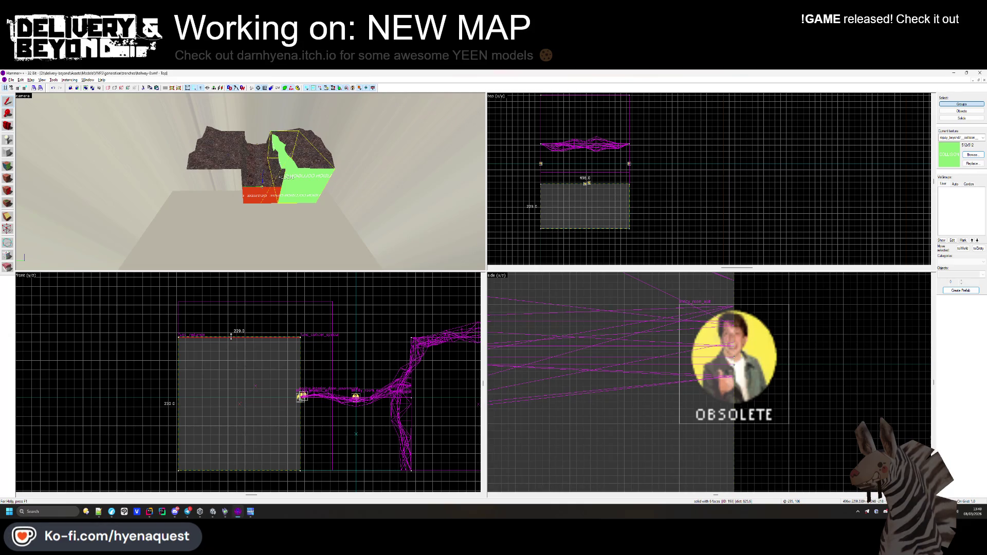
{"action": "mouse_move", "coordinate": [231, 337]}
{"action": "left_mouse_down"}
{"action": "mouse_move", "coordinate": [231, 282]}
{"action": "mouse_move", "coordinate": [207, 298]}
{"action": "left_mouse_up"}
{"action": "scroll", "coordinate": [231, 283], "scroll_direction": "up", "scroll_amount": 2}
{"action": "left_click", "coordinate": [682, 232]}
Move the 3D camera to a func_instance and look around the rocky corridor.
{"action": "scroll", "coordinate": [659, 183], "scroll_direction": "up", "scroll_amount": 5}
{"action": "left_click", "coordinate": [216, 154]}
{"action": "key", "text": "ctrl+shift+e"}
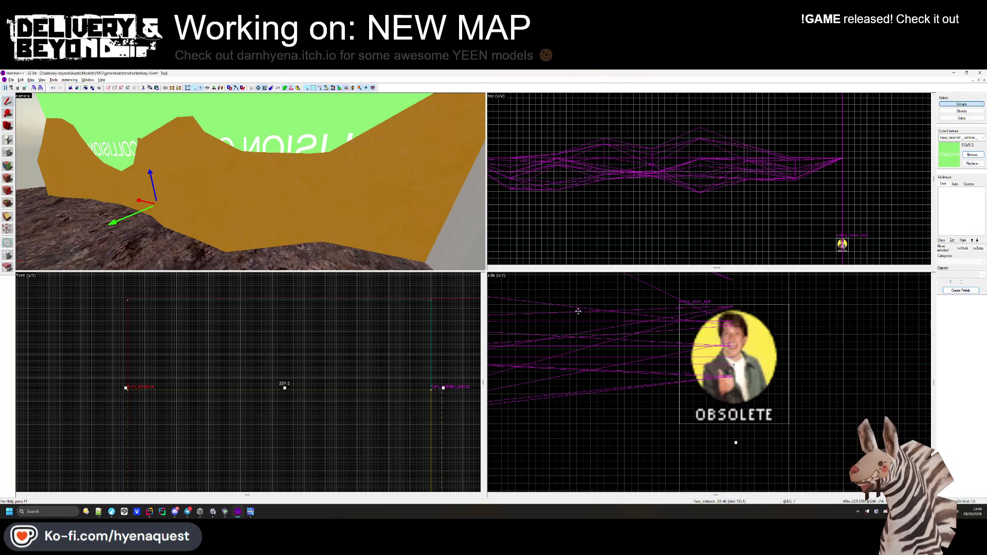
{"action": "key", "text": "Escape"}
{"action": "left_click_drag", "start_coordinate": [250, 182], "coordinate": [250, 181]}
{"action": "scroll", "coordinate": [731, 351], "scroll_direction": "up", "scroll_amount": 2}
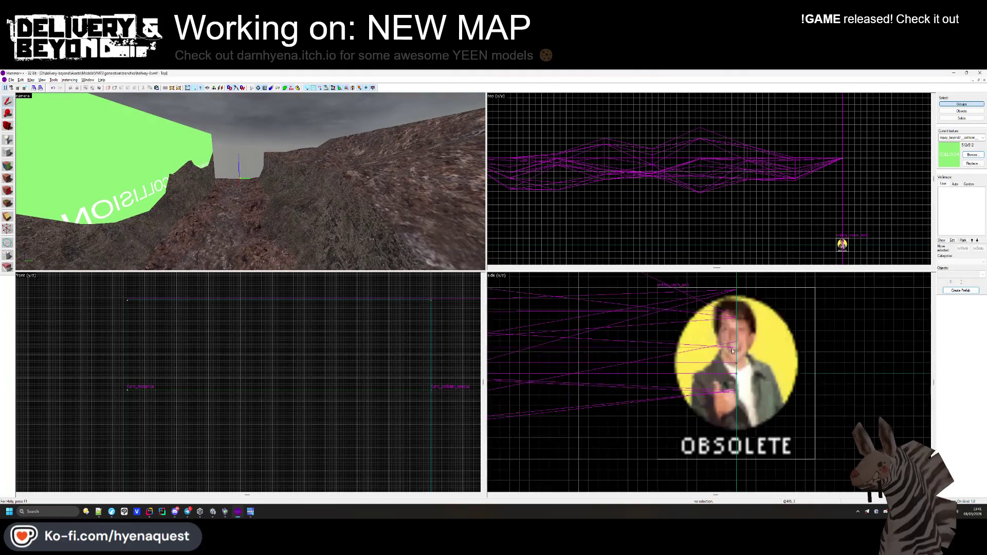
{"action": "scroll", "coordinate": [731, 351], "scroll_direction": "down", "scroll_amount": 2}
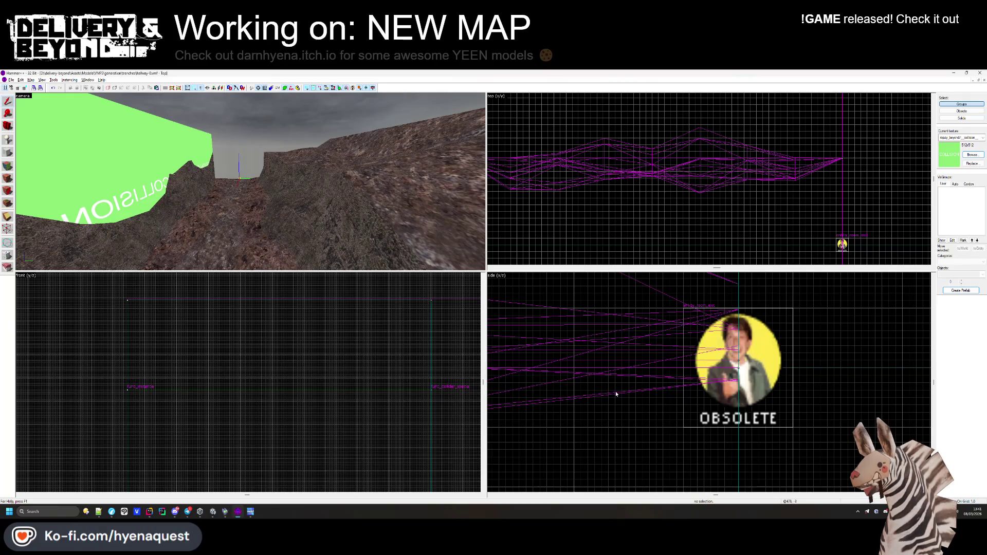
{"action": "scroll", "coordinate": [576, 210], "scroll_direction": "down", "scroll_amount": 3}
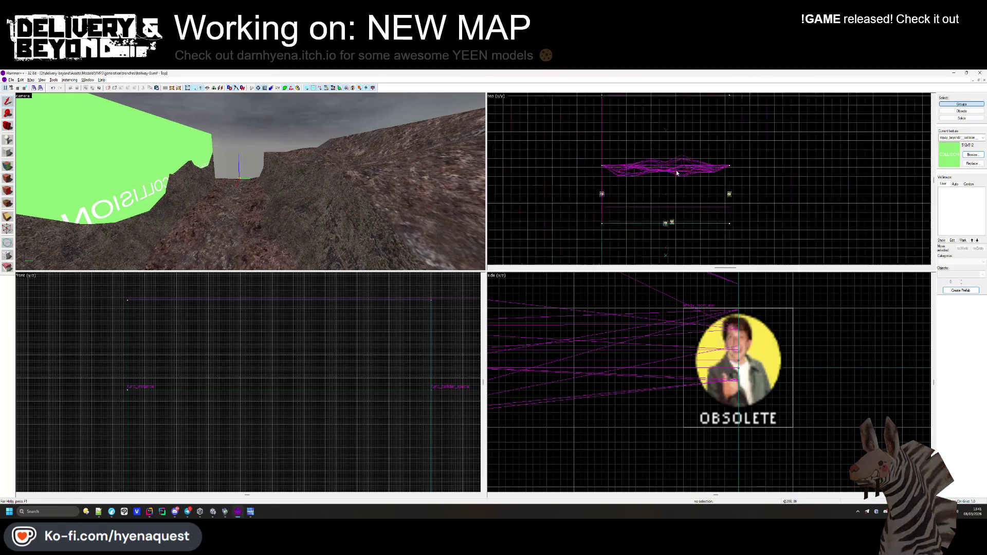
{"action": "scroll", "coordinate": [623, 191], "scroll_direction": "up", "scroll_amount": 6}
{"action": "scroll", "coordinate": [623, 191], "scroll_direction": "down", "scroll_amount": 3}
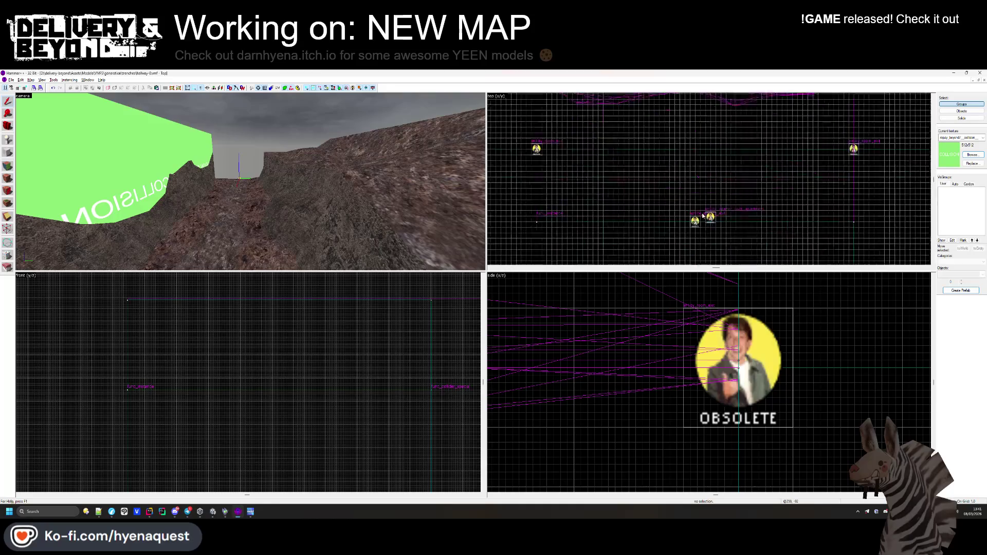
{"action": "scroll", "coordinate": [716, 221], "scroll_direction": "up", "scroll_amount": 3}
Select the green collision block and tie it to a func_detail entity with Ctrl+T, then return to Unity.
{"action": "key", "text": "z"}
{"action": "key", "text": "s"}
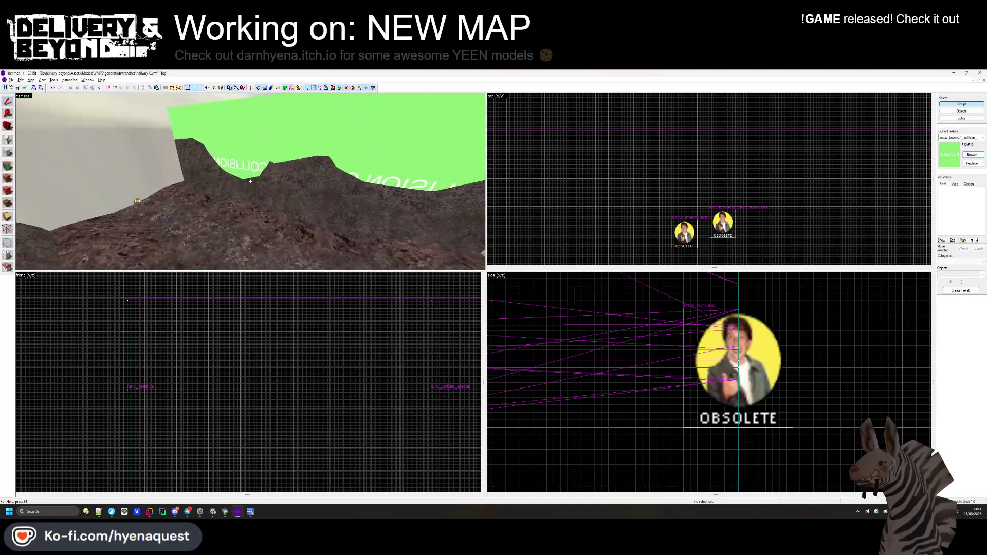
{"action": "left_click", "coordinate": [279, 236]}
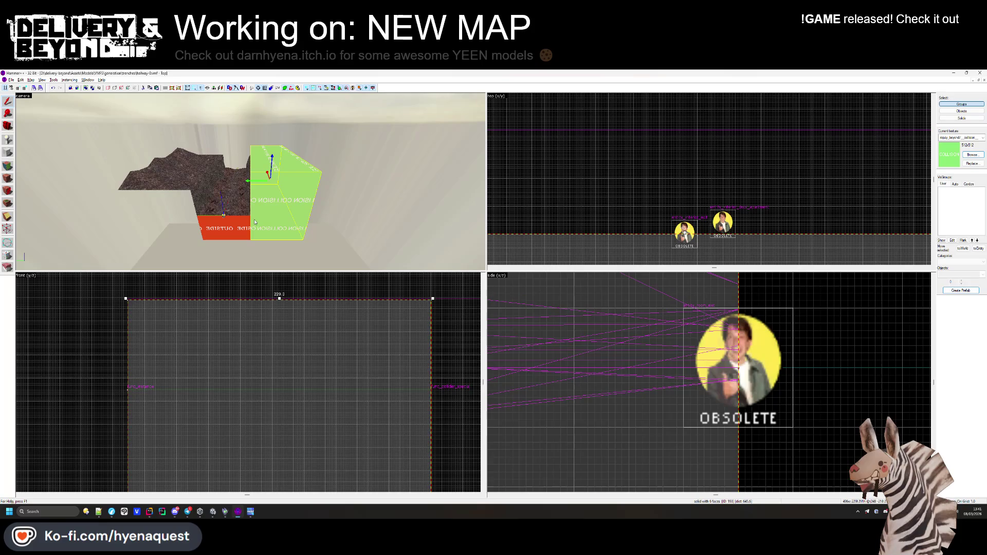
{"action": "scroll", "coordinate": [335, 322], "scroll_direction": "down", "scroll_amount": 5}
{"action": "key", "text": "ctrl+t"}
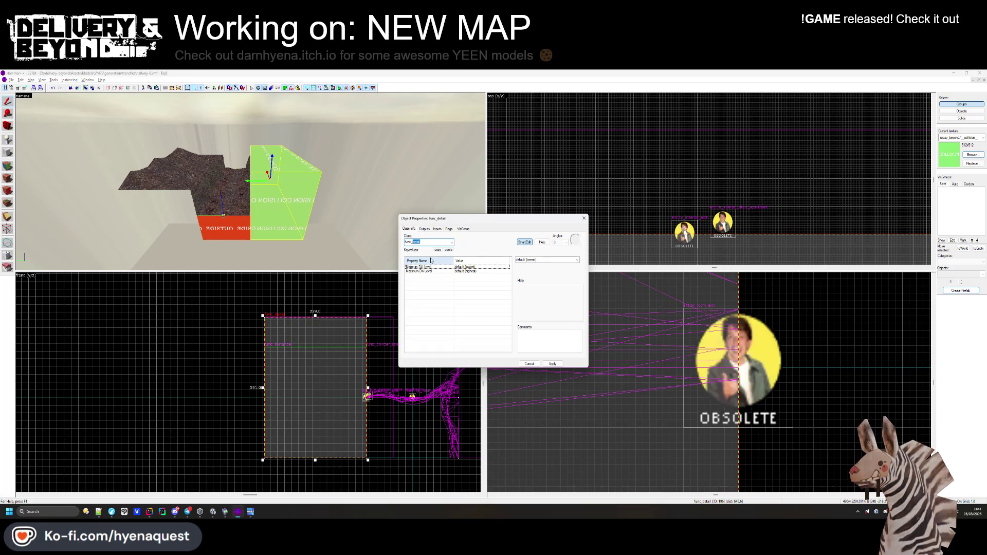
{"action": "key", "text": "alt+Tab"}
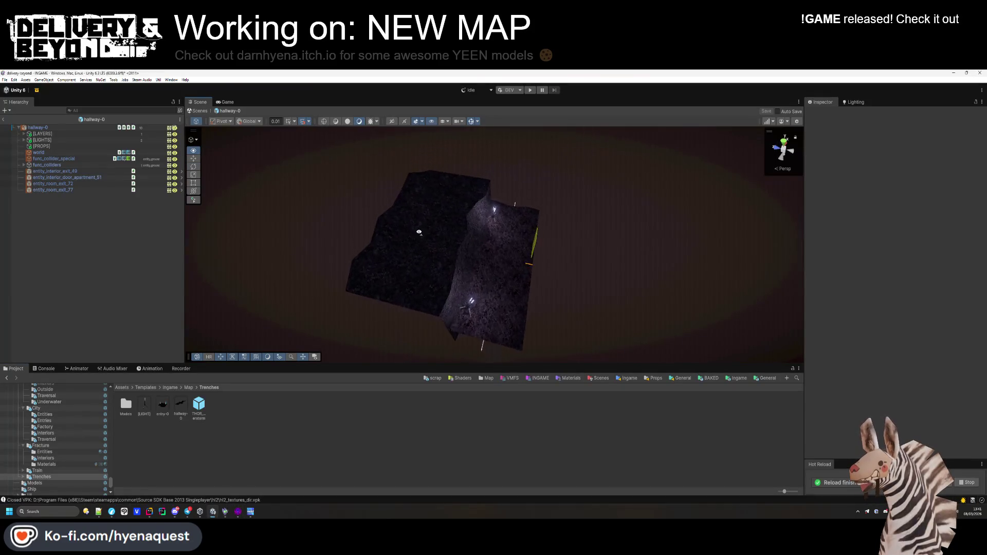
Focus on entity_room_exit_77 and orbit around it to check its direction.
{"action": "scroll", "coordinate": [418, 232], "scroll_direction": "up", "scroll_amount": 5}
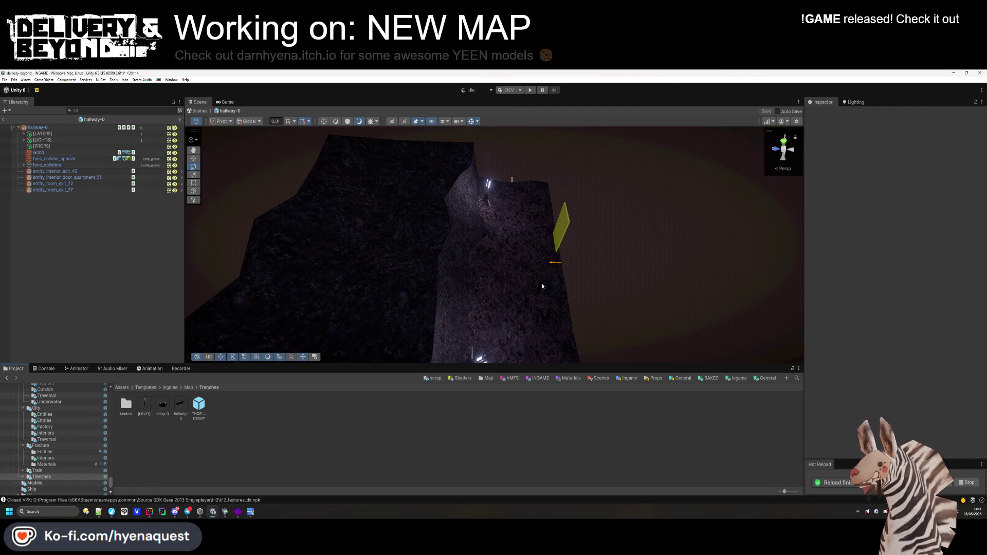
{"action": "double_click", "coordinate": [53, 190]}
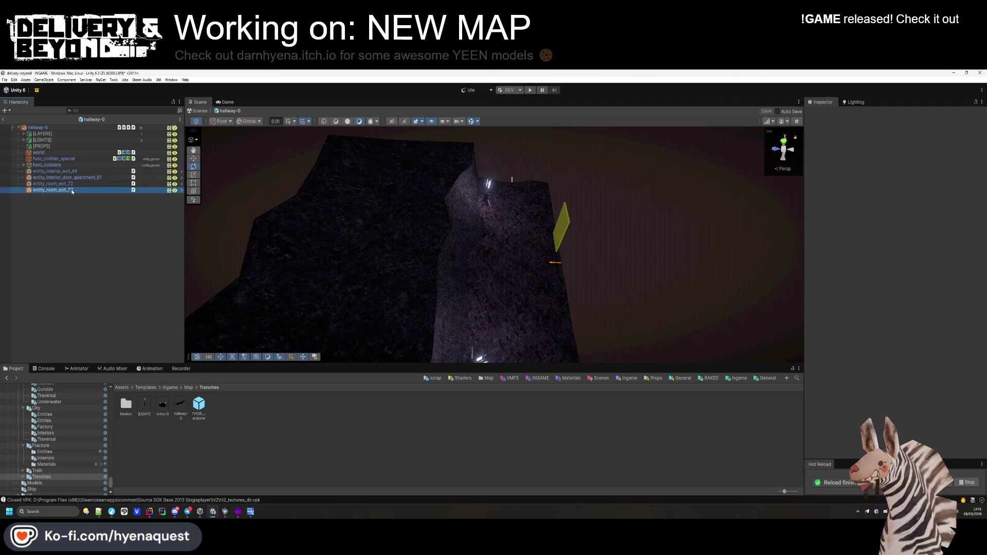
{"action": "mouse_move", "coordinate": [434, 282]}
{"action": "left_mouse_down"}
{"action": "mouse_move", "coordinate": [359, 273]}
{"action": "mouse_move", "coordinate": [330, 201]}
{"action": "mouse_move", "coordinate": [308, 192]}
{"action": "left_mouse_up"}
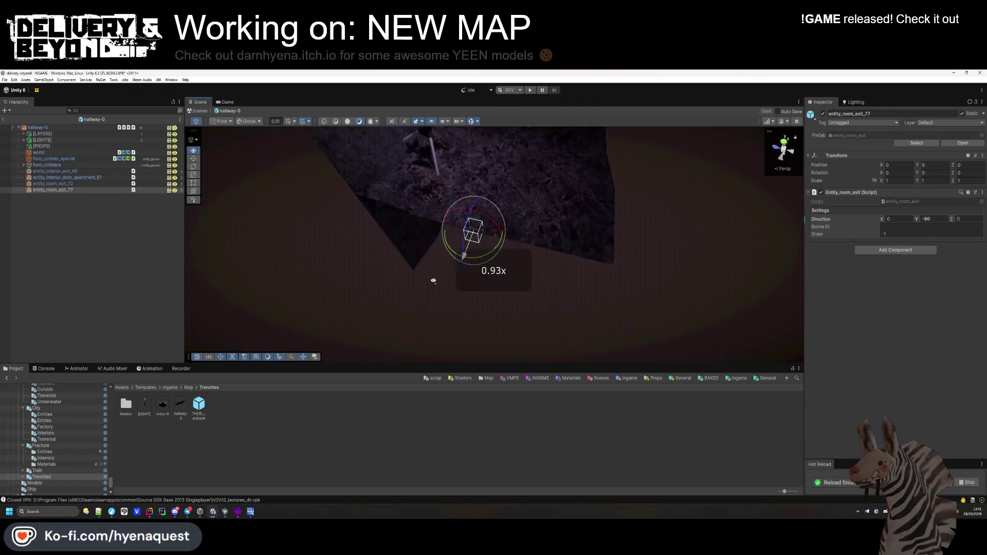
{"action": "scroll", "coordinate": [323, 212], "scroll_direction": "down", "scroll_amount": 3}
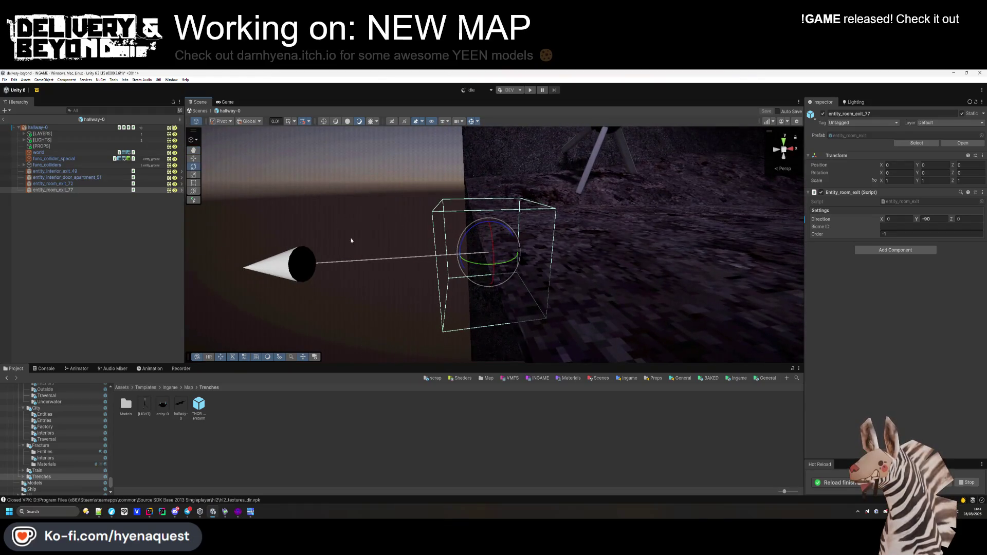
{"action": "left_click", "coordinate": [395, 428]}
{"action": "mouse_move", "coordinate": [463, 288]}
{"action": "left_mouse_down"}
{"action": "mouse_move", "coordinate": [657, 288]}
{"action": "mouse_move", "coordinate": [425, 304]}
{"action": "mouse_move", "coordinate": [676, 275]}
{"action": "mouse_move", "coordinate": [432, 315]}
{"action": "mouse_move", "coordinate": [494, 334]}
{"action": "mouse_move", "coordinate": [565, 319]}
{"action": "mouse_move", "coordinate": [701, 353]}
{"action": "mouse_move", "coordinate": [658, 404]}
{"action": "mouse_move", "coordinate": [657, 361]}
{"action": "left_mouse_up"}
{"action": "left_click_drag", "start_coordinate": [667, 362], "coordinate": [437, 260]}
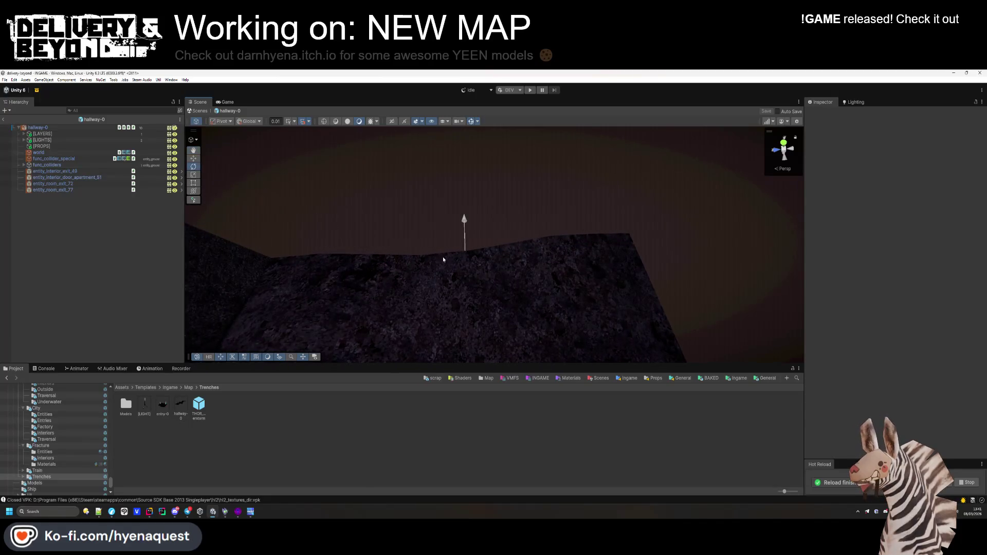
{"action": "mouse_move", "coordinate": [533, 251]}
{"action": "left_mouse_down"}
{"action": "mouse_move", "coordinate": [282, 225]}
{"action": "mouse_move", "coordinate": [260, 232]}
{"action": "left_mouse_up"}
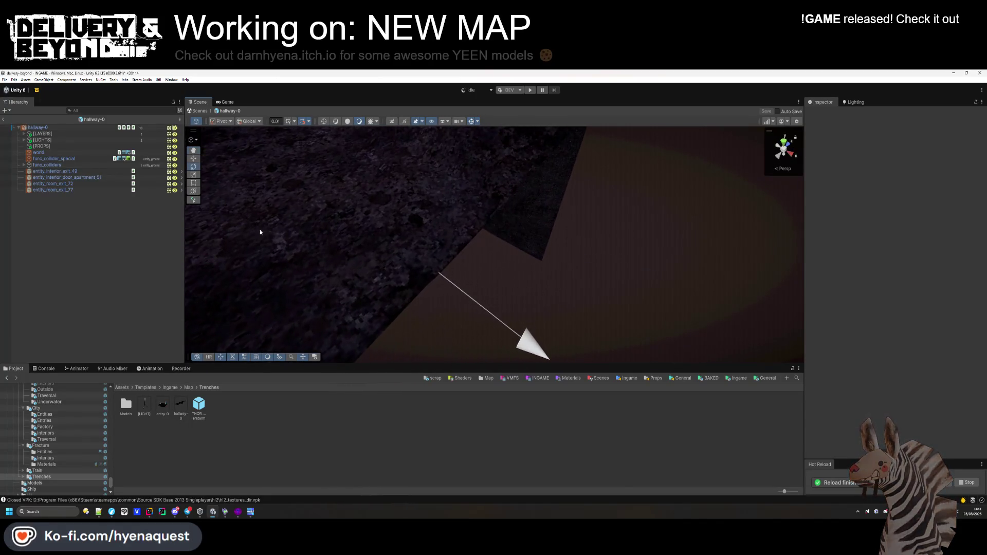
Inspect entity_room_exit_72, view the lit trench area, then go back to Hammer.
{"action": "left_click", "coordinate": [78, 184]}
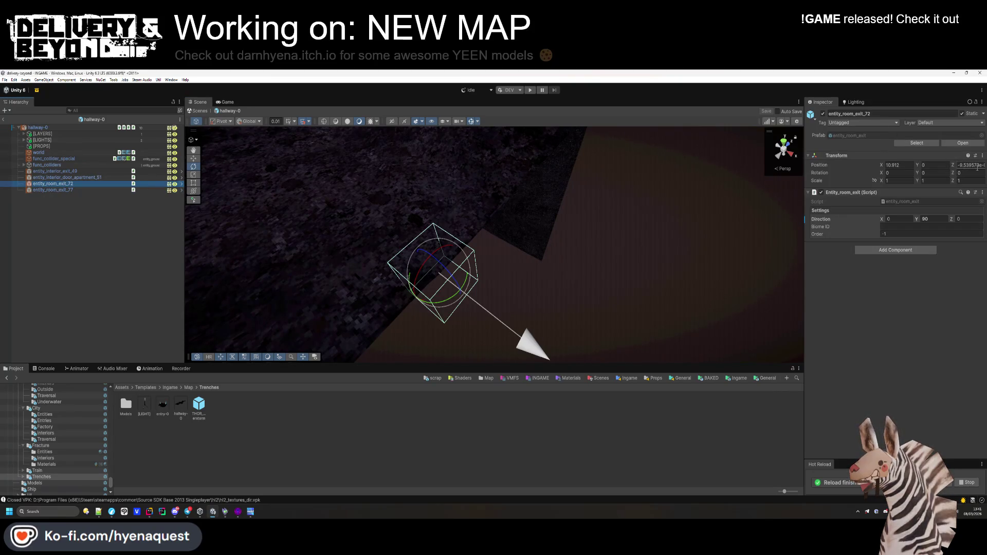
{"action": "left_click", "coordinate": [370, 260]}
{"action": "mouse_move", "coordinate": [370, 260]}
{"action": "left_mouse_down"}
{"action": "mouse_move", "coordinate": [326, 278]}
{"action": "mouse_move", "coordinate": [679, 260]}
{"action": "mouse_move", "coordinate": [668, 262]}
{"action": "left_mouse_up"}
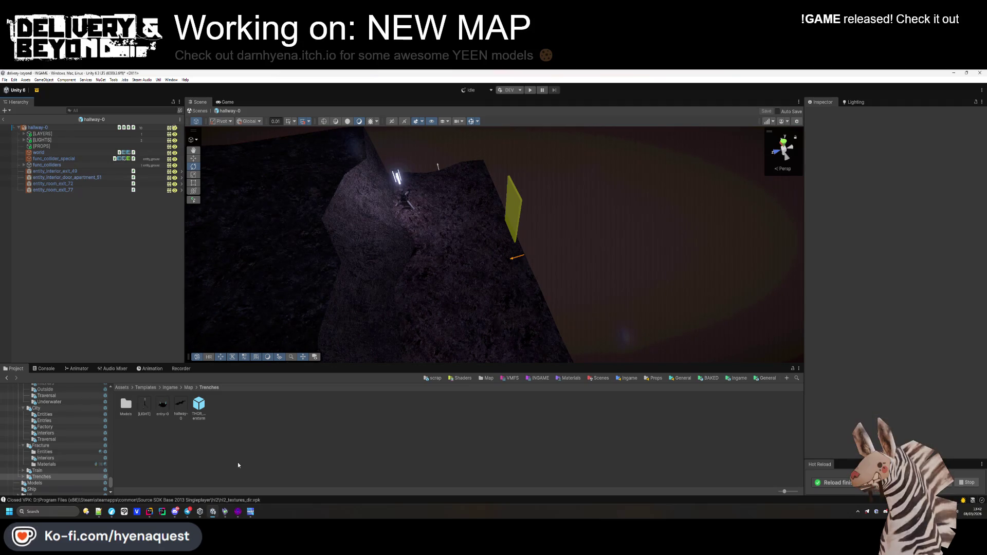
{"action": "mouse_move", "coordinate": [463, 298]}
{"action": "left_mouse_down"}
{"action": "mouse_move", "coordinate": [473, 276]}
{"action": "mouse_move", "coordinate": [425, 282]}
{"action": "mouse_move", "coordinate": [447, 280]}
{"action": "left_mouse_up"}
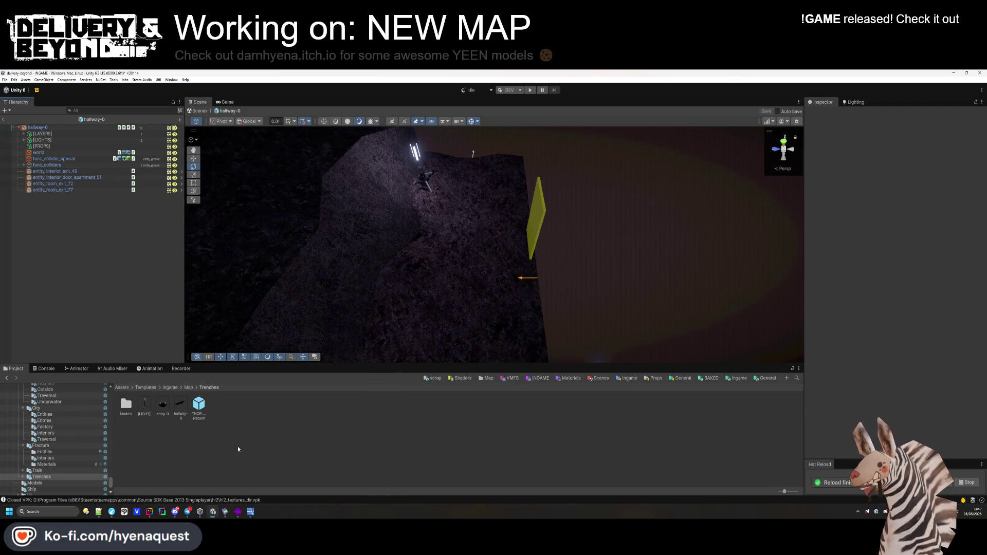
{"action": "left_click", "coordinate": [238, 511]}
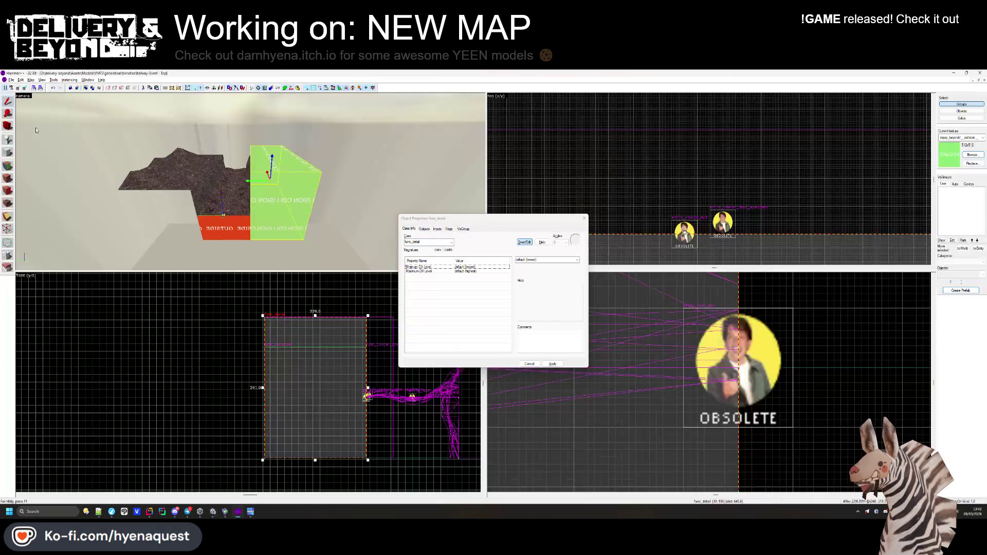
Close the func_detail properties and open the apartments/hallway-0.vmf map.
{"action": "left_click", "coordinate": [584, 218]}
{"action": "left_click", "coordinate": [11, 80]}
{"action": "left_click", "coordinate": [26, 111]}
{"action": "left_click", "coordinate": [188, 101]}
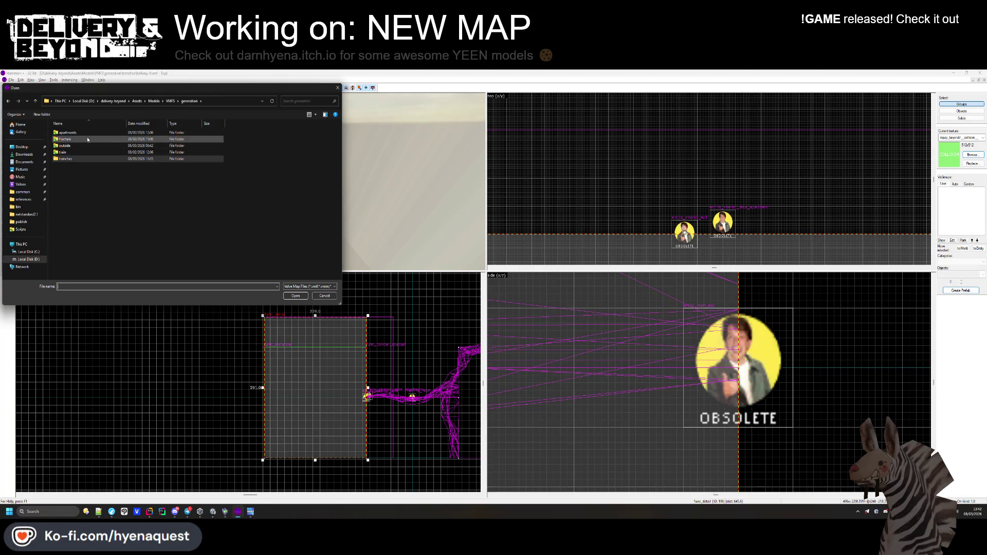
{"action": "double_click", "coordinate": [85, 133]}
{"action": "scroll", "coordinate": [79, 232], "scroll_direction": "down", "scroll_amount": 3}
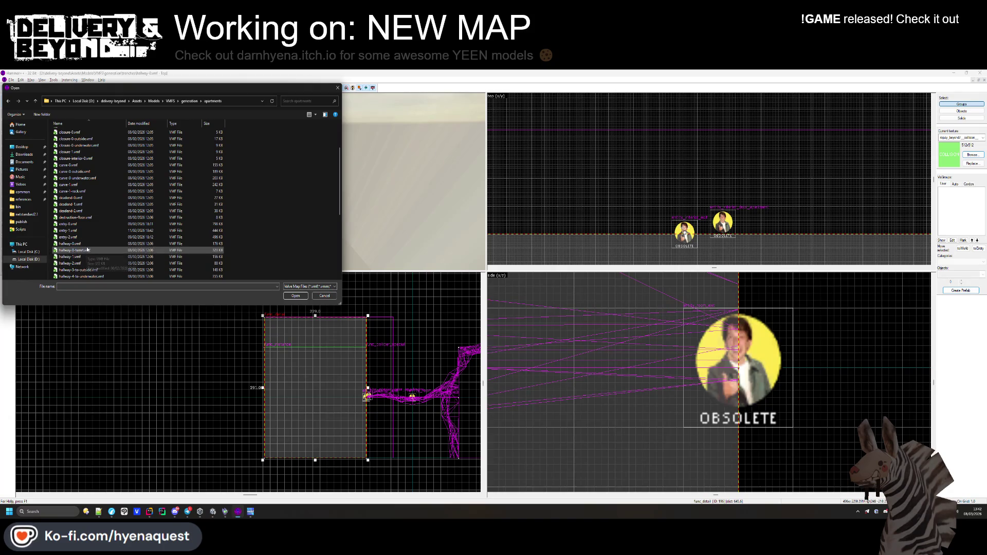
{"action": "double_click", "coordinate": [87, 244]}
Fly the 3D view through the hallway up toward the sky between the beams.
{"action": "left_click_drag", "start_coordinate": [353, 171], "coordinate": [251, 182]}
{"action": "key", "text": "w"}
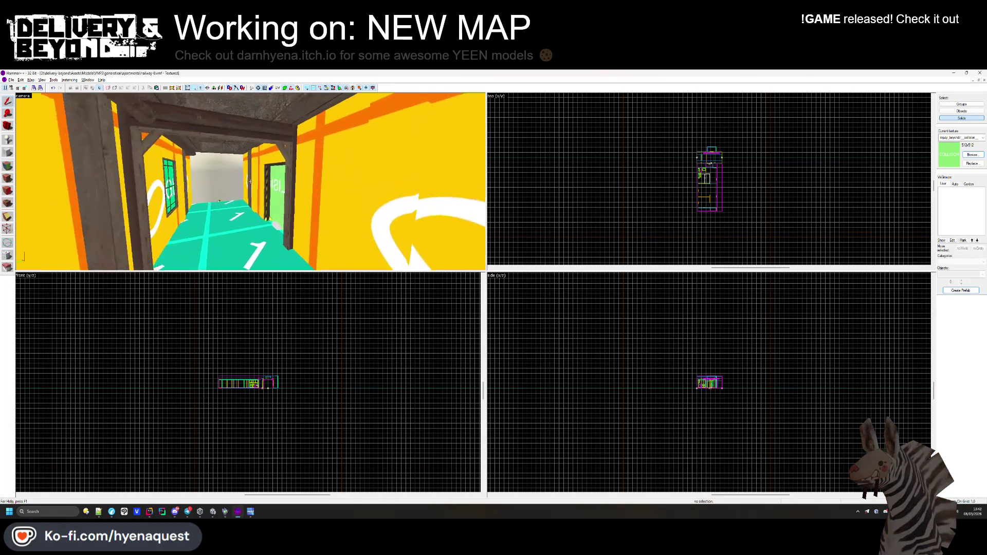
{"action": "key", "text": "w"}
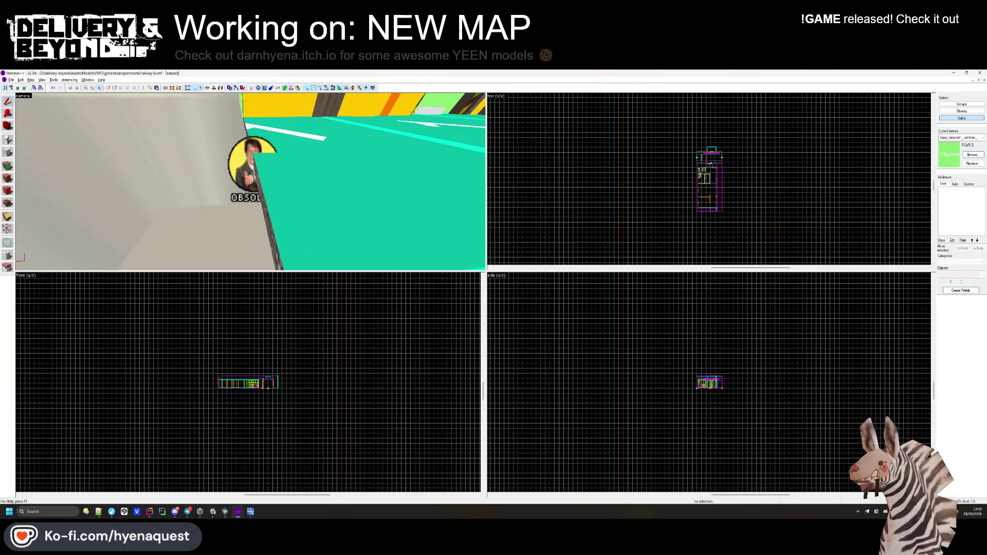
{"action": "key", "text": "w"}
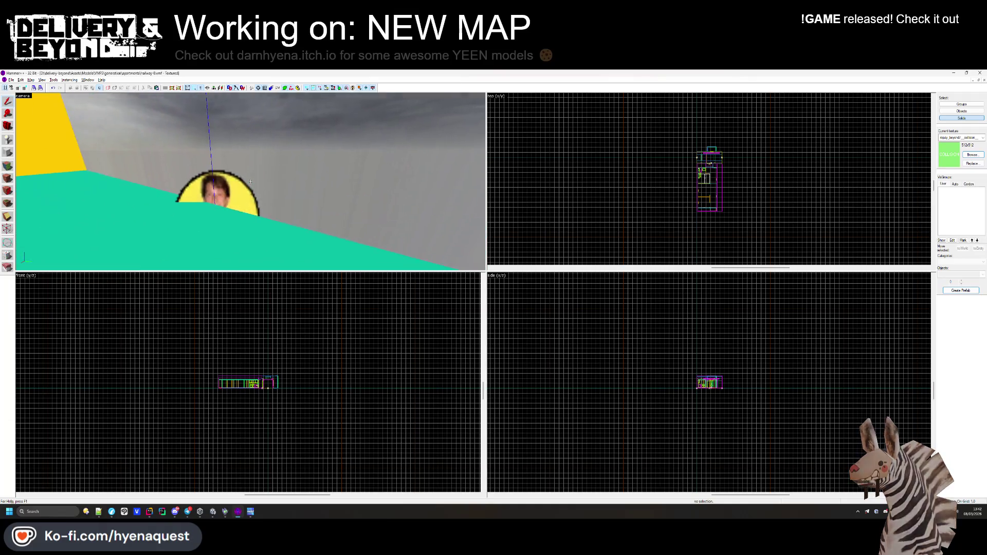
{"action": "key", "text": "w"}
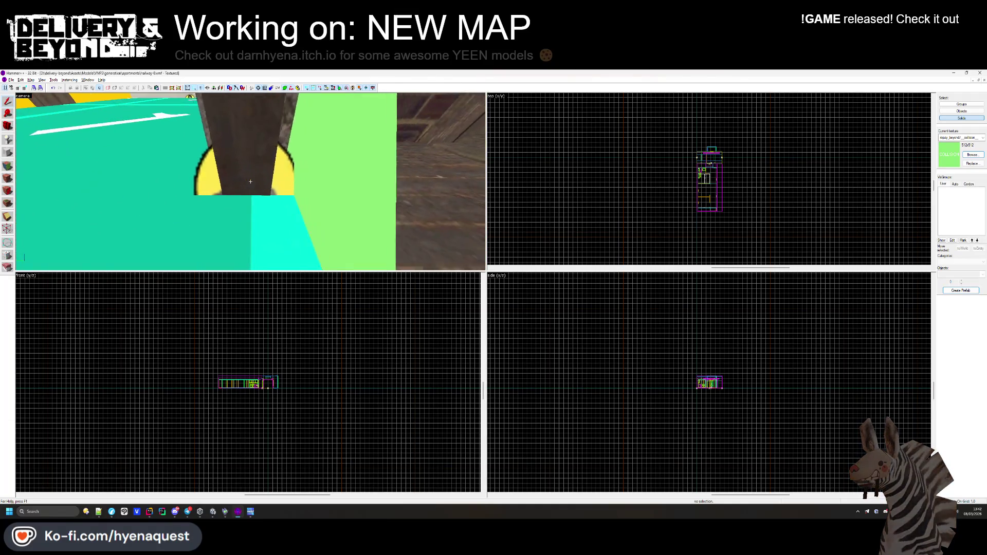
{"action": "key", "text": "w"}
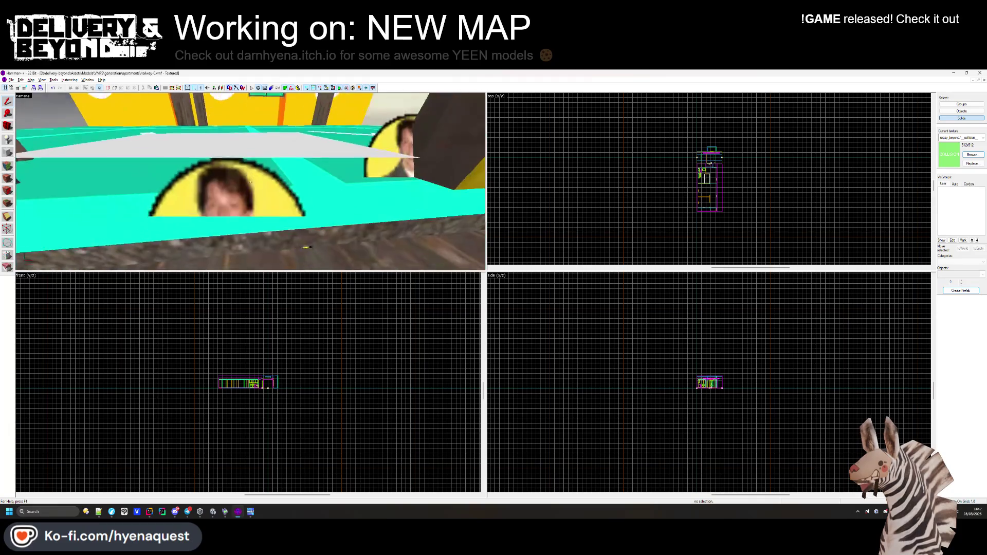
{"action": "key", "text": "w"}
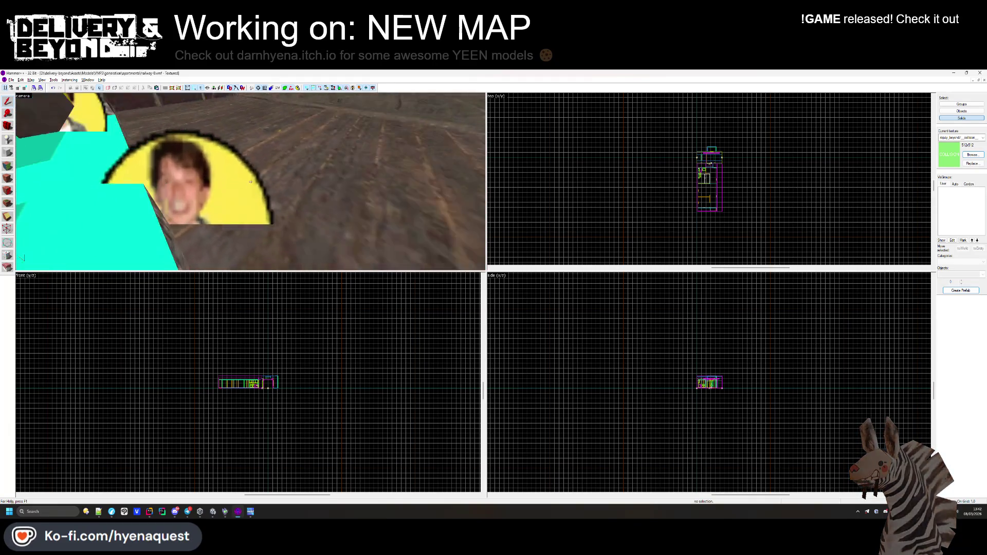
{"action": "key", "text": "z"}
Inspect the sky brush's func_map_gen_blocker properties, then close hallway-0 without saving.
{"action": "left_click", "coordinate": [233, 193]}
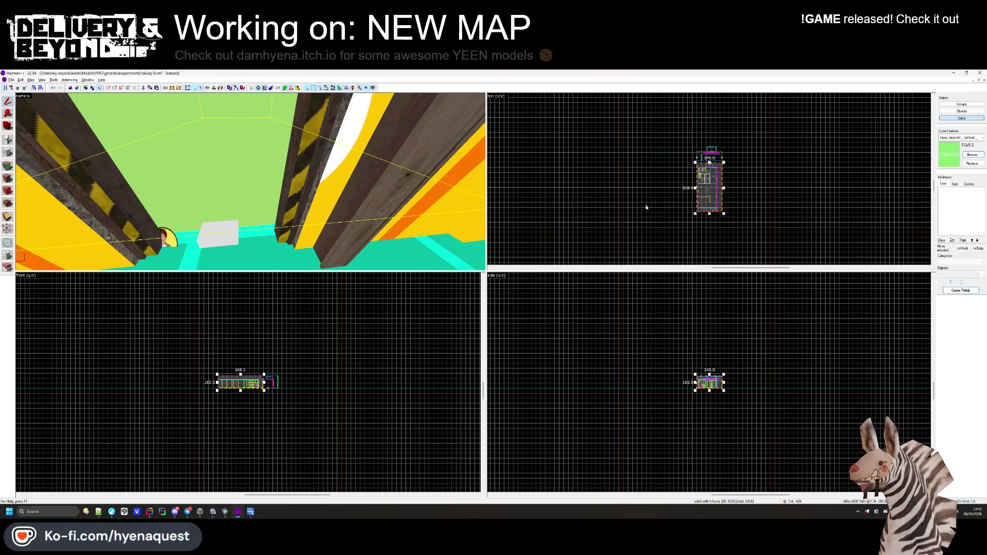
{"action": "left_click", "coordinate": [962, 111]}
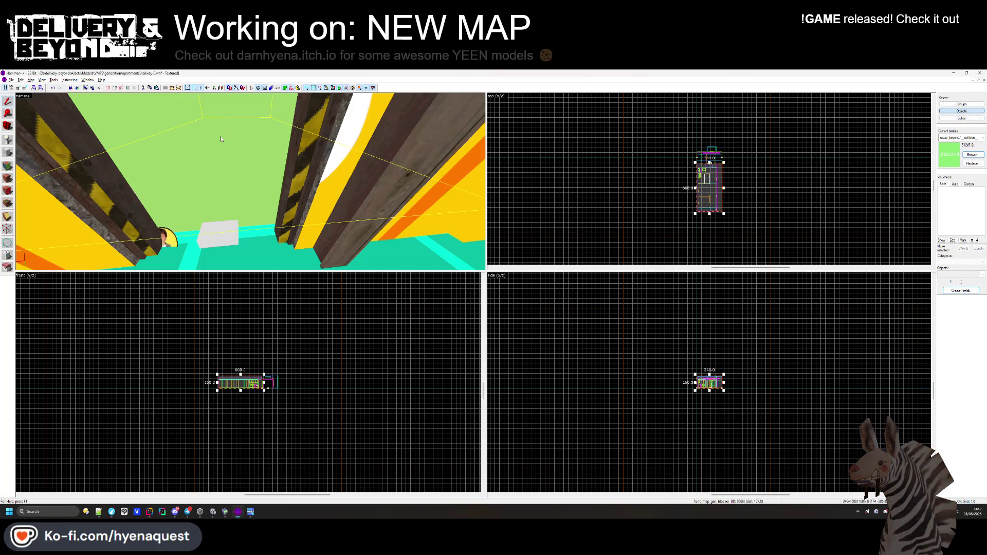
{"action": "key", "text": "alt+Return"}
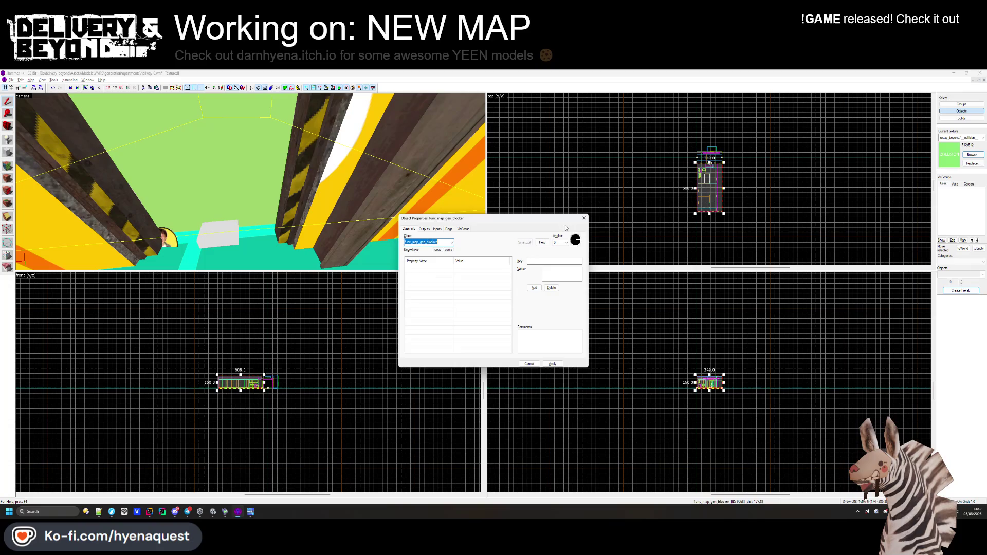
{"action": "left_click", "coordinate": [583, 218]}
{"action": "left_click", "coordinate": [789, 124]}
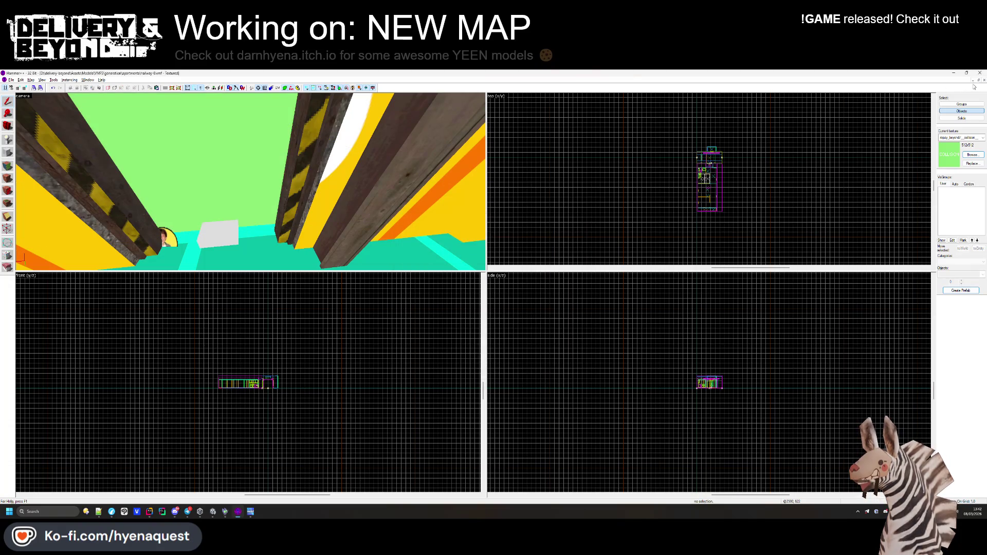
{"action": "left_click", "coordinate": [983, 81]}
{"action": "left_click", "coordinate": [505, 316]}
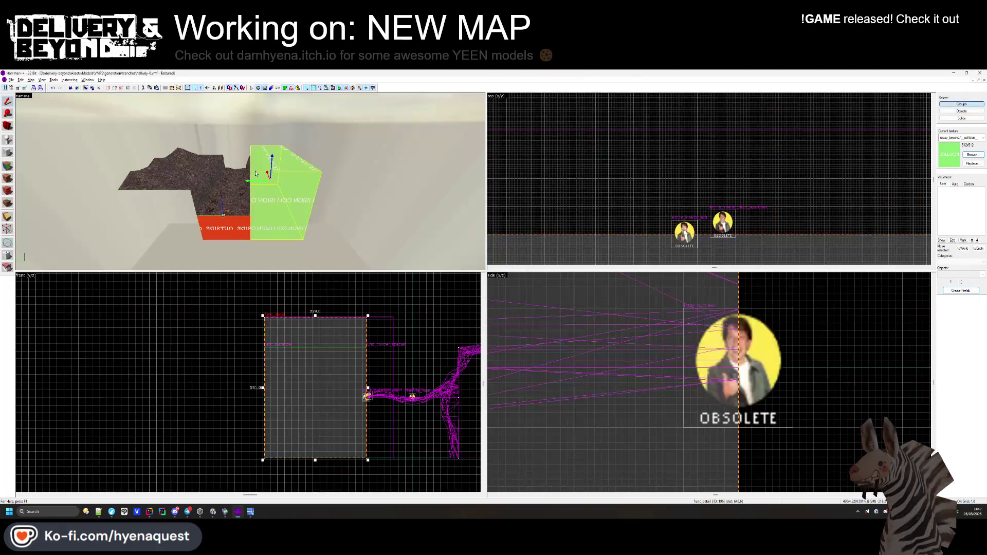
{"action": "key", "text": "ctrl+t"}
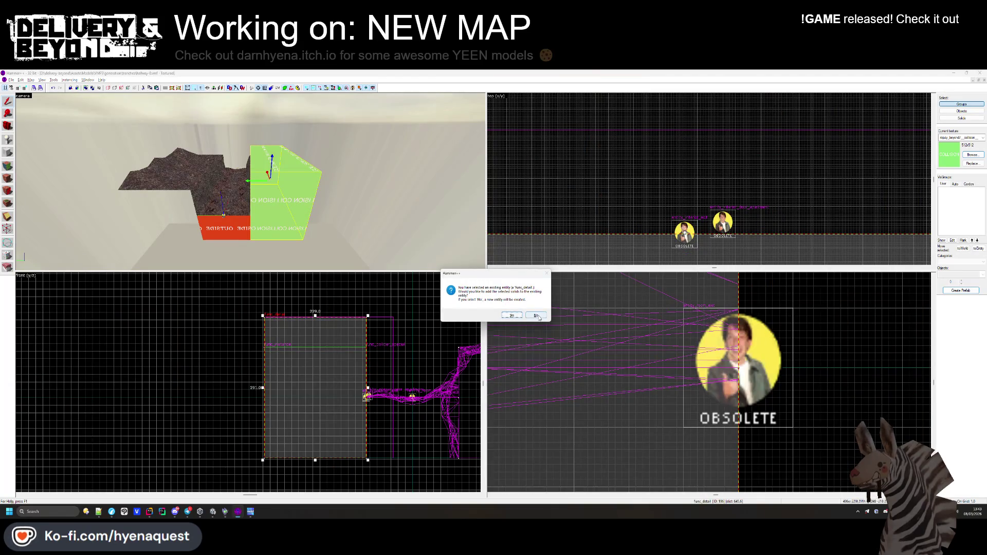
{"action": "left_click", "coordinate": [537, 316]}
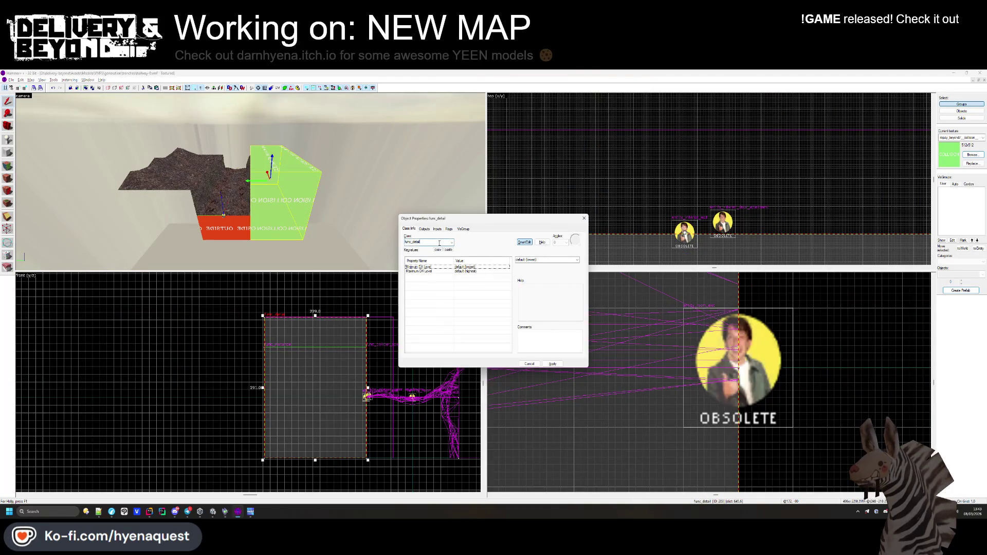
{"action": "type", "text": "func_map_gen_blocker"}
{"action": "key", "text": "Return"}
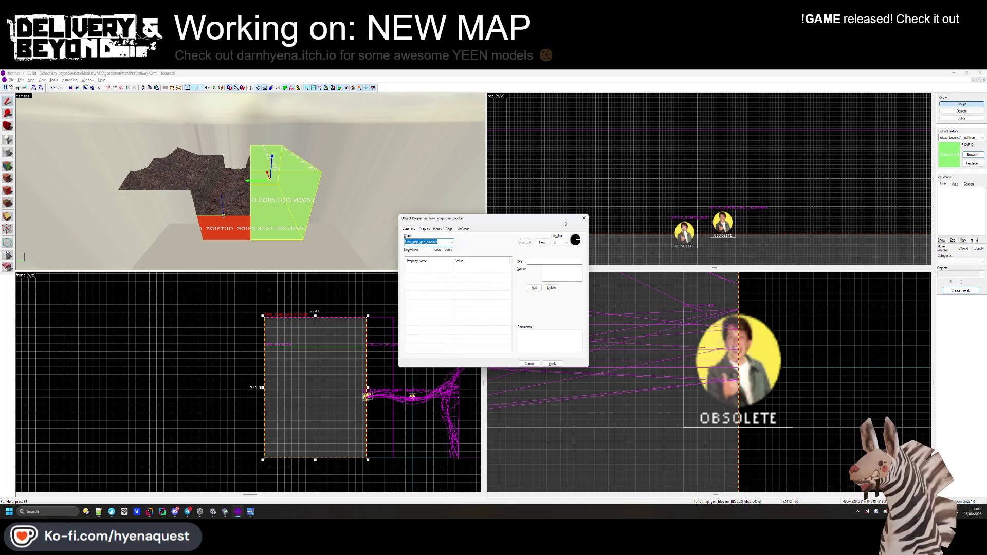
{"action": "key", "text": "Escape"}
{"action": "key", "text": "Escape"}
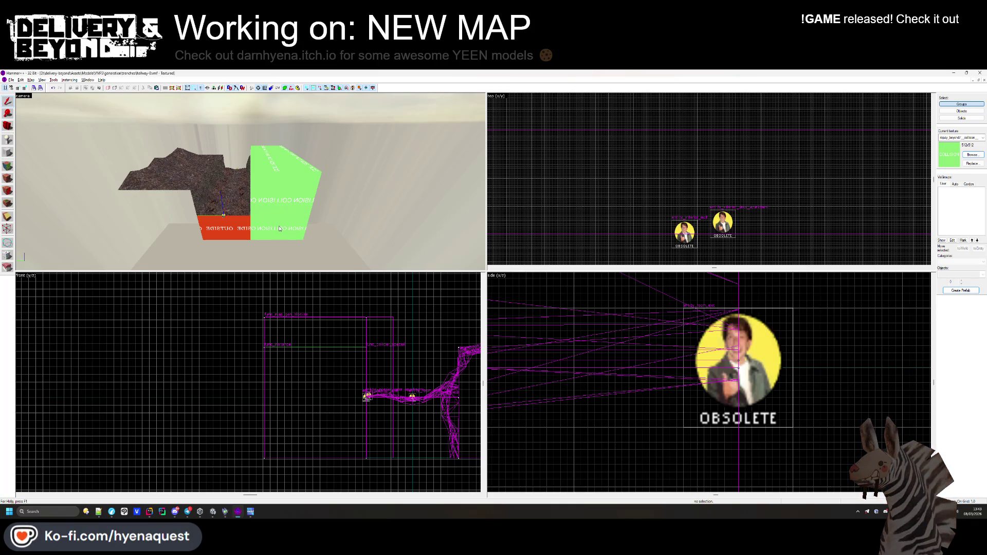
{"action": "key", "text": "w"}
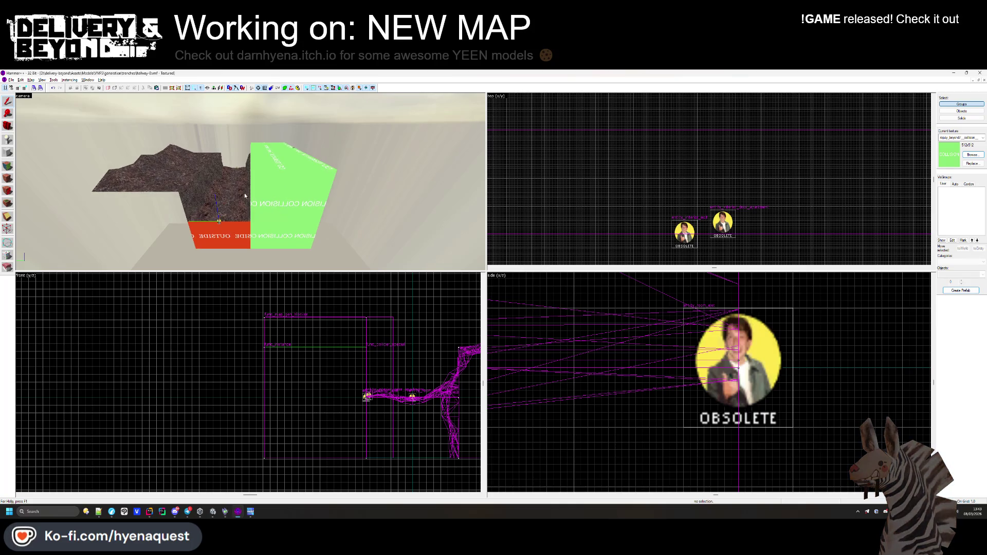
{"action": "key", "text": "s"}
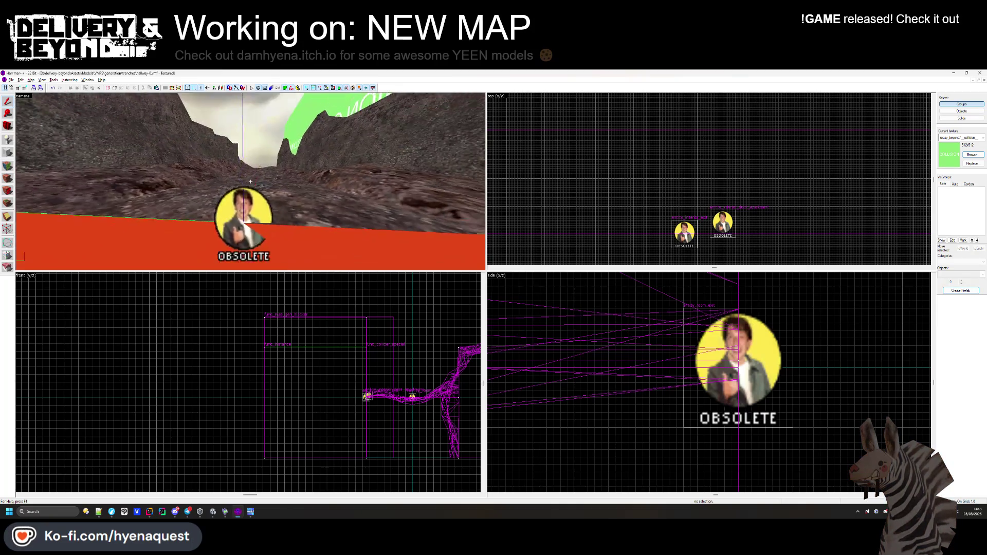
{"action": "key", "text": "Left"}
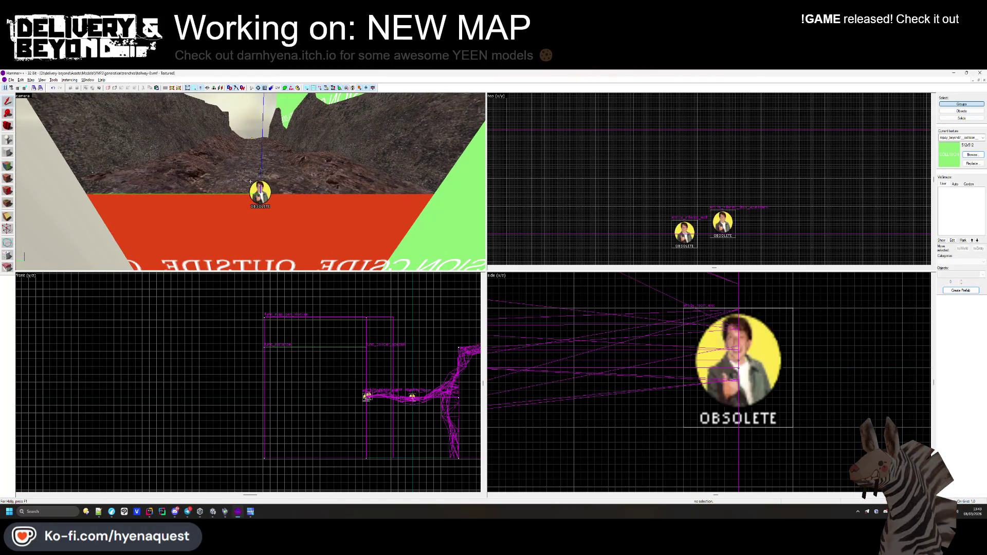
{"action": "key", "text": "w"}
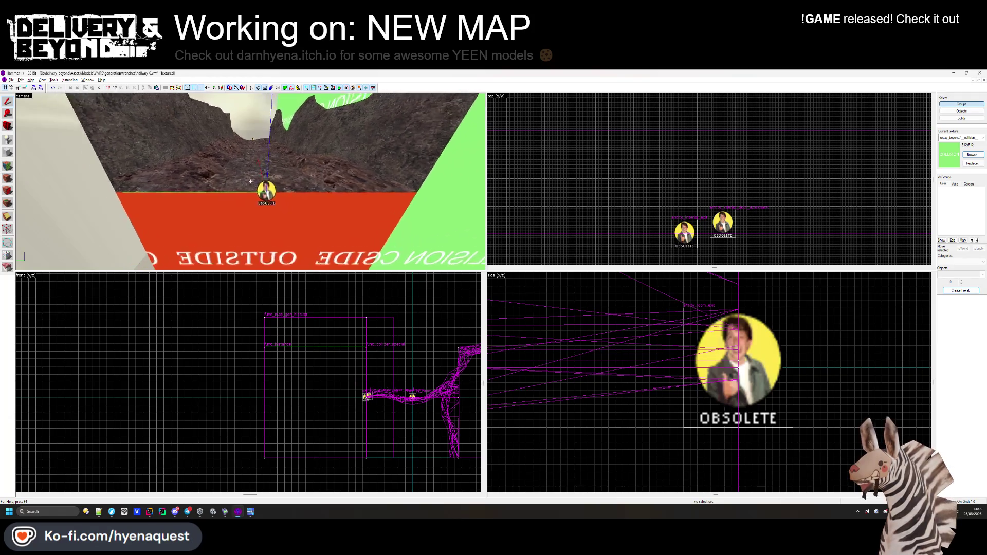
{"action": "key", "text": "Down"}
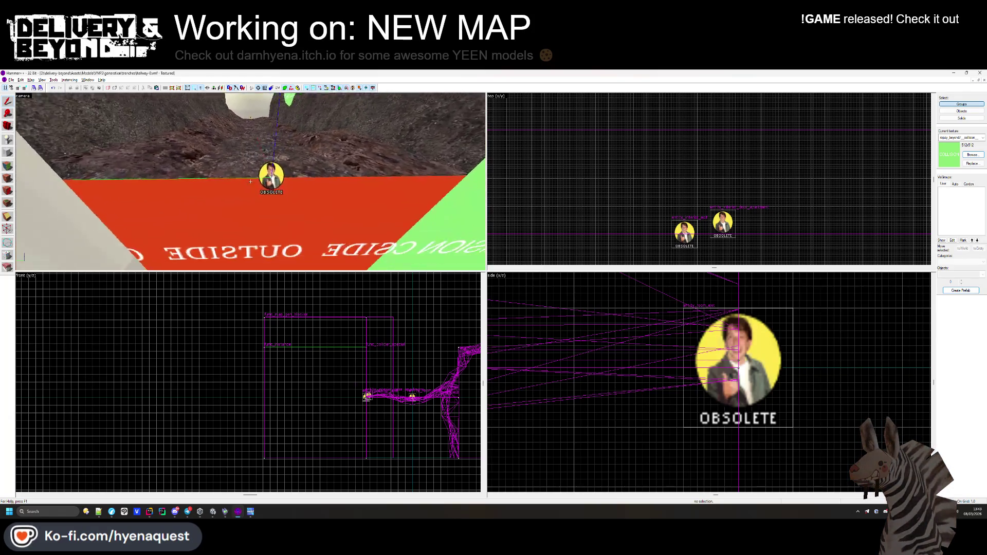
{"action": "key", "text": "s"}
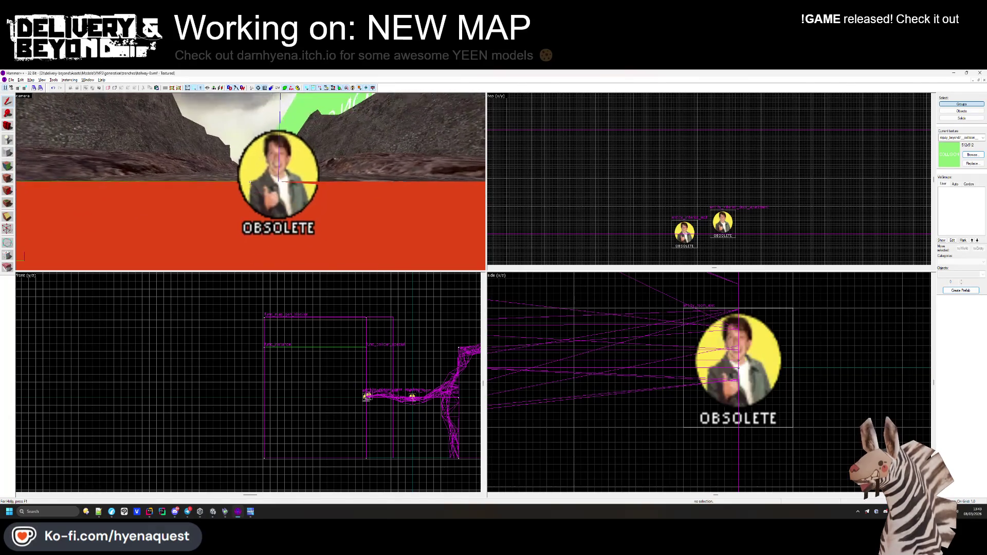
{"action": "key", "text": "s"}
{"action": "key", "text": "Down"}
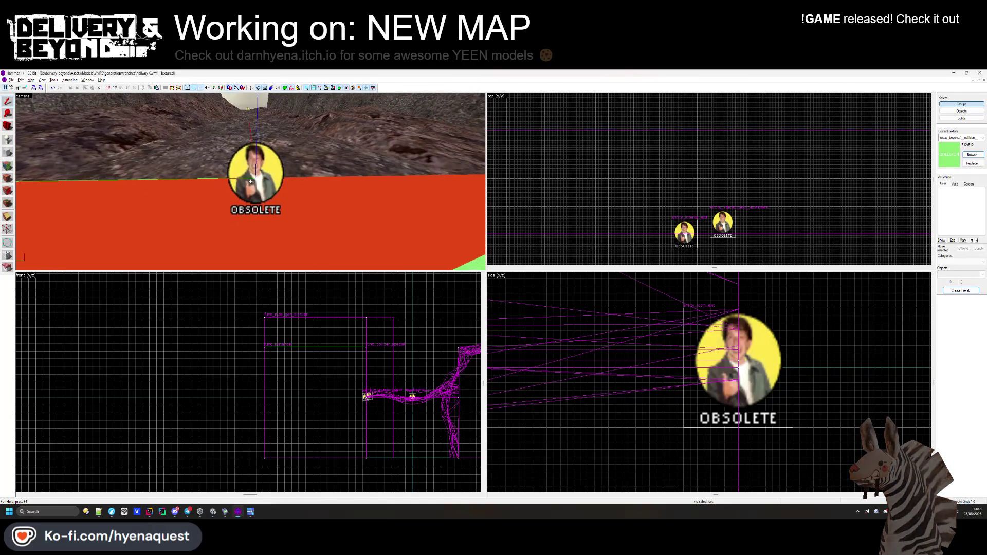
{"action": "key", "text": "s"}
{"action": "key", "text": "Down"}
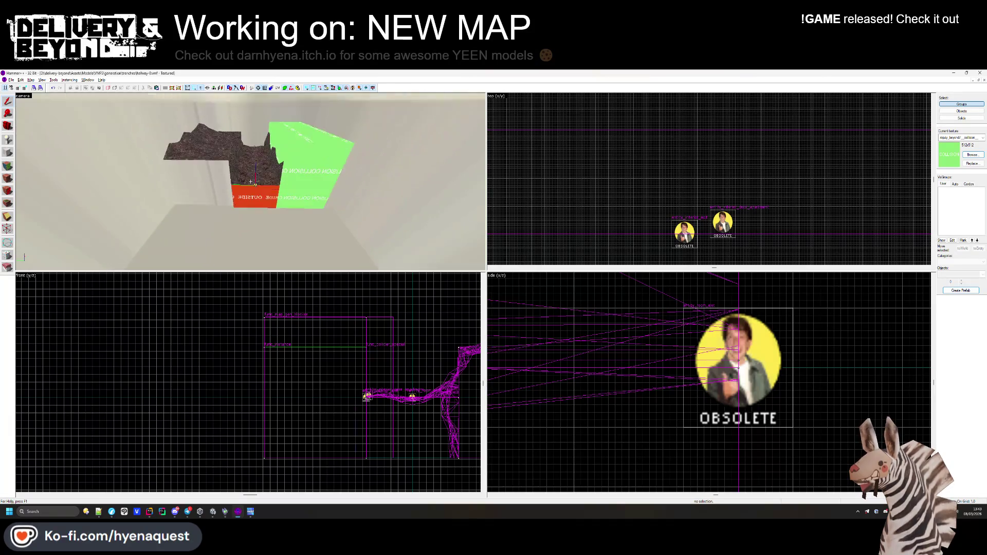
{"action": "key", "text": "w"}
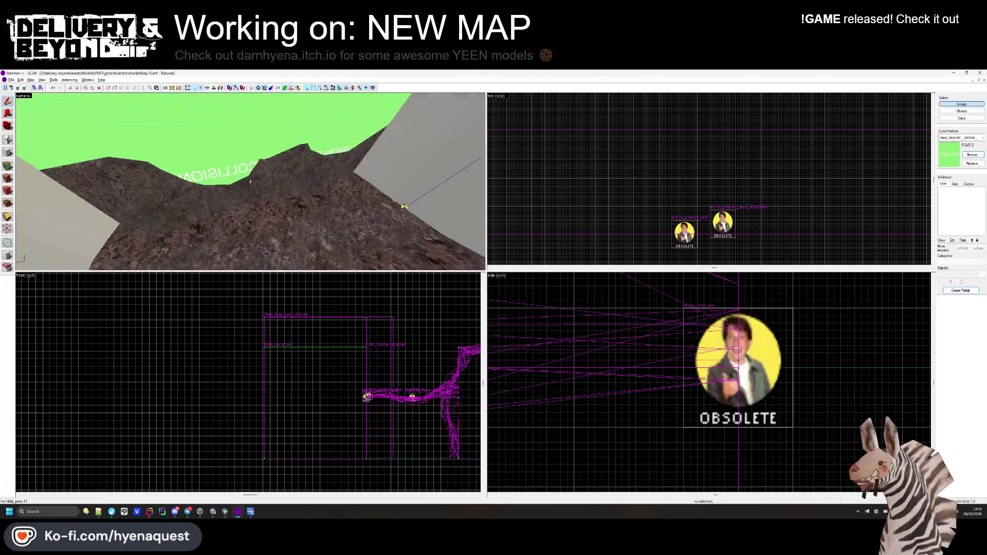
{"action": "key", "text": "s"}
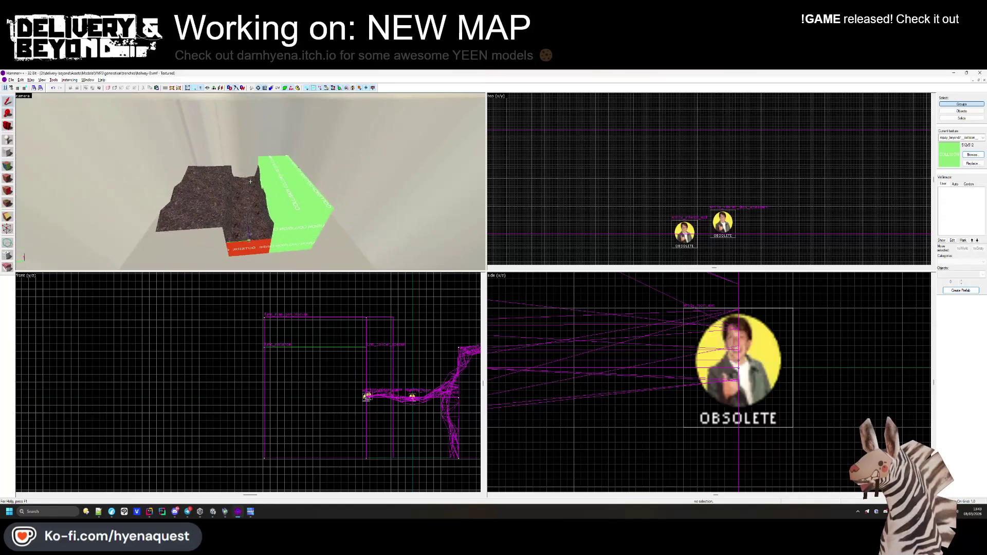
Draw a wide collision block along the trench's open side and raise its top to 496.
{"action": "left_click", "coordinate": [287, 196]}
{"action": "scroll", "coordinate": [651, 143], "scroll_direction": "up", "scroll_amount": 3}
{"action": "scroll", "coordinate": [651, 143], "scroll_direction": "down", "scroll_amount": 3}
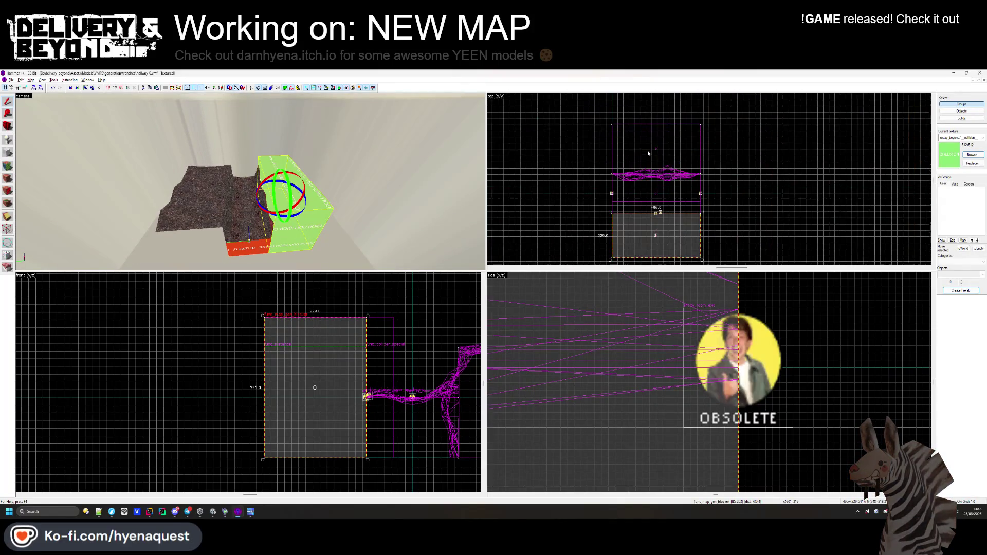
{"action": "left_click", "coordinate": [513, 165]}
{"action": "left_click", "coordinate": [144, 199]}
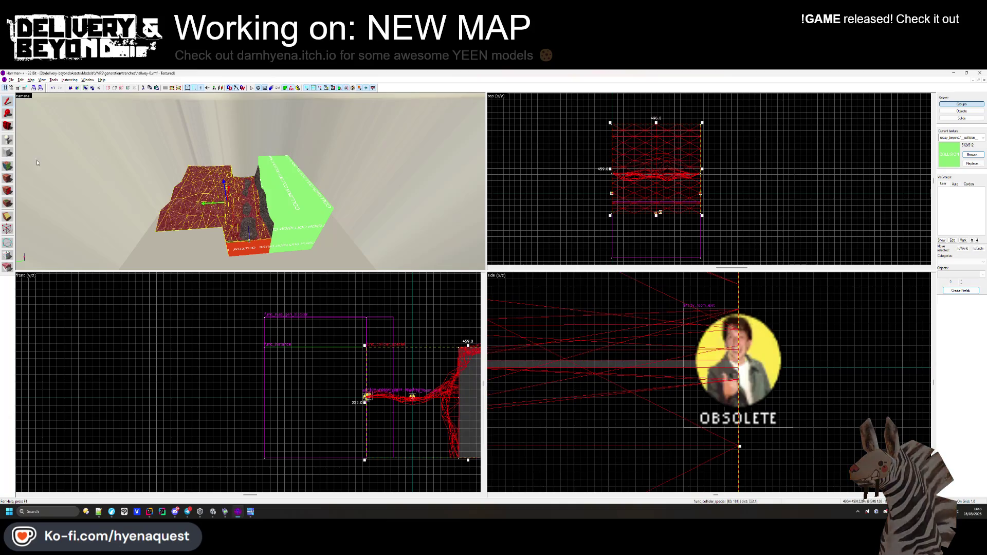
{"action": "scroll", "coordinate": [643, 106], "scroll_direction": "up", "scroll_amount": 5}
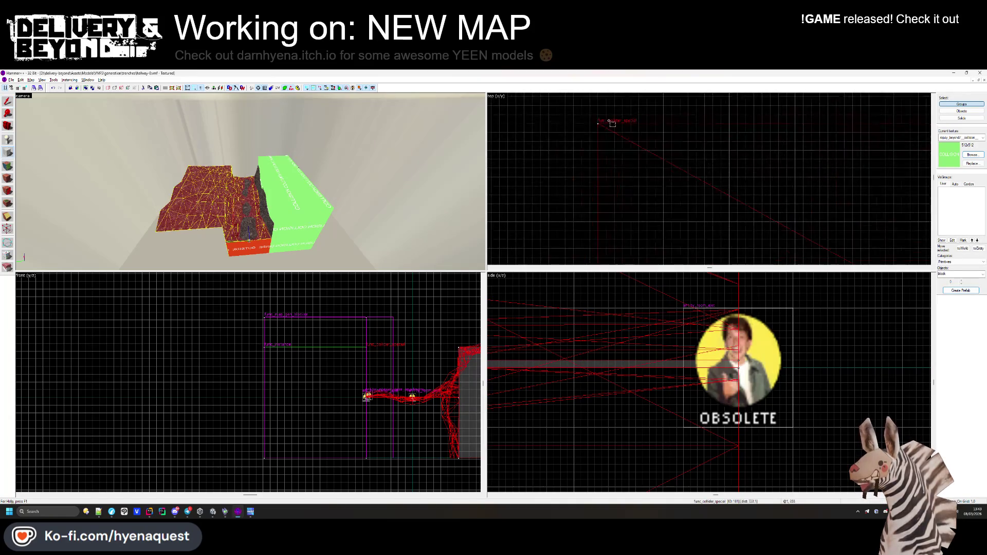
{"action": "left_click_drag", "start_coordinate": [667, 145], "coordinate": [875, 170]}
{"action": "scroll", "coordinate": [720, 147], "scroll_direction": "down", "scroll_amount": 4}
{"action": "scroll", "coordinate": [738, 353], "scroll_direction": "down", "scroll_amount": 5}
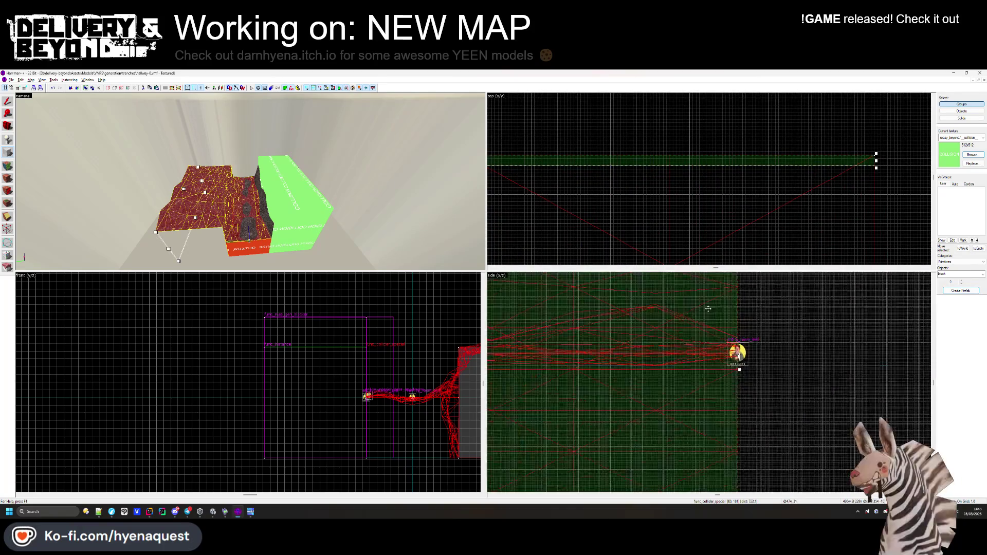
{"action": "mouse_move", "coordinate": [662, 350]}
{"action": "left_mouse_down"}
{"action": "mouse_move", "coordinate": [662, 280]}
{"action": "mouse_move", "coordinate": [638, 349]}
{"action": "left_mouse_up"}
{"action": "scroll", "coordinate": [658, 301], "scroll_direction": "up", "scroll_amount": 2}
{"action": "scroll", "coordinate": [645, 319], "scroll_direction": "up", "scroll_amount": 3}
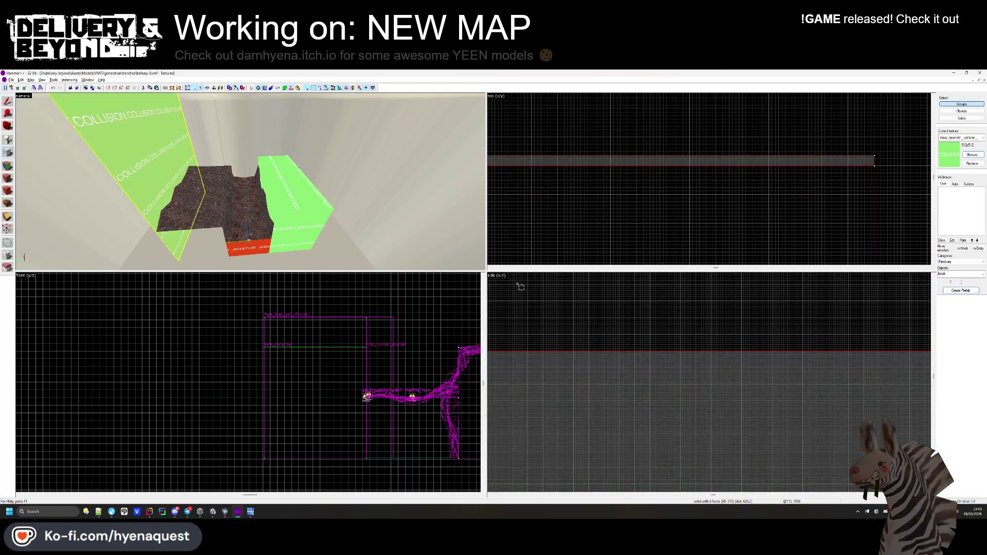
Fly around the trench to inspect the new green collision wall from several angles.
{"action": "key", "text": "w"}
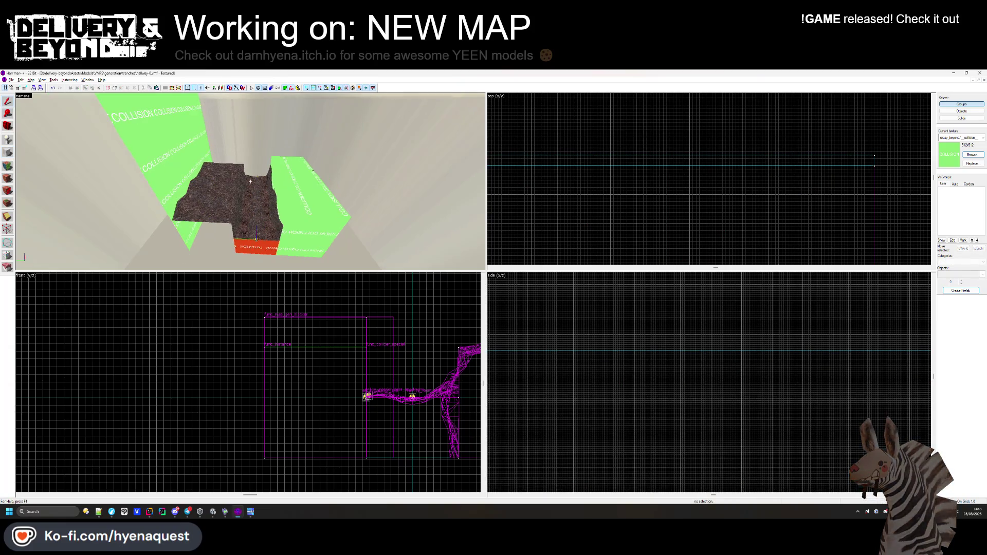
{"action": "scroll", "coordinate": [828, 189], "scroll_direction": "up", "scroll_amount": 2}
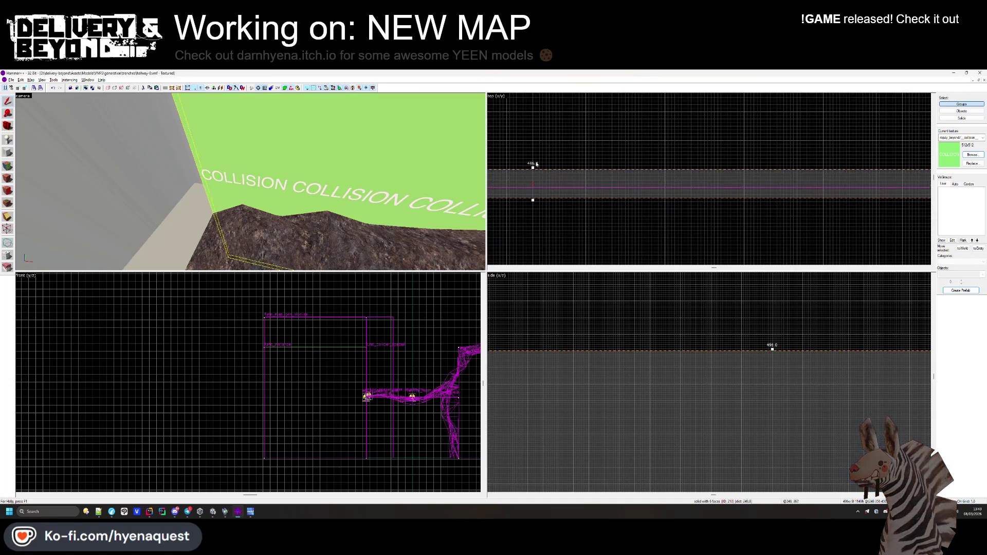
{"action": "key", "text": "Escape"}
{"action": "key", "text": "z"}
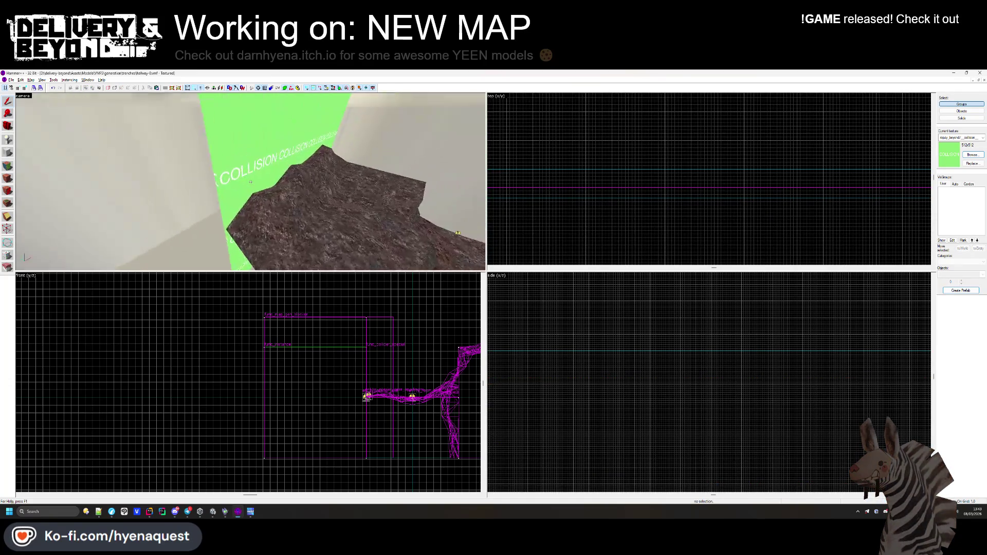
{"action": "key", "text": "z"}
{"action": "left_click", "coordinate": [313, 210]}
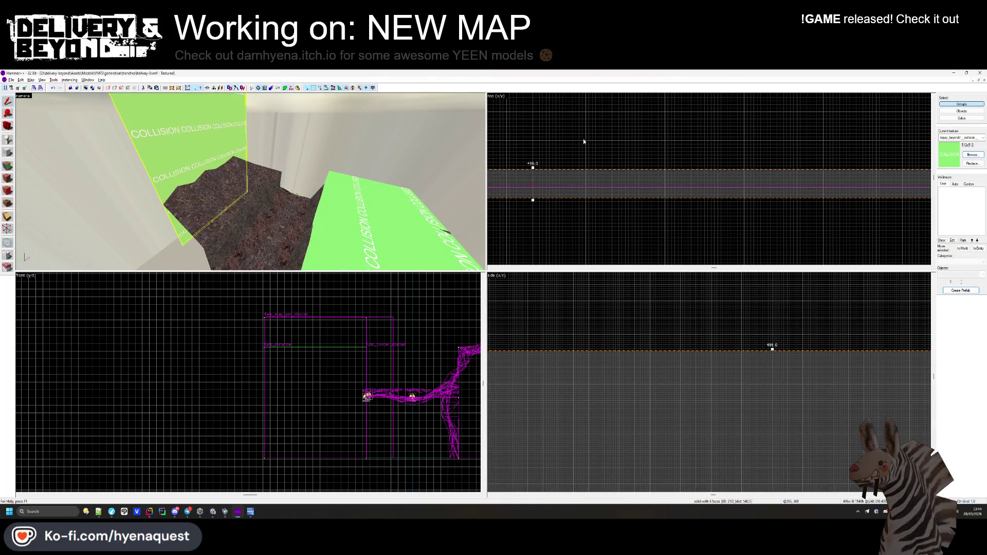
{"action": "scroll", "coordinate": [583, 137], "scroll_direction": "down", "scroll_amount": 5}
{"action": "left_click", "coordinate": [547, 175]}
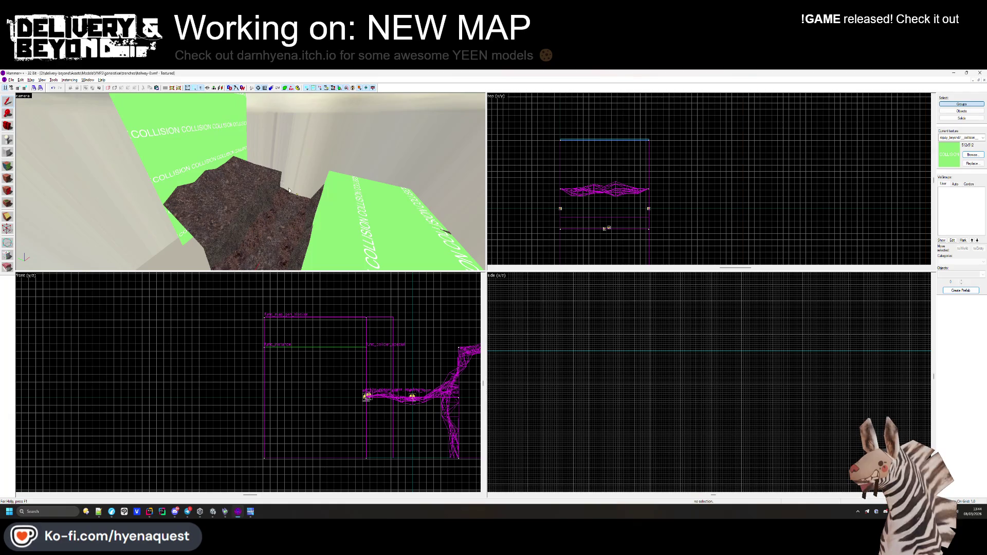
{"action": "key", "text": "z"}
{"action": "key", "text": "z"}
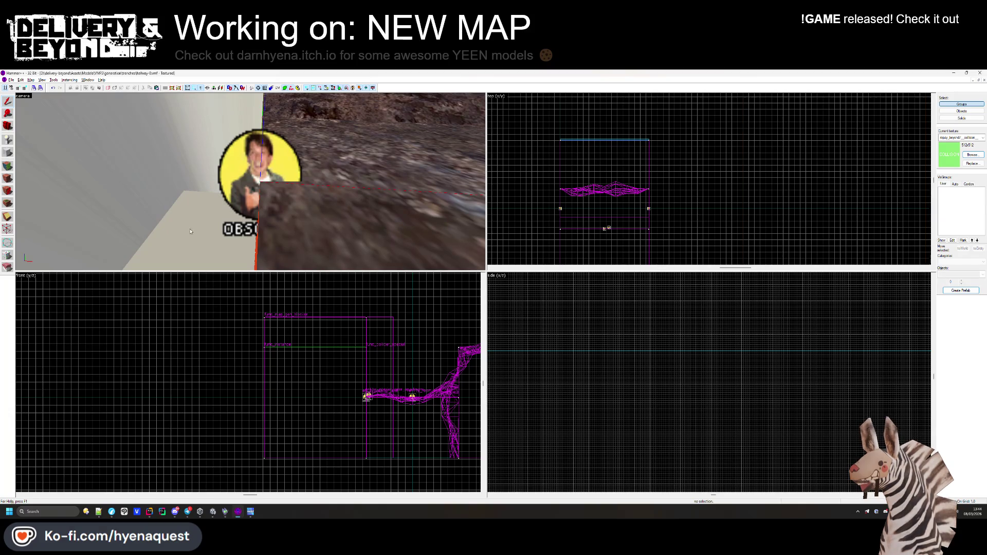
{"action": "key", "text": "z"}
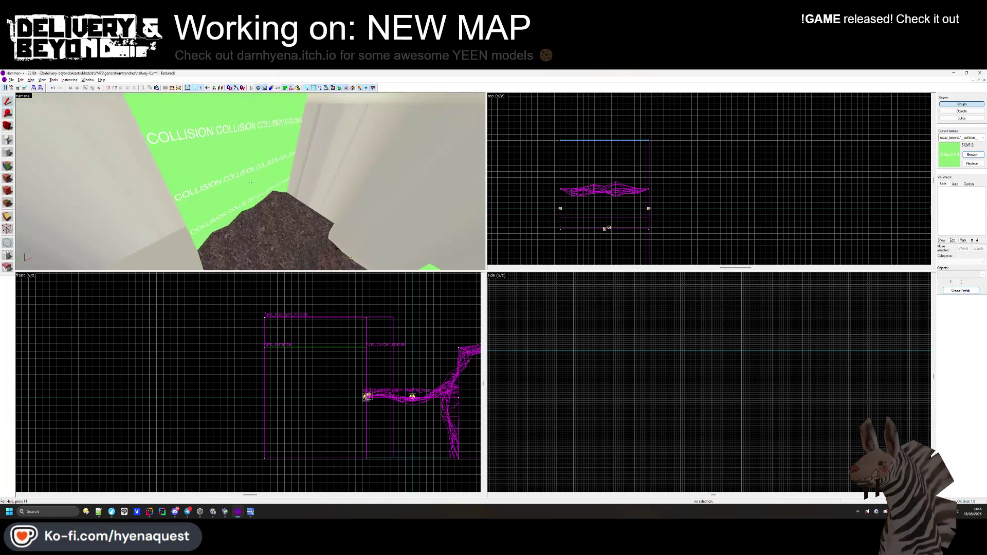
Try thickening the collision wall, undo it, then bring up the Open map dialog.
{"action": "left_click", "coordinate": [251, 181]}
{"action": "key", "text": "z"}
{"action": "scroll", "coordinate": [693, 202], "scroll_direction": "up", "scroll_amount": 3}
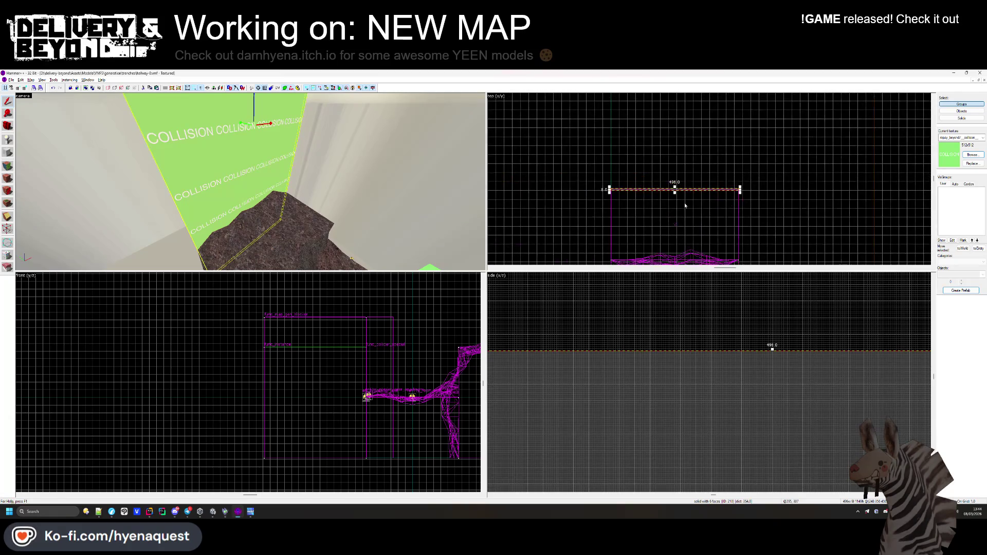
{"action": "scroll", "coordinate": [693, 202], "scroll_direction": "up", "scroll_amount": 3}
{"action": "left_click", "coordinate": [696, 194]}
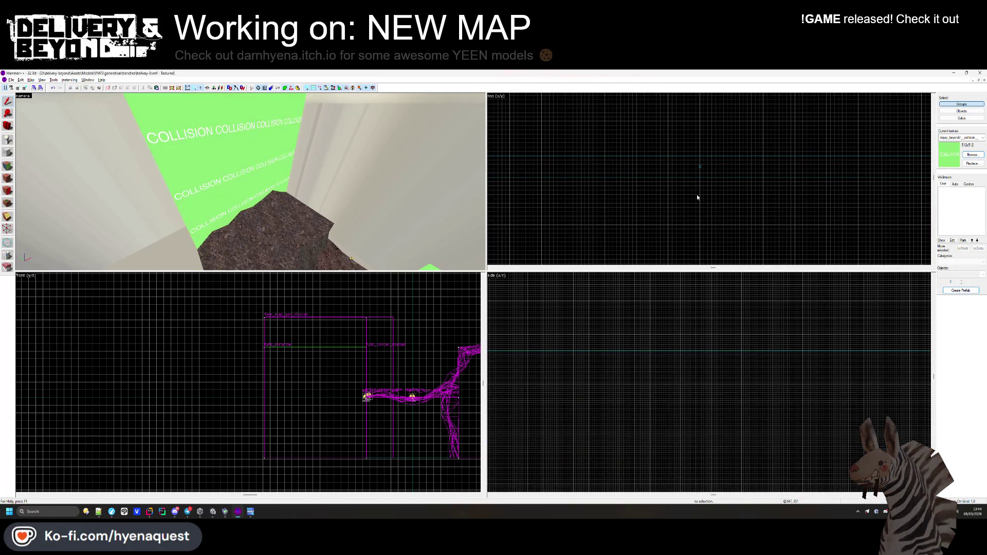
{"action": "left_click", "coordinate": [183, 165]}
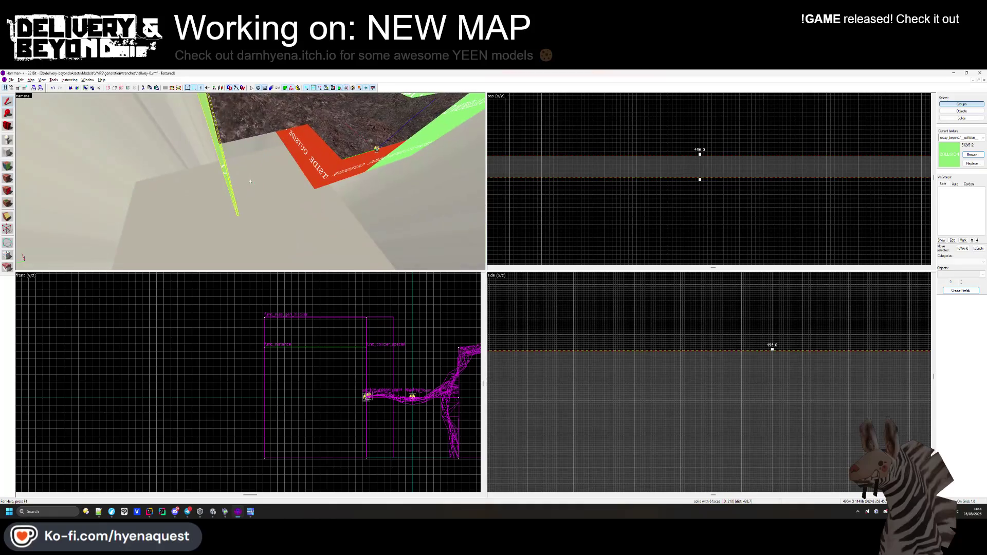
{"action": "scroll", "coordinate": [683, 158], "scroll_direction": "down", "scroll_amount": 2}
{"action": "scroll", "coordinate": [683, 154], "scroll_direction": "up", "scroll_amount": 3}
{"action": "mouse_move", "coordinate": [684, 174]}
{"action": "left_mouse_down"}
{"action": "mouse_move", "coordinate": [684, 138]}
{"action": "mouse_move", "coordinate": [684, 172]}
{"action": "left_mouse_up"}
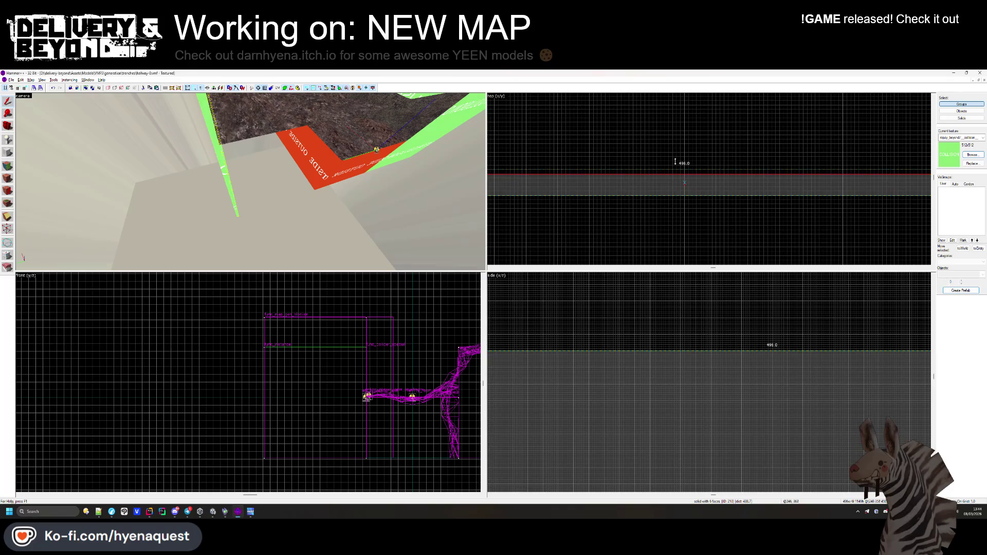
{"action": "left_click", "coordinate": [691, 146]}
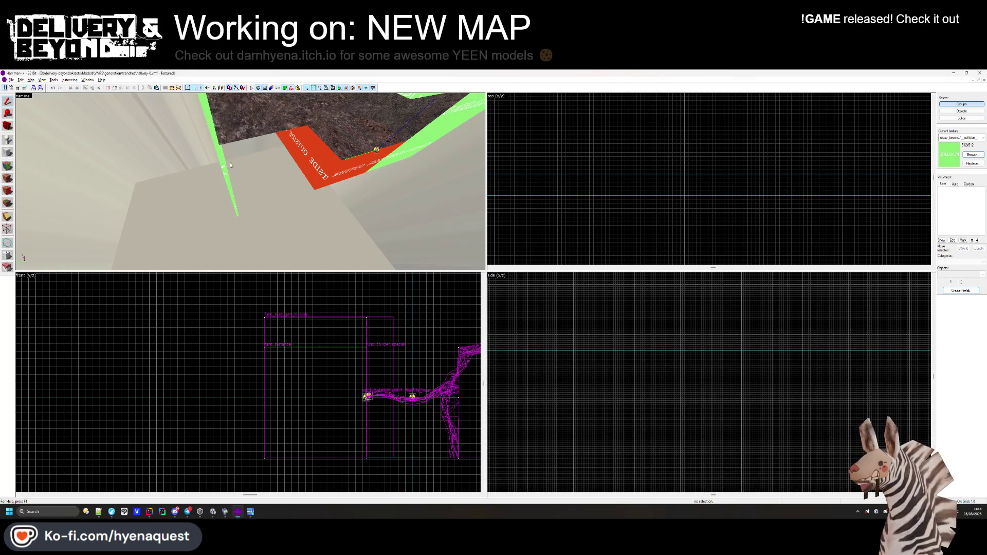
{"action": "key", "text": "ctrl+z"}
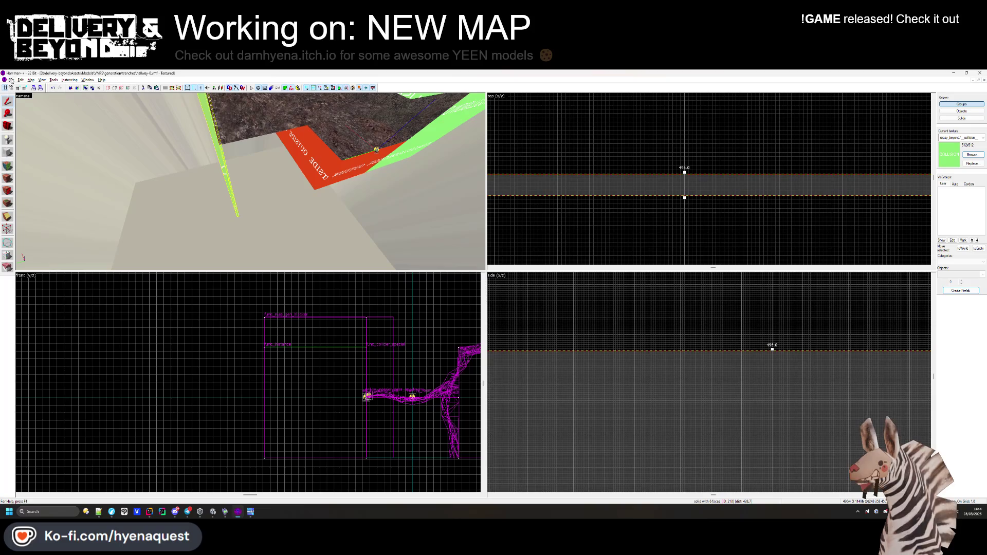
{"action": "left_click", "coordinate": [11, 79]}
{"action": "left_click", "coordinate": [31, 93]}
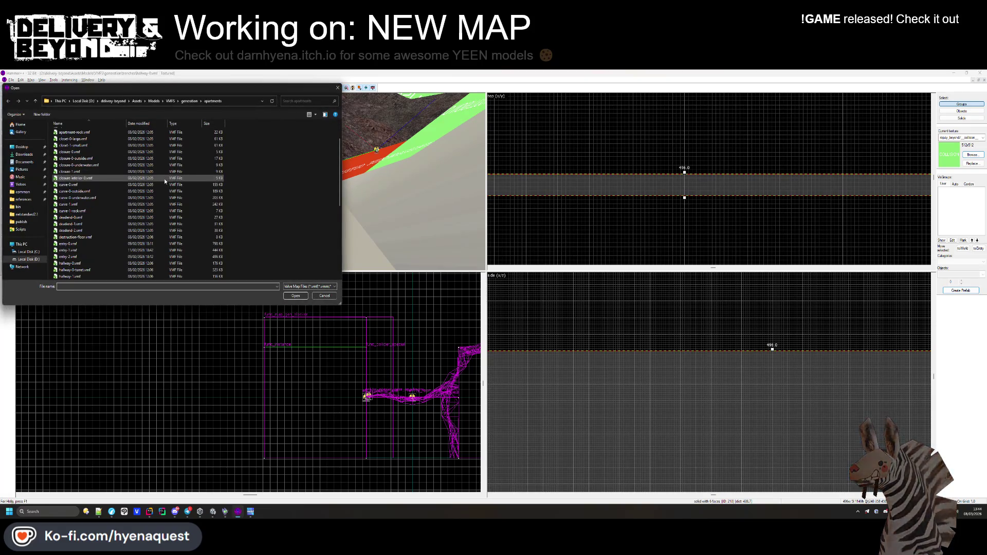
Open trenches/entry-0.vmf from the generation folder and paste the collision brush into it.
{"action": "scroll", "coordinate": [121, 202], "scroll_direction": "down", "scroll_amount": 2}
{"action": "left_click", "coordinate": [189, 101]}
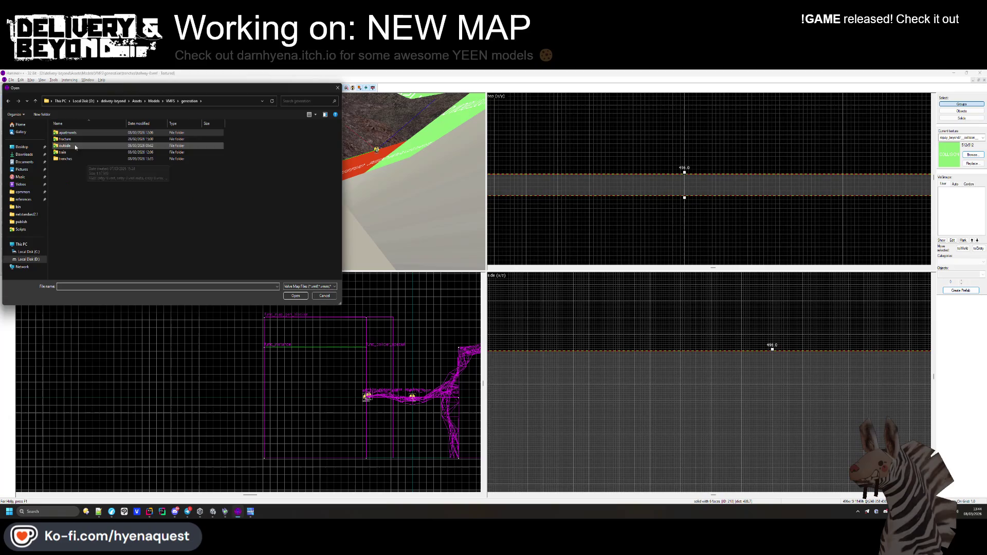
{"action": "double_click", "coordinate": [70, 157]}
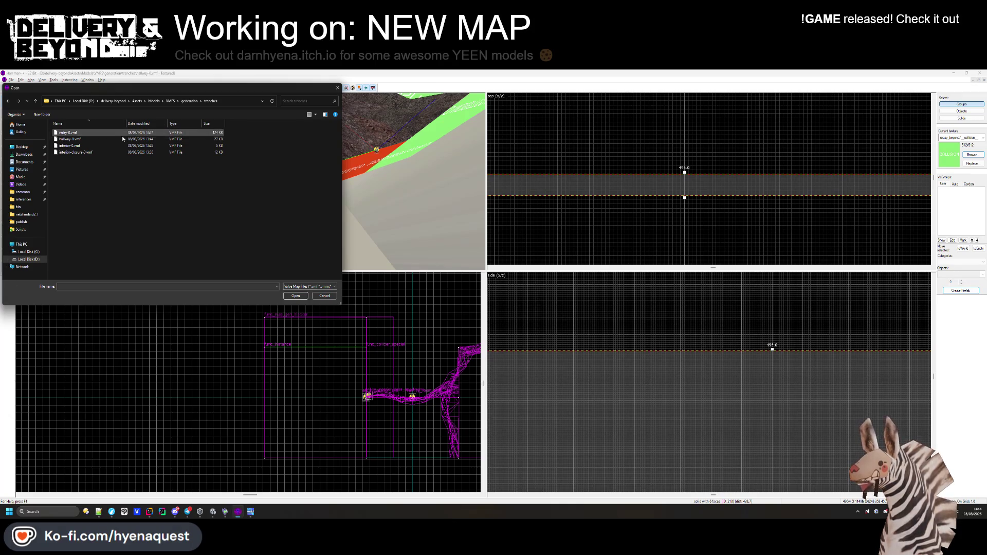
{"action": "double_click", "coordinate": [82, 135]}
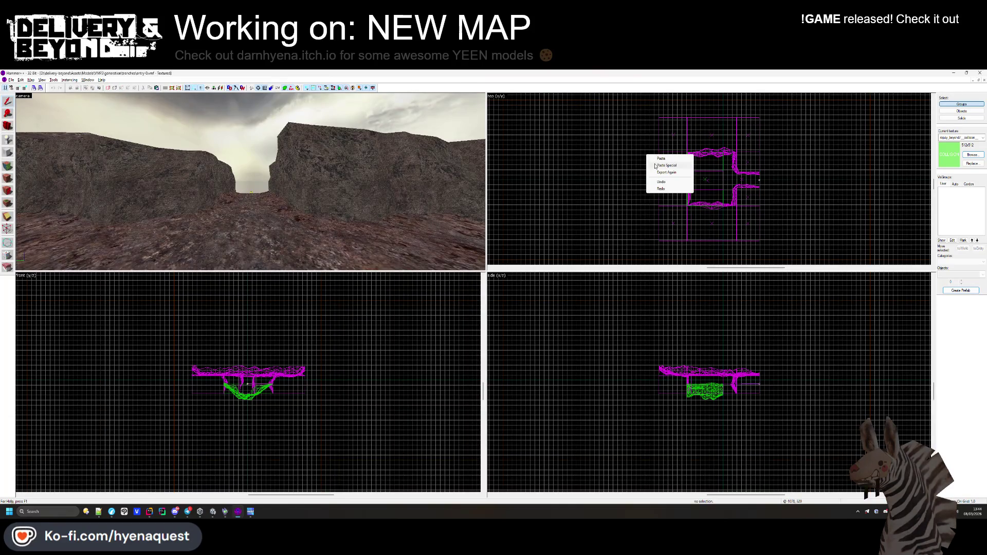
{"action": "left_click", "coordinate": [655, 165]}
Paste the collision brush, move it right and stretch it to 1395 units wide.
{"action": "key", "text": "Return"}
{"action": "scroll", "coordinate": [756, 169], "scroll_direction": "up", "scroll_amount": 2}
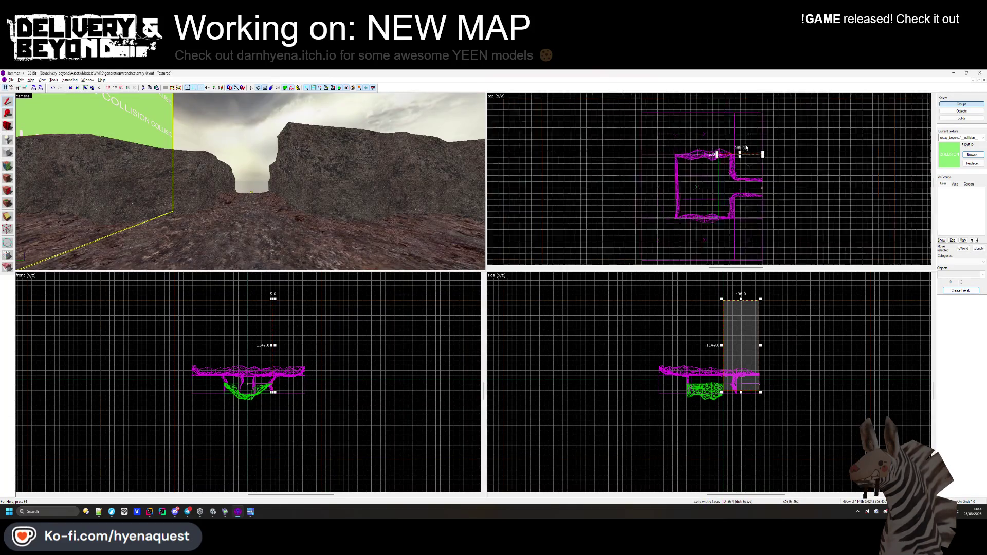
{"action": "mouse_move", "coordinate": [753, 164]}
{"action": "left_mouse_down"}
{"action": "mouse_move", "coordinate": [734, 180]}
{"action": "mouse_move", "coordinate": [556, 182]}
{"action": "left_mouse_up"}
{"action": "scroll", "coordinate": [734, 181], "scroll_direction": "up", "scroll_amount": 4}
{"action": "scroll", "coordinate": [556, 181], "scroll_direction": "up", "scroll_amount": 3}
{"action": "scroll", "coordinate": [557, 181], "scroll_direction": "down", "scroll_amount": 6}
{"action": "mouse_move", "coordinate": [687, 178]}
{"action": "left_mouse_down"}
{"action": "mouse_move", "coordinate": [904, 183]}
{"action": "mouse_move", "coordinate": [796, 188]}
{"action": "left_mouse_up"}
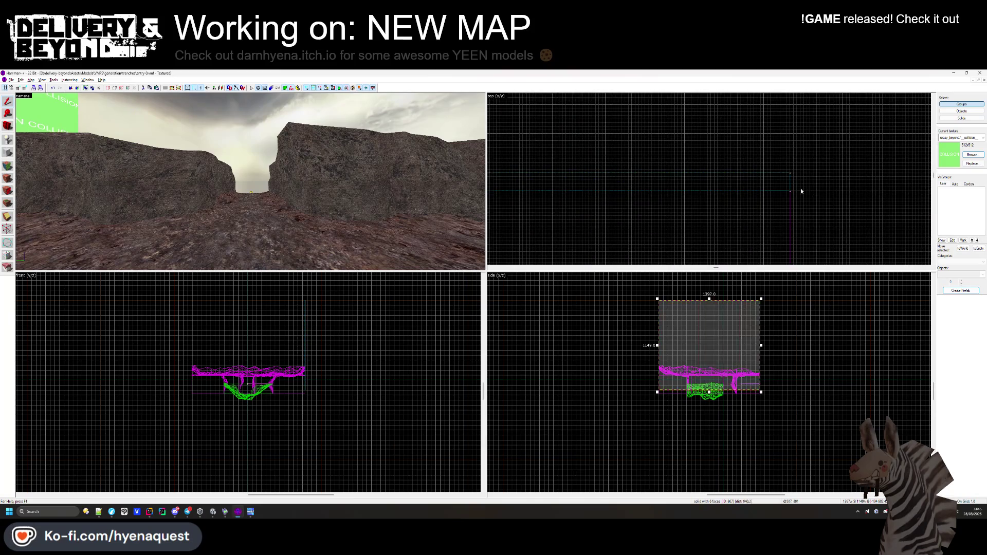
{"action": "key", "text": "Escape"}
Draw a thin new block beside the collision wall and create it as a brush.
{"action": "key", "text": "z"}
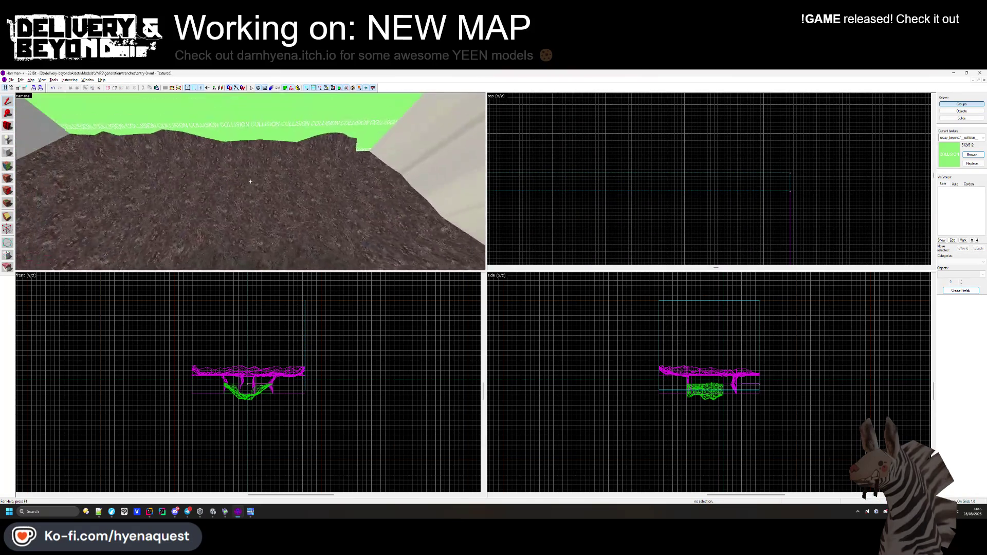
{"action": "key", "text": "z"}
{"action": "left_click", "coordinate": [251, 184]}
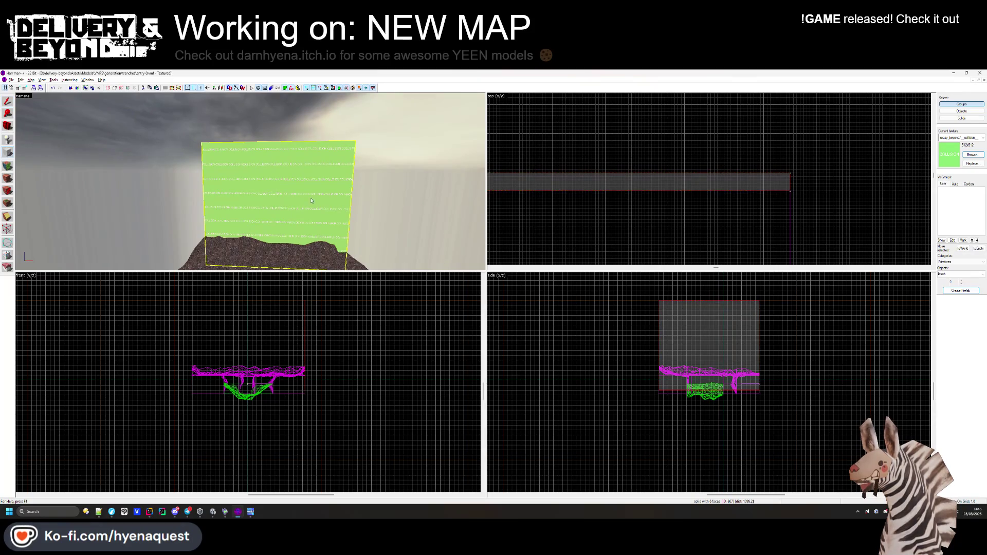
{"action": "scroll", "coordinate": [822, 216], "scroll_direction": "up", "scroll_amount": 2}
{"action": "left_click_drag", "start_coordinate": [766, 130], "coordinate": [793, 238]}
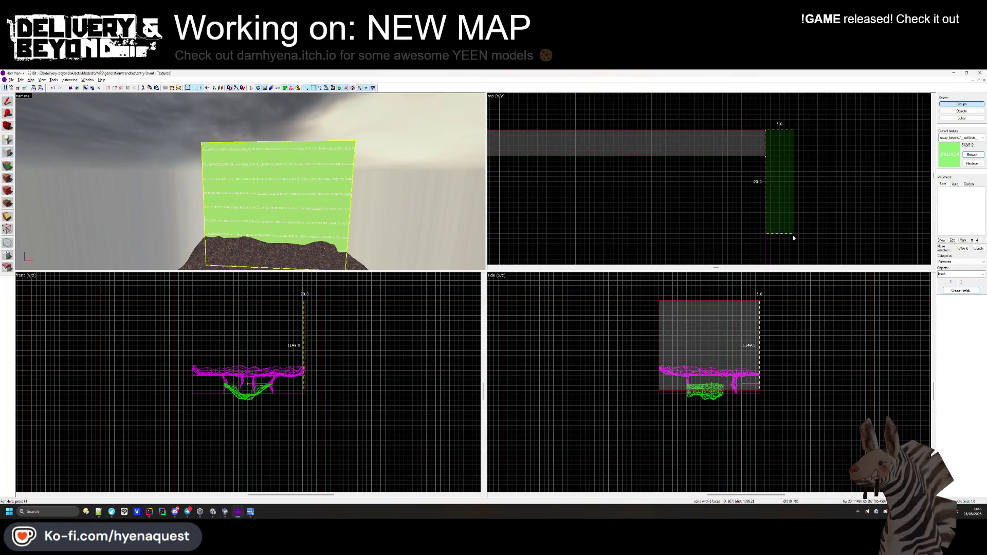
{"action": "key", "text": "Return"}
Resize the new brush through 699, 445 and 461 units, finishing at 1577 units wide.
{"action": "scroll", "coordinate": [791, 226], "scroll_direction": "down", "scroll_amount": 4}
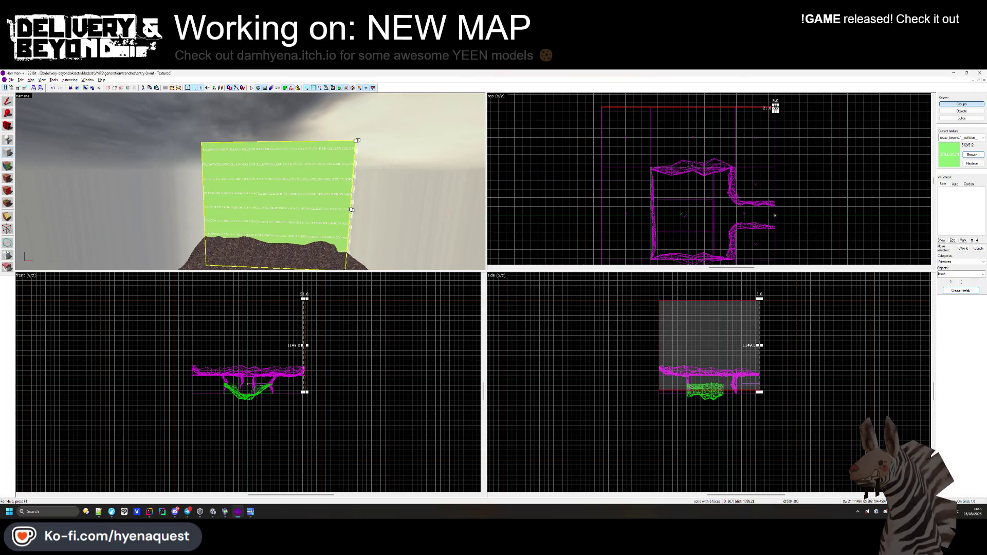
{"action": "left_click_drag", "start_coordinate": [779, 114], "coordinate": [775, 200]}
{"action": "scroll", "coordinate": [745, 185], "scroll_direction": "up", "scroll_amount": 5}
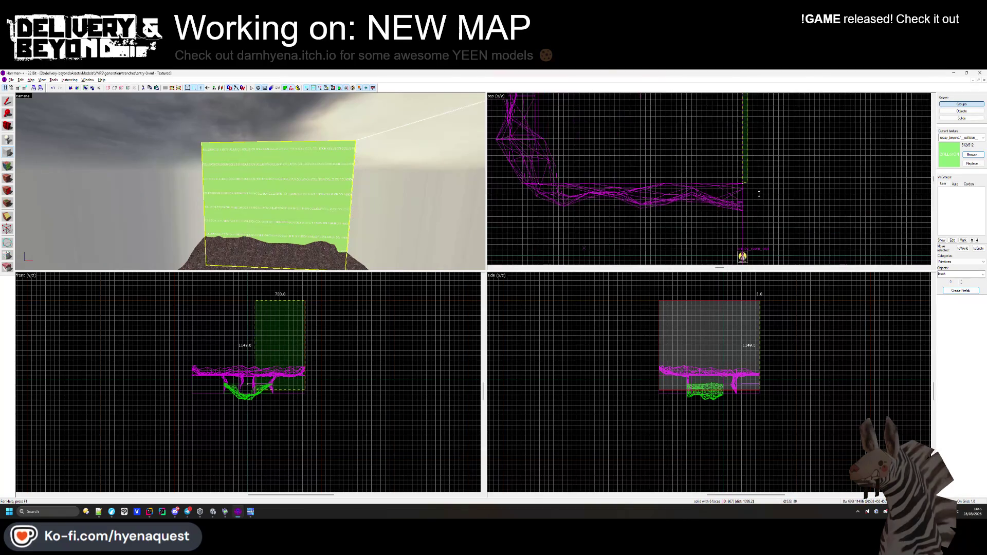
{"action": "scroll", "coordinate": [753, 197], "scroll_direction": "down", "scroll_amount": 2}
{"action": "left_click_drag", "start_coordinate": [731, 234], "coordinate": [740, 229]}
{"action": "scroll", "coordinate": [741, 229], "scroll_direction": "up", "scroll_amount": 2}
{"action": "scroll", "coordinate": [744, 150], "scroll_direction": "up", "scroll_amount": 2}
{"action": "left_click_drag", "start_coordinate": [744, 154], "coordinate": [747, 255]}
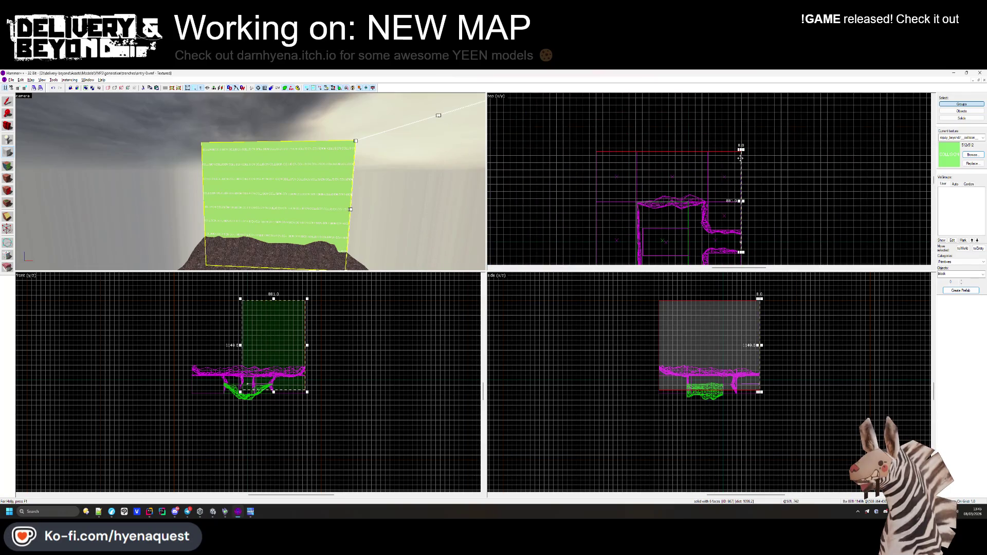
{"action": "scroll", "coordinate": [740, 160], "scroll_direction": "up", "scroll_amount": 8}
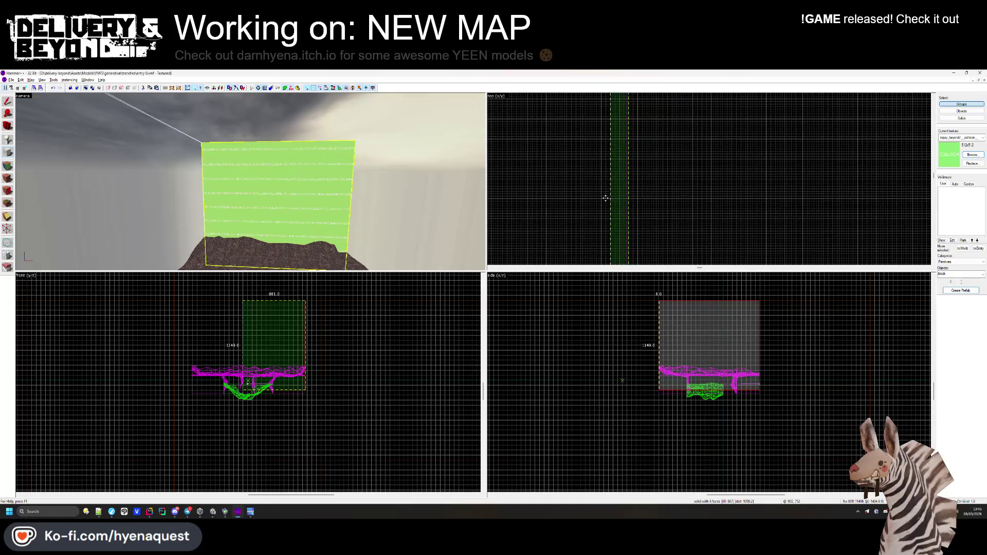
{"action": "scroll", "coordinate": [606, 199], "scroll_direction": "down", "scroll_amount": 4}
{"action": "scroll", "coordinate": [605, 160], "scroll_direction": "up", "scroll_amount": 5}
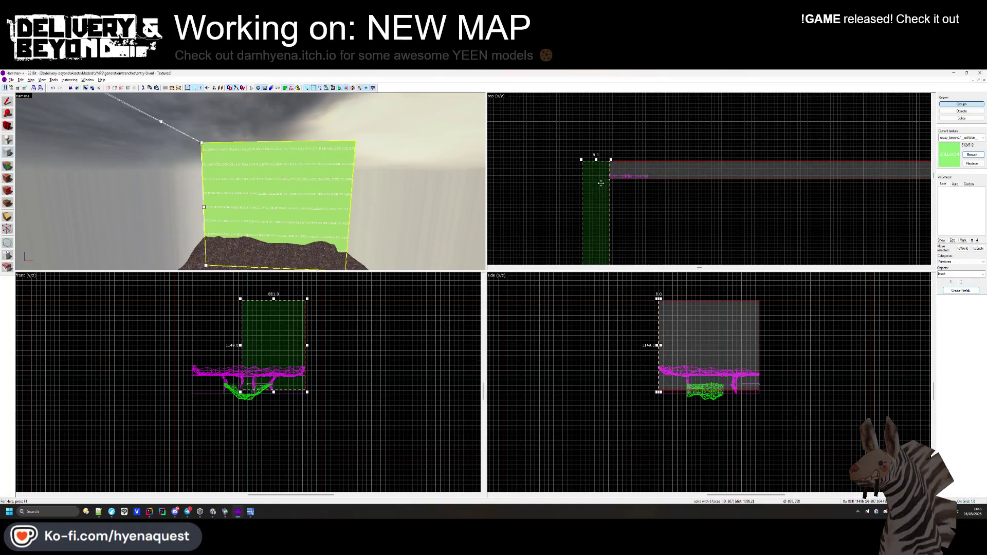
{"action": "scroll", "coordinate": [602, 188], "scroll_direction": "down", "scroll_amount": 5}
{"action": "left_click_drag", "start_coordinate": [606, 182], "coordinate": [615, 255]}
{"action": "scroll", "coordinate": [611, 221], "scroll_direction": "up", "scroll_amount": 5}
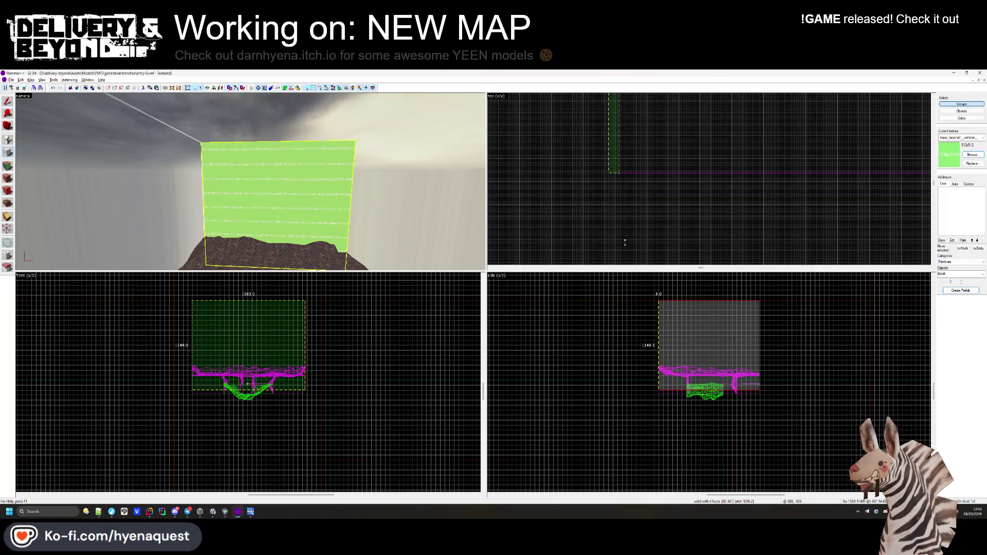
{"action": "scroll", "coordinate": [612, 171], "scroll_direction": "up", "scroll_amount": 3}
{"action": "key", "text": "Return"}
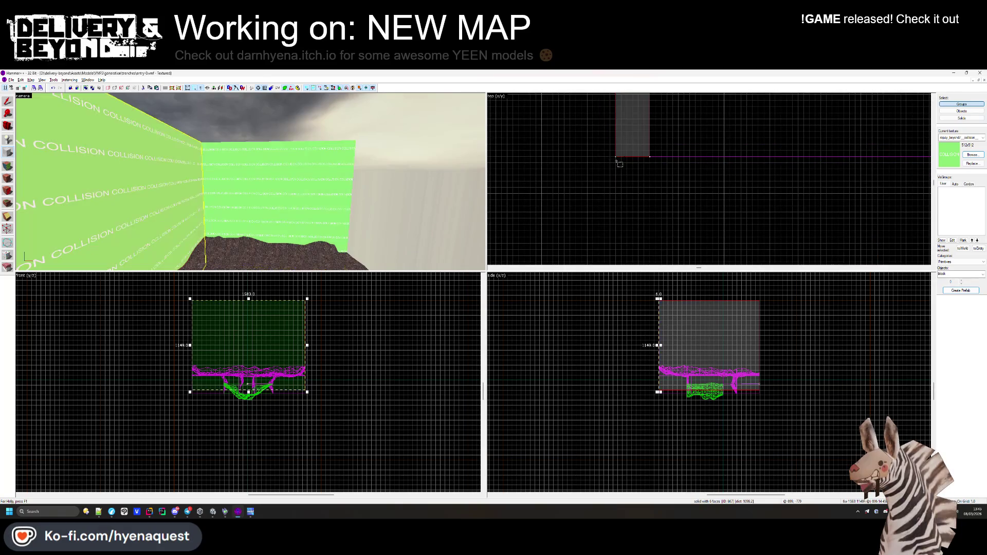
Draw a long collision strip along the trench edge and create it as a brush.
{"action": "mouse_move", "coordinate": [615, 156]}
{"action": "left_mouse_down"}
{"action": "mouse_move", "coordinate": [736, 200]}
{"action": "mouse_move", "coordinate": [761, 173]}
{"action": "mouse_move", "coordinate": [838, 173]}
{"action": "left_mouse_up"}
{"action": "scroll", "coordinate": [770, 181], "scroll_direction": "down", "scroll_amount": 4}
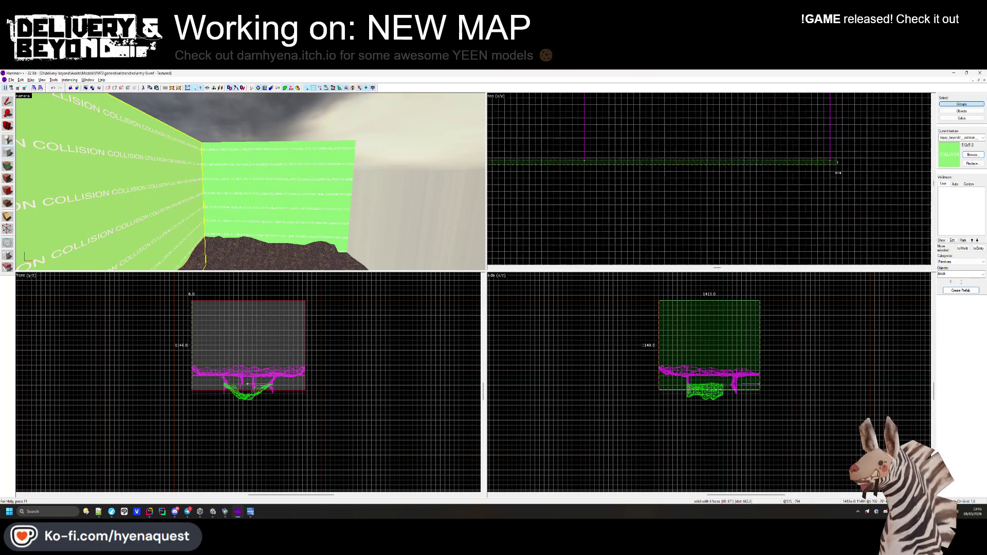
{"action": "key", "text": "Return"}
{"action": "left_click_drag", "start_coordinate": [256, 224], "coordinate": [250, 182]}
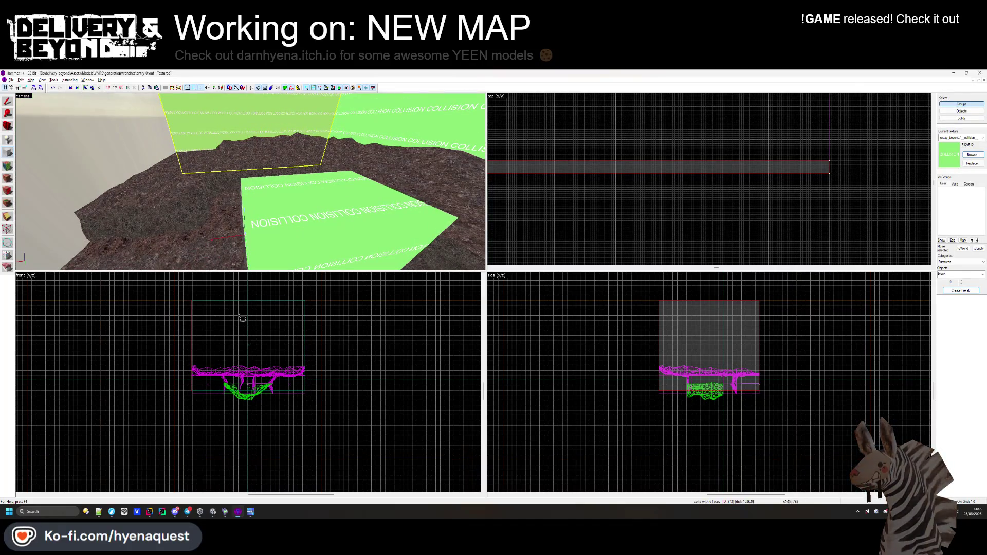
{"action": "key", "text": "z"}
{"action": "scroll", "coordinate": [376, 424], "scroll_direction": "down", "scroll_amount": 2}
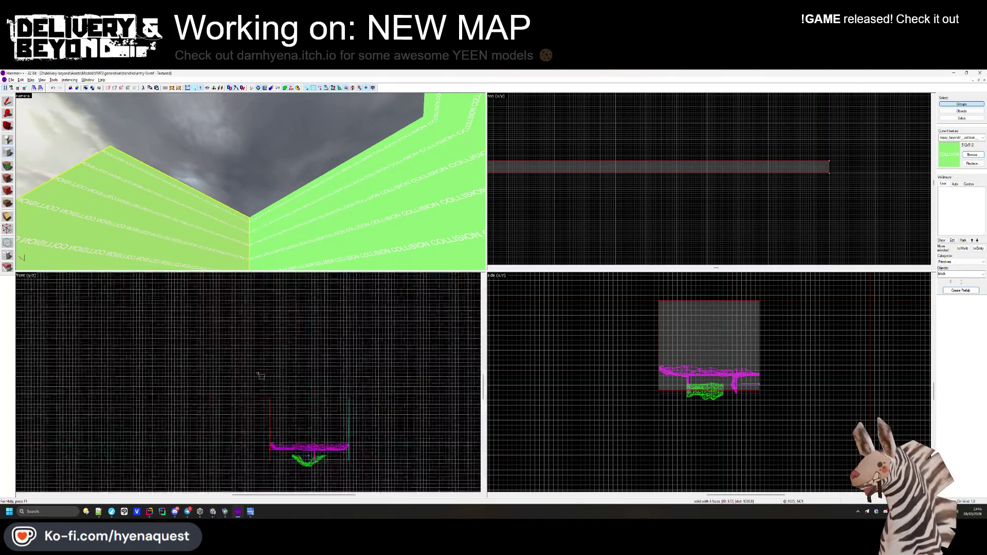
{"action": "scroll", "coordinate": [253, 418], "scroll_direction": "up", "scroll_amount": 10}
Draw and create a thin block in the front view, then delete it as extra.
{"action": "mouse_move", "coordinate": [235, 409]}
{"action": "left_mouse_down"}
{"action": "mouse_move", "coordinate": [297, 430]}
{"action": "mouse_move", "coordinate": [352, 430]}
{"action": "left_mouse_up"}
{"action": "scroll", "coordinate": [308, 417], "scroll_direction": "down", "scroll_amount": 3}
{"action": "left_click_drag", "start_coordinate": [277, 411], "coordinate": [277, 398]}
{"action": "scroll", "coordinate": [277, 398], "scroll_direction": "up", "scroll_amount": 5}
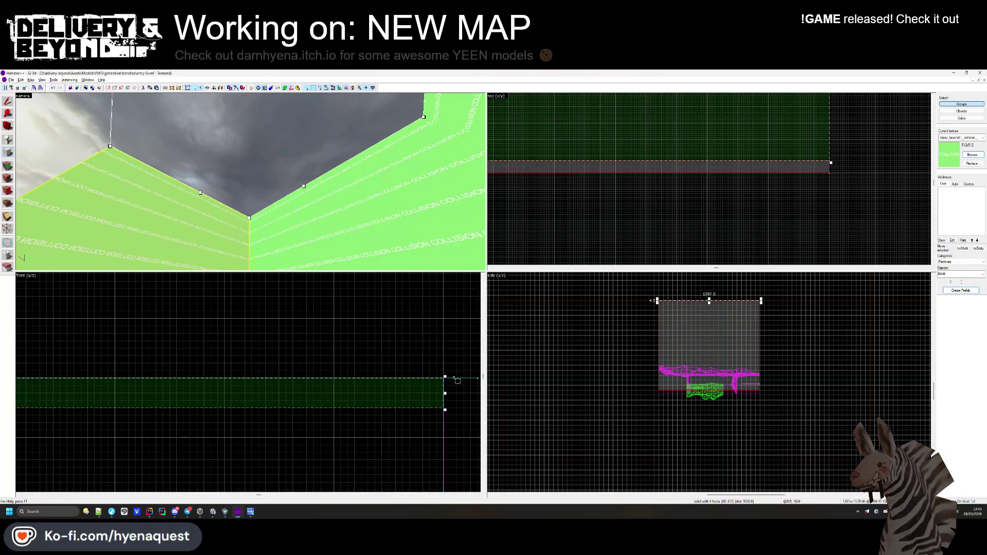
{"action": "key", "text": "Return"}
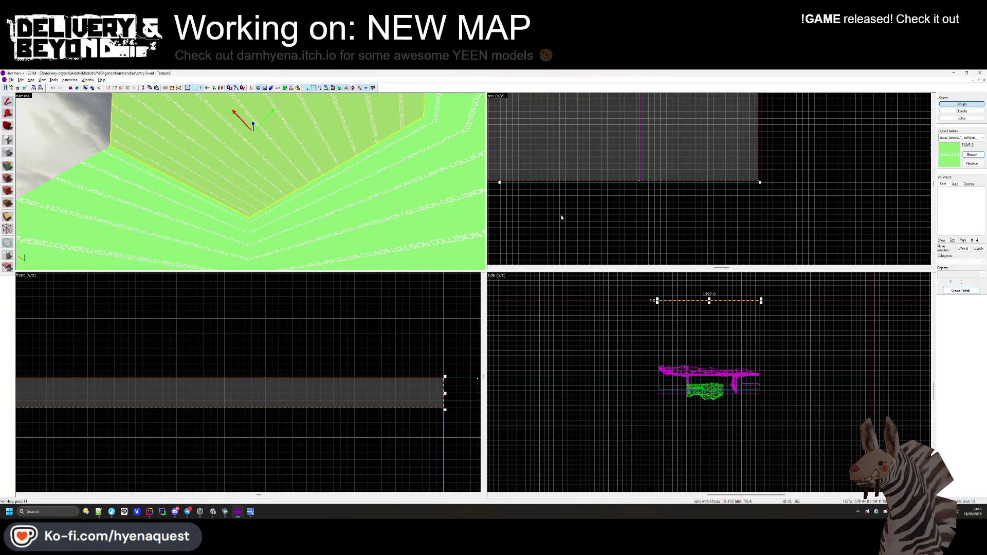
{"action": "key", "text": "Delete"}
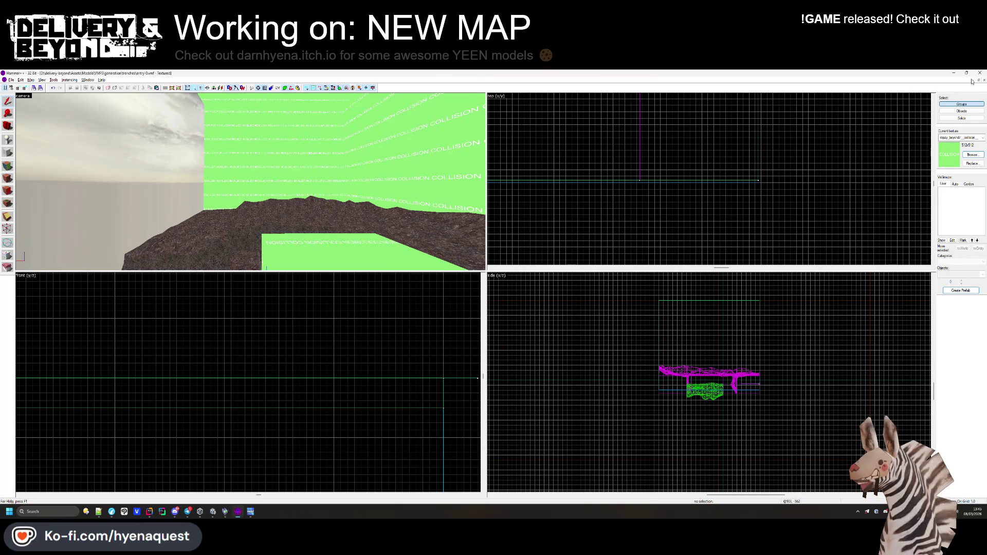
{"action": "left_click", "coordinate": [214, 512]}
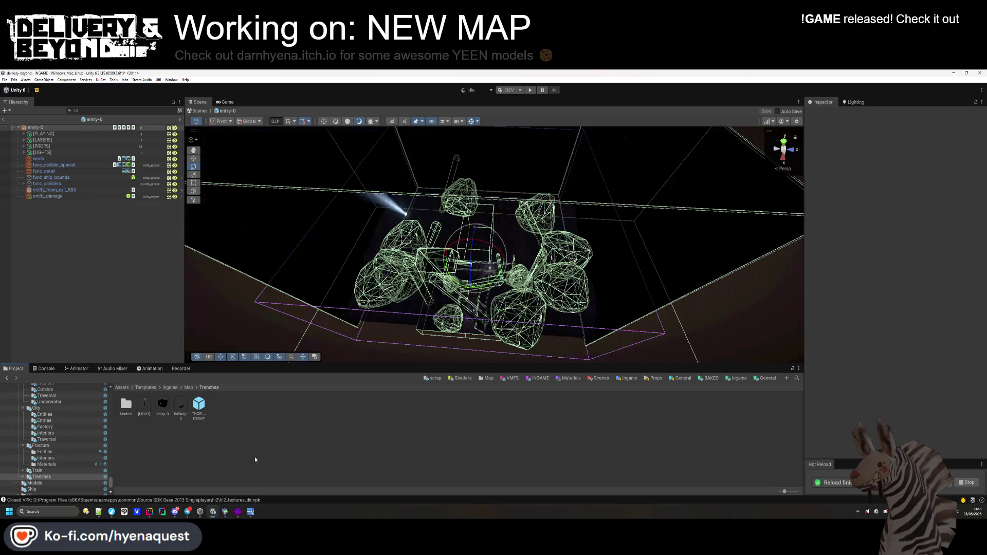
Orbit the entry-0 scene, inspect the world object, then select the entry-0 prefab root.
{"action": "mouse_move", "coordinate": [462, 288]}
{"action": "left_mouse_down"}
{"action": "mouse_move", "coordinate": [419, 231]}
{"action": "mouse_move", "coordinate": [495, 313]}
{"action": "mouse_move", "coordinate": [268, 174]}
{"action": "mouse_move", "coordinate": [586, 132]}
{"action": "mouse_move", "coordinate": [308, 216]}
{"action": "left_mouse_up"}
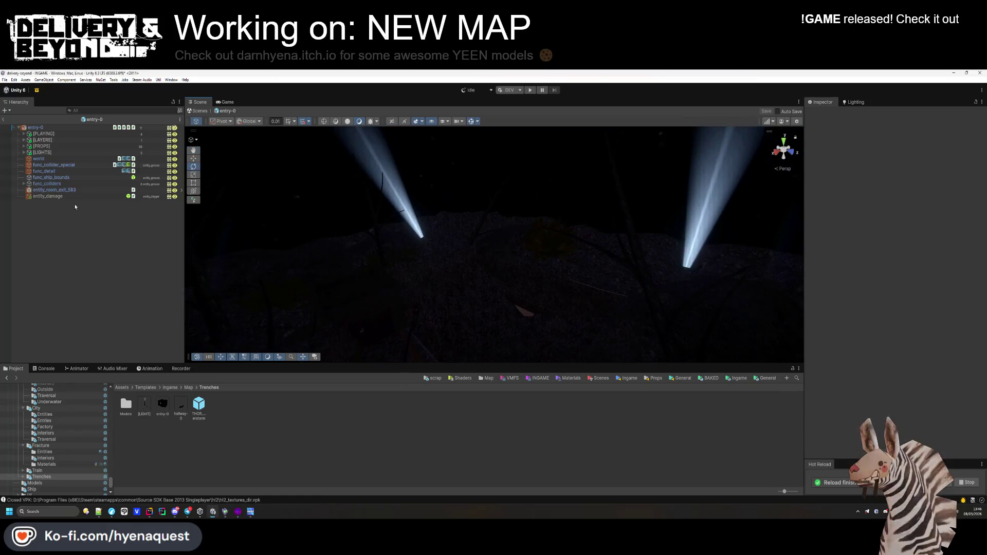
{"action": "left_click", "coordinate": [66, 159]}
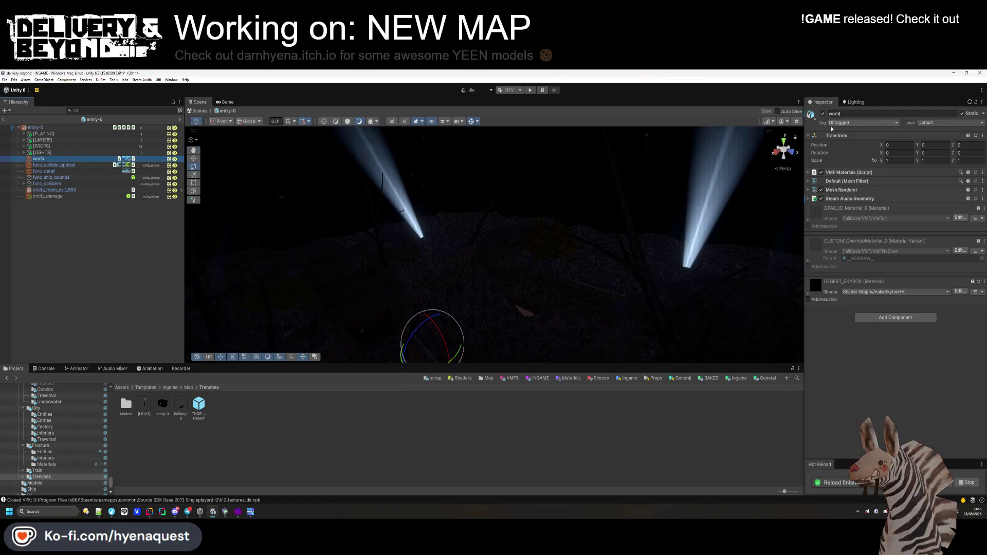
{"action": "left_click", "coordinate": [35, 128]}
Revert Mesh Renderer overrides on world, func_collider_special and func_detail, and remove the added Mesh Collider.
{"action": "left_click", "coordinate": [853, 143]}
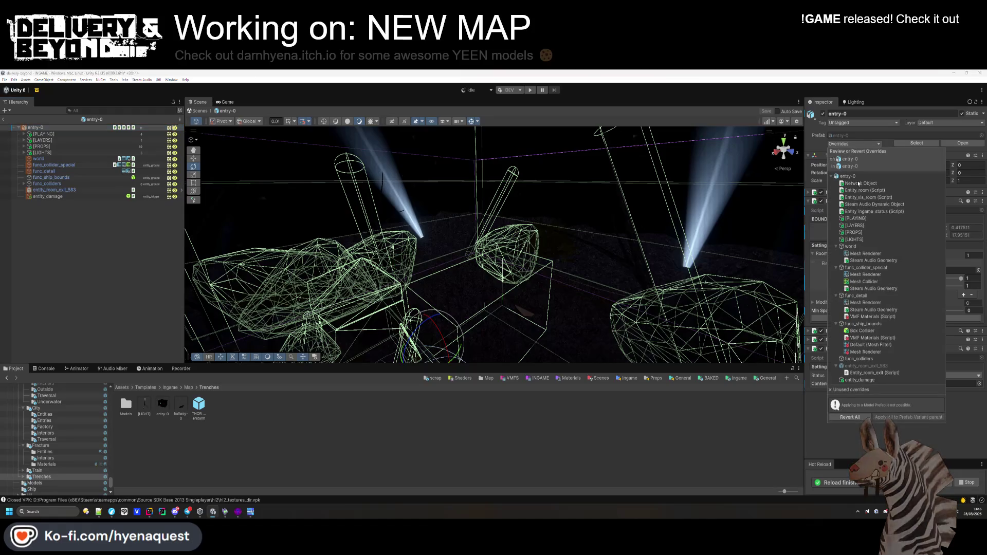
{"action": "left_click", "coordinate": [874, 254]}
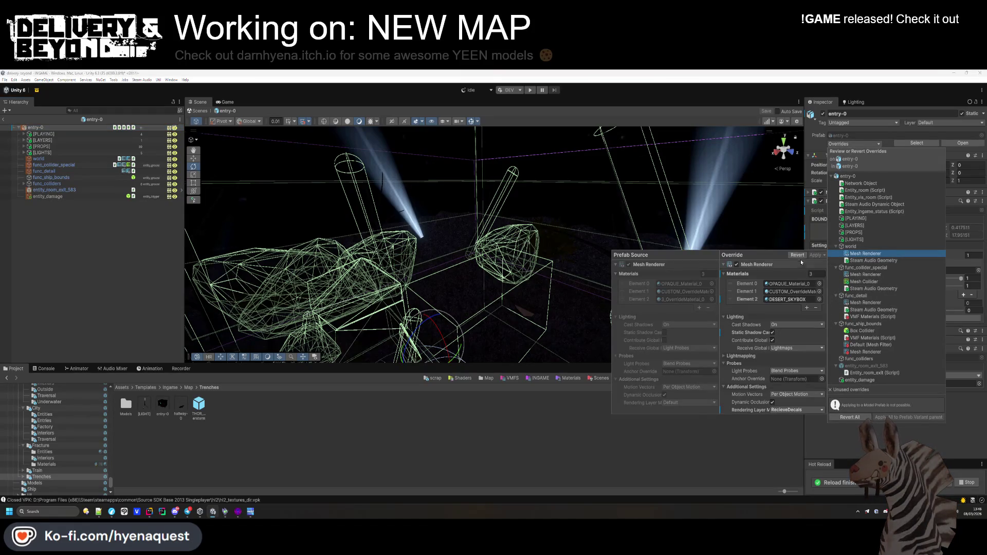
{"action": "left_click", "coordinate": [797, 256]}
{"action": "left_click", "coordinate": [869, 268]}
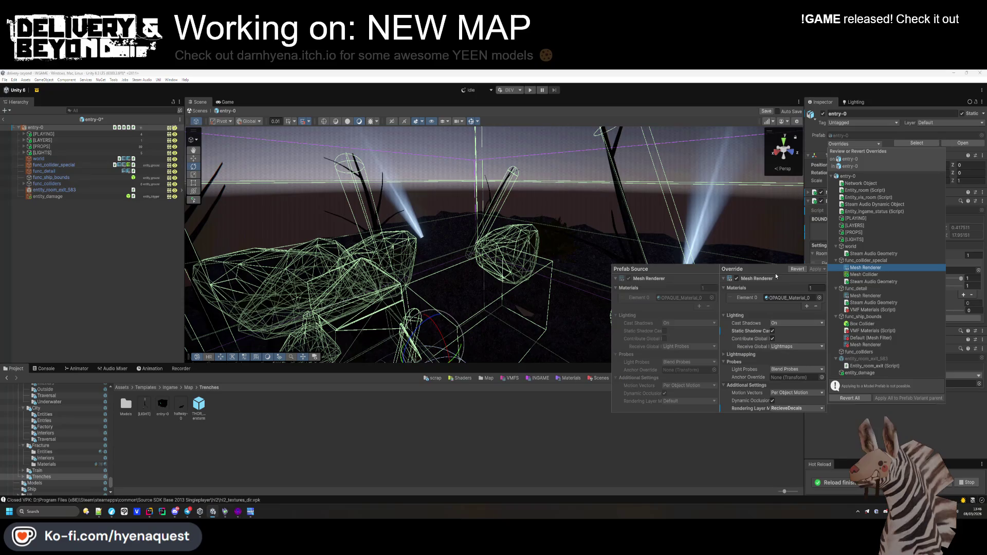
{"action": "left_click", "coordinate": [798, 269]}
{"action": "left_click", "coordinate": [852, 289]}
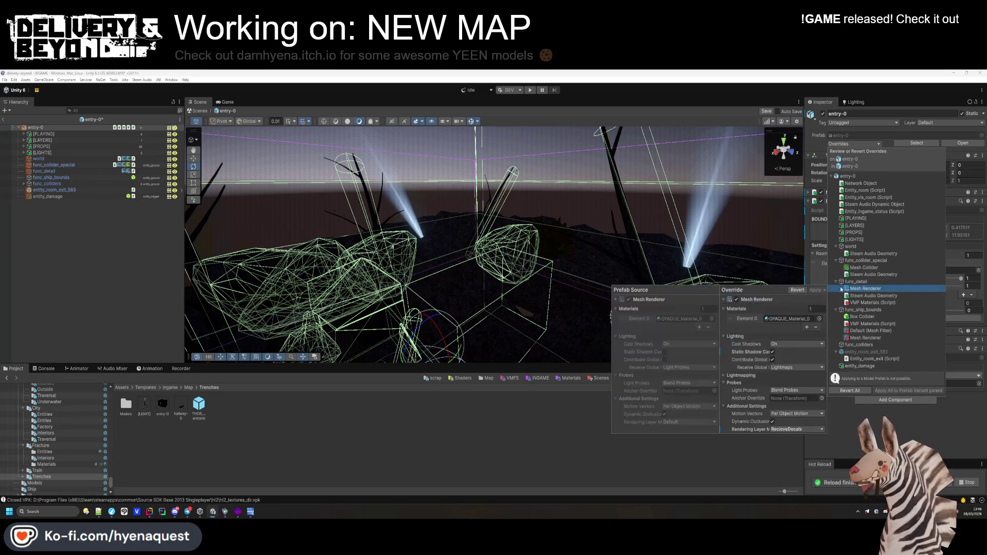
{"action": "left_click", "coordinate": [798, 290]}
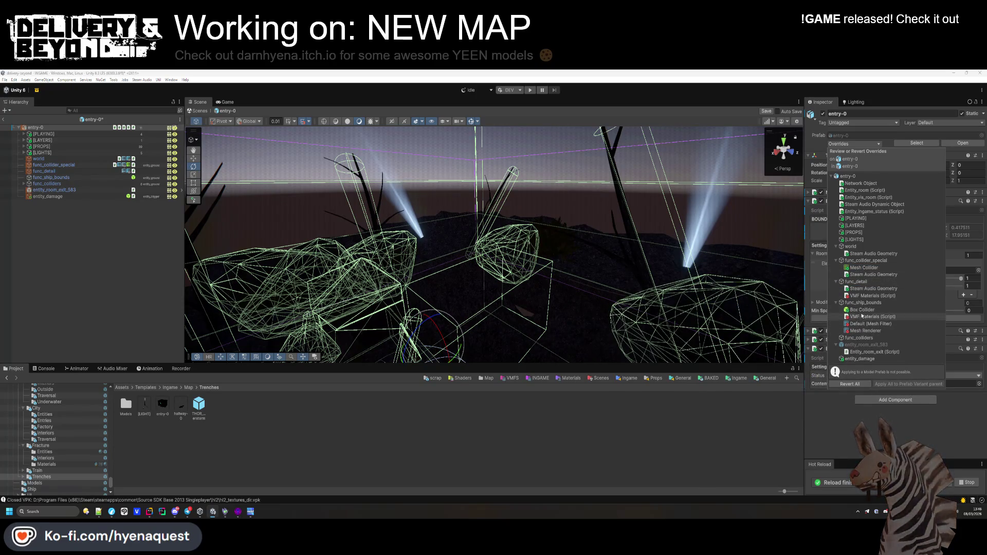
{"action": "left_click", "coordinate": [868, 268]}
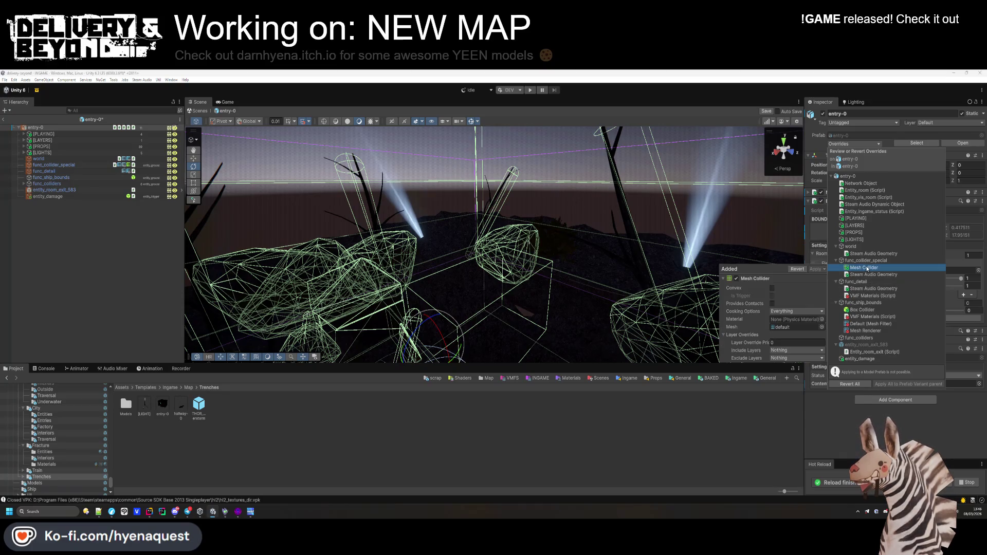
{"action": "left_click", "coordinate": [803, 269]}
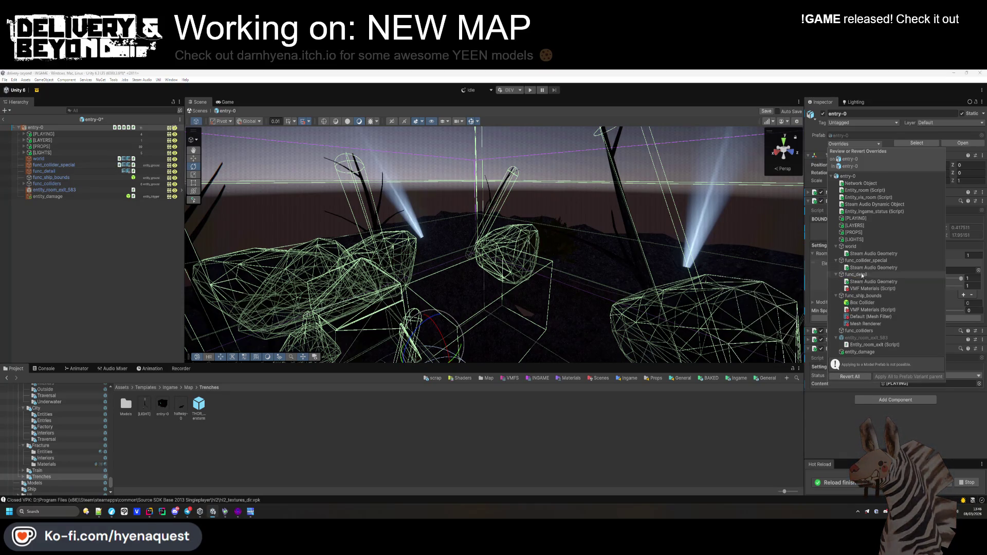
{"action": "left_click", "coordinate": [836, 418]}
Orbit the scene and select func_collider_special to show its components.
{"action": "mouse_move", "coordinate": [514, 247]}
{"action": "left_mouse_down"}
{"action": "mouse_move", "coordinate": [503, 216]}
{"action": "mouse_move", "coordinate": [512, 268]}
{"action": "mouse_move", "coordinate": [555, 200]}
{"action": "mouse_move", "coordinate": [690, 291]}
{"action": "mouse_move", "coordinate": [514, 298]}
{"action": "mouse_move", "coordinate": [657, 302]}
{"action": "mouse_move", "coordinate": [727, 271]}
{"action": "mouse_move", "coordinate": [412, 229]}
{"action": "mouse_move", "coordinate": [400, 294]}
{"action": "mouse_move", "coordinate": [535, 248]}
{"action": "mouse_move", "coordinate": [579, 262]}
{"action": "mouse_move", "coordinate": [582, 277]}
{"action": "mouse_move", "coordinate": [527, 273]}
{"action": "mouse_move", "coordinate": [462, 193]}
{"action": "mouse_move", "coordinate": [448, 216]}
{"action": "left_mouse_up"}
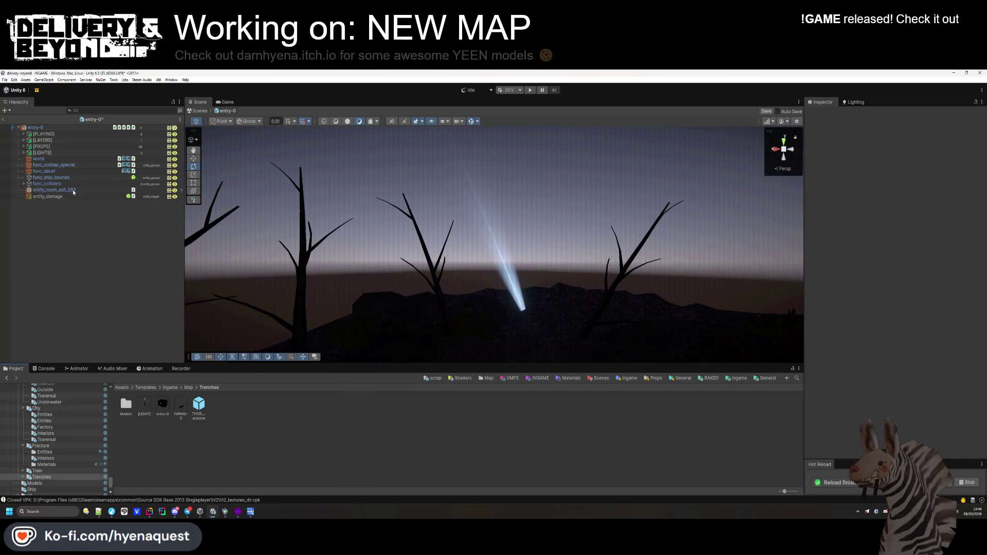
{"action": "left_click", "coordinate": [68, 171]}
{"action": "left_click", "coordinate": [79, 166]}
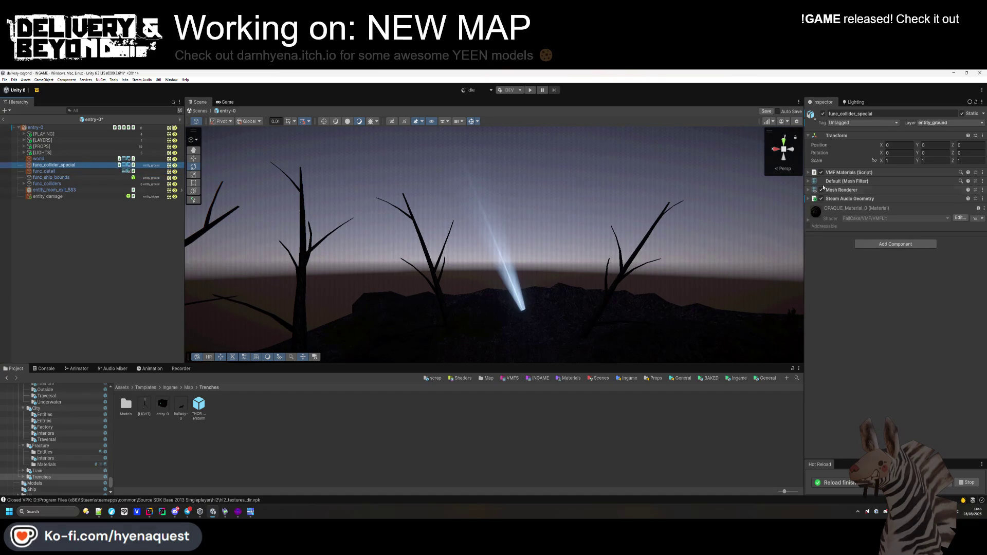
Add a Mesh Collider component to func_collider_special via the 'meshc' search.
{"action": "left_click", "coordinate": [902, 250]}
{"action": "type", "text": "meshc"}
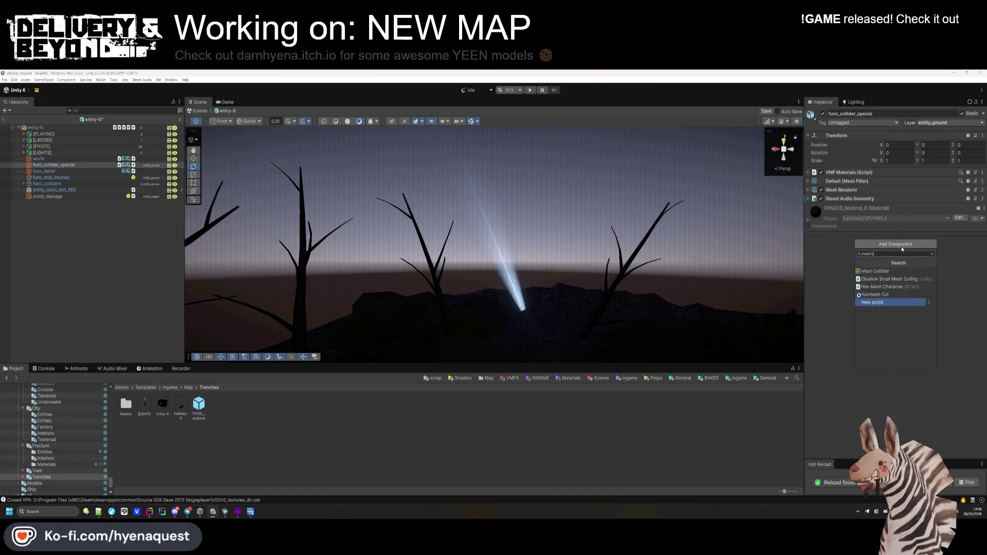
{"action": "key", "text": "Return"}
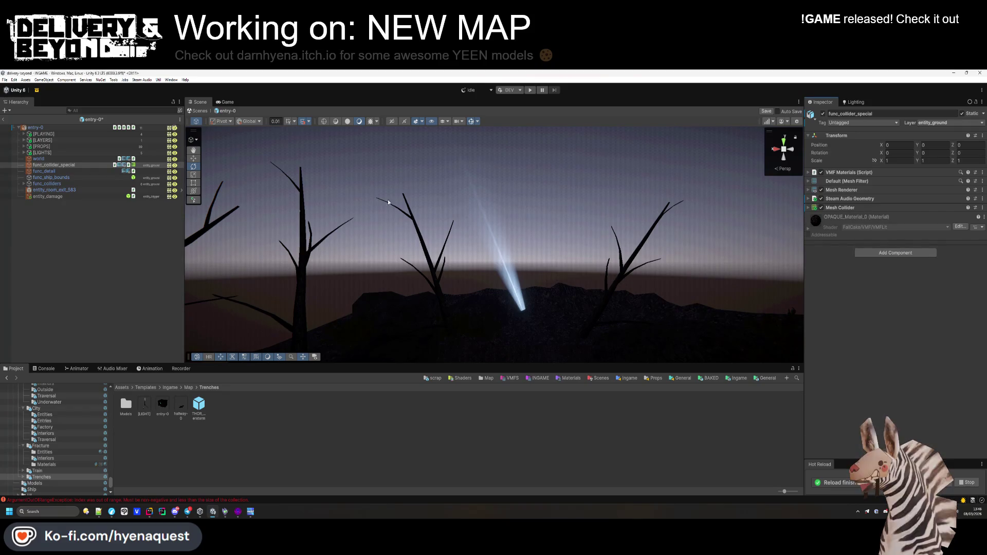
Recompute the entry-0 room bounds and export its Steam Audio dynamic object.
{"action": "left_click", "coordinate": [122, 257]}
{"action": "left_click_drag", "start_coordinate": [405, 223], "coordinate": [353, 286]}
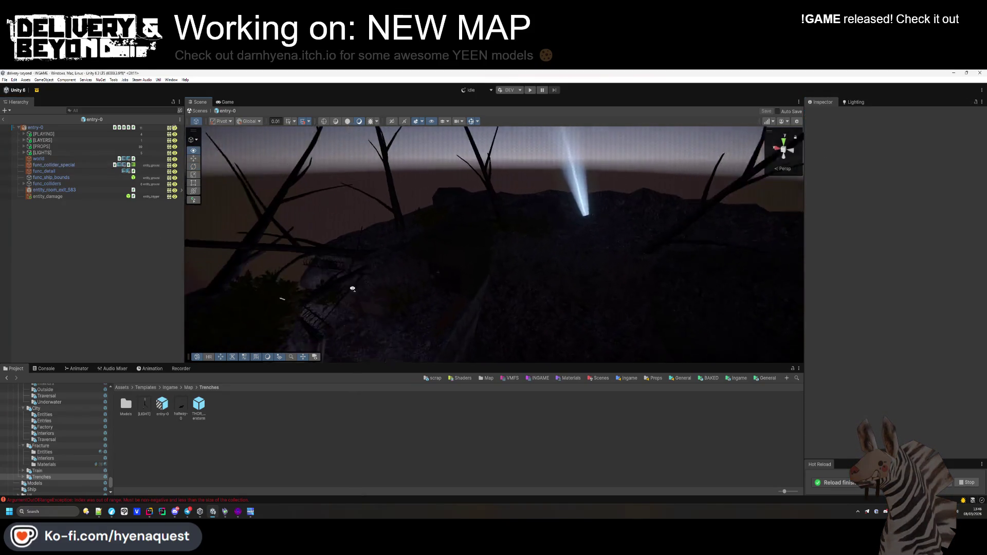
{"action": "left_click", "coordinate": [96, 129]}
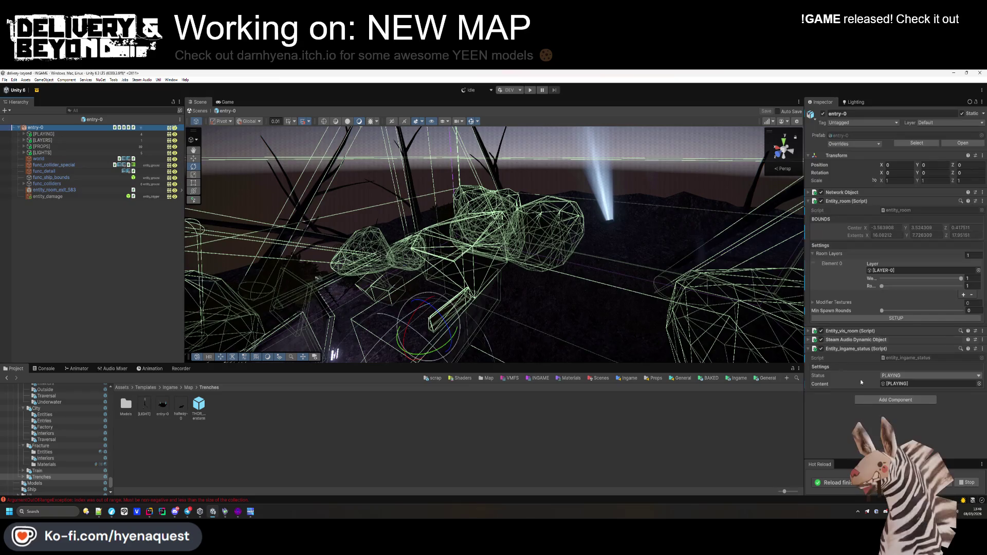
{"action": "left_click", "coordinate": [902, 319]}
{"action": "left_click", "coordinate": [861, 350]}
{"action": "left_click", "coordinate": [856, 340]}
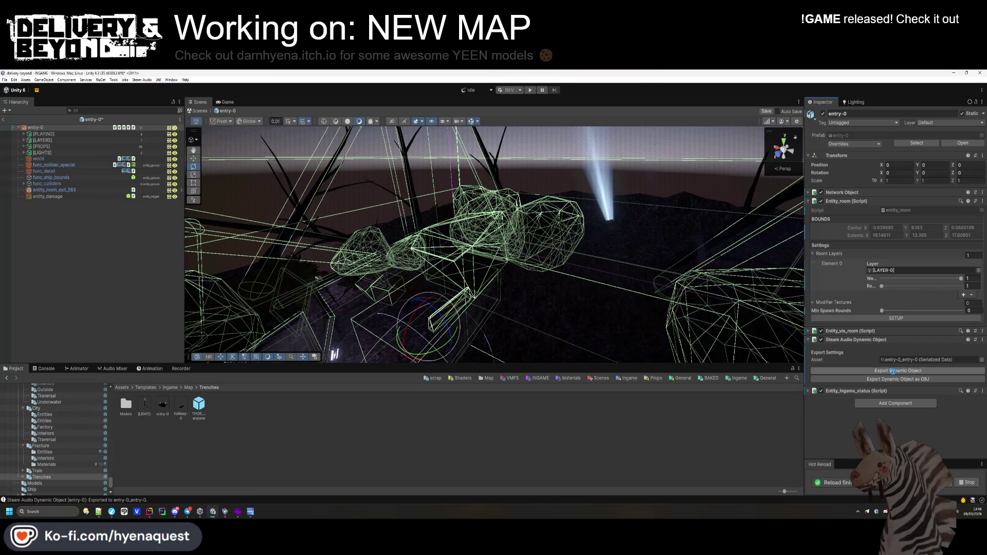
{"action": "left_click", "coordinate": [480, 287]}
{"action": "mouse_move", "coordinate": [480, 286]}
{"action": "left_mouse_down"}
{"action": "mouse_move", "coordinate": [500, 268]}
{"action": "mouse_move", "coordinate": [513, 319]}
{"action": "left_mouse_up"}
{"action": "key", "text": "alt+Tab"}
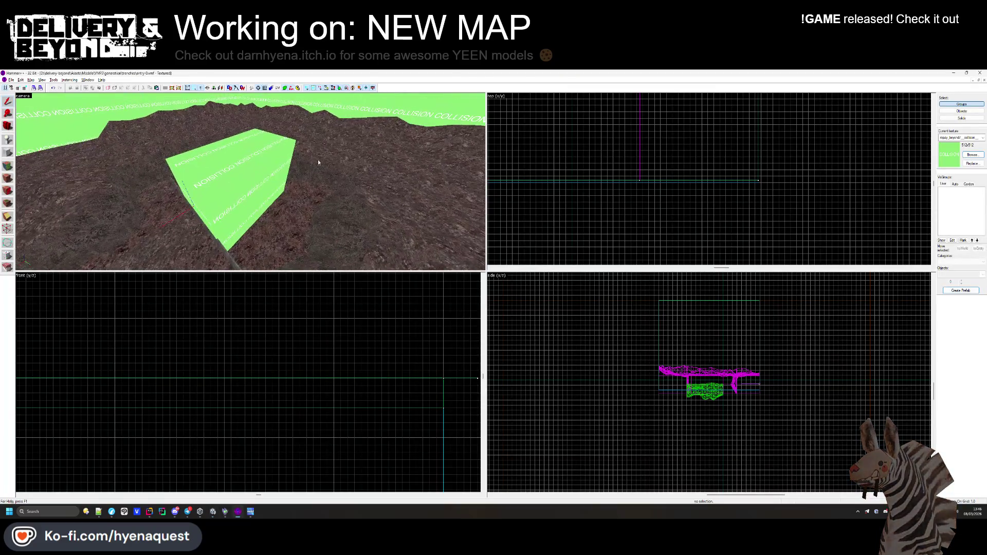
Select the entry-0 terrain and show its displacement settings in the Face Edit Sheet.
{"action": "left_click", "coordinate": [393, 214]}
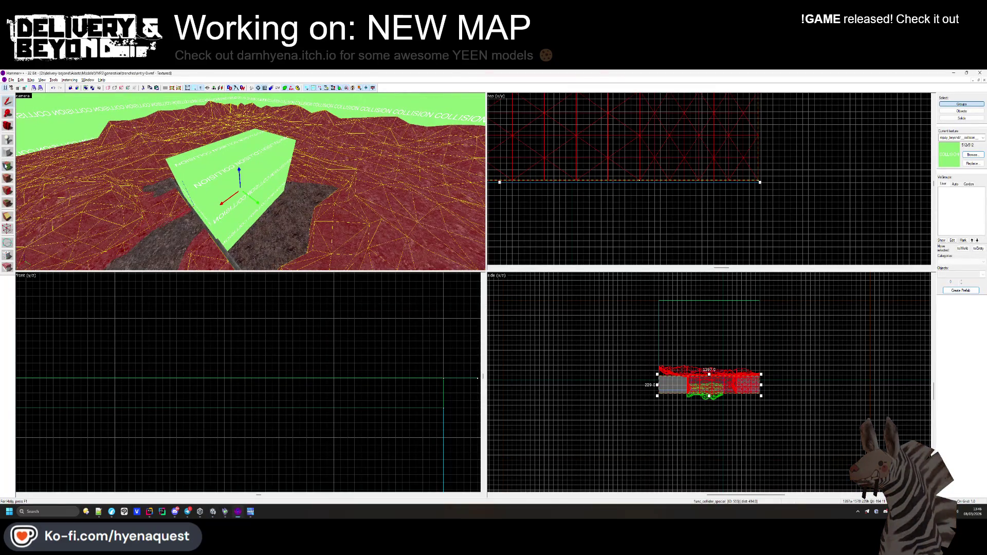
{"action": "key", "text": "shift+a"}
{"action": "left_click", "coordinate": [466, 242]}
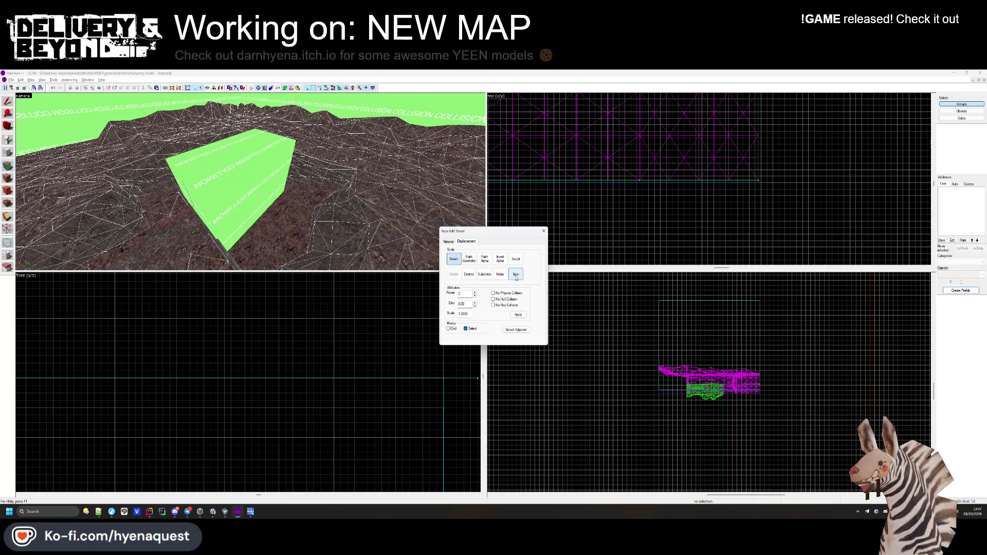
Check the terrain in Unity, return to Hammer++, and switch to the hallway-0 map.
{"action": "key", "text": "alt+Tab"}
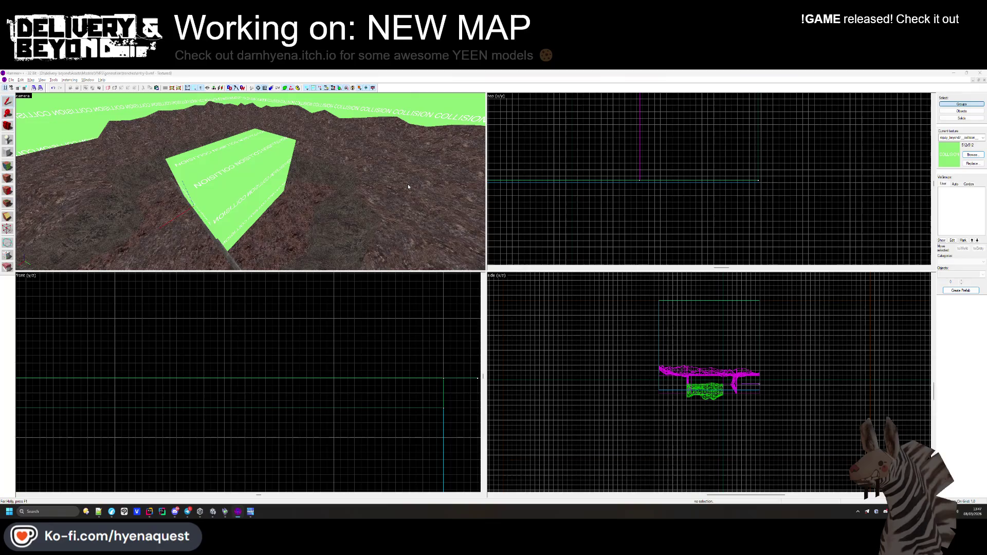
{"action": "mouse_move", "coordinate": [408, 187]}
{"action": "left_mouse_down"}
{"action": "mouse_move", "coordinate": [440, 280]}
{"action": "mouse_move", "coordinate": [419, 264]}
{"action": "mouse_move", "coordinate": [432, 277]}
{"action": "mouse_move", "coordinate": [520, 262]}
{"action": "mouse_move", "coordinate": [260, 214]}
{"action": "mouse_move", "coordinate": [389, 220]}
{"action": "mouse_move", "coordinate": [390, 264]}
{"action": "left_mouse_up"}
{"action": "key", "text": "alt+Tab"}
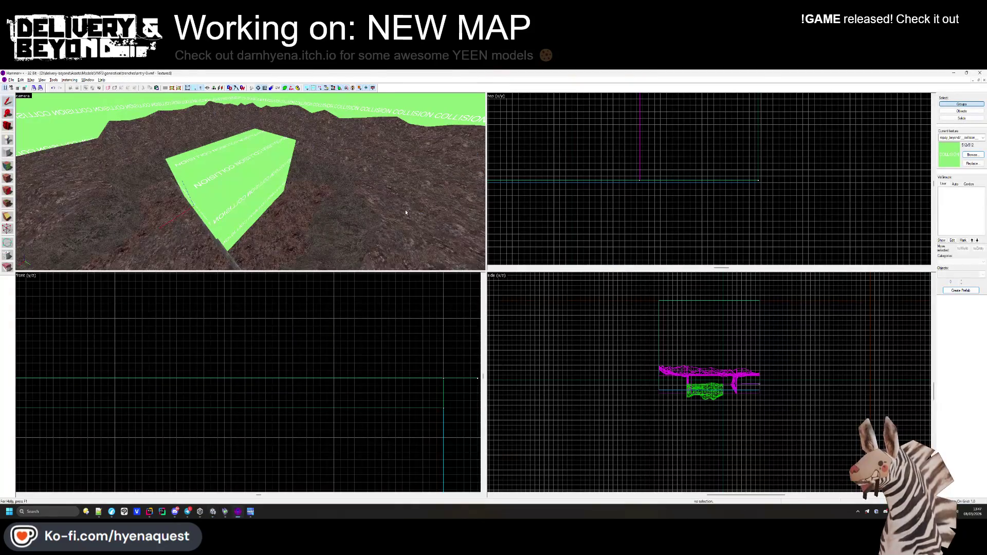
{"action": "key", "text": "w"}
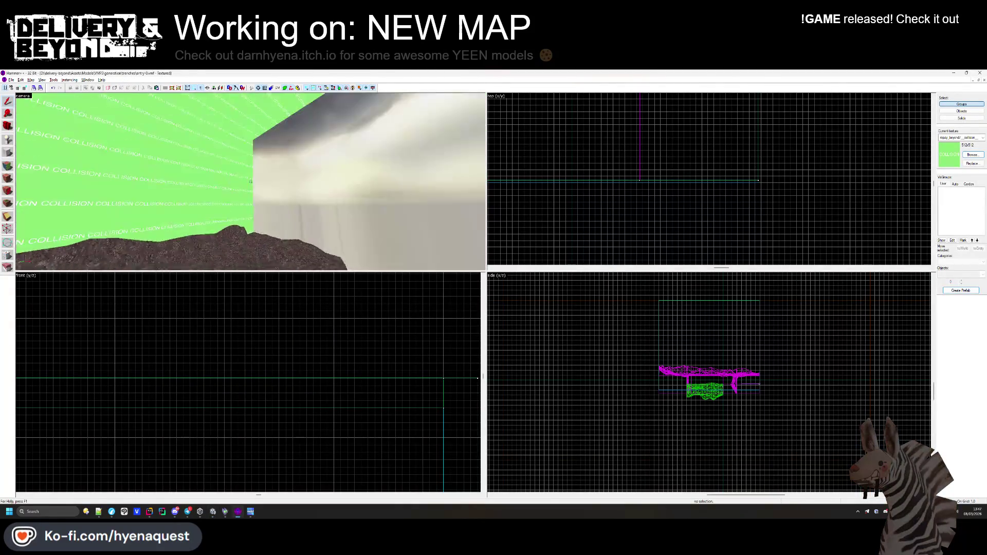
{"action": "key", "text": "w"}
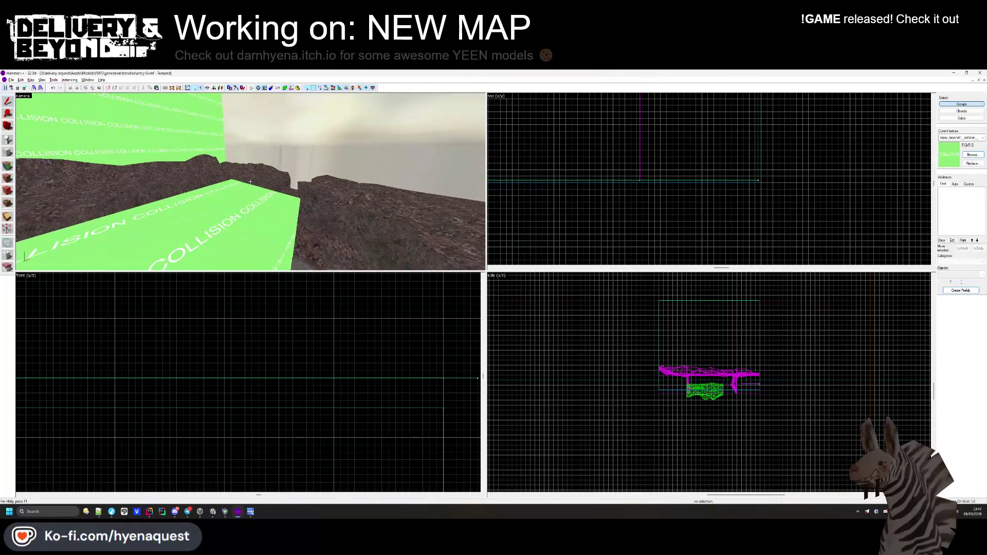
{"action": "key", "text": "ctrl+Tab"}
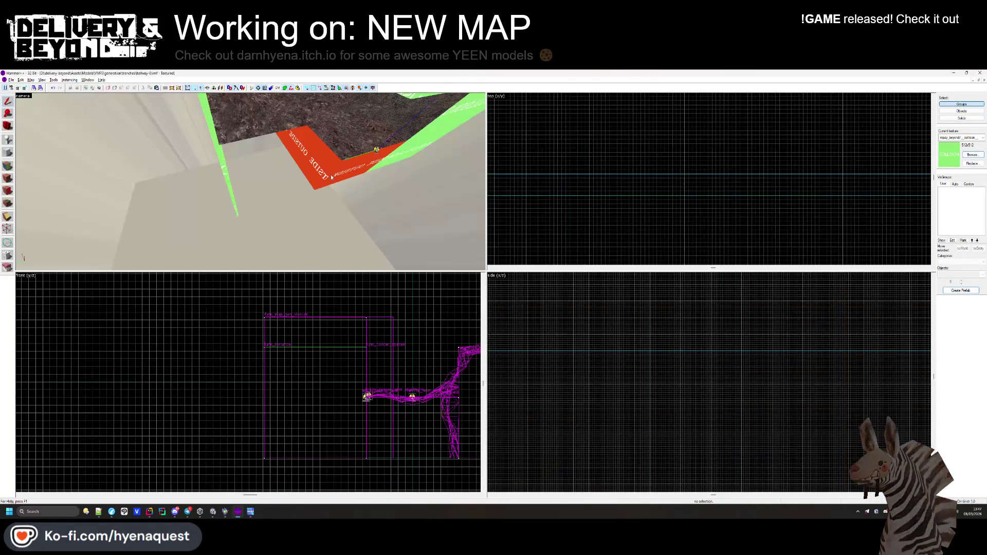
Draw a long block beside the hallway-0 collision wall, extended to about y=498, and create it.
{"action": "left_click", "coordinate": [251, 182]}
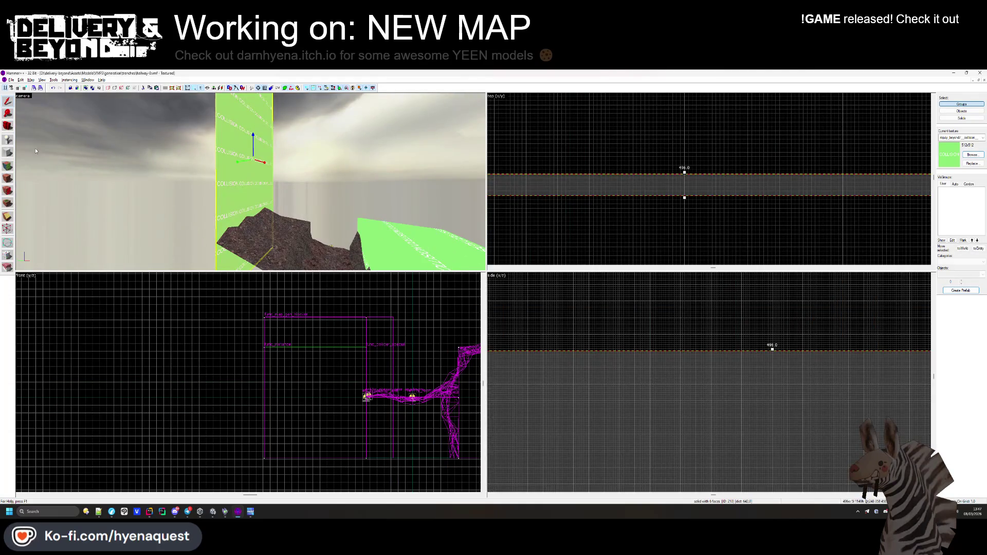
{"action": "scroll", "coordinate": [671, 345], "scroll_direction": "down", "scroll_amount": 4}
{"action": "scroll", "coordinate": [574, 360], "scroll_direction": "up", "scroll_amount": 4}
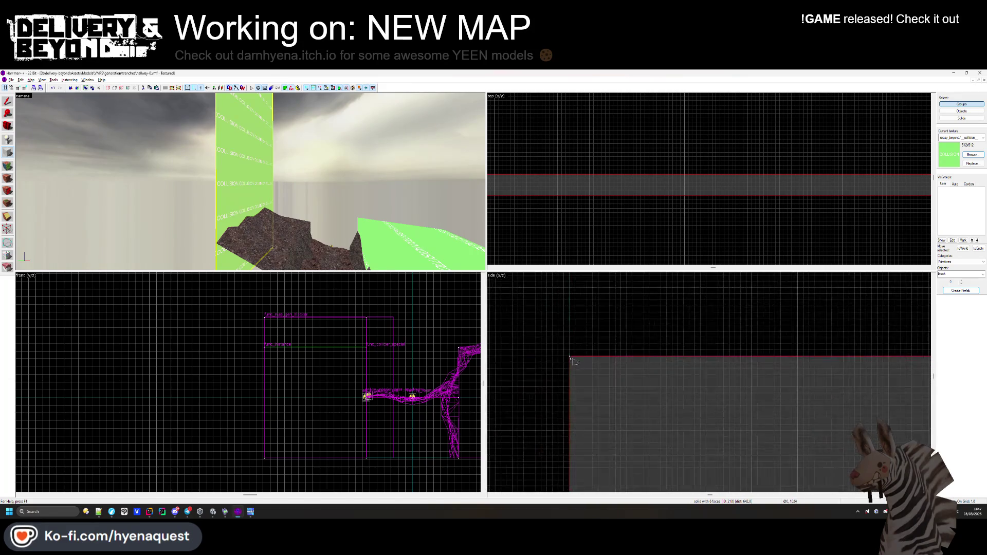
{"action": "mouse_move", "coordinate": [570, 356]}
{"action": "left_mouse_down"}
{"action": "mouse_move", "coordinate": [668, 296]}
{"action": "mouse_move", "coordinate": [675, 303]}
{"action": "left_mouse_up"}
{"action": "scroll", "coordinate": [678, 209], "scroll_direction": "down", "scroll_amount": 5}
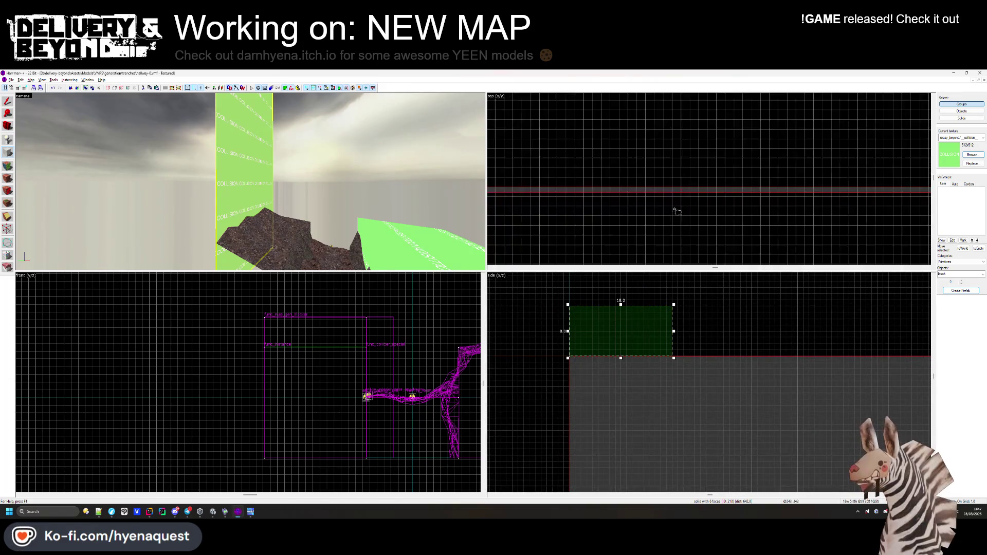
{"action": "mouse_move", "coordinate": [617, 192]}
{"action": "left_mouse_down"}
{"action": "mouse_move", "coordinate": [761, 190]}
{"action": "mouse_move", "coordinate": [764, 204]}
{"action": "left_mouse_up"}
{"action": "scroll", "coordinate": [761, 190], "scroll_direction": "up", "scroll_amount": 3}
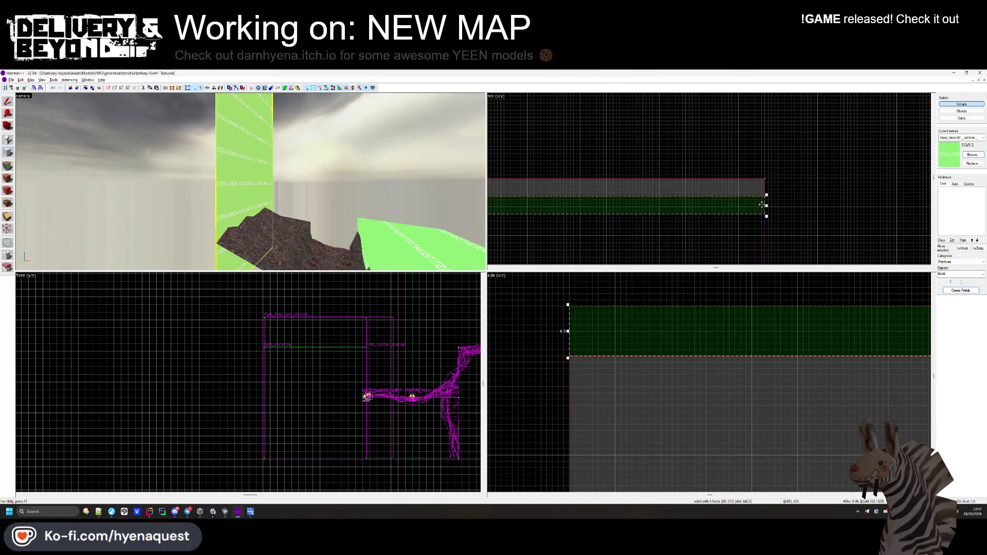
{"action": "scroll", "coordinate": [761, 204], "scroll_direction": "down", "scroll_amount": 5}
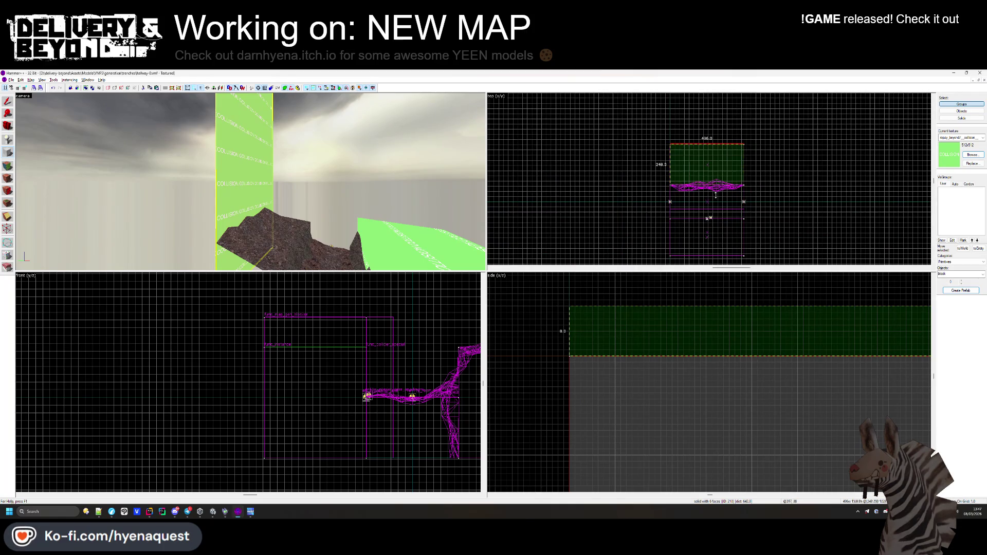
{"action": "left_click_drag", "start_coordinate": [714, 183], "coordinate": [744, 256]}
{"action": "scroll", "coordinate": [744, 259], "scroll_direction": "up", "scroll_amount": 5}
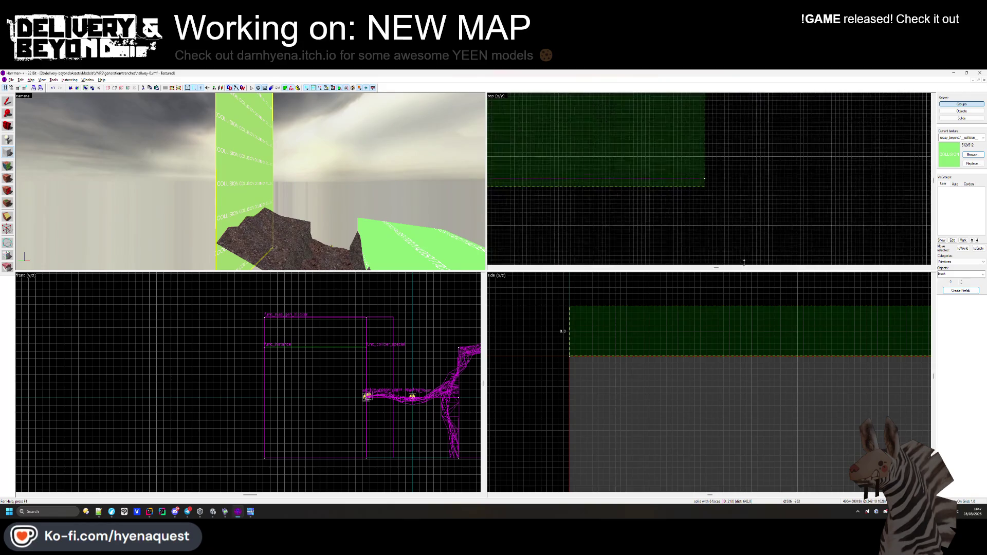
{"action": "left_click", "coordinate": [739, 254]}
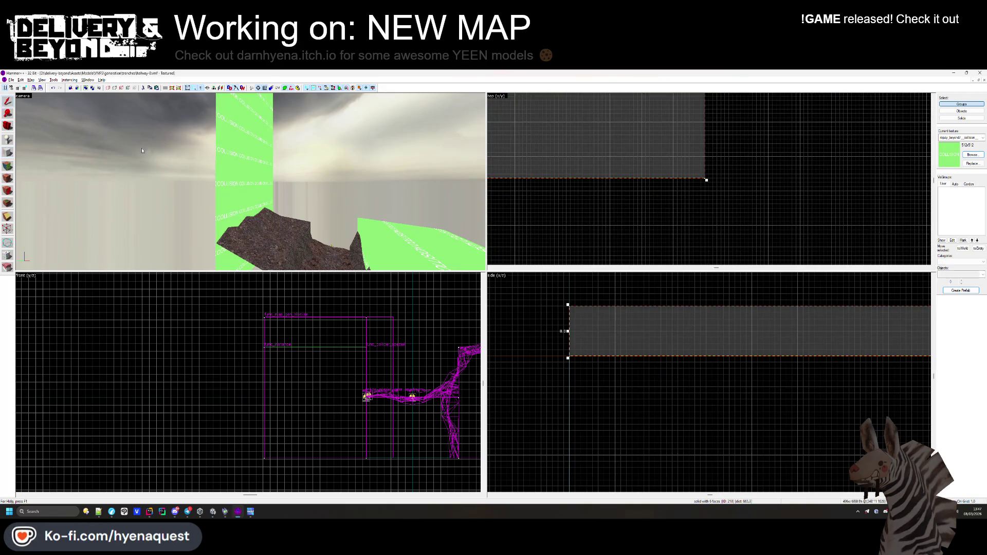
{"action": "key", "text": "z"}
{"action": "key", "text": "Escape"}
{"action": "key", "text": "z"}
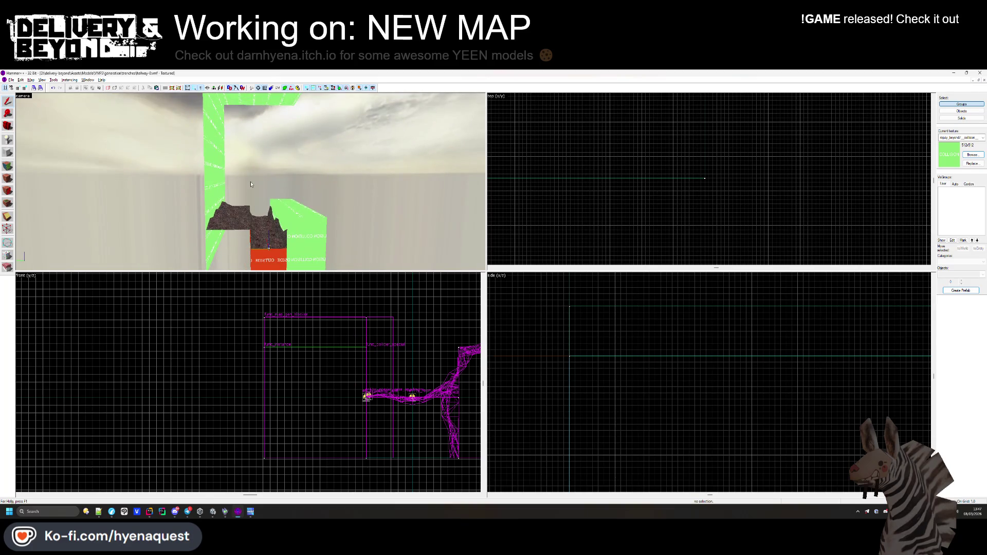
{"action": "key", "text": "alt+Tab"}
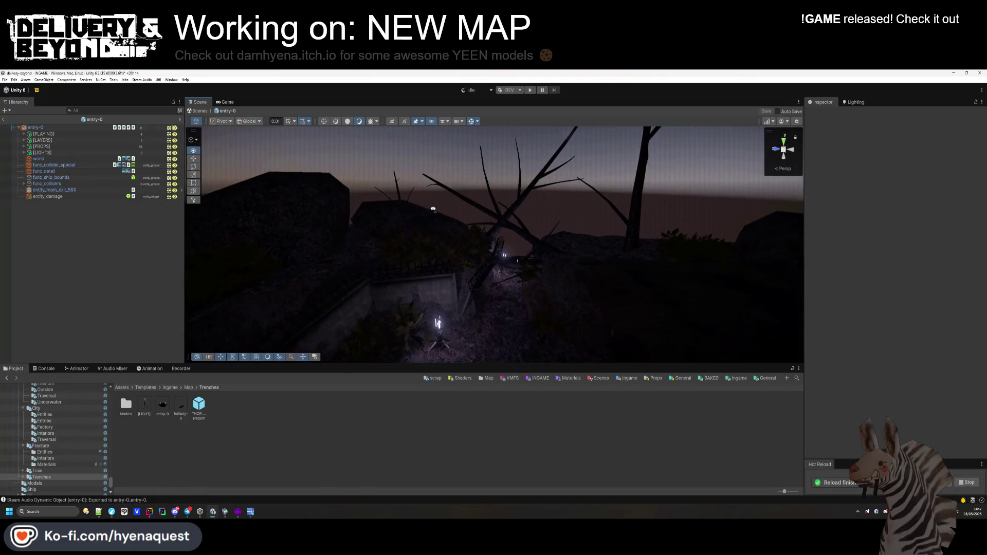
Open the Map/Fracture templates folder in the Project panel.
{"action": "mouse_move", "coordinate": [378, 185]}
{"action": "left_mouse_down"}
{"action": "mouse_move", "coordinate": [287, 216]}
{"action": "mouse_move", "coordinate": [306, 227]}
{"action": "mouse_move", "coordinate": [222, 221]}
{"action": "mouse_move", "coordinate": [232, 226]}
{"action": "left_mouse_up"}
{"action": "right_click", "coordinate": [64, 229]}
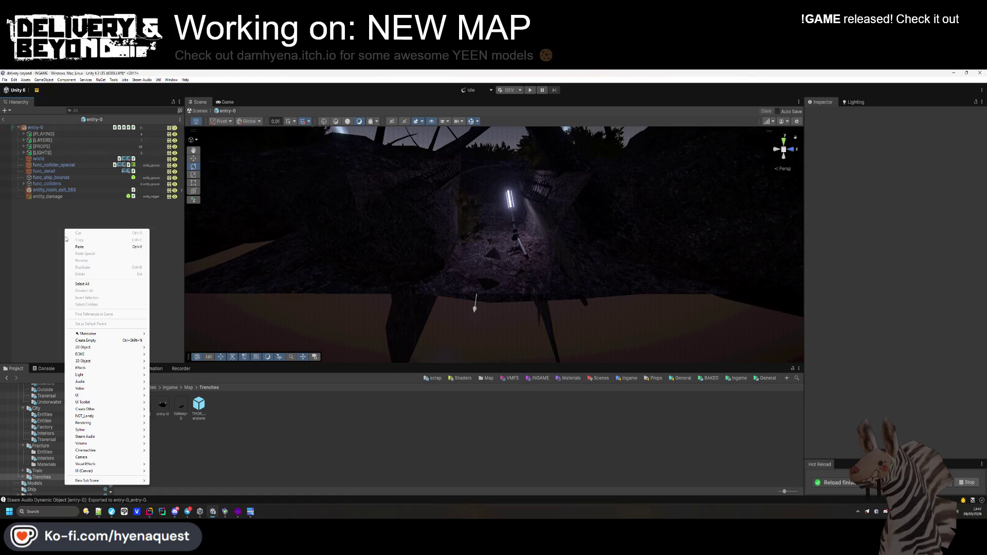
{"action": "left_click", "coordinate": [38, 245]}
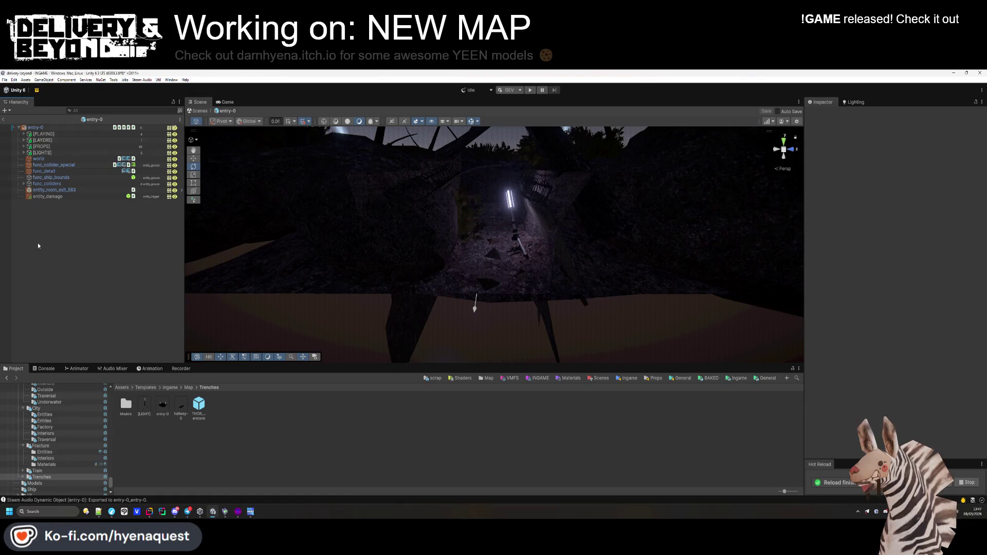
{"action": "left_click", "coordinate": [186, 387]}
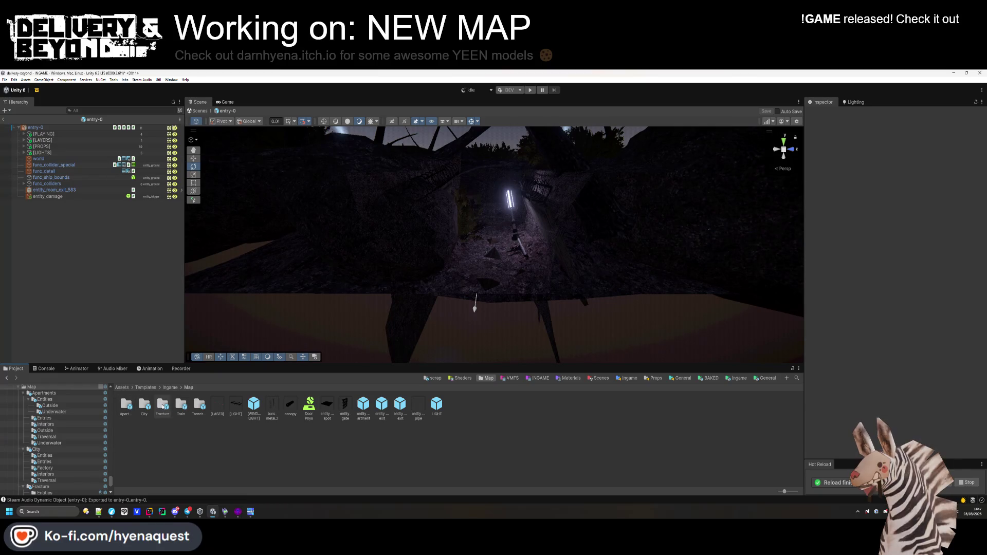
{"action": "double_click", "coordinate": [163, 405]}
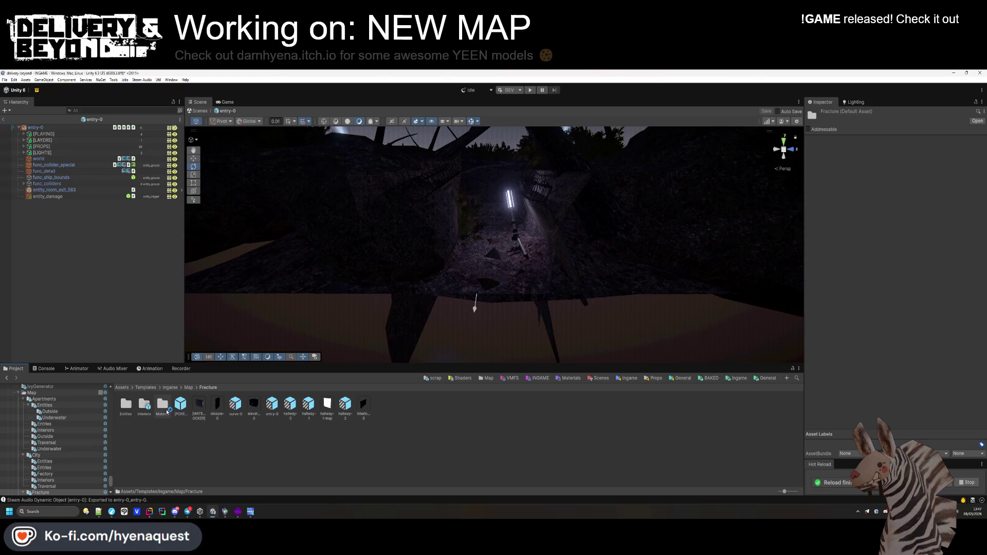
Nest the [PORTAL] prefab under entity_room_exit_583 and unpack it.
{"action": "left_click_drag", "start_coordinate": [60, 191], "coordinate": [60, 192]}
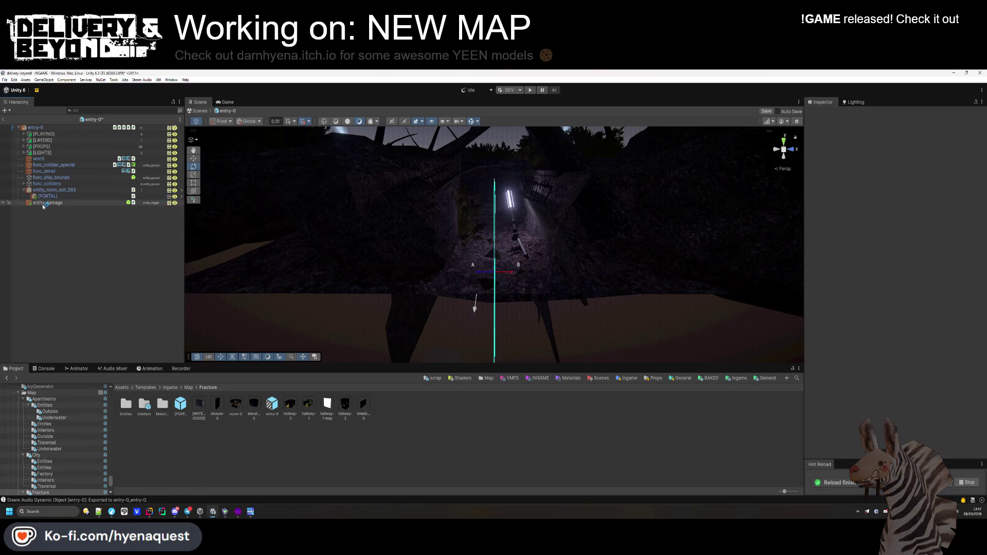
{"action": "right_click", "coordinate": [47, 196]}
{"action": "mouse_move", "coordinate": [77, 299]}
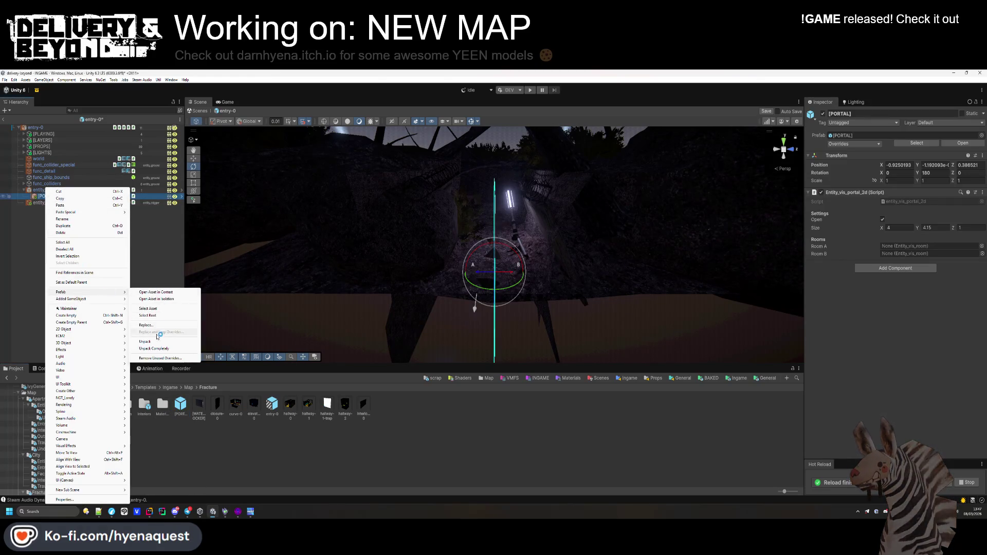
{"action": "left_click", "coordinate": [159, 299]}
{"action": "double_click", "coordinate": [198, 405]}
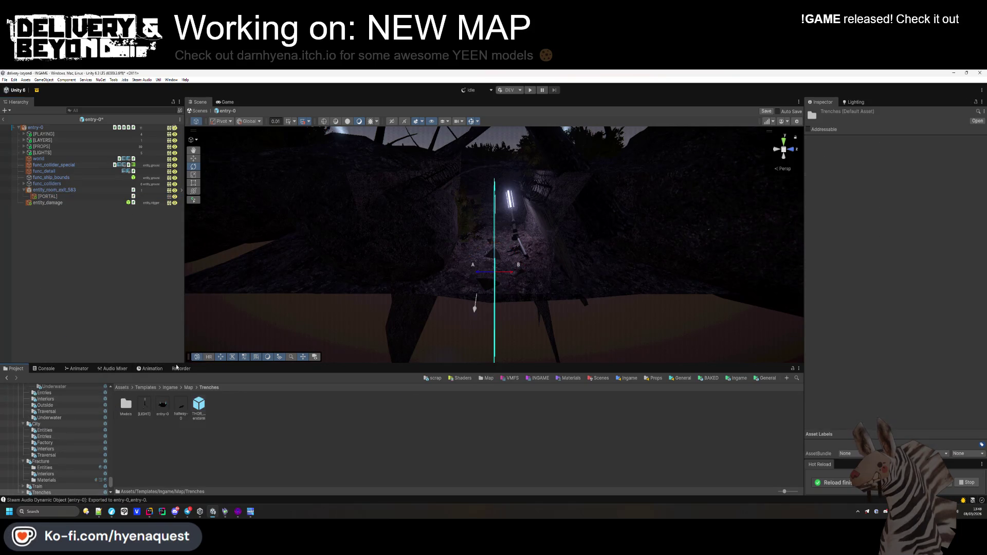
Turn the [PORTAL] 90 degrees and size it to 25 by 20.
{"action": "left_click", "coordinate": [72, 197]}
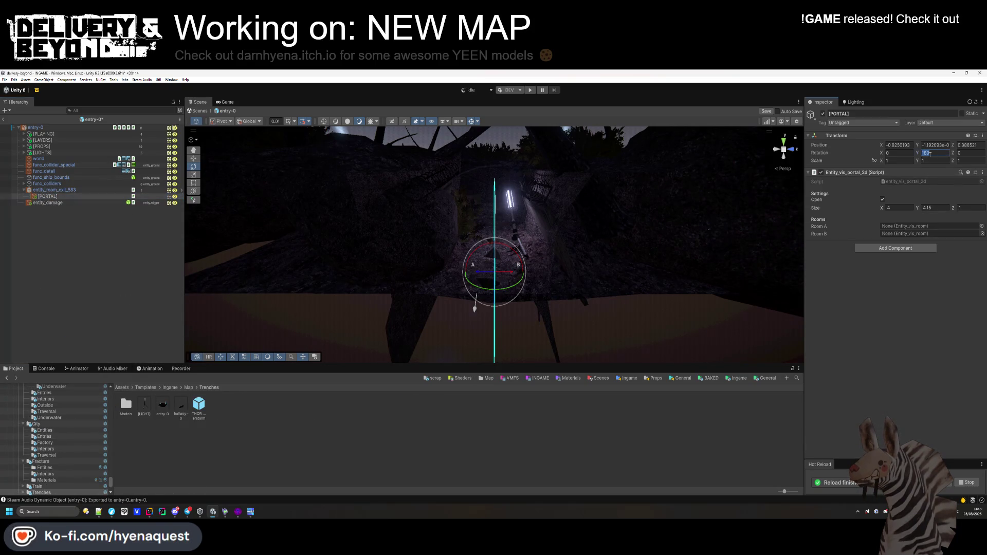
{"action": "type", "text": "090"}
{"action": "mouse_move", "coordinate": [480, 234]}
{"action": "left_mouse_down"}
{"action": "mouse_move", "coordinate": [446, 250]}
{"action": "mouse_move", "coordinate": [848, 150]}
{"action": "left_mouse_up"}
{"action": "type", "text": "0"}
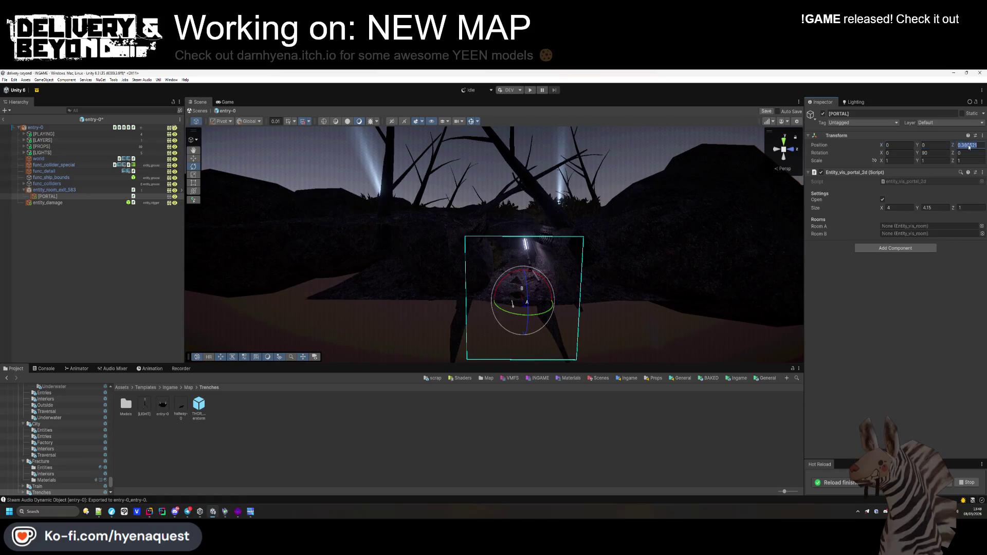
{"action": "left_click_drag", "start_coordinate": [920, 148], "coordinate": [940, 150]}
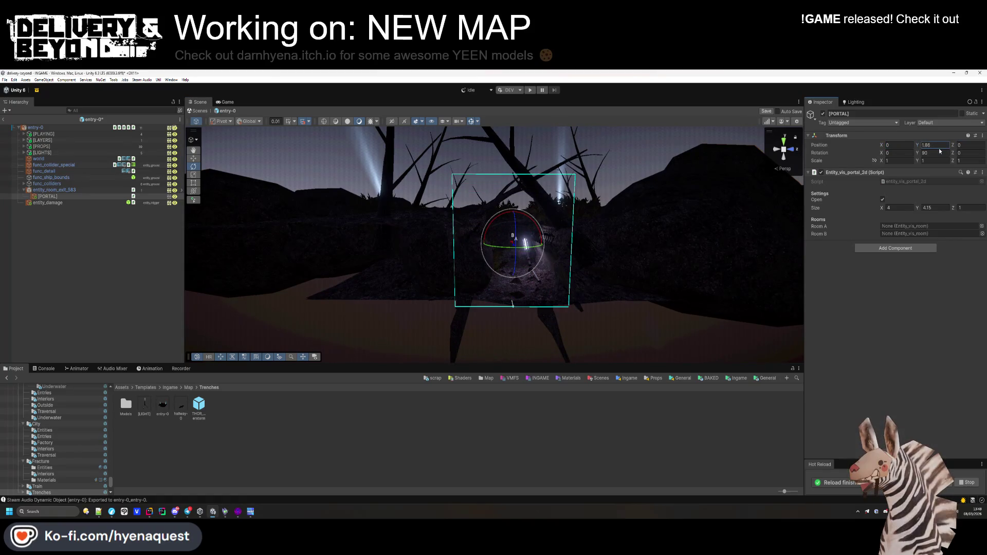
{"action": "left_click", "coordinate": [937, 146]}
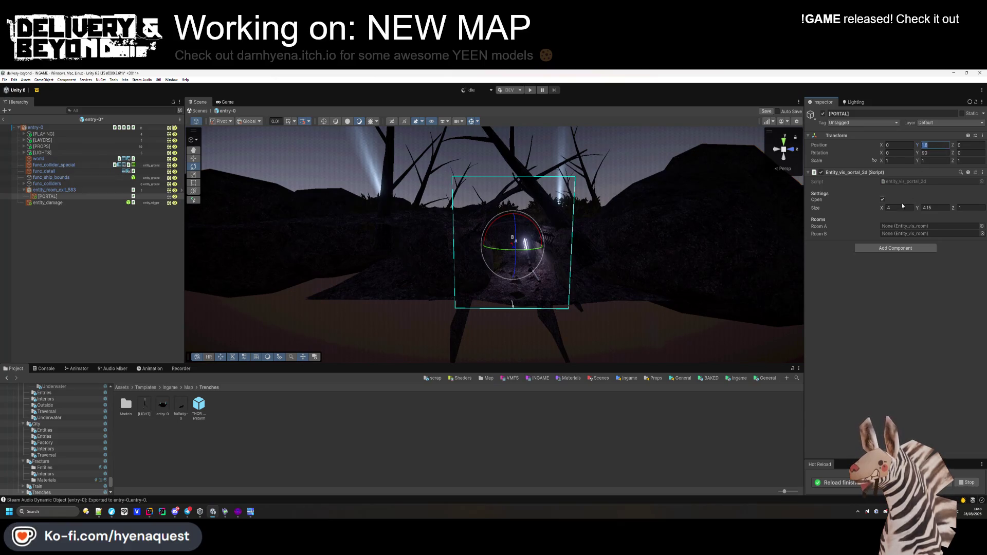
{"action": "mouse_move", "coordinate": [936, 210]}
{"action": "left_mouse_down"}
{"action": "mouse_move", "coordinate": [961, 211]}
{"action": "mouse_move", "coordinate": [22, 211]}
{"action": "left_mouse_up"}
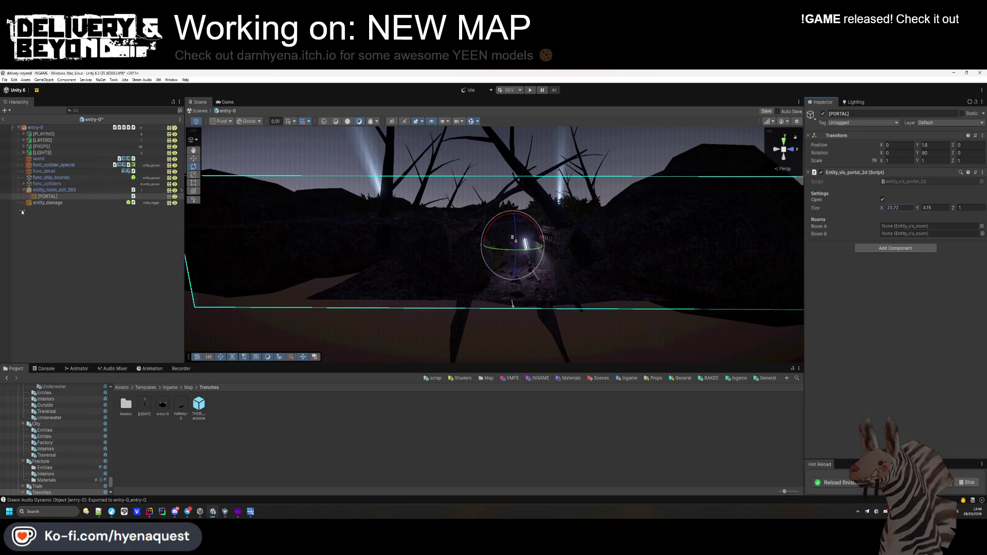
{"action": "scroll", "coordinate": [313, 219], "scroll_direction": "down", "scroll_amount": 5}
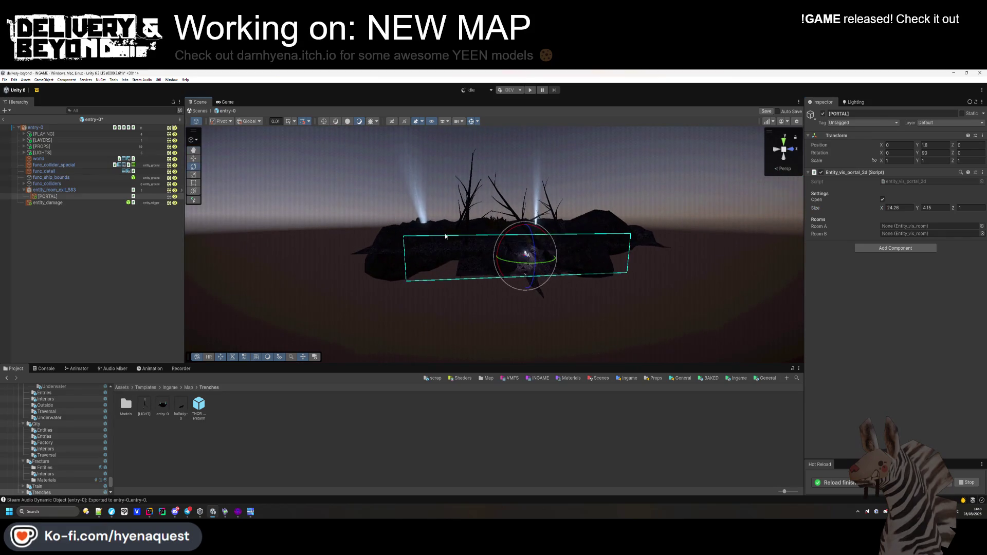
{"action": "left_click_drag", "start_coordinate": [916, 210], "coordinate": [931, 210]}
{"action": "left_click_drag", "start_coordinate": [10, 217], "coordinate": [36, 217]}
{"action": "left_click", "coordinate": [935, 208]}
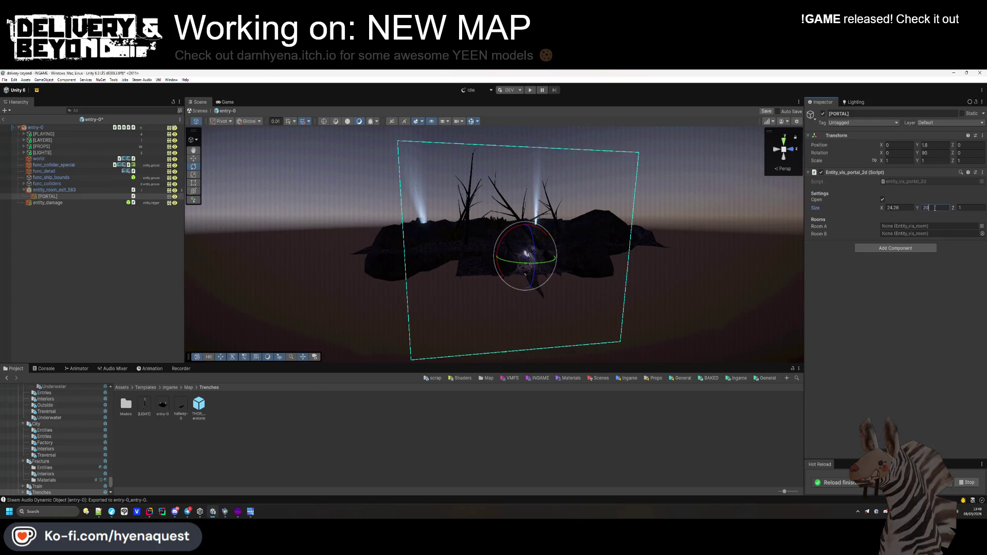
{"action": "type", "text": "20"}
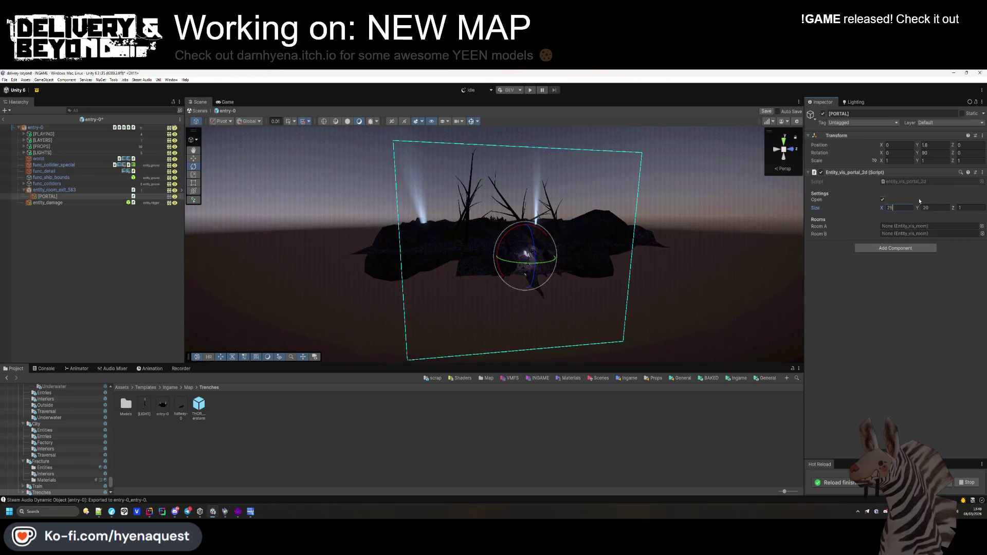
Raise the portal to a Transform Position Y of 9.5.
{"action": "mouse_move", "coordinate": [918, 147]}
{"action": "left_mouse_down"}
{"action": "mouse_move", "coordinate": [980, 170]}
{"action": "mouse_move", "coordinate": [57, 201]}
{"action": "left_mouse_up"}
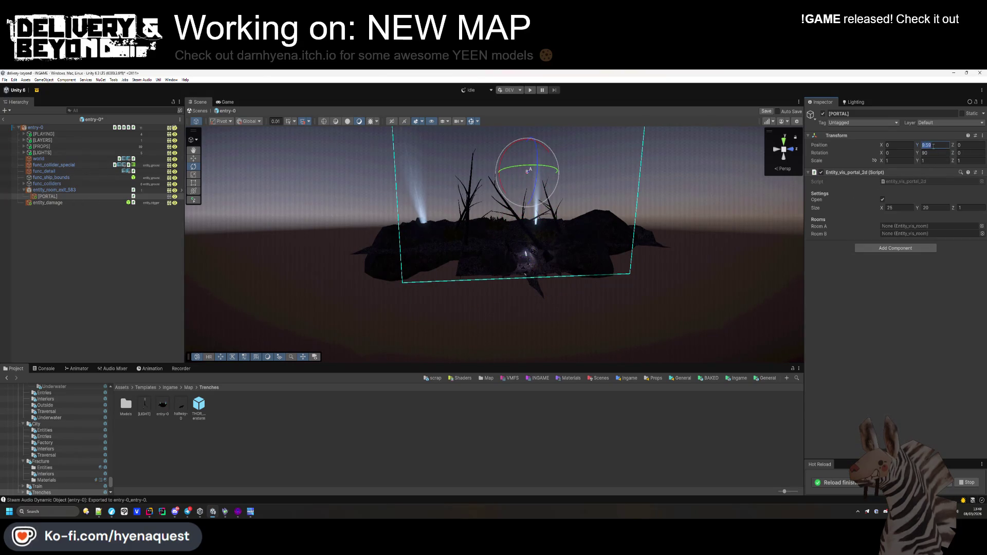
{"action": "type", "text": "9"}
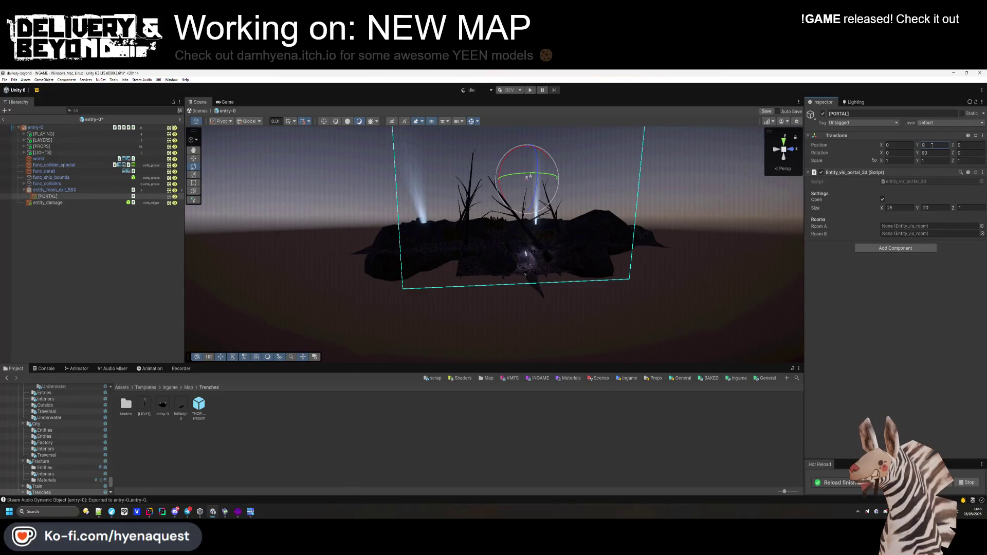
{"action": "key", "text": "BackSpace"}
{"action": "type", "text": "10"}
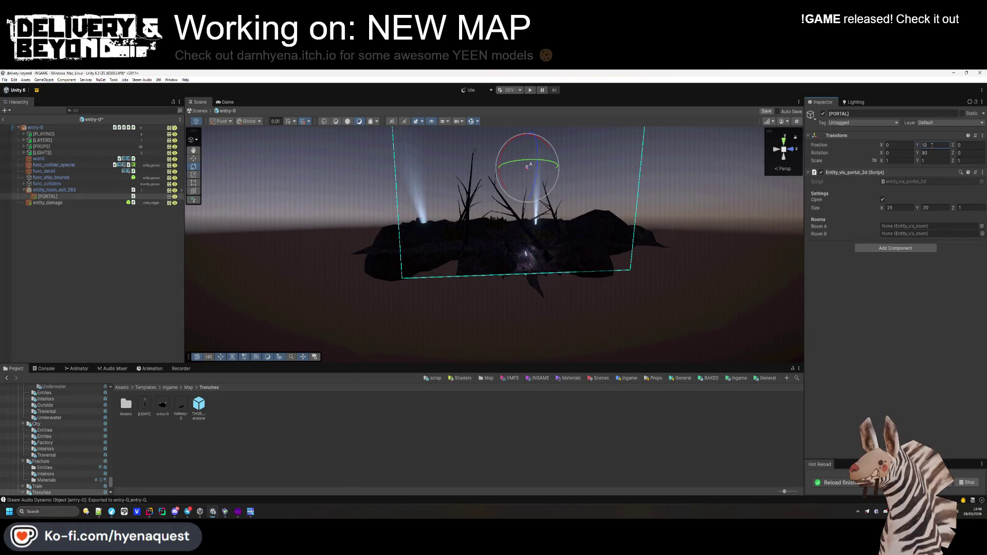
{"action": "key", "text": "BackSpace"}
{"action": "key", "text": "BackSpace"}
{"action": "type", "text": "9.5"}
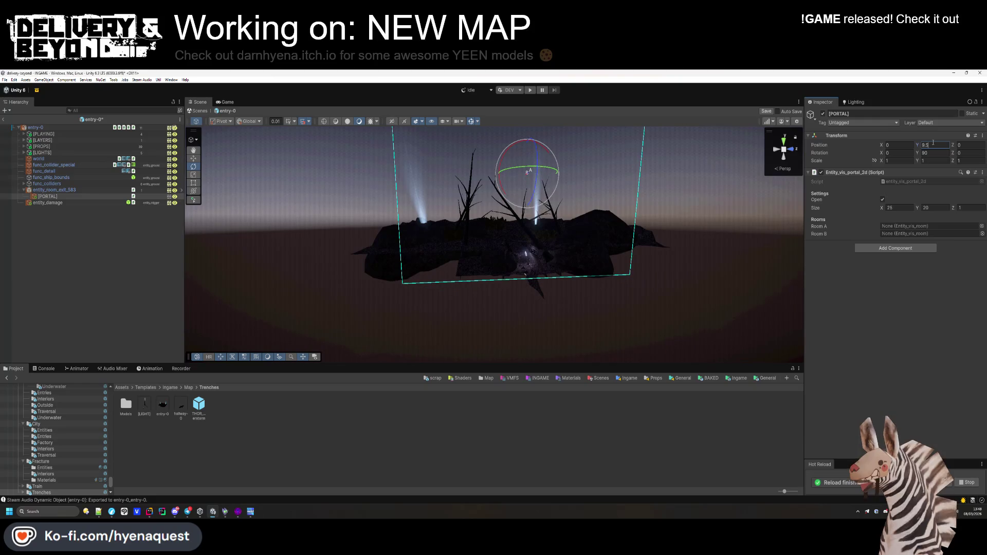
{"action": "left_click", "coordinate": [53, 218]}
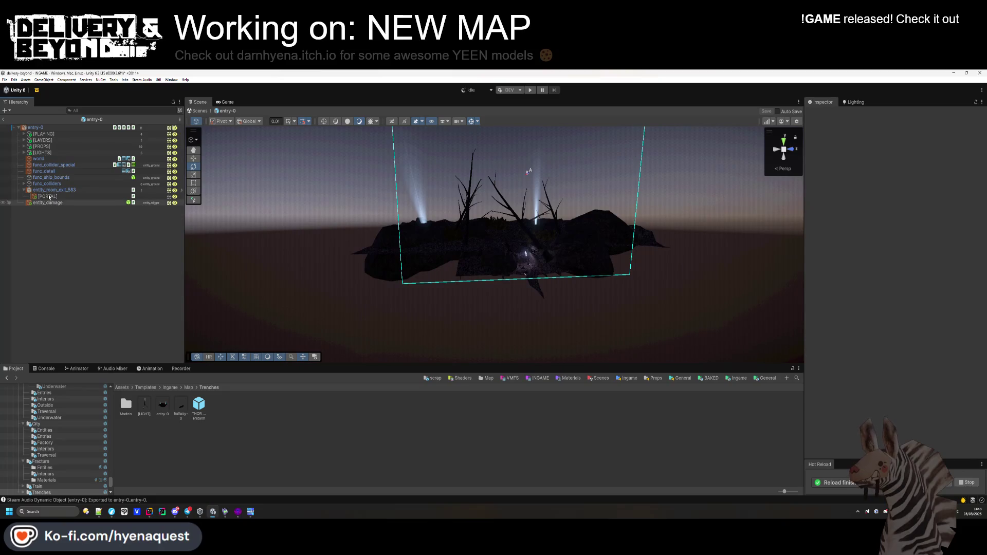
Check the entry-0 room settings, then open the hallway-0 prefab for editing.
{"action": "right_click", "coordinate": [50, 261]}
{"action": "left_click", "coordinate": [50, 263]}
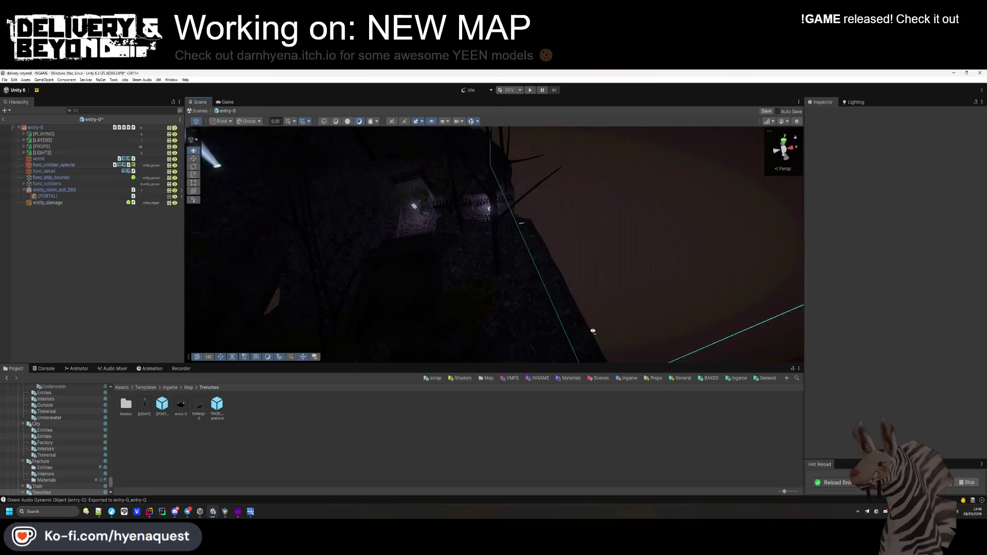
{"action": "left_click", "coordinate": [35, 128]}
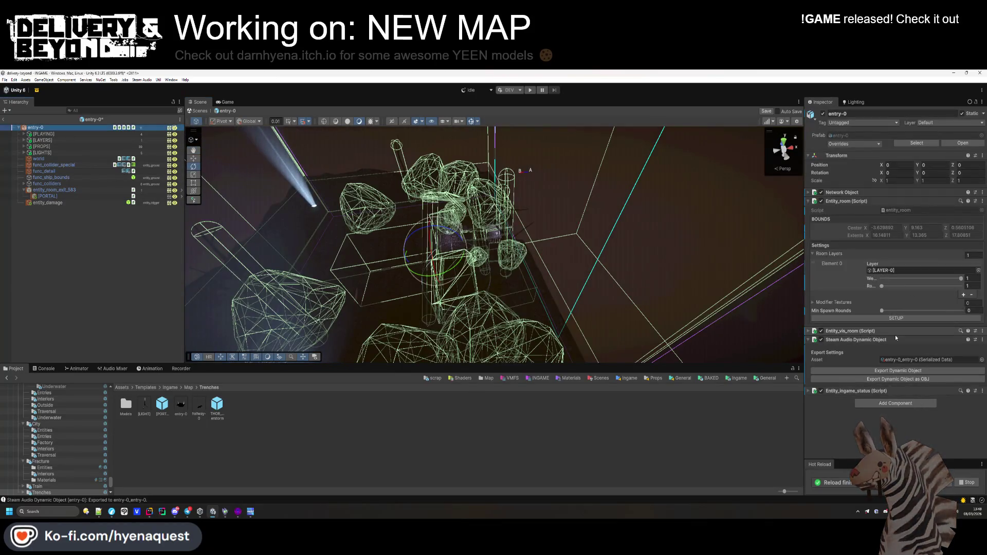
{"action": "left_click", "coordinate": [114, 295]}
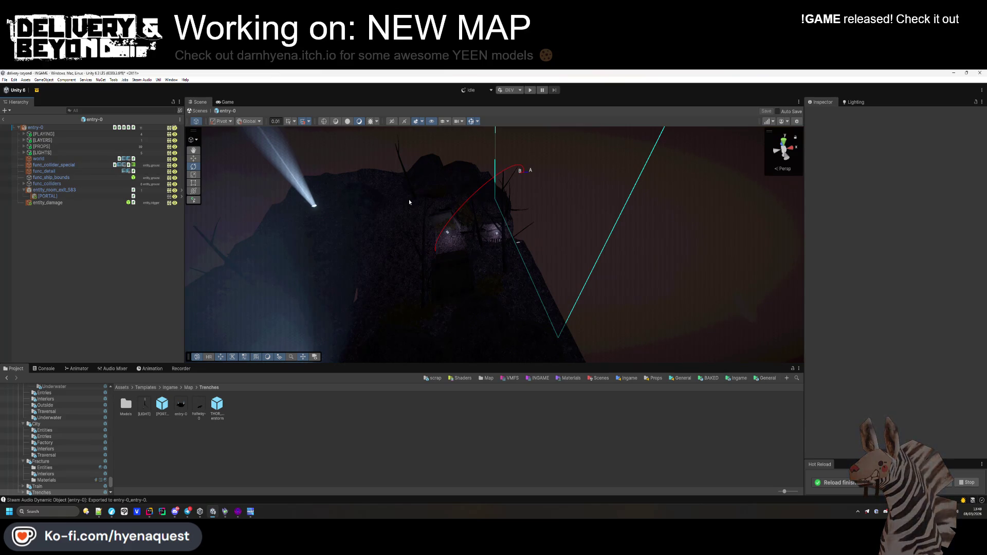
{"action": "mouse_move", "coordinate": [569, 169]}
{"action": "left_mouse_down"}
{"action": "mouse_move", "coordinate": [507, 221]}
{"action": "mouse_move", "coordinate": [513, 185]}
{"action": "mouse_move", "coordinate": [469, 335]}
{"action": "mouse_move", "coordinate": [608, 260]}
{"action": "mouse_move", "coordinate": [500, 249]}
{"action": "mouse_move", "coordinate": [480, 226]}
{"action": "mouse_move", "coordinate": [455, 147]}
{"action": "mouse_move", "coordinate": [591, 180]}
{"action": "left_mouse_up"}
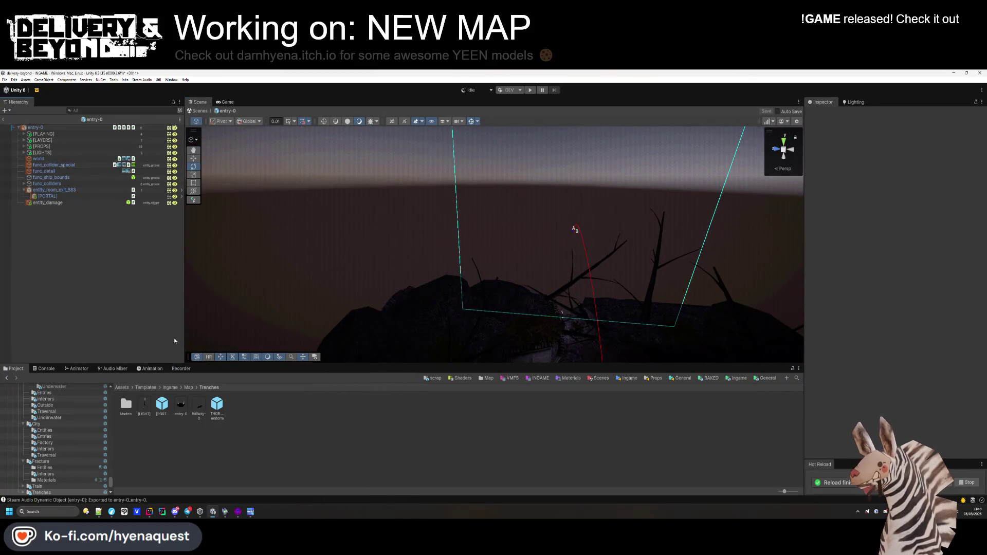
{"action": "double_click", "coordinate": [200, 410]}
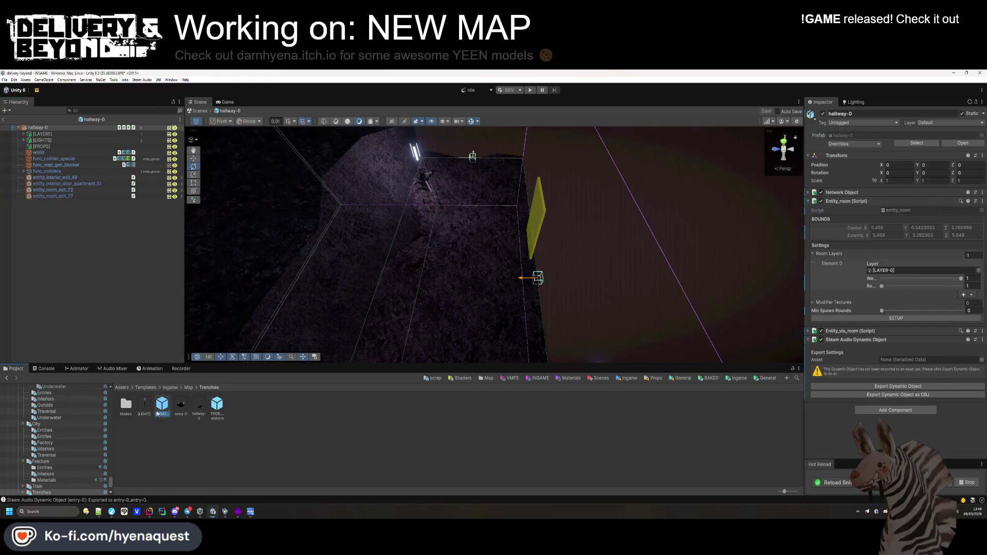
Place [PORTAL] under entity_room_exit_72 and _77 at position 0, 9.5, 0.
{"action": "left_click", "coordinate": [158, 413]}
{"action": "left_click_drag", "start_coordinate": [164, 412], "coordinate": [46, 190]}
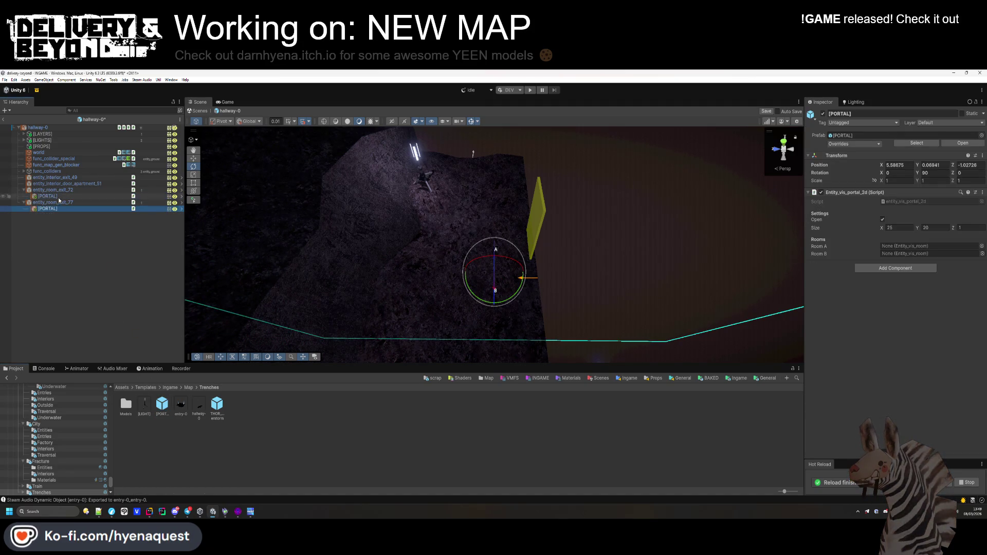
{"action": "left_click", "coordinate": [920, 165]}
{"action": "type", "text": "0"}
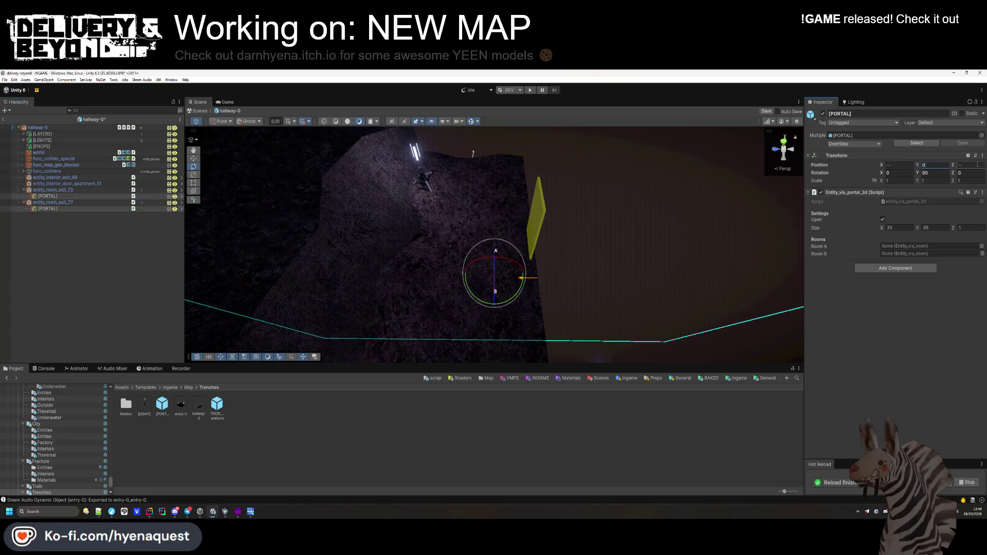
{"action": "key", "text": "Tab"}
{"action": "type", "text": "00"}
{"action": "left_click", "coordinate": [927, 165]}
{"action": "type", "text": "9"}
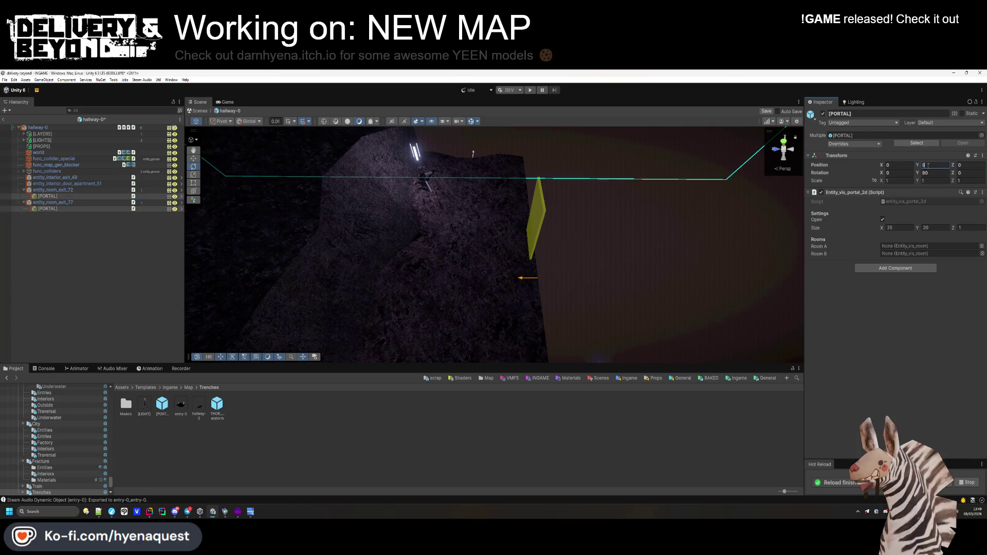
{"action": "type", "text": ".5"}
{"action": "mouse_move", "coordinate": [603, 214]}
{"action": "left_mouse_down"}
{"action": "mouse_move", "coordinate": [634, 194]}
{"action": "mouse_move", "coordinate": [571, 201]}
{"action": "left_mouse_up"}
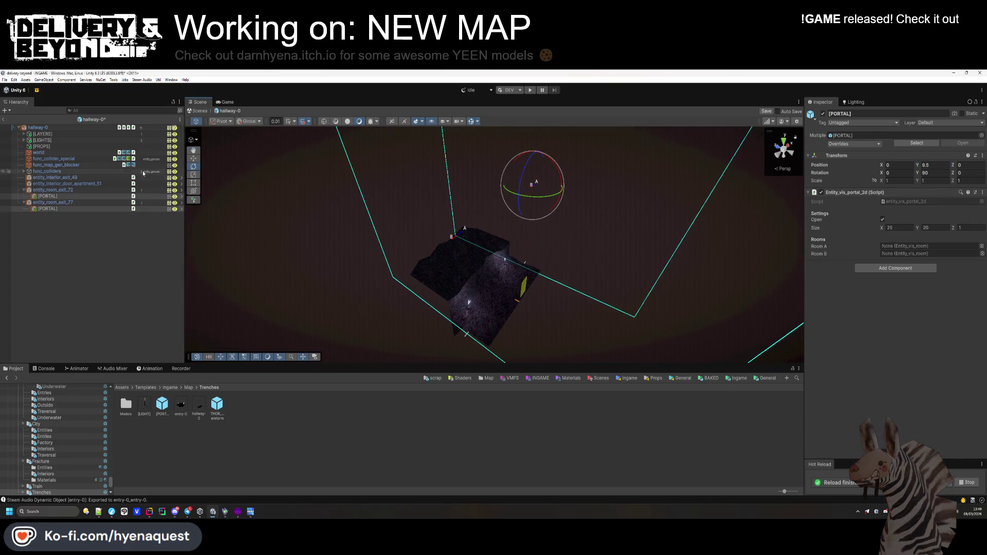
{"action": "left_click", "coordinate": [100, 208]}
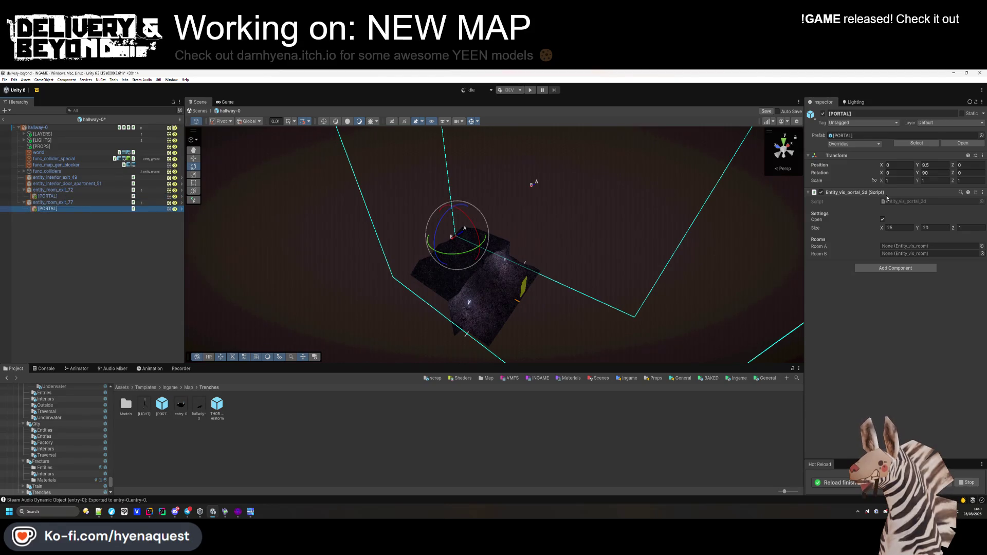
{"action": "left_click", "coordinate": [81, 128]}
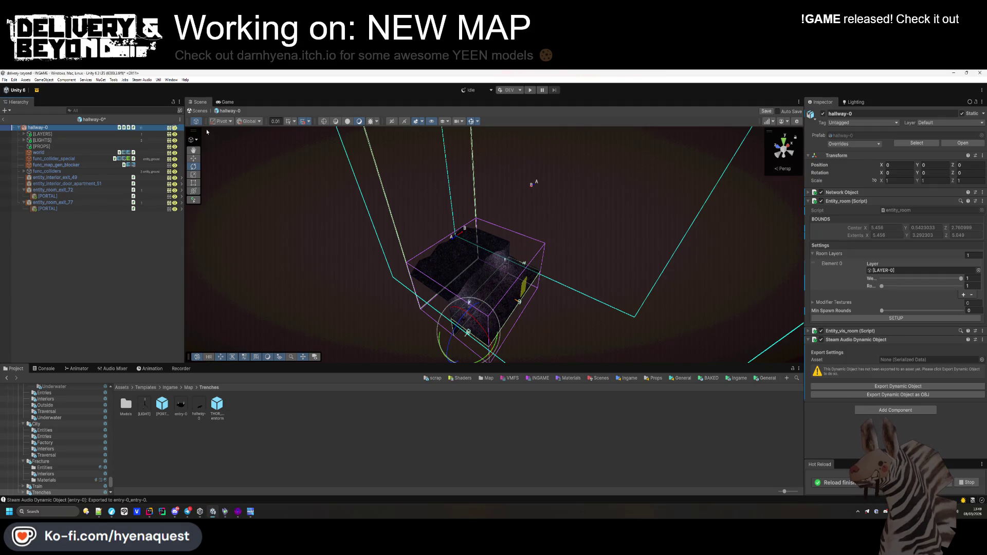
Recalculate hallway-0's room bounds and export its audio dynamic object into TRENCHES.
{"action": "left_click", "coordinate": [897, 318]}
{"action": "left_click", "coordinate": [898, 386]}
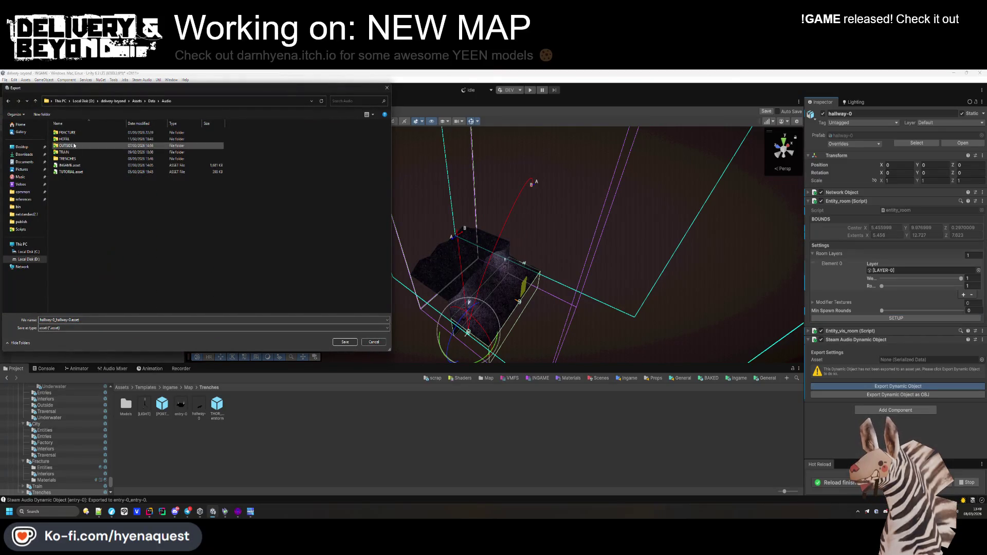
{"action": "double_click", "coordinate": [69, 159]}
{"action": "left_click", "coordinate": [350, 343]}
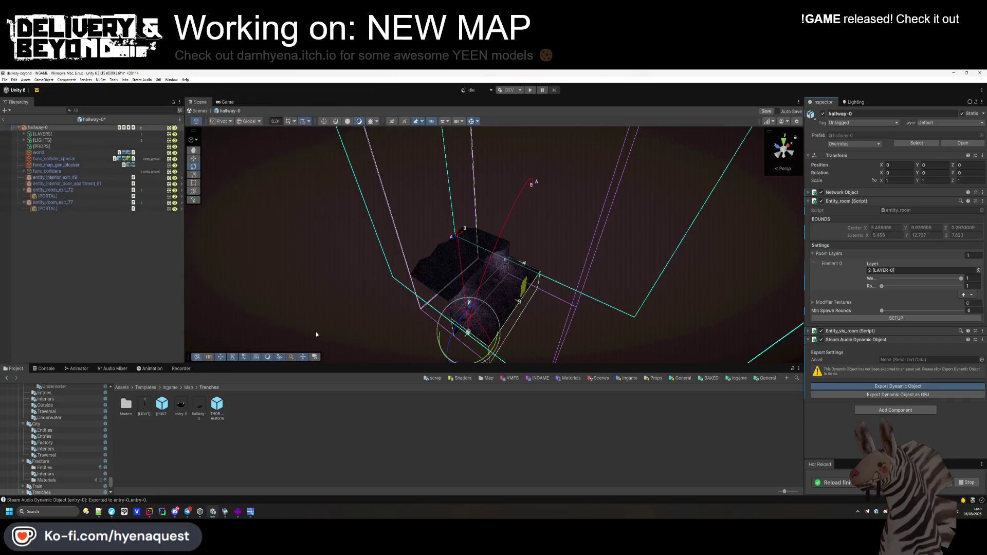
Inspect hallway-0's geometry and bounds, then exit Prefab Mode to INGAME.
{"action": "left_click", "coordinate": [91, 258]}
{"action": "left_click", "coordinate": [49, 131]}
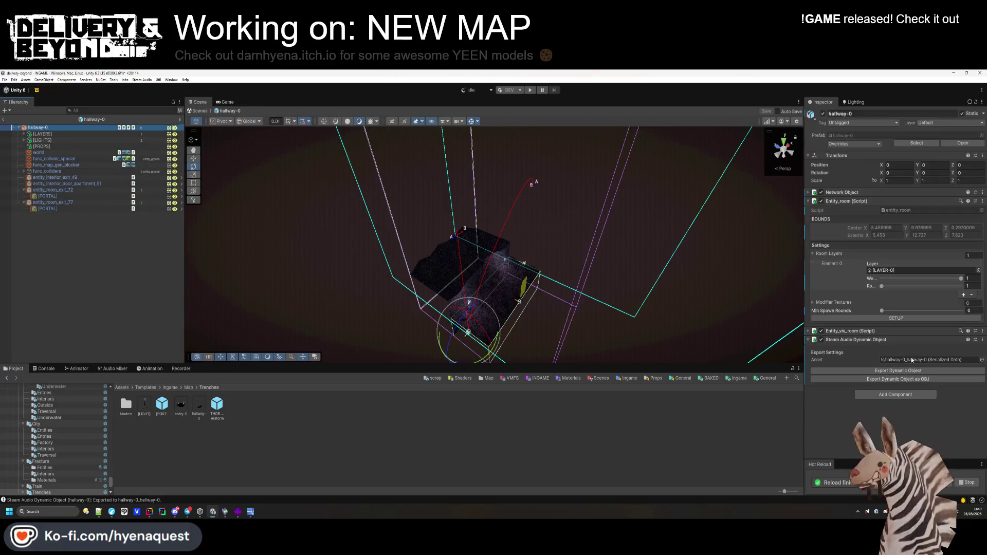
{"action": "left_click", "coordinate": [95, 271]}
{"action": "mouse_move", "coordinate": [565, 309]}
{"action": "left_mouse_down"}
{"action": "mouse_move", "coordinate": [588, 335]}
{"action": "mouse_move", "coordinate": [436, 315]}
{"action": "mouse_move", "coordinate": [411, 209]}
{"action": "mouse_move", "coordinate": [535, 375]}
{"action": "left_mouse_up"}
{"action": "mouse_move", "coordinate": [655, 342]}
{"action": "left_mouse_down"}
{"action": "mouse_move", "coordinate": [621, 322]}
{"action": "mouse_move", "coordinate": [591, 329]}
{"action": "mouse_move", "coordinate": [639, 346]}
{"action": "mouse_move", "coordinate": [575, 341]}
{"action": "mouse_move", "coordinate": [611, 312]}
{"action": "left_mouse_up"}
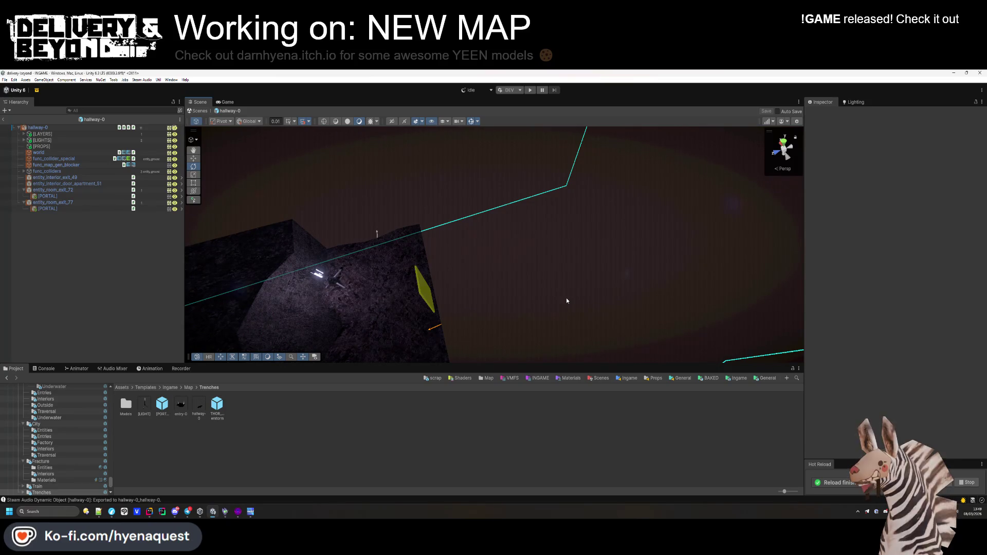
{"action": "mouse_move", "coordinate": [458, 306]}
{"action": "left_mouse_down"}
{"action": "mouse_move", "coordinate": [344, 310]}
{"action": "mouse_move", "coordinate": [546, 295]}
{"action": "left_mouse_up"}
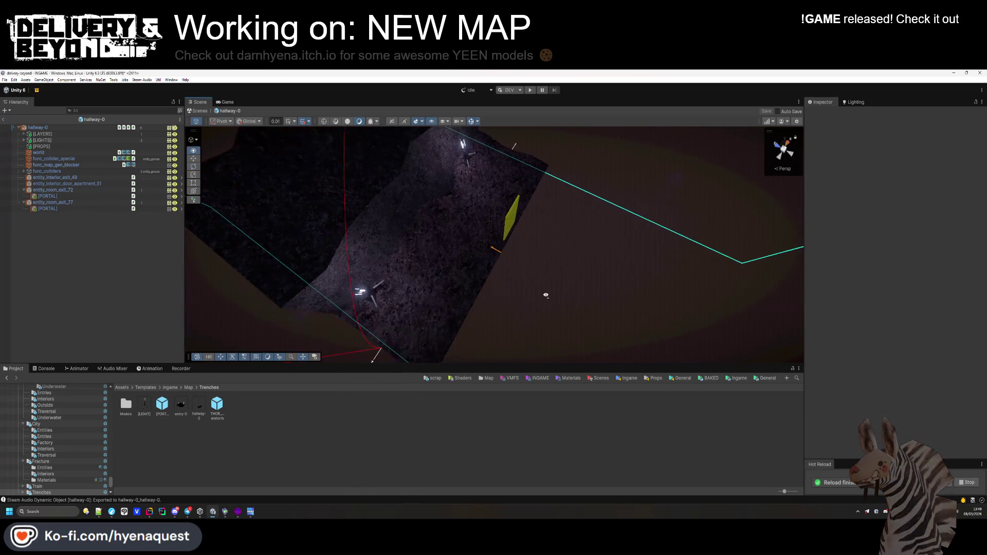
{"action": "left_click", "coordinate": [38, 127]}
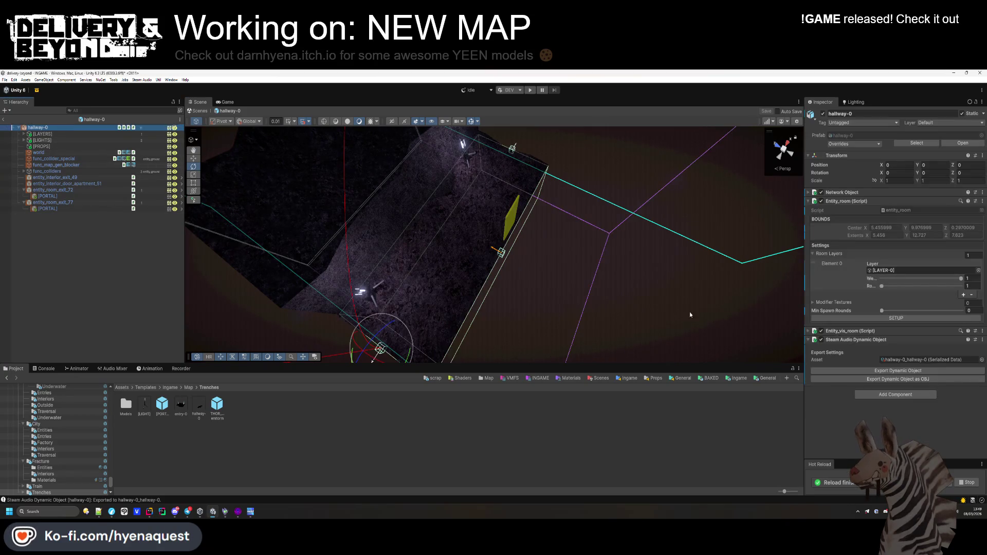
{"action": "left_click", "coordinate": [58, 227]}
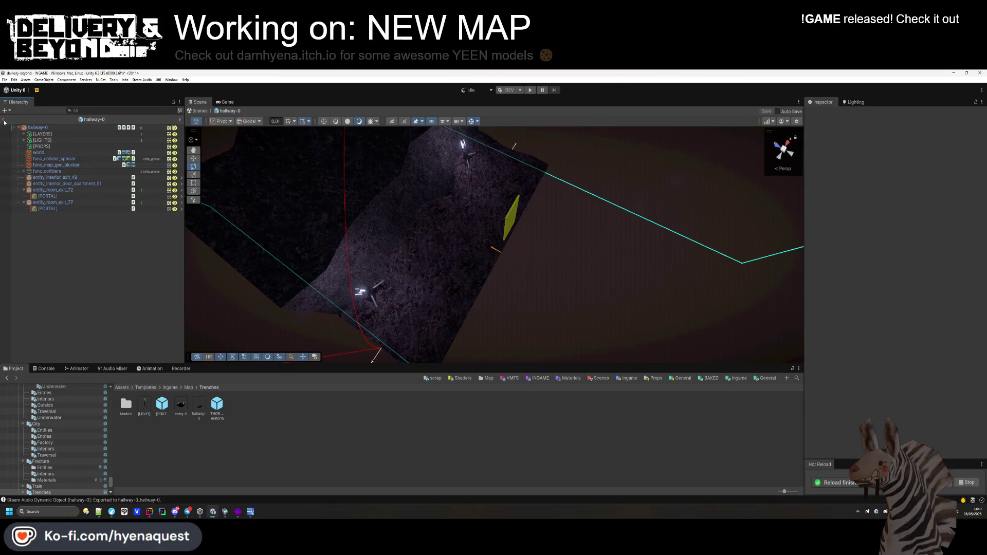
{"action": "left_click", "coordinate": [4, 121]}
Save the INGAME scene with Ctrl+S and return the Project panel to Assets.
{"action": "left_click", "coordinate": [45, 130]}
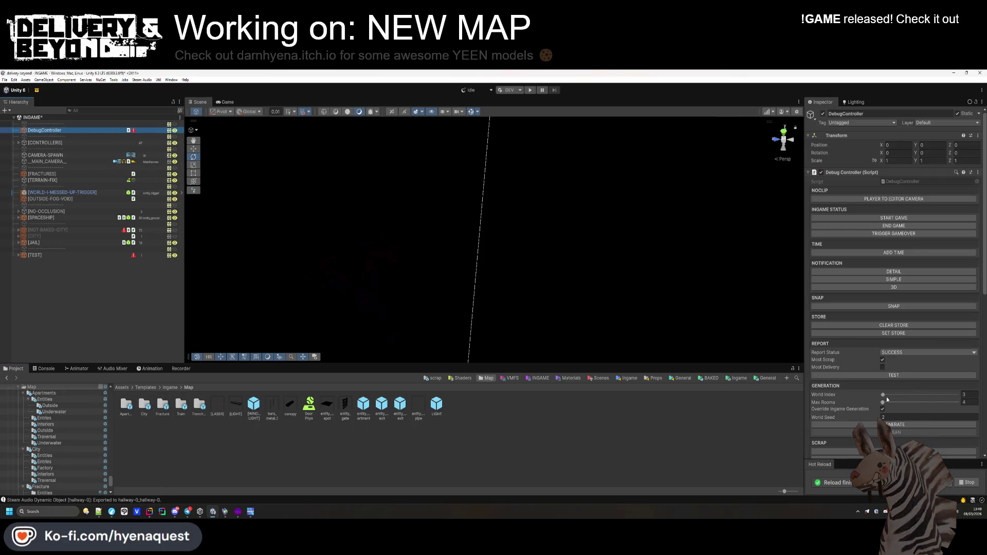
{"action": "key", "text": "ctrl+s"}
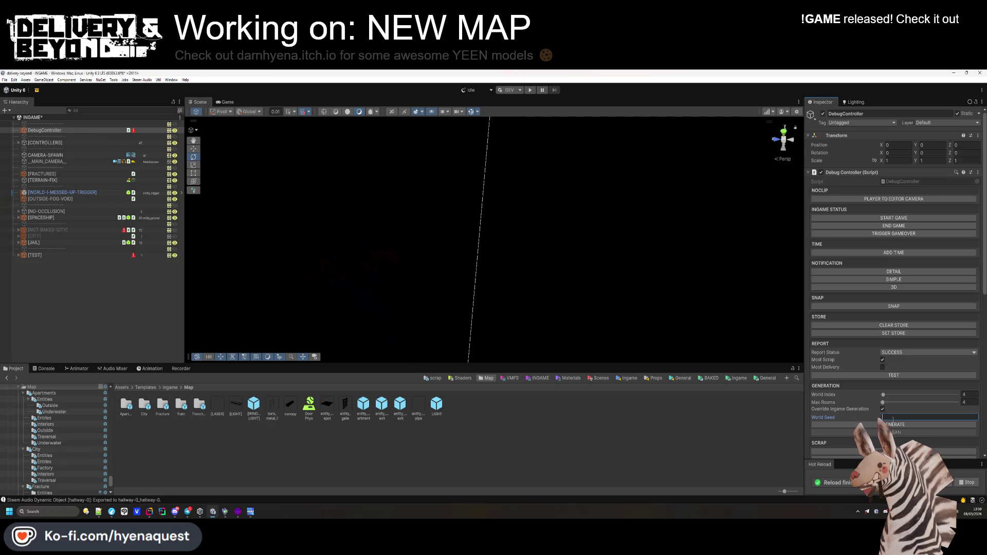
{"action": "left_click", "coordinate": [549, 426]}
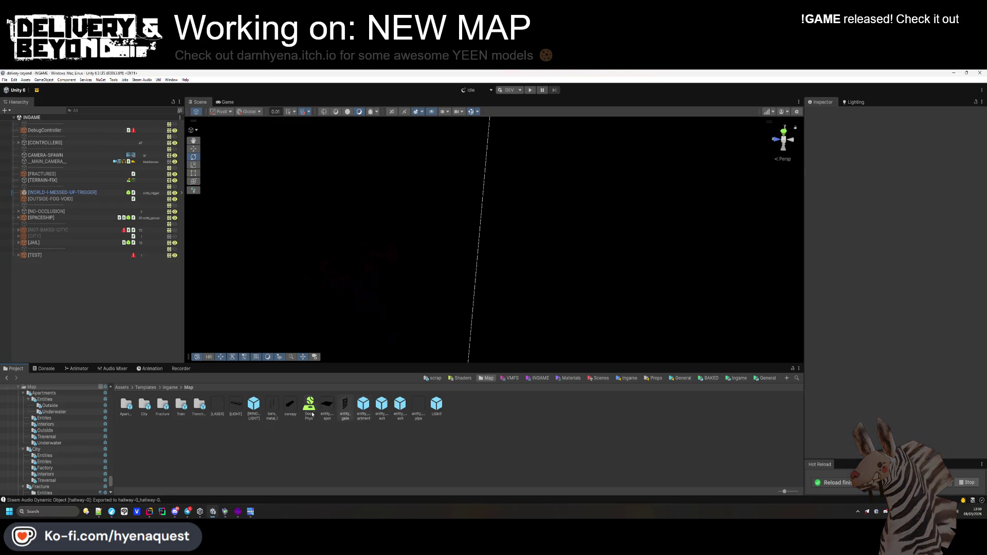
{"action": "left_click", "coordinate": [122, 387]}
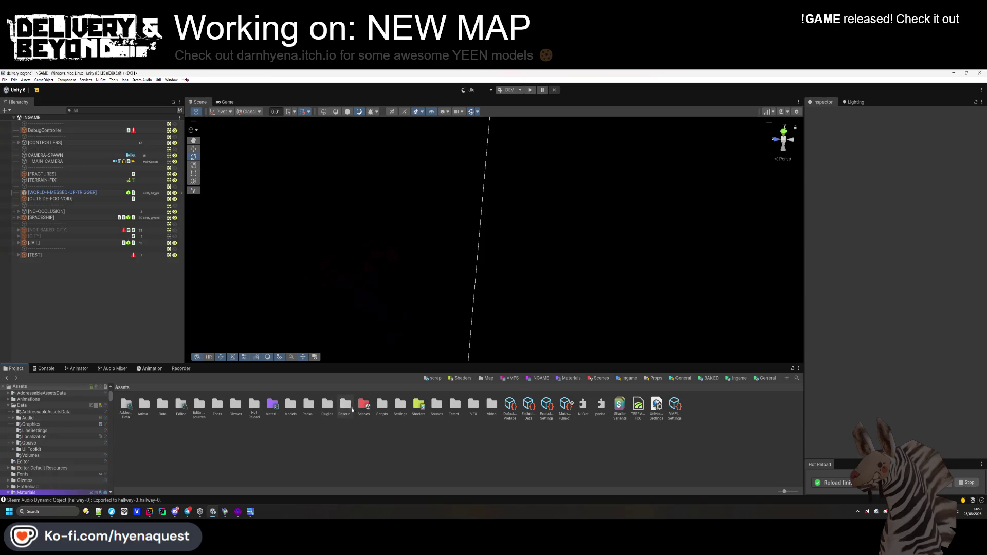
Select the Trenches world asset in Resources/World and lock the Inspector.
{"action": "double_click", "coordinate": [219, 419]}
{"action": "double_click", "coordinate": [200, 408]}
{"action": "left_click", "coordinate": [200, 406]}
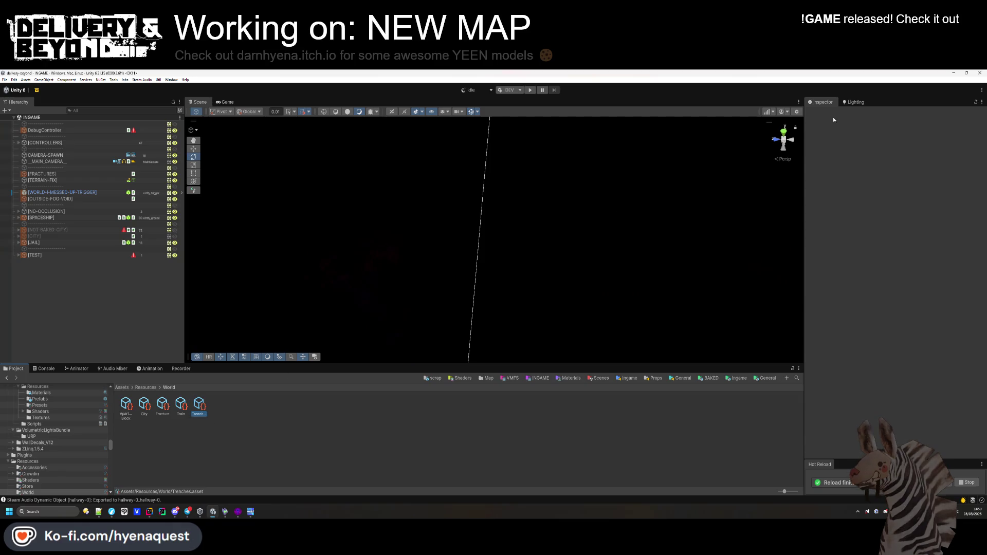
{"action": "left_click", "coordinate": [975, 103]}
Add the hallway-0 prefab to the Trenches Rooms list and save the scene.
{"action": "scroll", "coordinate": [924, 298], "scroll_direction": "down", "scroll_amount": 10}
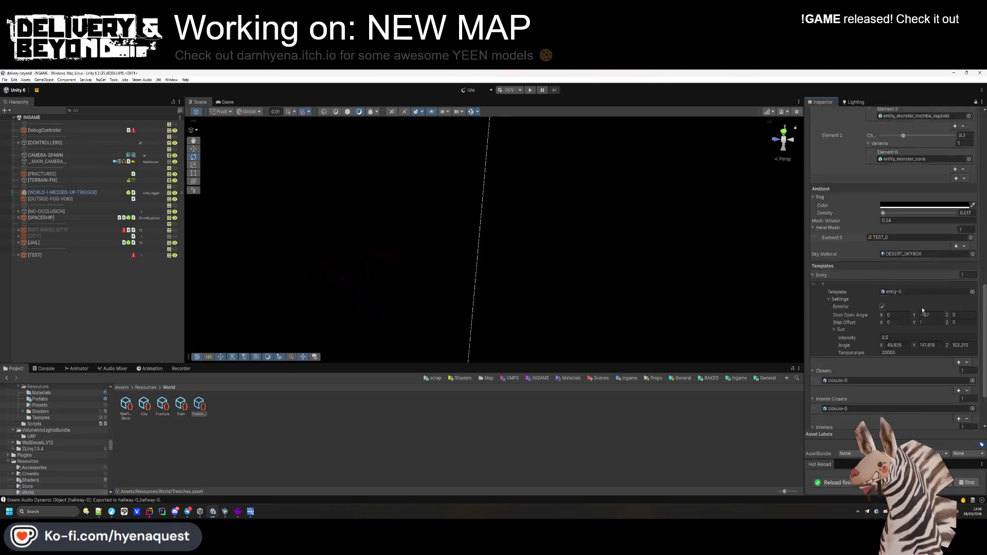
{"action": "left_click", "coordinate": [905, 228]}
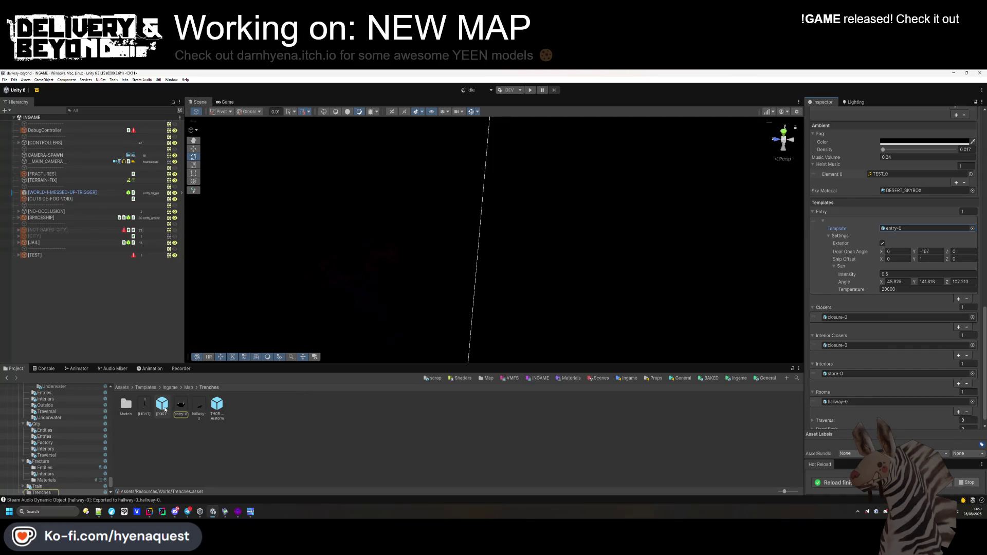
{"action": "mouse_move", "coordinate": [201, 411]}
{"action": "left_mouse_down"}
{"action": "mouse_move", "coordinate": [740, 169]}
{"action": "mouse_move", "coordinate": [868, 374]}
{"action": "mouse_move", "coordinate": [870, 398]}
{"action": "left_mouse_up"}
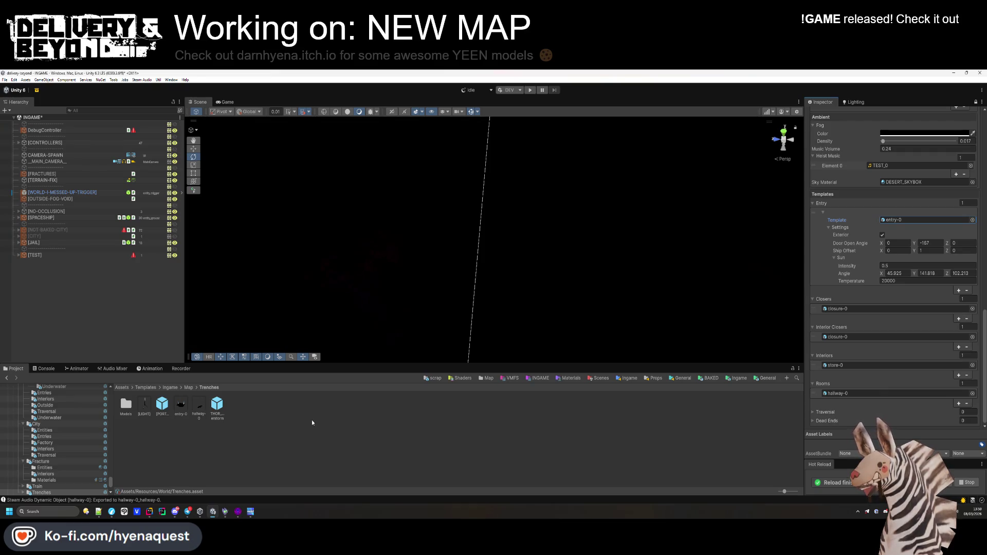
{"action": "left_click", "coordinate": [183, 409]}
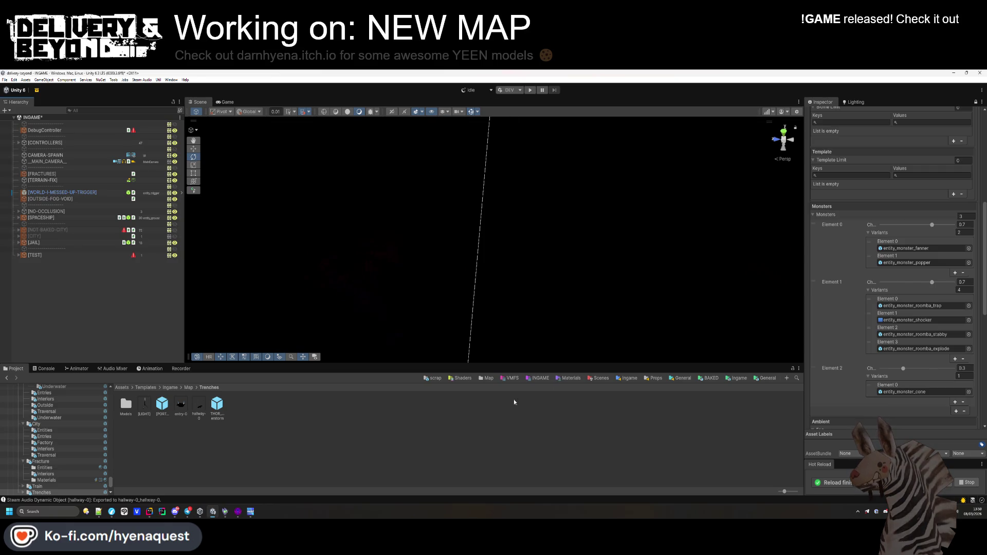
{"action": "mouse_move", "coordinate": [238, 517]}
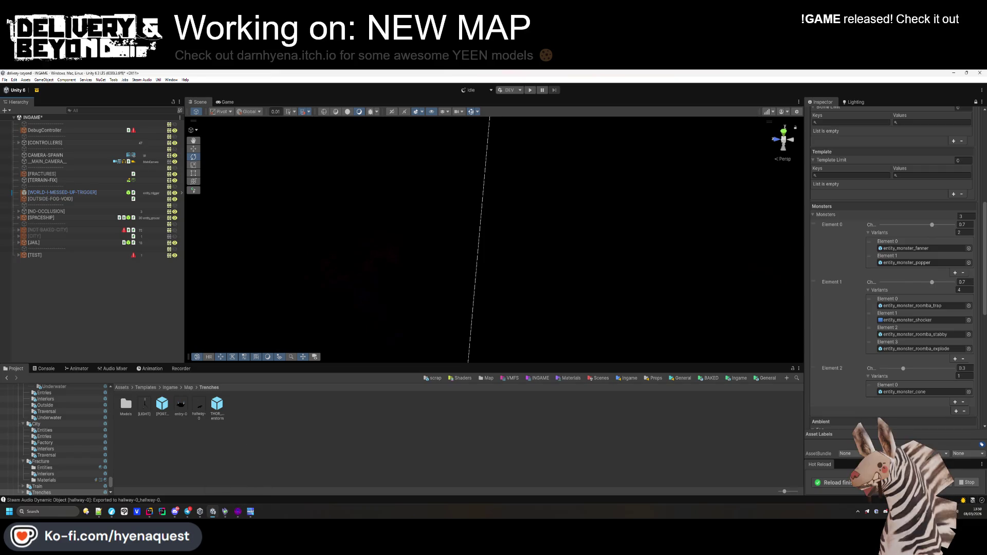
{"action": "key", "text": "ctrl+s"}
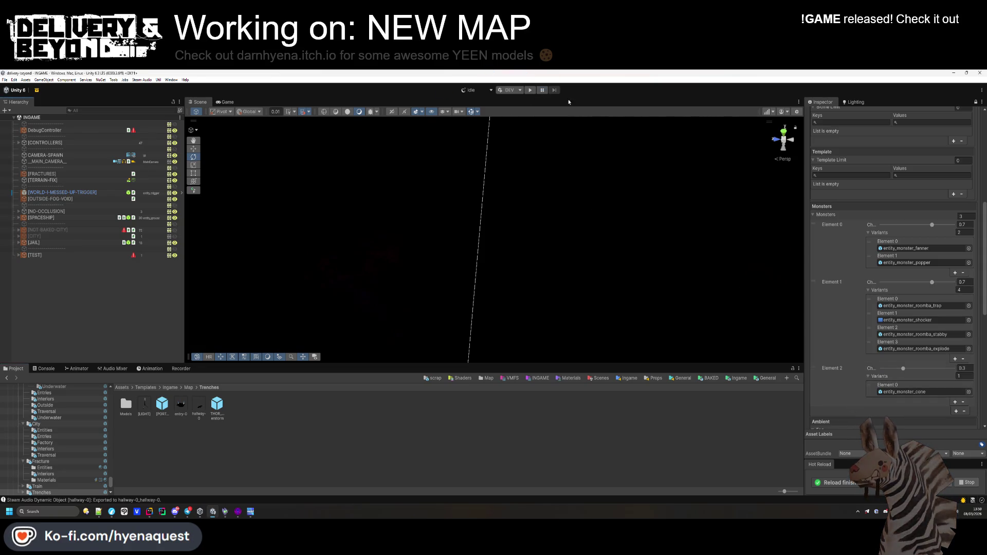
Start Play mode, enlarge the Game view, and walk the player forward.
{"action": "left_click", "coordinate": [530, 90]}
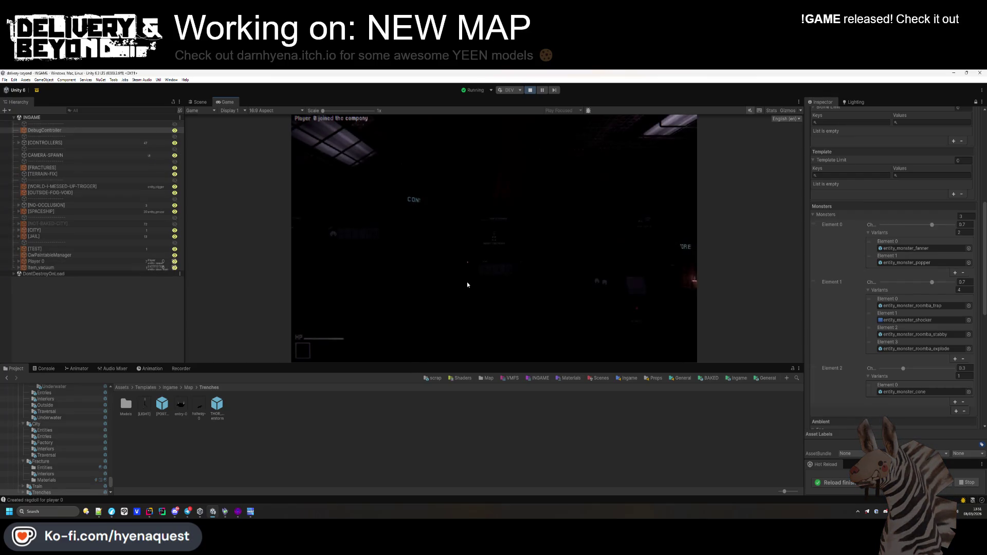
{"action": "left_click_drag", "start_coordinate": [500, 365], "coordinate": [500, 443]}
{"action": "key", "text": "w"}
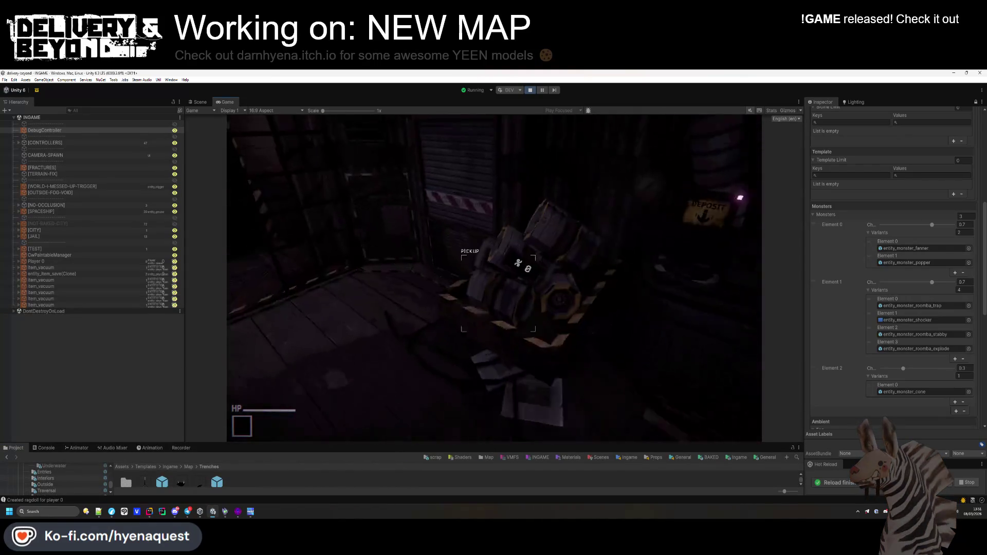
{"action": "key", "text": "super"}
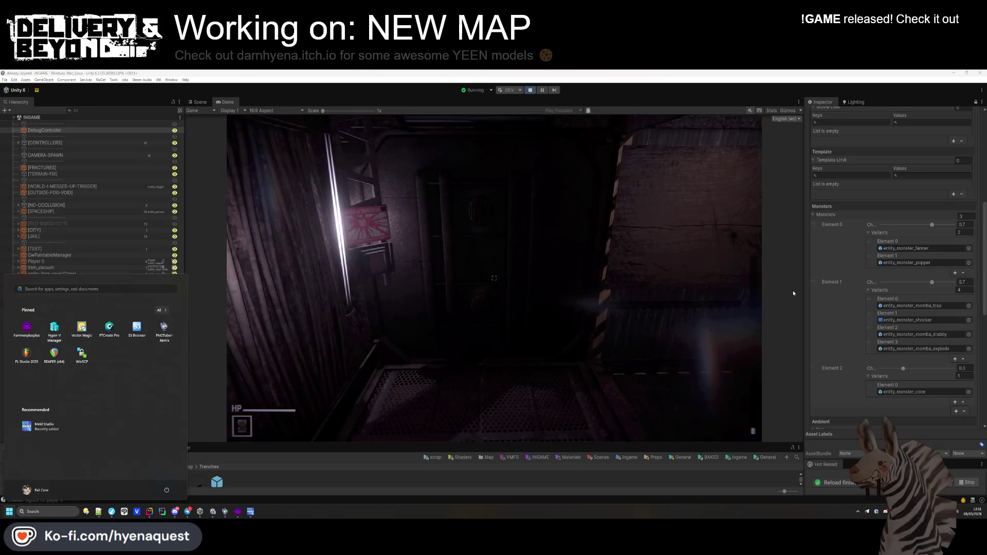
{"action": "scroll", "coordinate": [853, 310], "scroll_direction": "up", "scroll_amount": 3}
{"action": "key", "text": "super"}
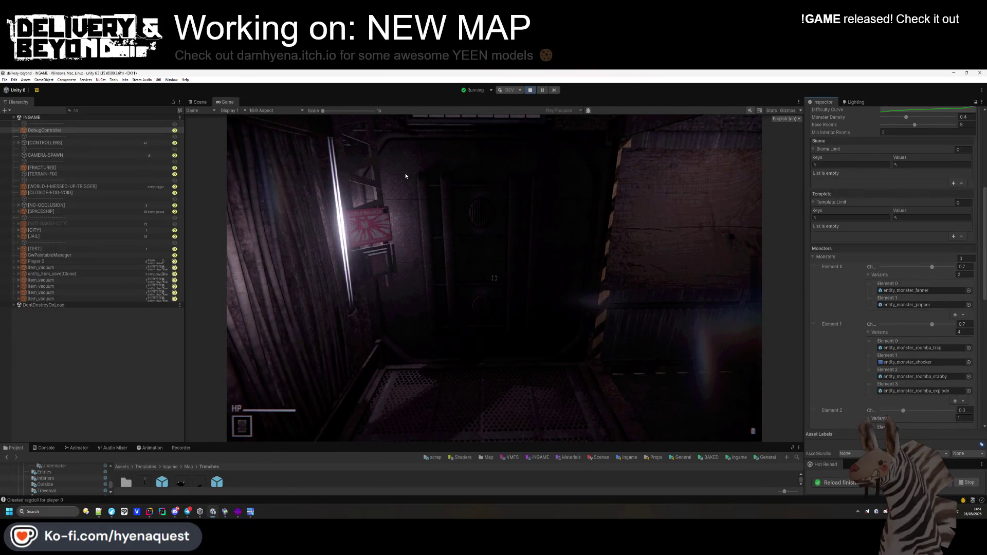
{"action": "scroll", "coordinate": [933, 198], "scroll_direction": "down", "scroll_amount": 15}
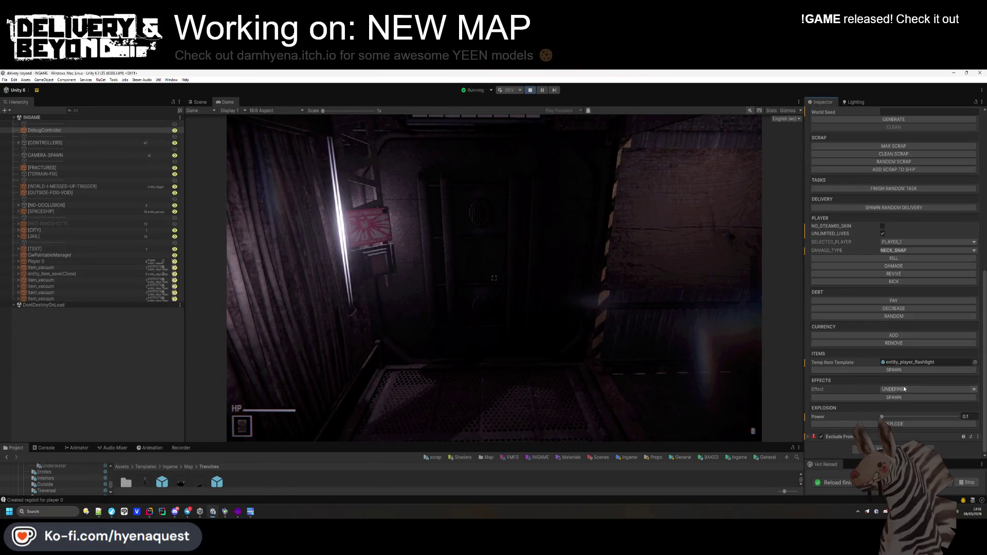
{"action": "scroll", "coordinate": [906, 272], "scroll_direction": "up", "scroll_amount": 5}
Generate a new world with a fresh seed, then stop Play mode.
{"action": "left_click", "coordinate": [905, 269]}
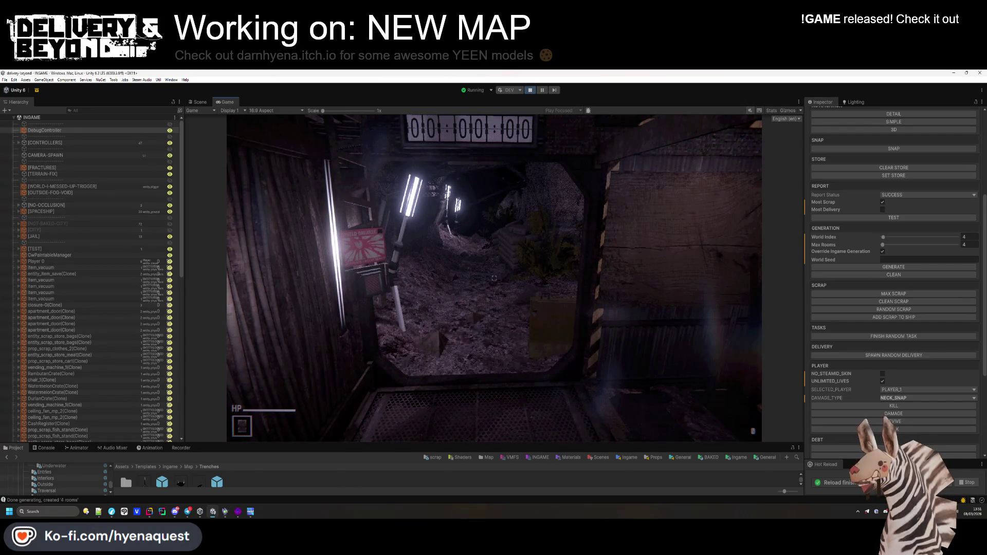
{"action": "key", "text": "super"}
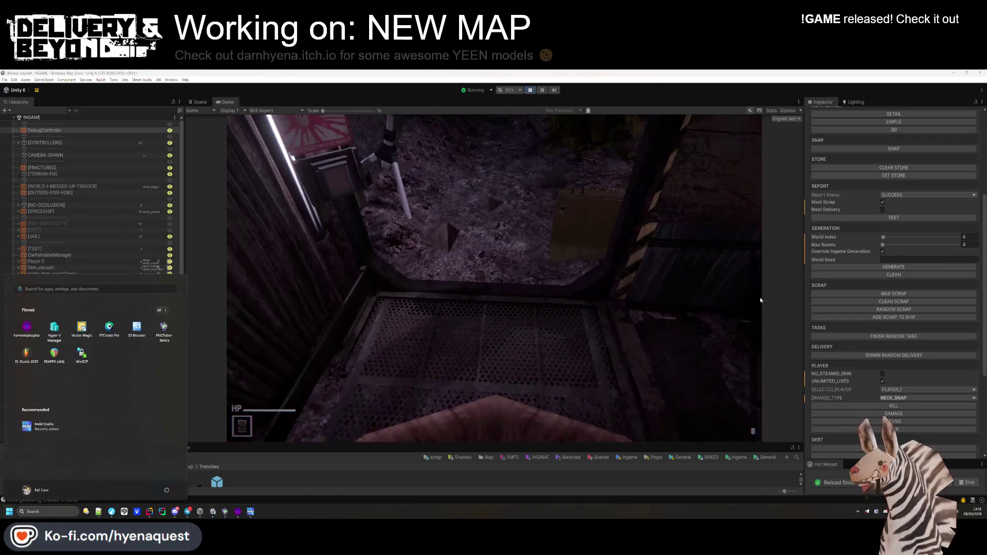
{"action": "key", "text": "Escape"}
{"action": "key", "text": "ctrl+p"}
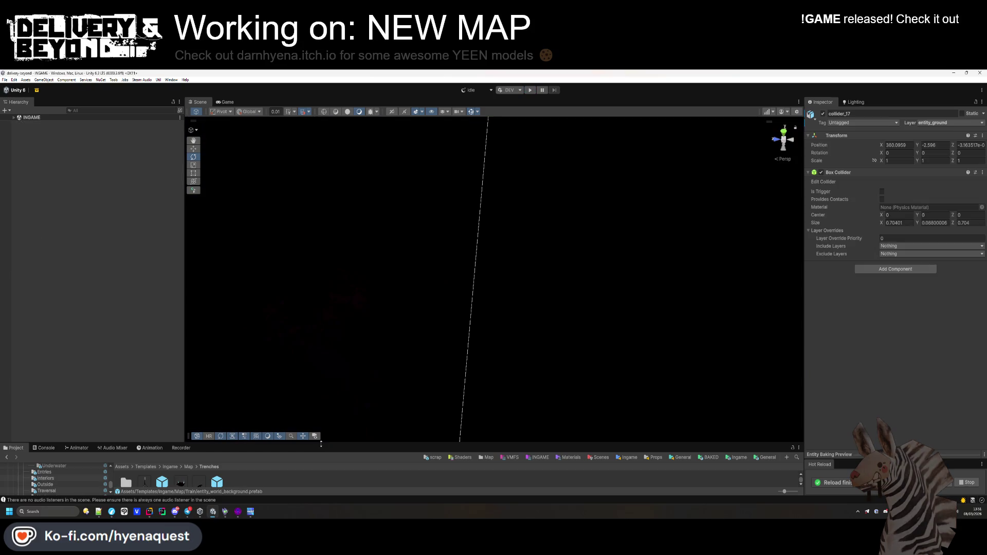
{"action": "left_click_drag", "start_coordinate": [322, 445], "coordinate": [313, 399]}
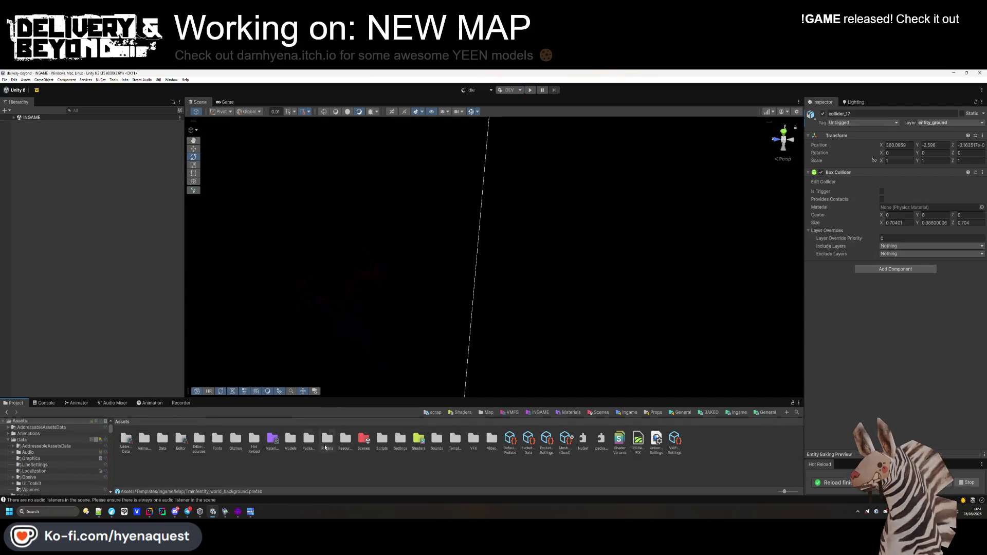
Open Resources/World, select Trenches, and uncheck DARKNESS_WORLD under Modifiers.
{"action": "double_click", "coordinate": [344, 440]}
{"action": "double_click", "coordinate": [199, 440]}
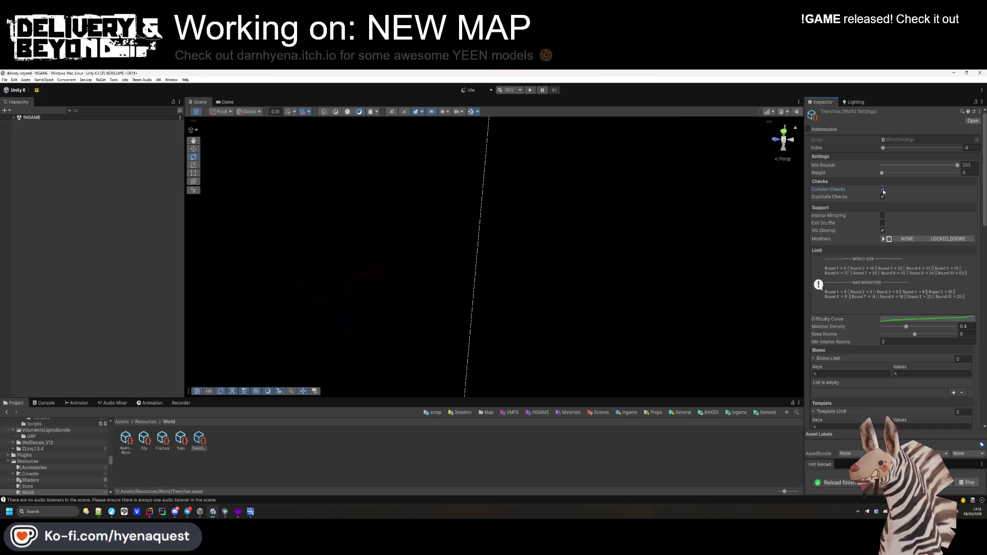
{"action": "scroll", "coordinate": [864, 224], "scroll_direction": "down", "scroll_amount": 2}
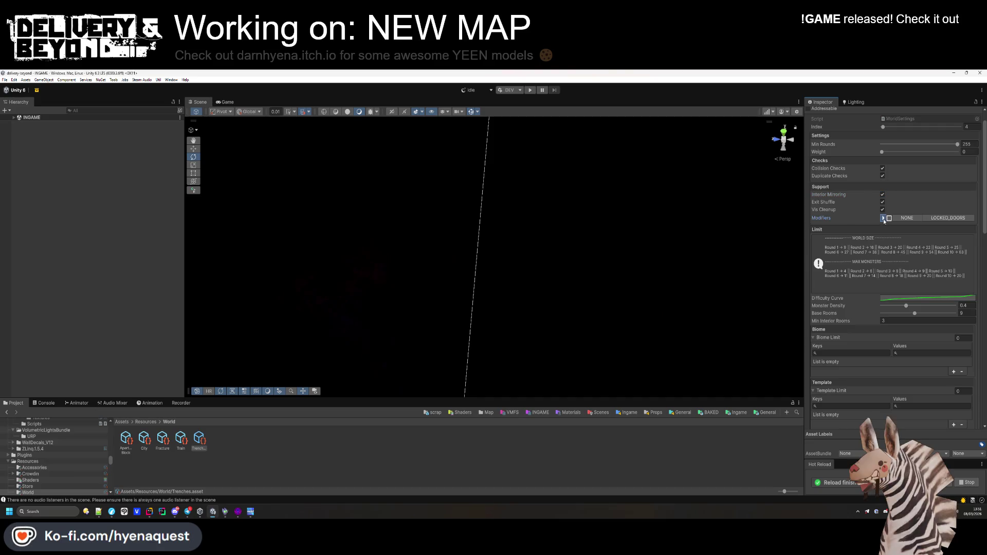
{"action": "left_click", "coordinate": [883, 218]}
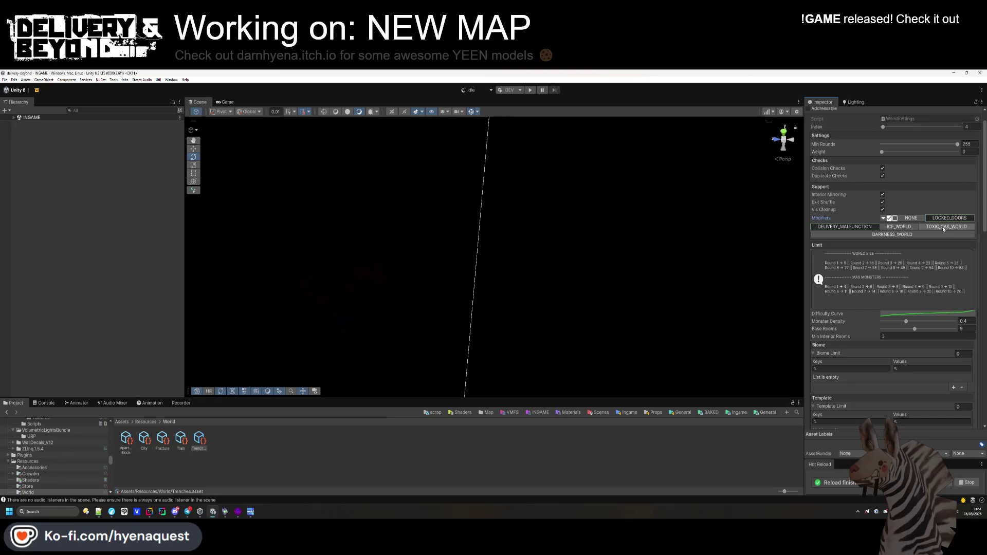
{"action": "left_click", "coordinate": [915, 236]}
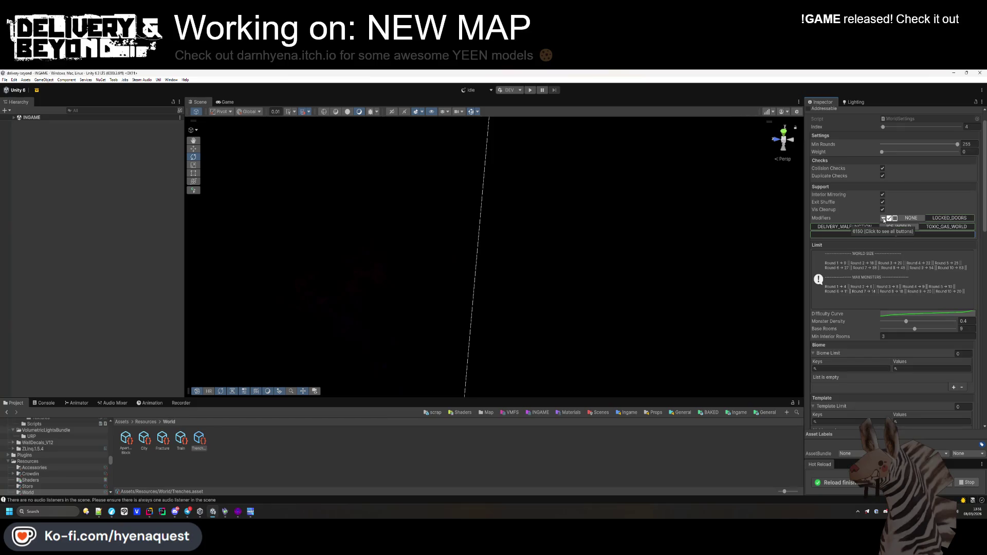
{"action": "left_click", "coordinate": [889, 219]}
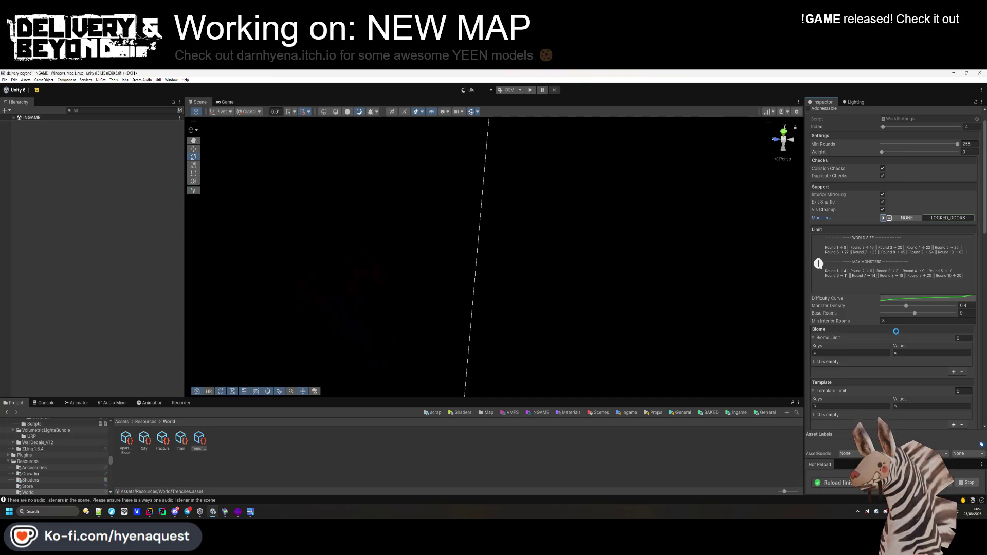
{"action": "left_click", "coordinate": [659, 451]}
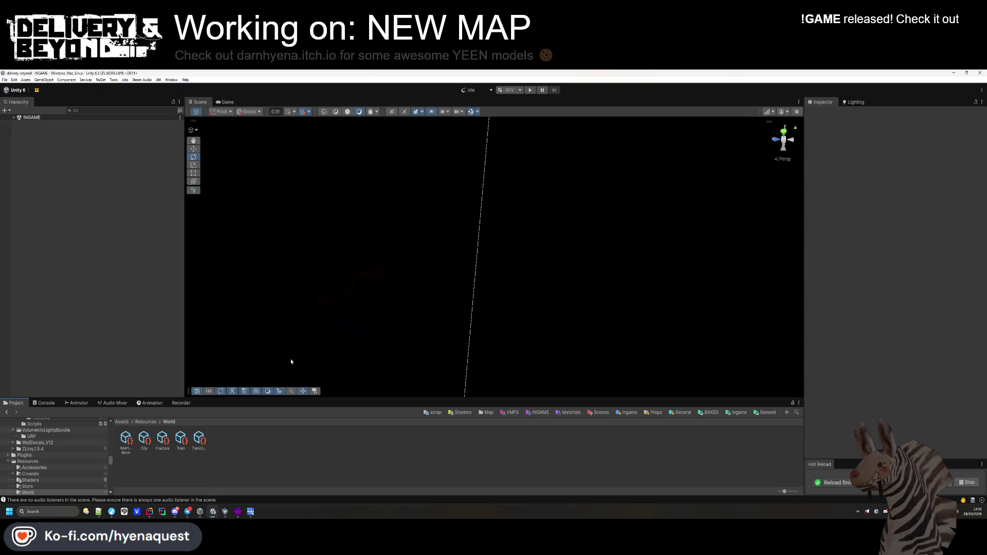
Start Play mode and fly the Scene camera to the lit cave area.
{"action": "left_click", "coordinate": [531, 91]}
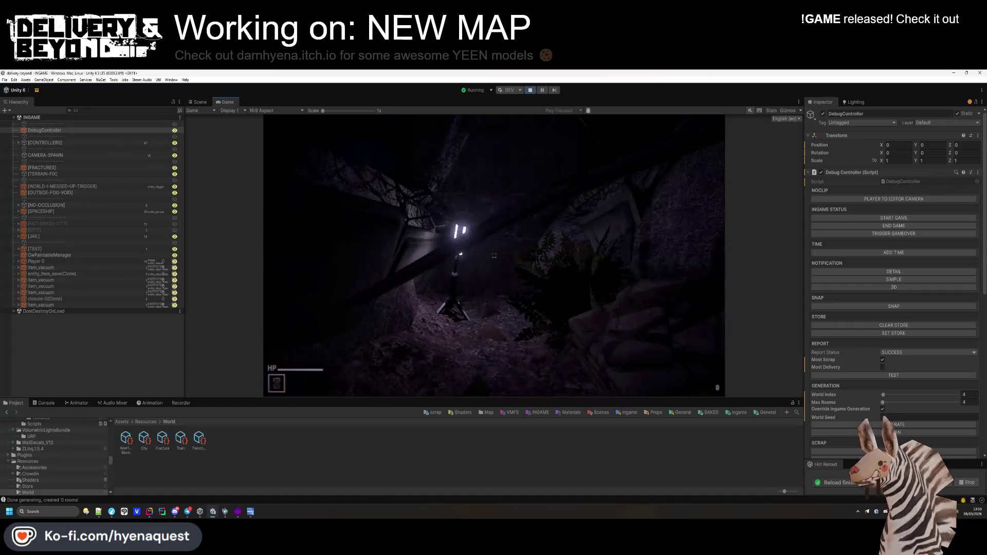
{"action": "left_click", "coordinate": [198, 102]}
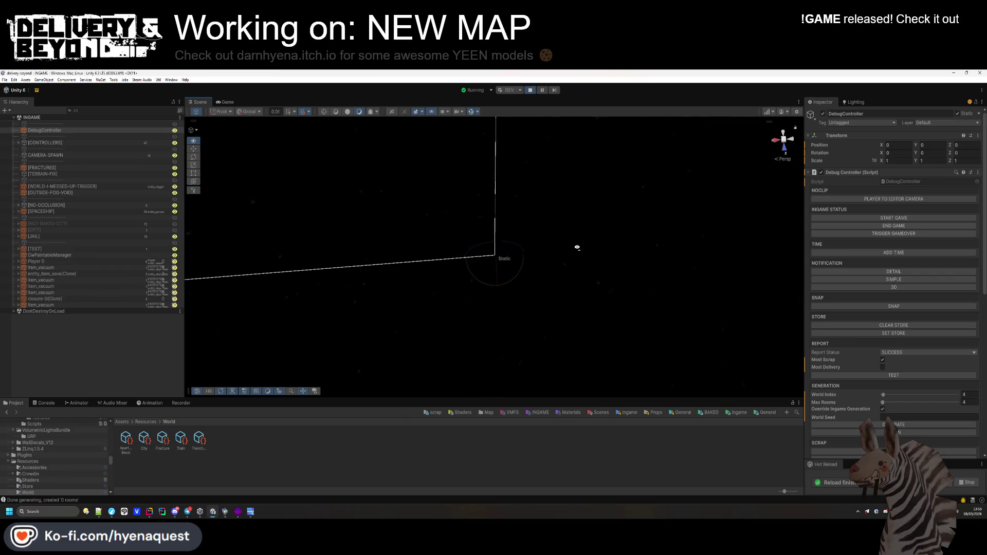
{"action": "mouse_move", "coordinate": [577, 207]}
{"action": "left_mouse_down"}
{"action": "mouse_move", "coordinate": [489, 229]}
{"action": "mouse_move", "coordinate": [478, 257]}
{"action": "mouse_move", "coordinate": [483, 120]}
{"action": "mouse_move", "coordinate": [468, 122]}
{"action": "left_mouse_up"}
{"action": "left_click", "coordinate": [226, 102]}
Open the Lighting environment settings and drag Fog Density to preview lighter fog in-game.
{"action": "key", "text": "super"}
{"action": "left_click", "coordinate": [853, 101]}
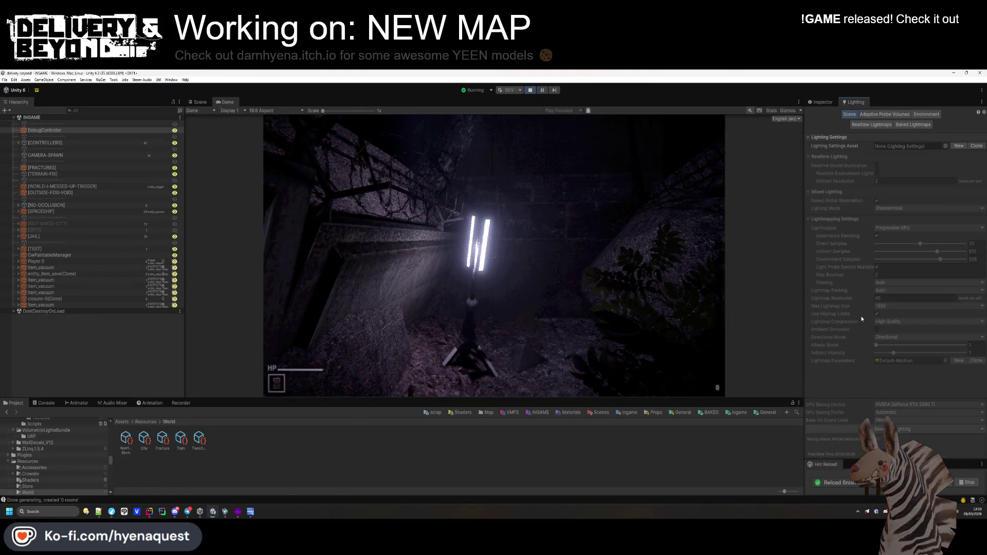
{"action": "left_click", "coordinate": [926, 115]}
{"action": "mouse_move", "coordinate": [890, 285]}
{"action": "left_mouse_down"}
{"action": "mouse_move", "coordinate": [879, 286]}
{"action": "mouse_move", "coordinate": [902, 286]}
{"action": "left_mouse_up"}
{"action": "key", "text": "super"}
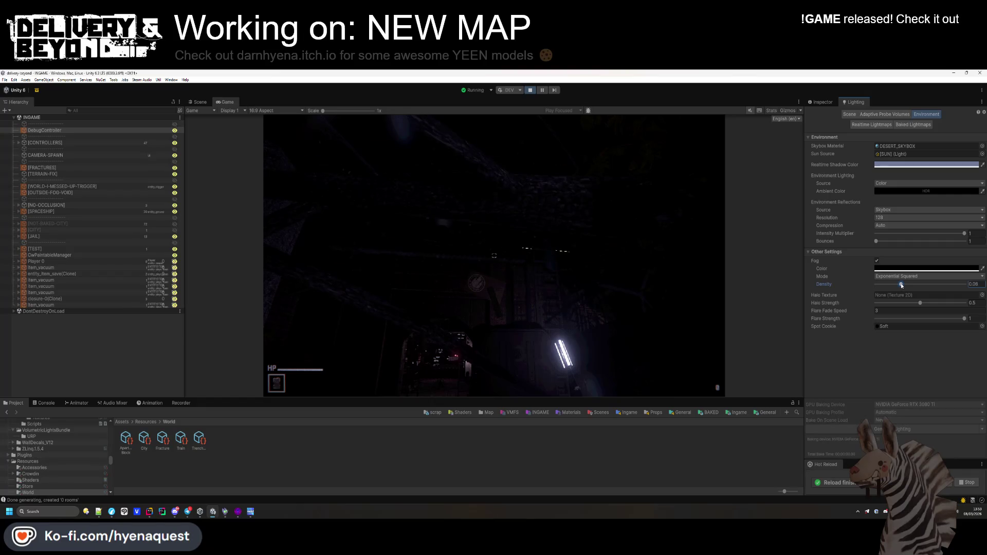
{"action": "left_click", "coordinate": [695, 264]}
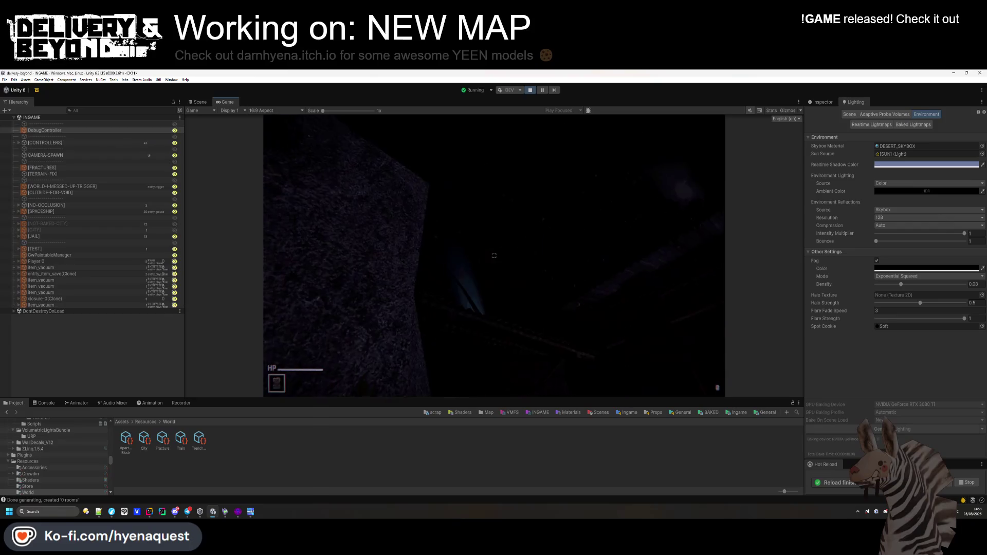
Enter 0.05 as the exact fog density.
{"action": "key", "text": "super"}
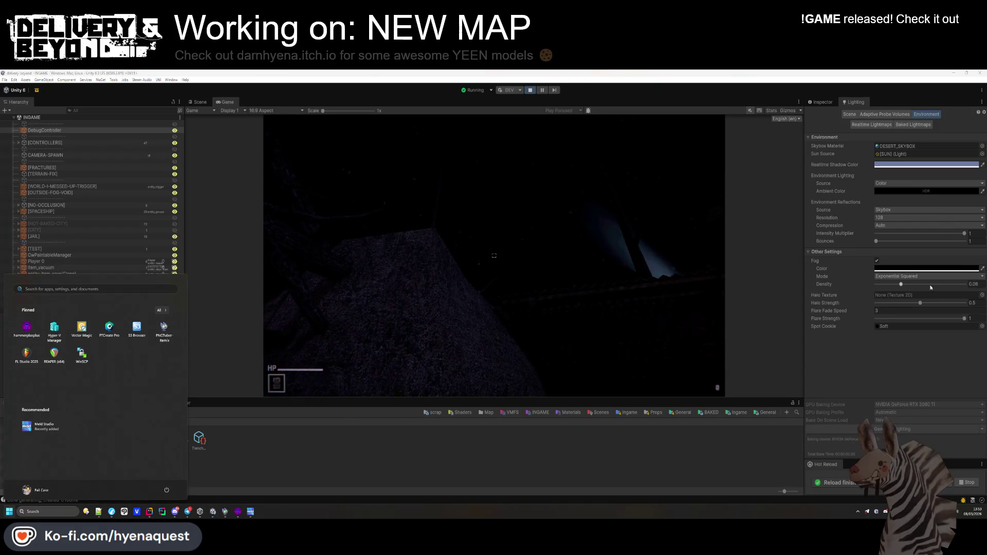
{"action": "left_click", "coordinate": [975, 286]}
{"action": "type", "text": "0.04"}
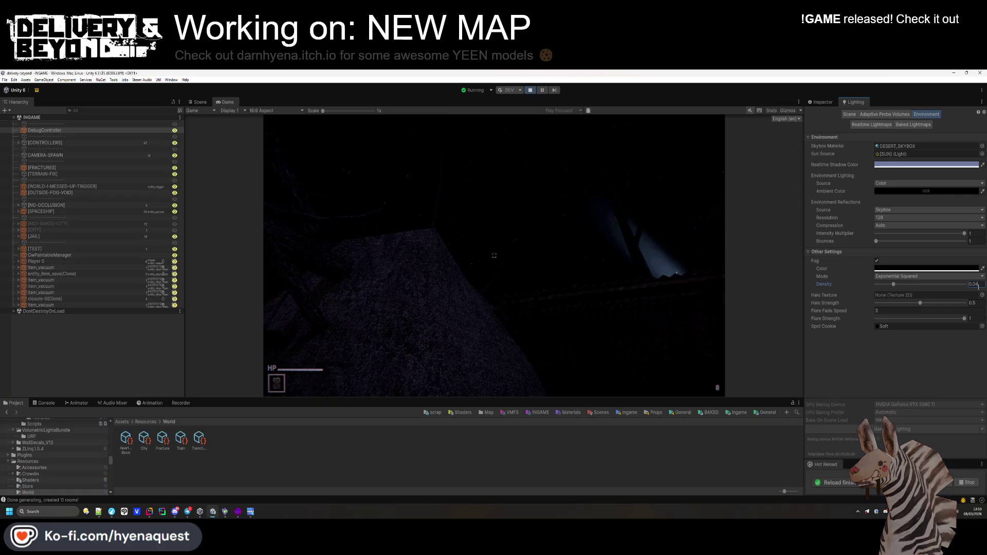
{"action": "type", "text": "0.05"}
{"action": "key", "text": "Return"}
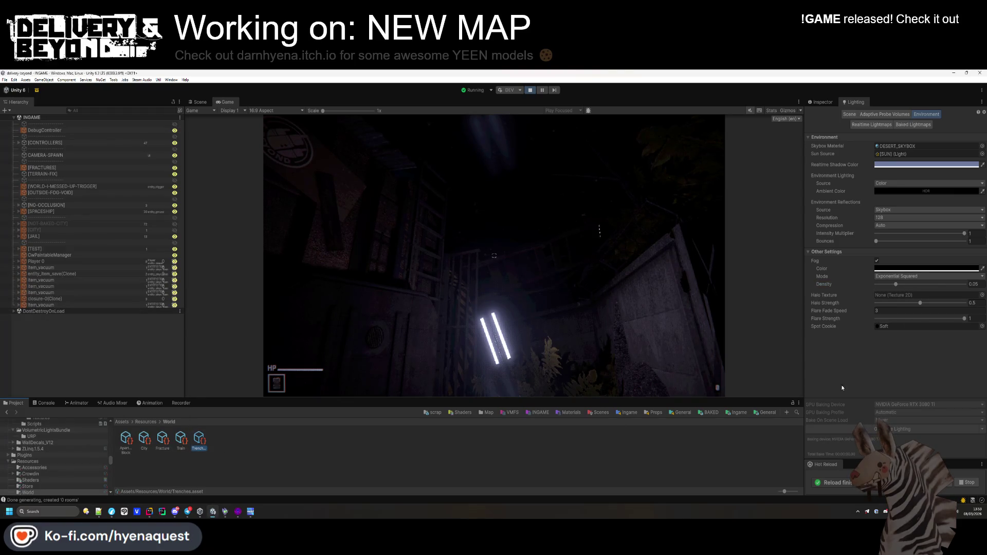
Set the Trenches world settings' fog density to 0.05 as well.
{"action": "left_click", "coordinate": [822, 102]}
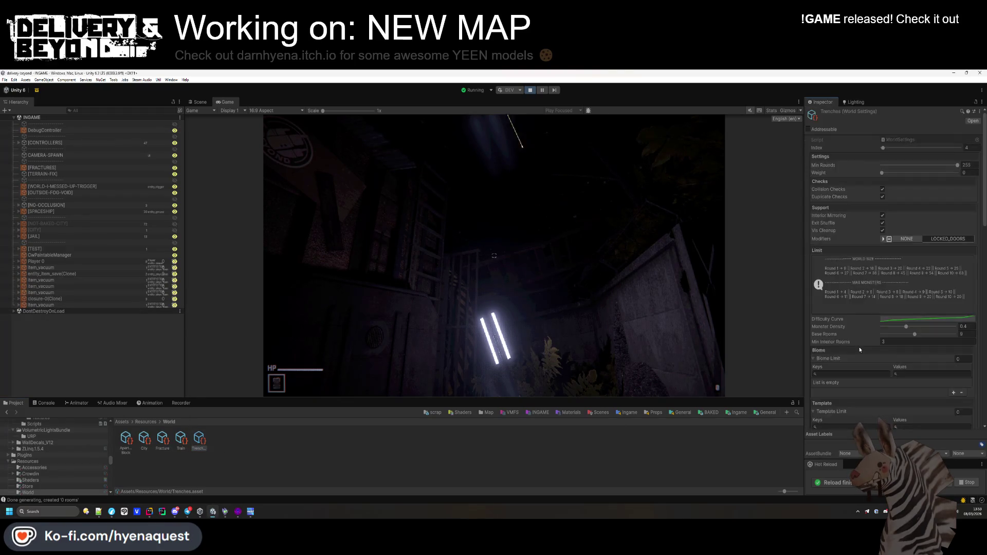
{"action": "scroll", "coordinate": [911, 326], "scroll_direction": "down", "scroll_amount": 10}
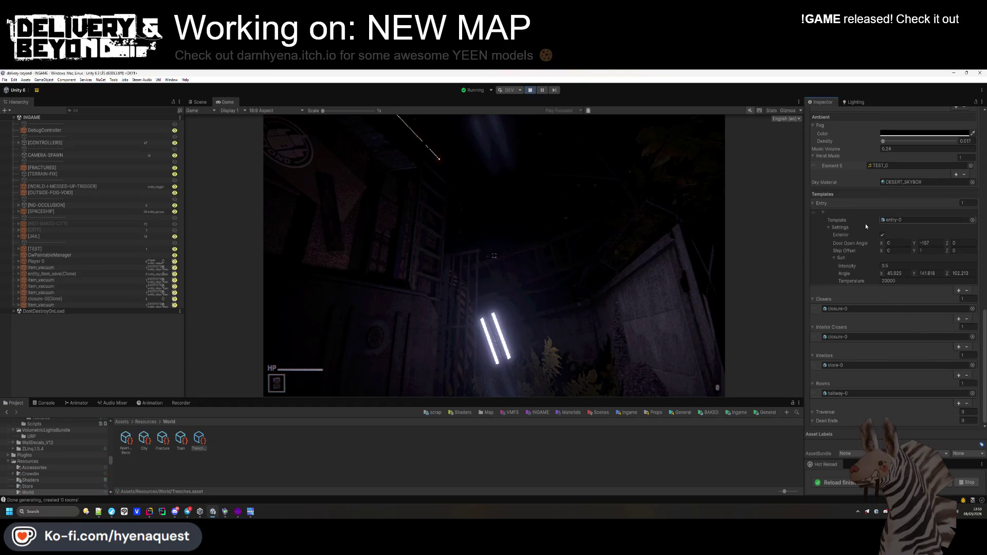
{"action": "left_click", "coordinate": [827, 227]}
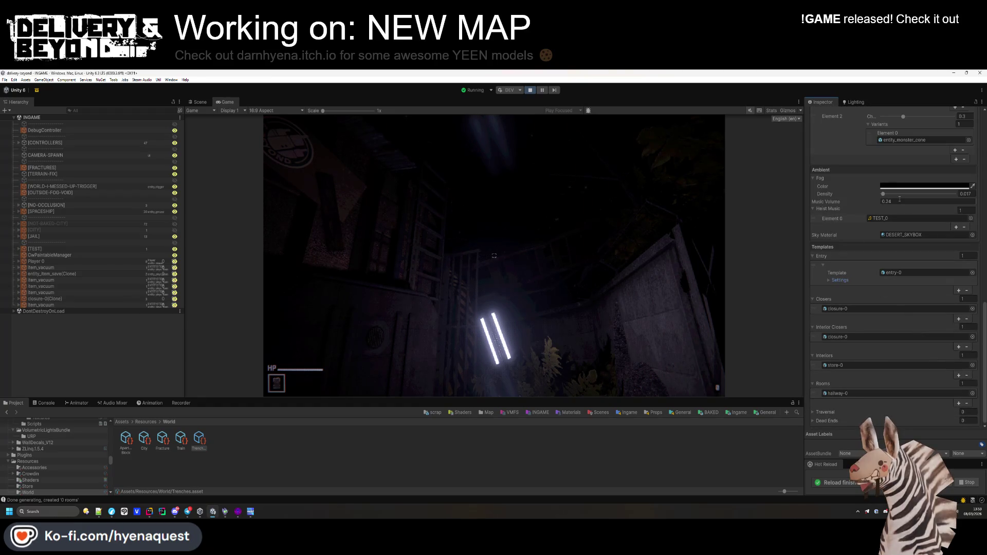
{"action": "double_click", "coordinate": [968, 193]}
{"action": "type", "text": "0.05"}
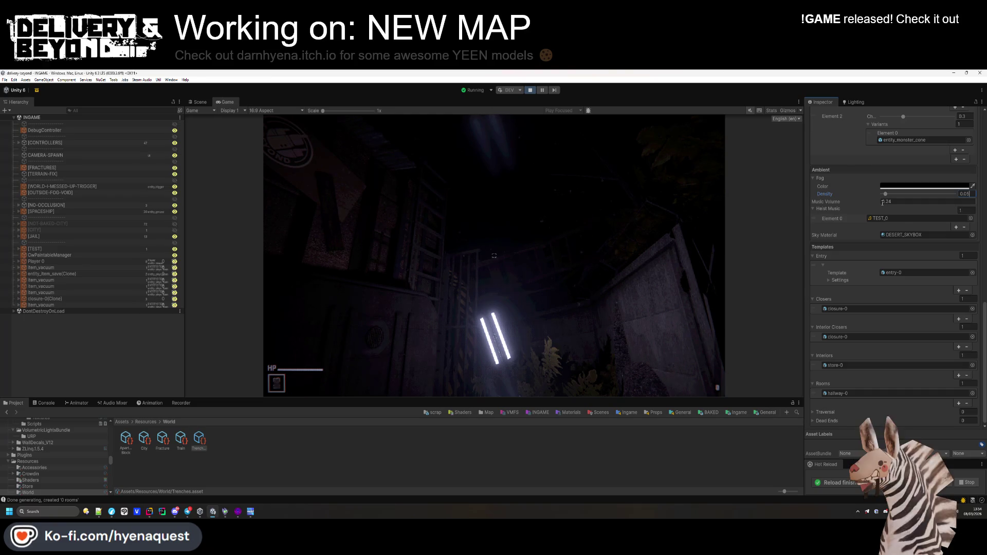
Look around the running game, then orbit the Scene view camera around the level.
{"action": "left_click", "coordinate": [591, 360]}
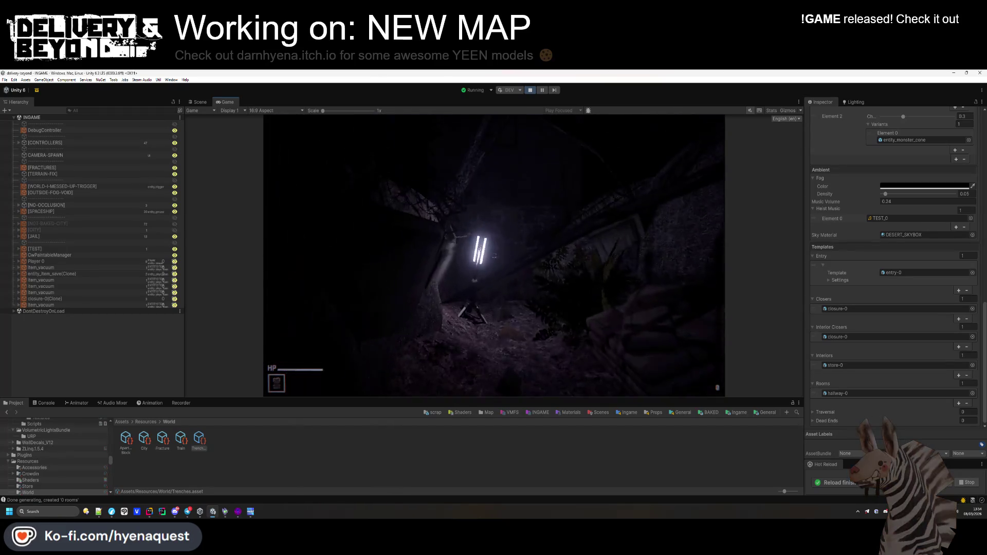
{"action": "left_click", "coordinate": [198, 102]}
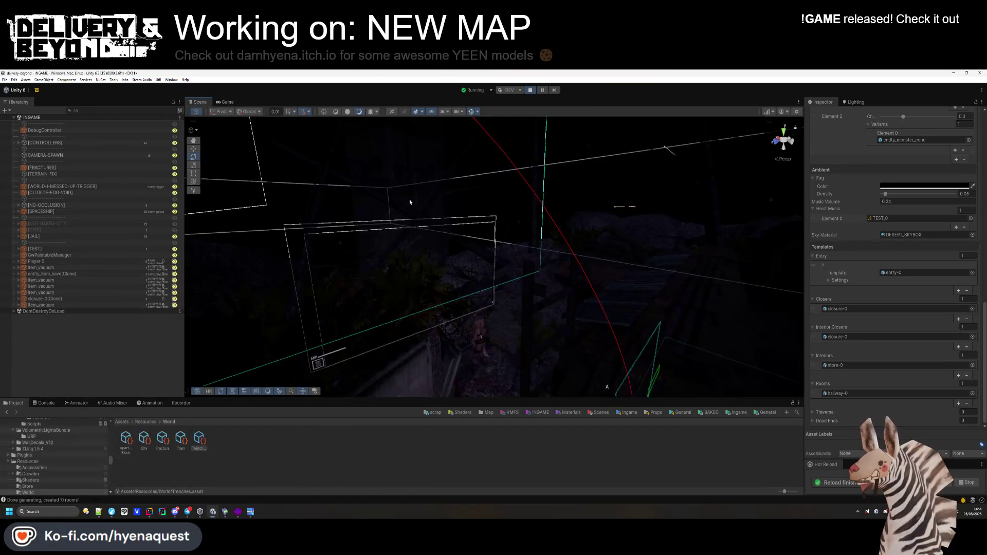
{"action": "mouse_move", "coordinate": [441, 280]}
{"action": "left_mouse_down"}
{"action": "mouse_move", "coordinate": [595, 276]}
{"action": "mouse_move", "coordinate": [588, 293]}
{"action": "mouse_move", "coordinate": [575, 293]}
{"action": "mouse_move", "coordinate": [567, 334]}
{"action": "mouse_move", "coordinate": [689, 356]}
{"action": "mouse_move", "coordinate": [724, 343]}
{"action": "mouse_move", "coordinate": [621, 352]}
{"action": "mouse_move", "coordinate": [467, 273]}
{"action": "mouse_move", "coordinate": [473, 267]}
{"action": "left_mouse_up"}
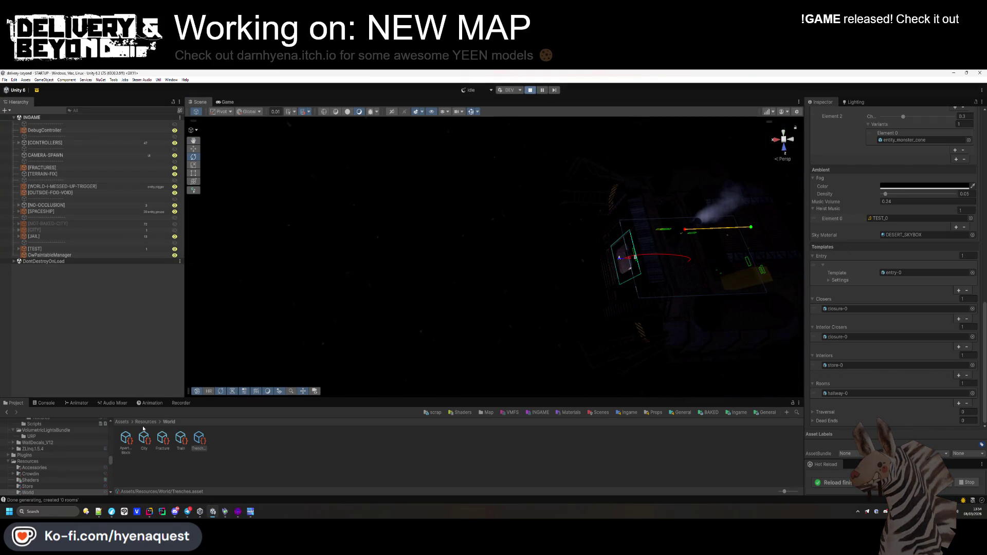
Browse to Templates/Ingame/Map/Trenches and open the entry-0 prefab.
{"action": "left_click", "coordinate": [146, 421]}
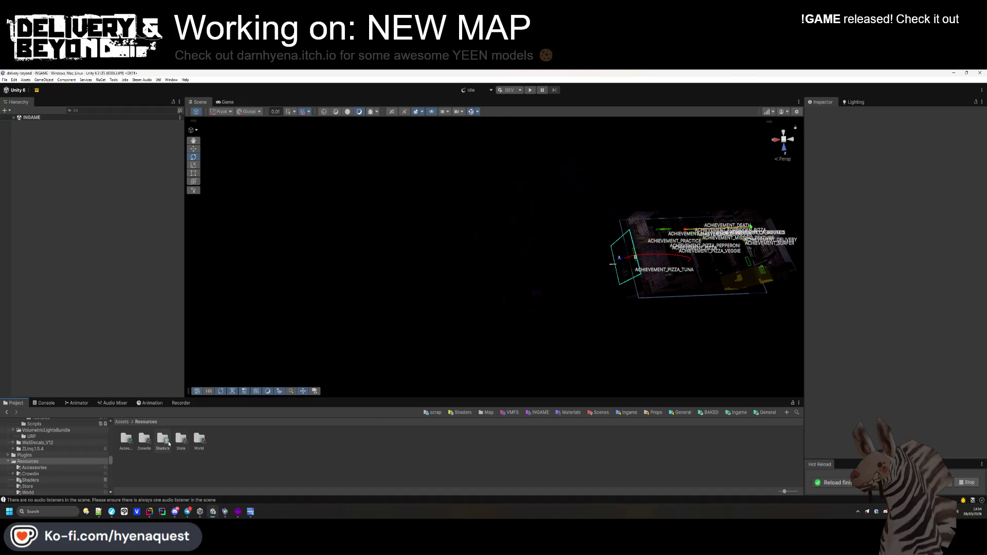
{"action": "left_click", "coordinate": [486, 412]}
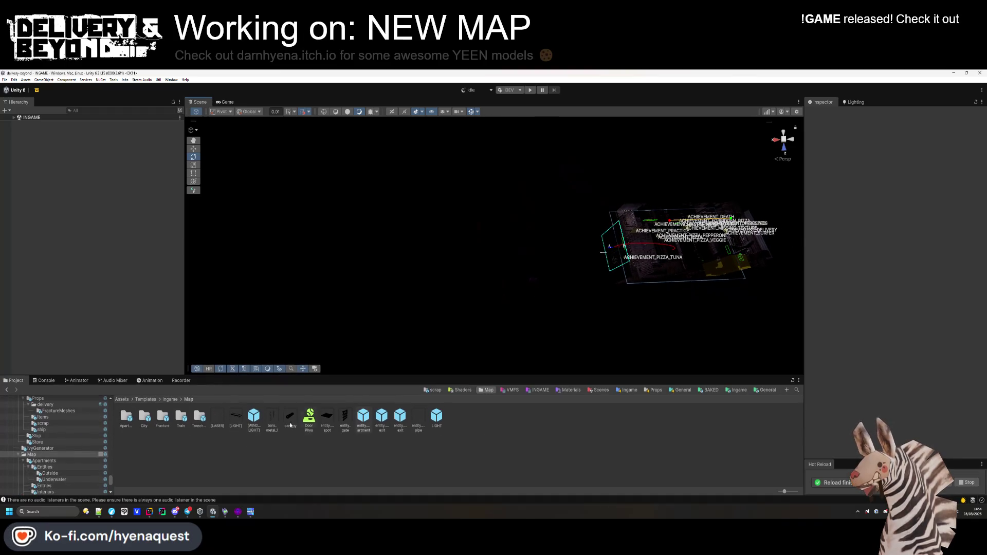
{"action": "double_click", "coordinate": [200, 417]}
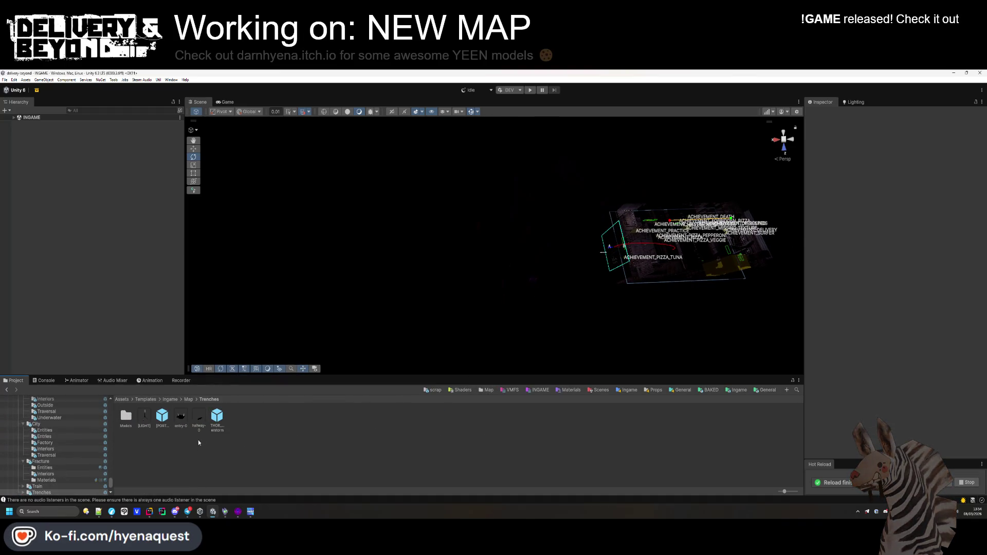
{"action": "double_click", "coordinate": [180, 417]}
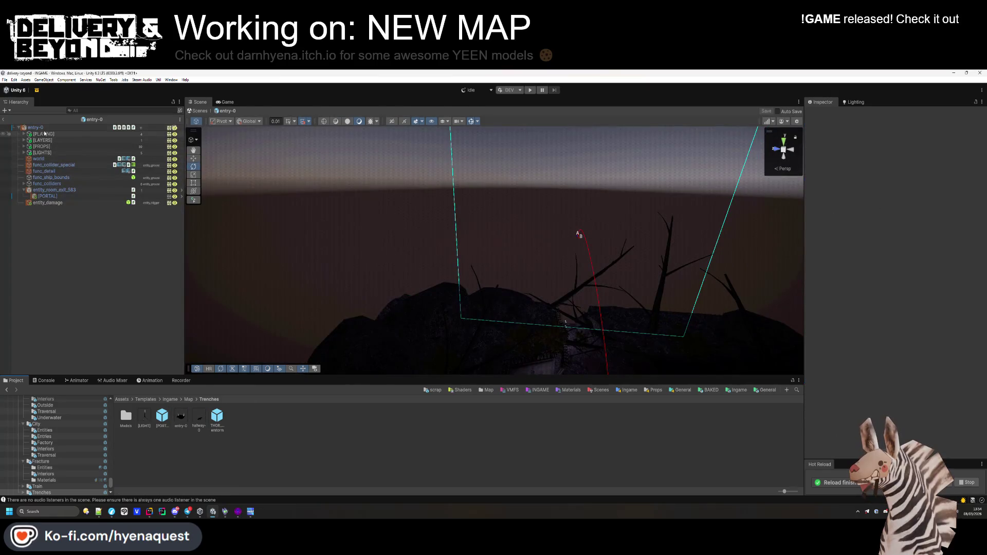
Tag rock (3) in entry-0 as OCCLUDER/IGNORE.
{"action": "left_click", "coordinate": [24, 140]}
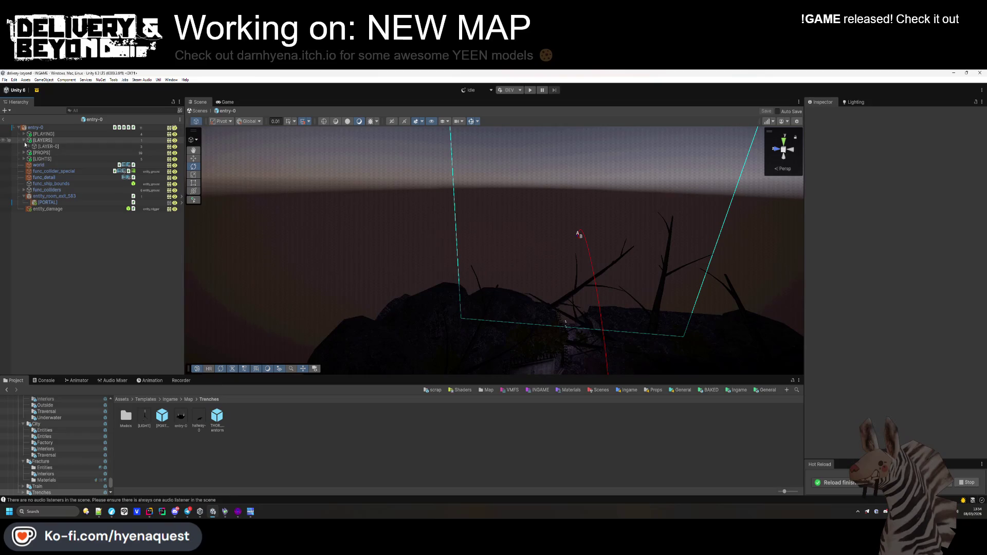
{"action": "left_click", "coordinate": [31, 128]}
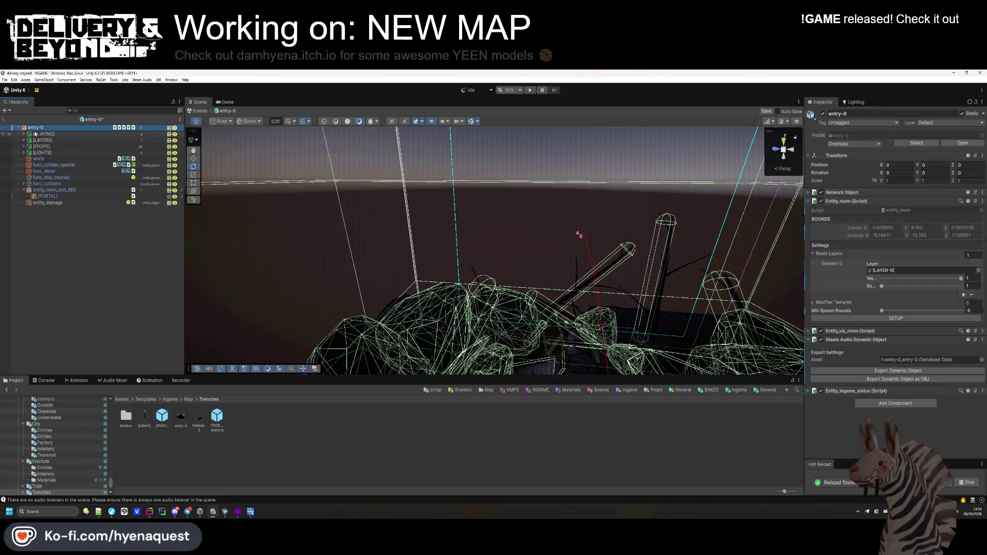
{"action": "mouse_move", "coordinate": [552, 241]}
{"action": "left_mouse_down"}
{"action": "mouse_move", "coordinate": [554, 294]}
{"action": "mouse_move", "coordinate": [582, 315]}
{"action": "mouse_move", "coordinate": [493, 298]}
{"action": "left_mouse_up"}
{"action": "left_click", "coordinate": [493, 297]}
{"action": "left_click", "coordinate": [493, 296]}
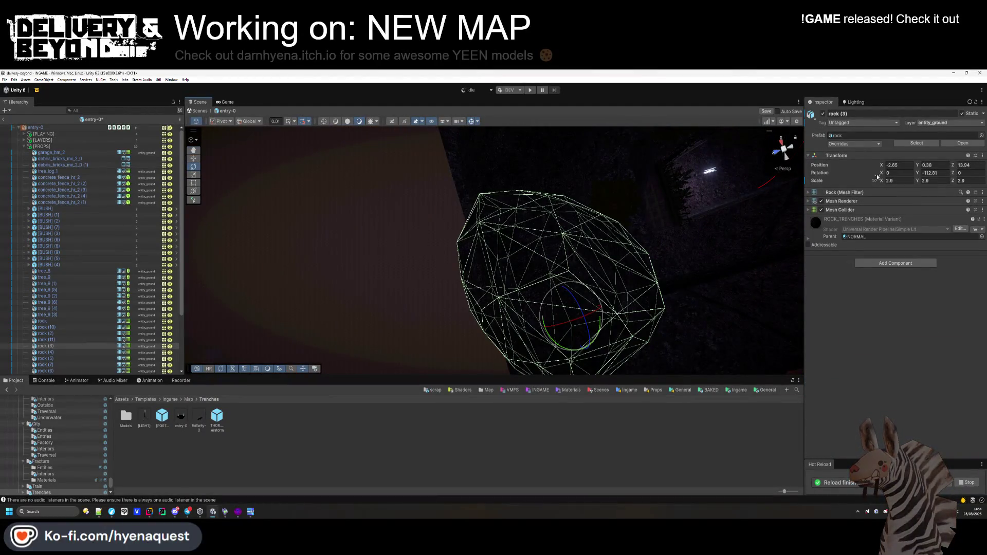
{"action": "left_click", "coordinate": [858, 124]}
{"action": "left_click", "coordinate": [900, 201]}
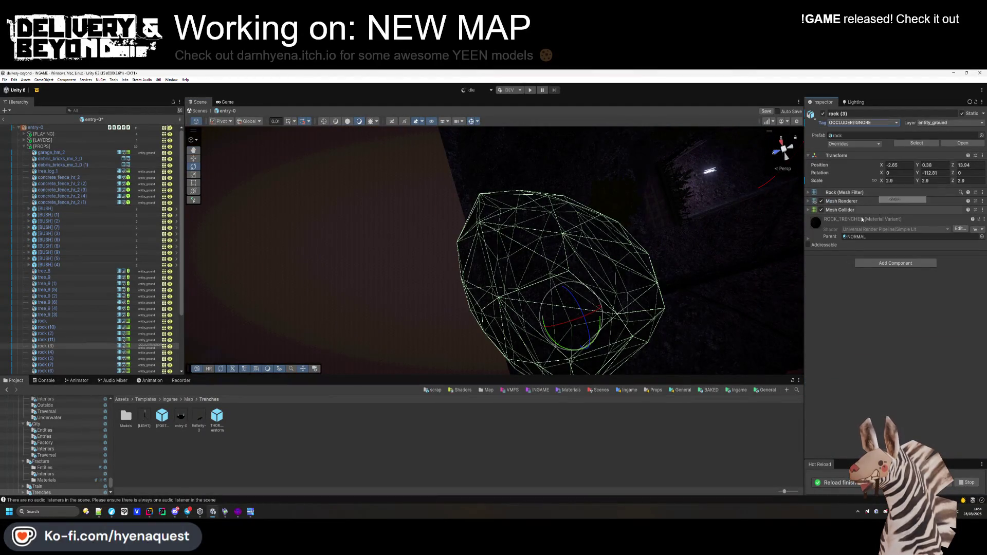
Tag rock (11) as OCCLUDER/IGNORE too.
{"action": "double_click", "coordinate": [47, 339]}
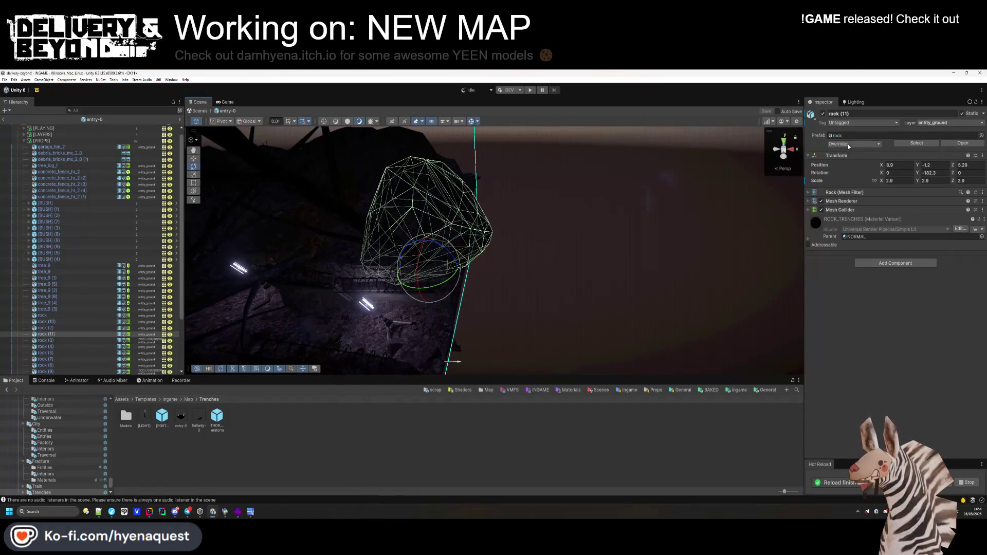
{"action": "left_click", "coordinate": [861, 122]}
{"action": "left_click", "coordinate": [895, 199]}
{"action": "left_click", "coordinate": [512, 254]}
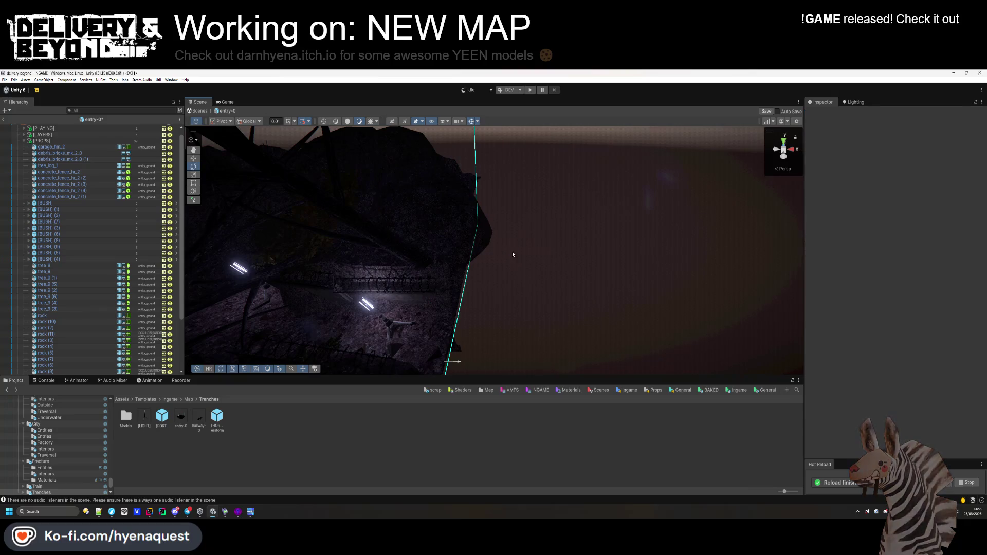
{"action": "left_click_drag", "start_coordinate": [523, 248], "coordinate": [518, 292]}
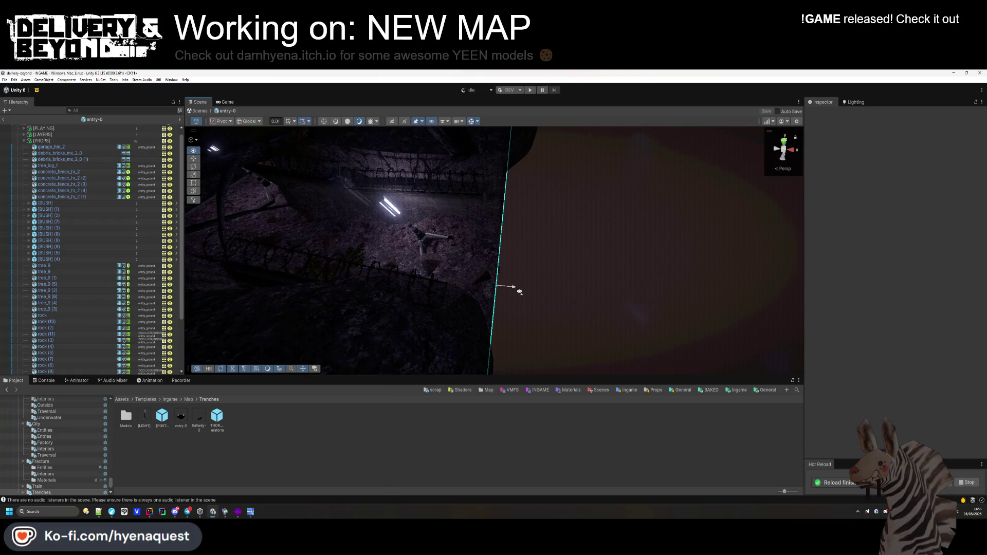
{"action": "mouse_move", "coordinate": [519, 291]}
{"action": "left_mouse_down"}
{"action": "mouse_move", "coordinate": [552, 340]}
{"action": "mouse_move", "coordinate": [380, 282]}
{"action": "mouse_move", "coordinate": [484, 316]}
{"action": "mouse_move", "coordinate": [447, 322]}
{"action": "mouse_move", "coordinate": [357, 309]}
{"action": "mouse_move", "coordinate": [536, 297]}
{"action": "mouse_move", "coordinate": [514, 288]}
{"action": "left_mouse_up"}
Find rock (10) in the scene and tag it OCCLUDER/IGNORE.
{"action": "left_click", "coordinate": [23, 140]}
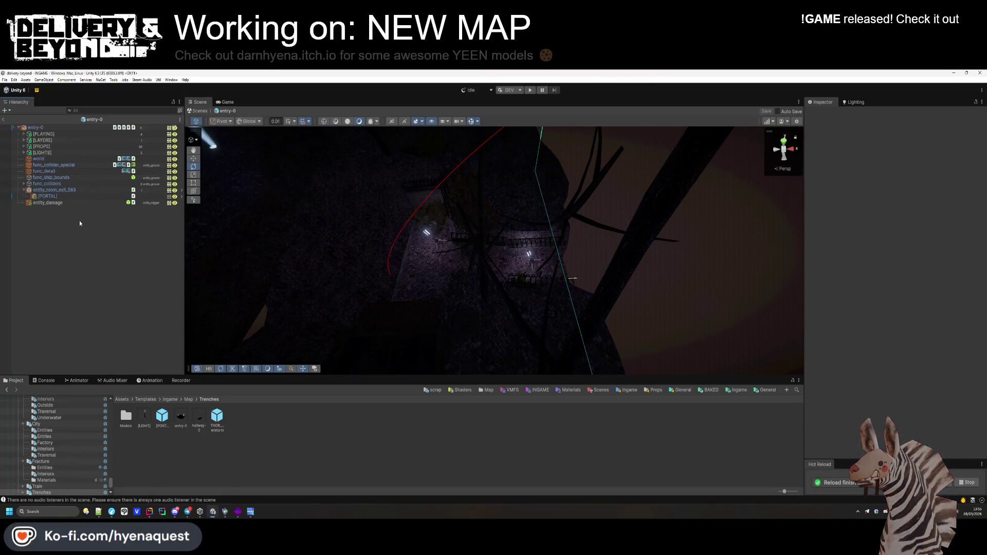
{"action": "left_click", "coordinate": [37, 129]}
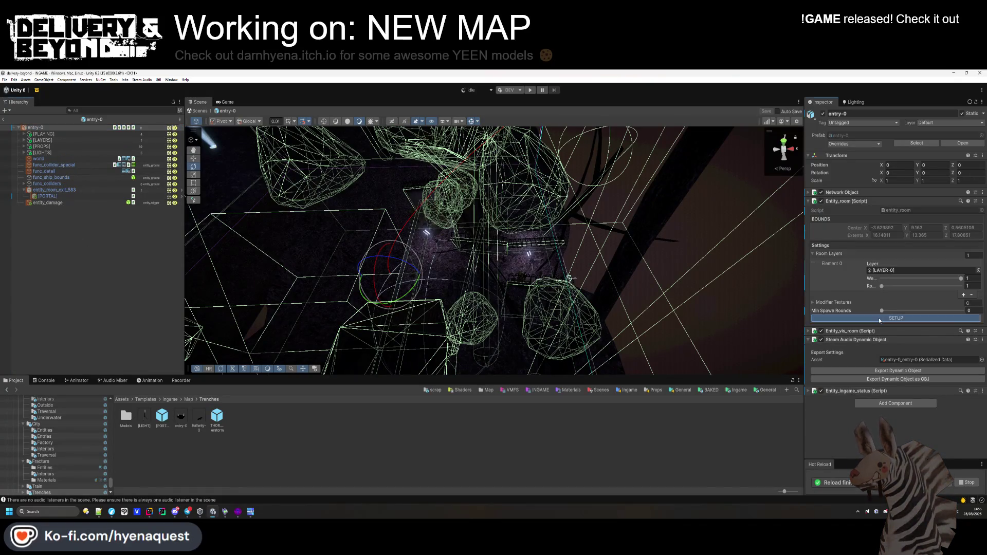
{"action": "mouse_move", "coordinate": [620, 300]}
{"action": "left_mouse_down"}
{"action": "mouse_move", "coordinate": [520, 319]}
{"action": "mouse_move", "coordinate": [511, 253]}
{"action": "left_mouse_up"}
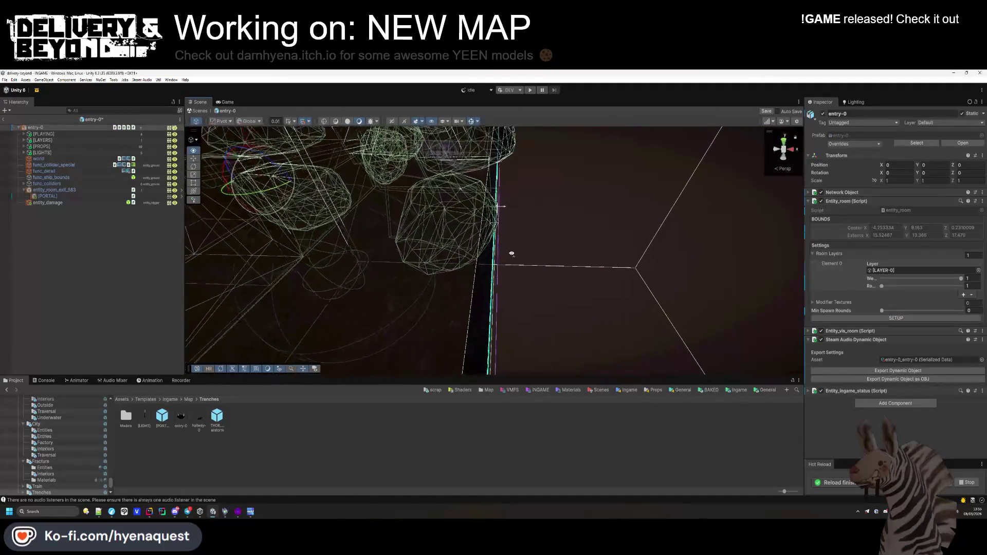
{"action": "left_click", "coordinate": [495, 219]}
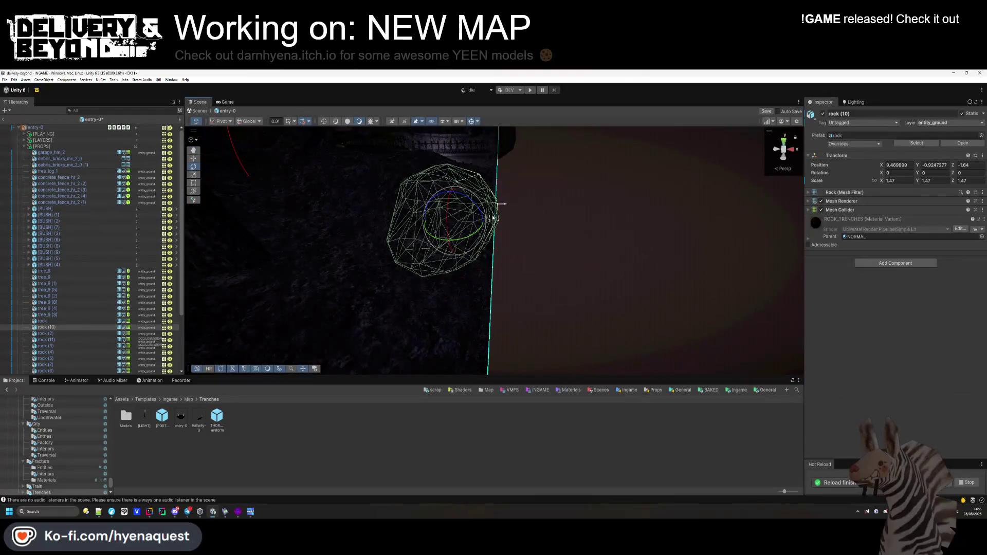
{"action": "left_click", "coordinate": [864, 123]}
{"action": "left_click", "coordinate": [896, 199]}
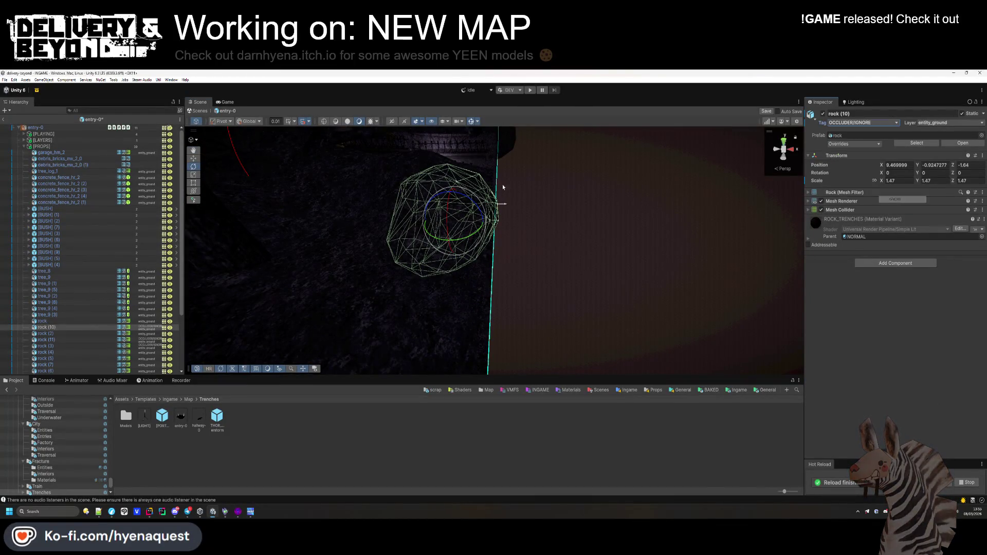
Rerun SETUP on entry-0's Entity_room to refresh its bounds, then inspect the room.
{"action": "double_click", "coordinate": [35, 128]}
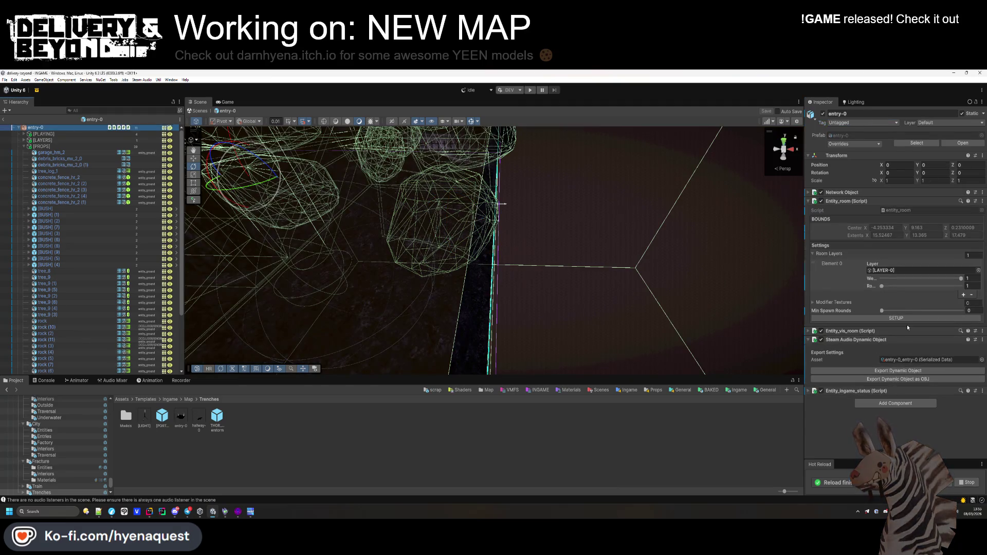
{"action": "left_click", "coordinate": [905, 318]}
{"action": "mouse_move", "coordinate": [467, 270]}
{"action": "left_mouse_down"}
{"action": "mouse_move", "coordinate": [469, 220]}
{"action": "mouse_move", "coordinate": [463, 249]}
{"action": "mouse_move", "coordinate": [365, 283]}
{"action": "mouse_move", "coordinate": [399, 302]}
{"action": "mouse_move", "coordinate": [481, 295]}
{"action": "mouse_move", "coordinate": [368, 283]}
{"action": "mouse_move", "coordinate": [293, 297]}
{"action": "mouse_move", "coordinate": [573, 324]}
{"action": "mouse_move", "coordinate": [449, 320]}
{"action": "mouse_move", "coordinate": [460, 329]}
{"action": "mouse_move", "coordinate": [496, 290]}
{"action": "mouse_move", "coordinate": [520, 283]}
{"action": "mouse_move", "coordinate": [452, 287]}
{"action": "left_mouse_up"}
{"action": "left_click", "coordinate": [466, 336]}
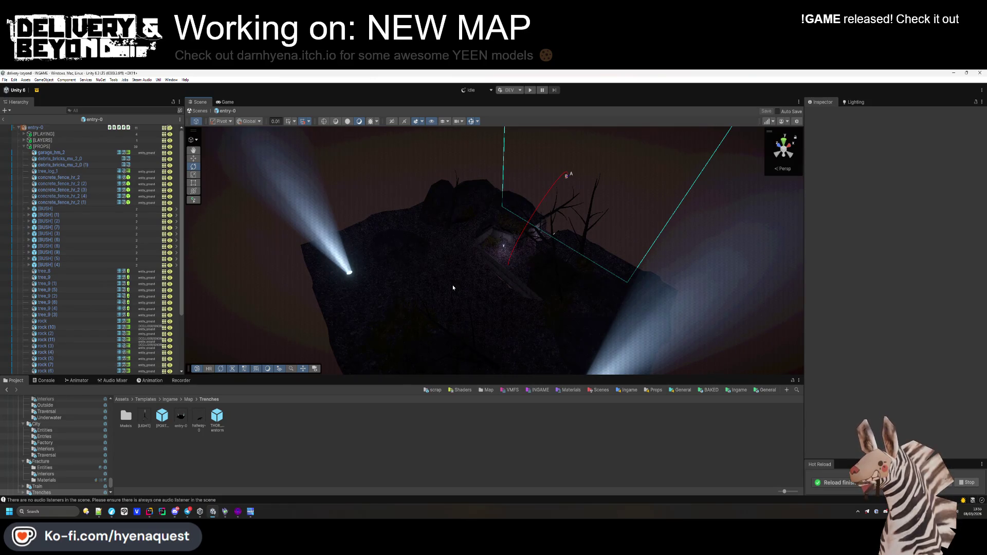
{"action": "mouse_move", "coordinate": [453, 288]}
{"action": "left_mouse_down"}
{"action": "mouse_move", "coordinate": [484, 289]}
{"action": "mouse_move", "coordinate": [498, 302]}
{"action": "mouse_move", "coordinate": [492, 284]}
{"action": "mouse_move", "coordinate": [450, 293]}
{"action": "mouse_move", "coordinate": [452, 215]}
{"action": "mouse_move", "coordinate": [432, 205]}
{"action": "mouse_move", "coordinate": [512, 214]}
{"action": "mouse_move", "coordinate": [409, 181]}
{"action": "mouse_move", "coordinate": [512, 204]}
{"action": "mouse_move", "coordinate": [599, 205]}
{"action": "mouse_move", "coordinate": [480, 201]}
{"action": "mouse_move", "coordinate": [456, 322]}
{"action": "mouse_move", "coordinate": [529, 337]}
{"action": "mouse_move", "coordinate": [514, 287]}
{"action": "mouse_move", "coordinate": [545, 231]}
{"action": "mouse_move", "coordinate": [612, 370]}
{"action": "mouse_move", "coordinate": [446, 334]}
{"action": "left_mouse_up"}
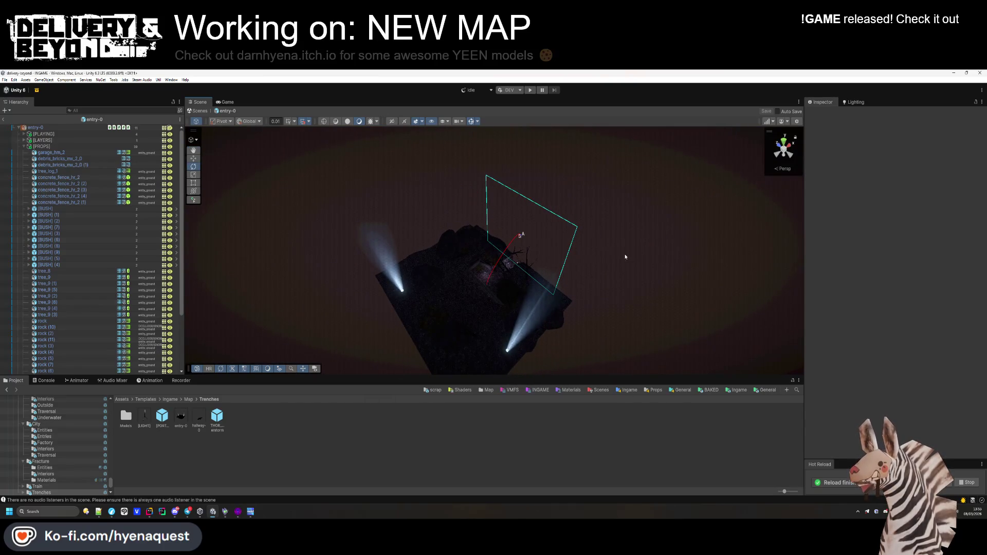
{"action": "left_click", "coordinate": [25, 147]}
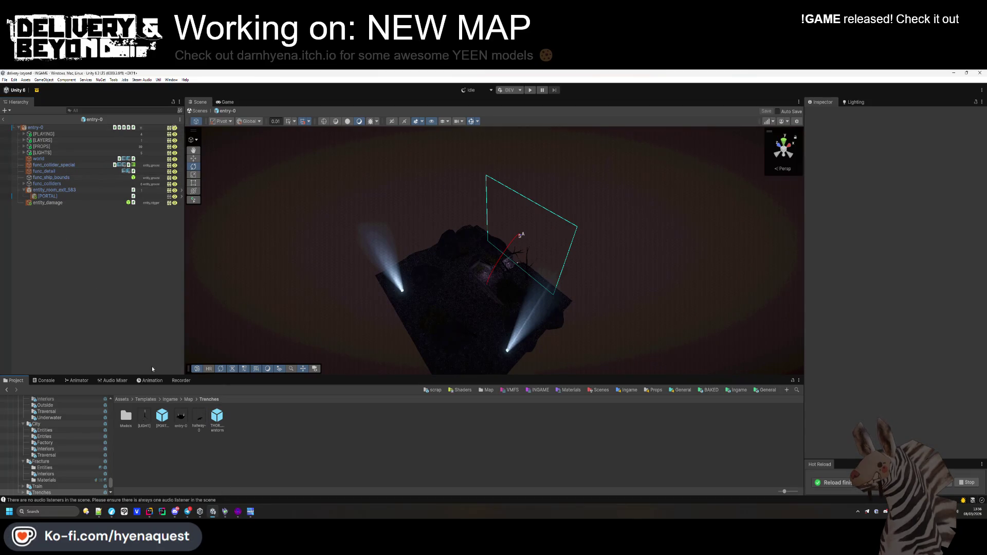
Enter play mode with Ctrl+P and start editing the DebugController's World Seed field.
{"action": "key", "text": "ctrl+p"}
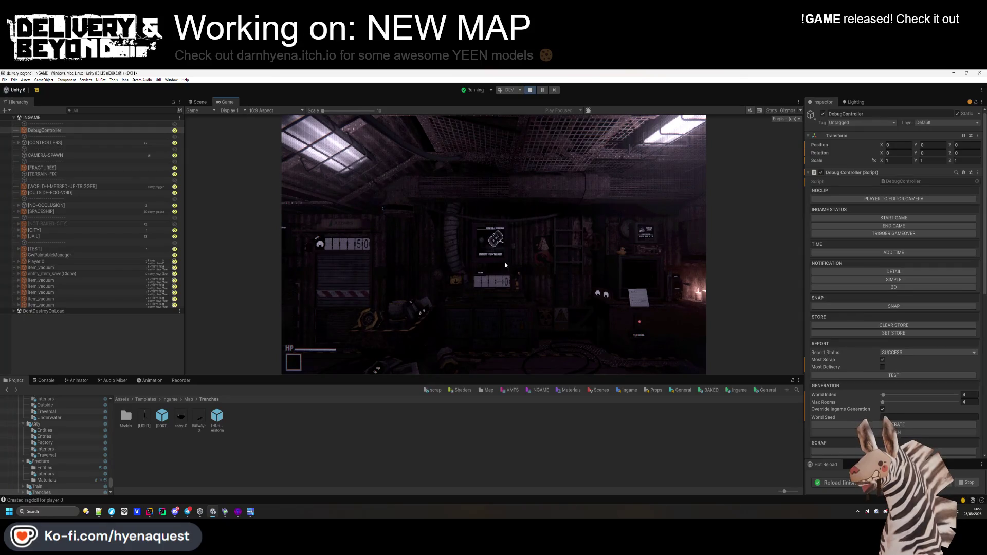
{"action": "left_click", "coordinate": [914, 417]}
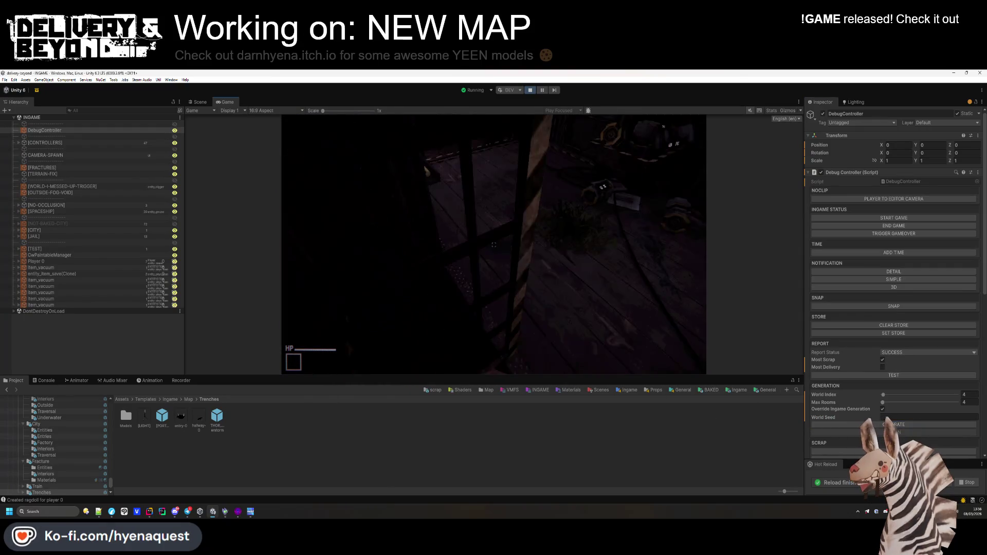
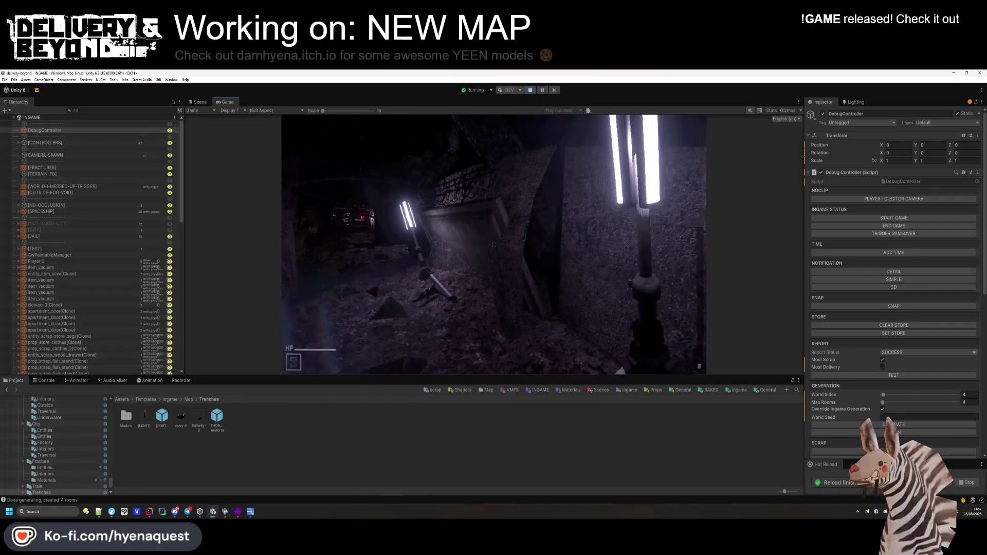
Leave the running Unity trench game and bring the Hammer++ editor to the front.
{"action": "key", "text": "alt+Tab"}
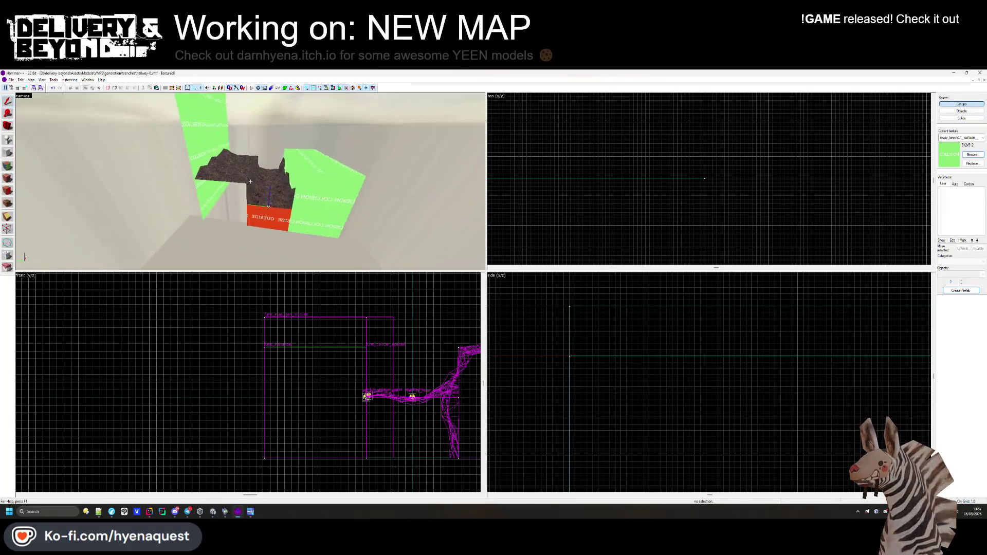
{"action": "scroll", "coordinate": [251, 182], "scroll_direction": "up", "scroll_amount": 5}
{"action": "key", "text": "shift+a"}
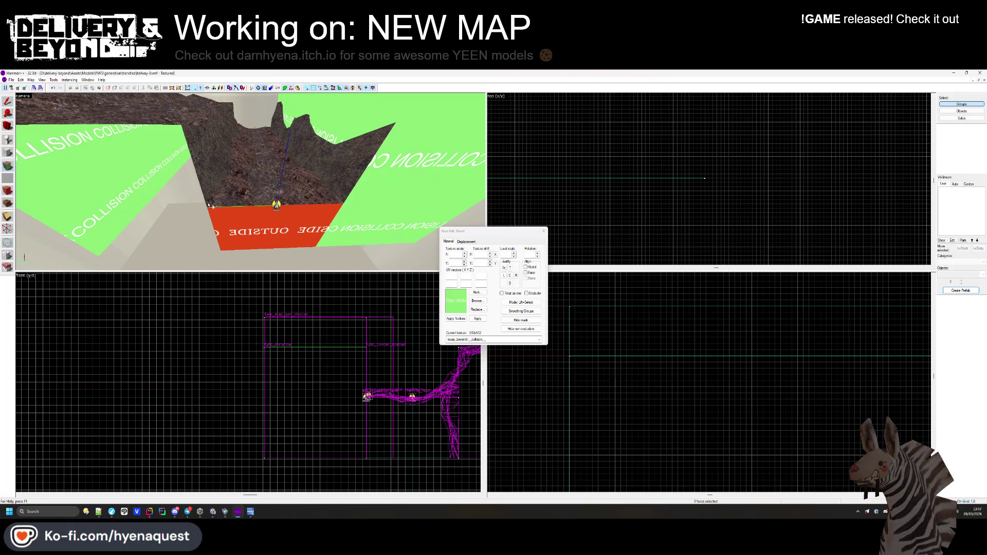
{"action": "left_click", "coordinate": [250, 181]}
{"action": "scroll", "coordinate": [250, 181], "scroll_direction": "up", "scroll_amount": 3}
{"action": "left_click", "coordinate": [465, 241]}
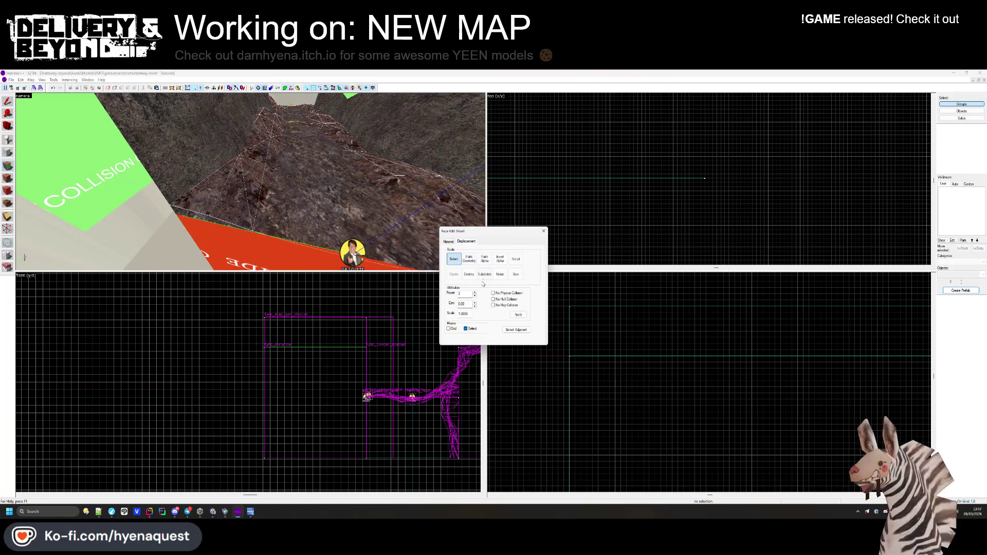
{"action": "left_click", "coordinate": [468, 259]}
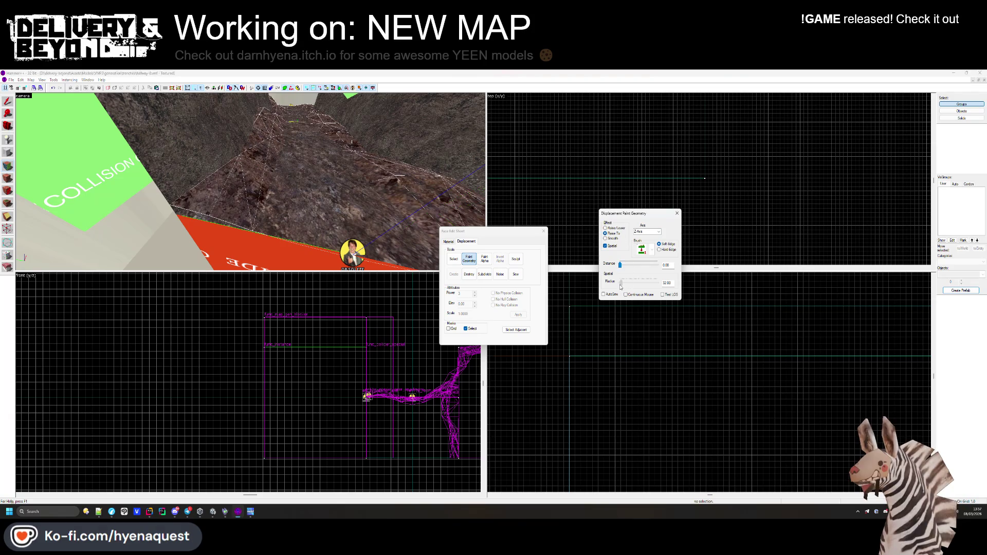
{"action": "left_click_drag", "start_coordinate": [265, 238], "coordinate": [244, 177]}
{"action": "left_click_drag", "start_coordinate": [381, 188], "coordinate": [251, 181]}
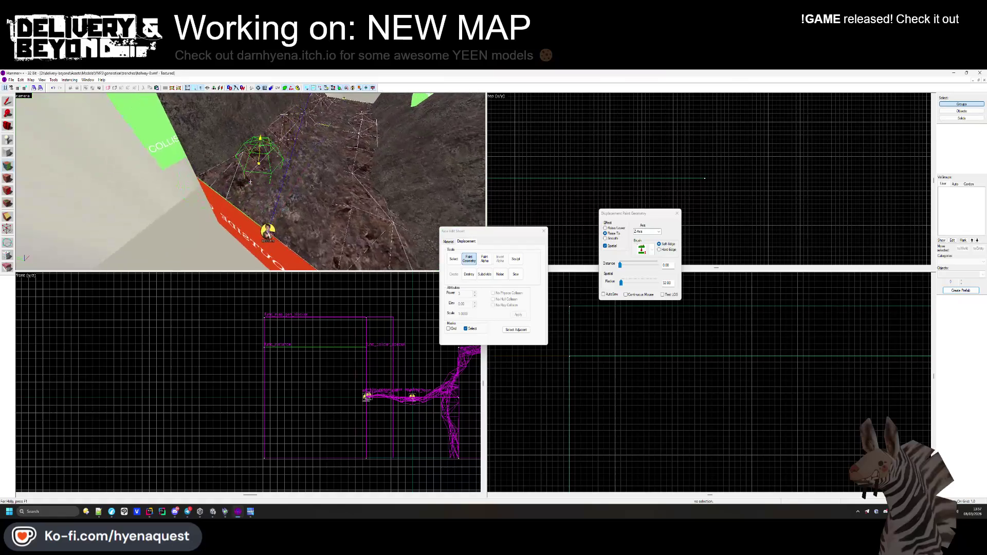
{"action": "left_click", "coordinate": [544, 233]}
{"action": "key", "text": "alt+Tab"}
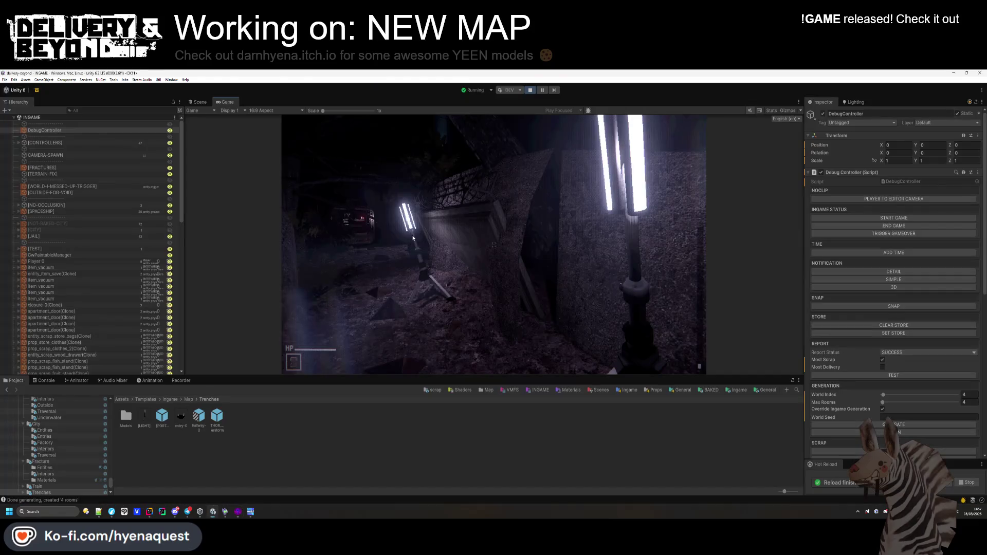
{"action": "left_click", "coordinate": [412, 237]}
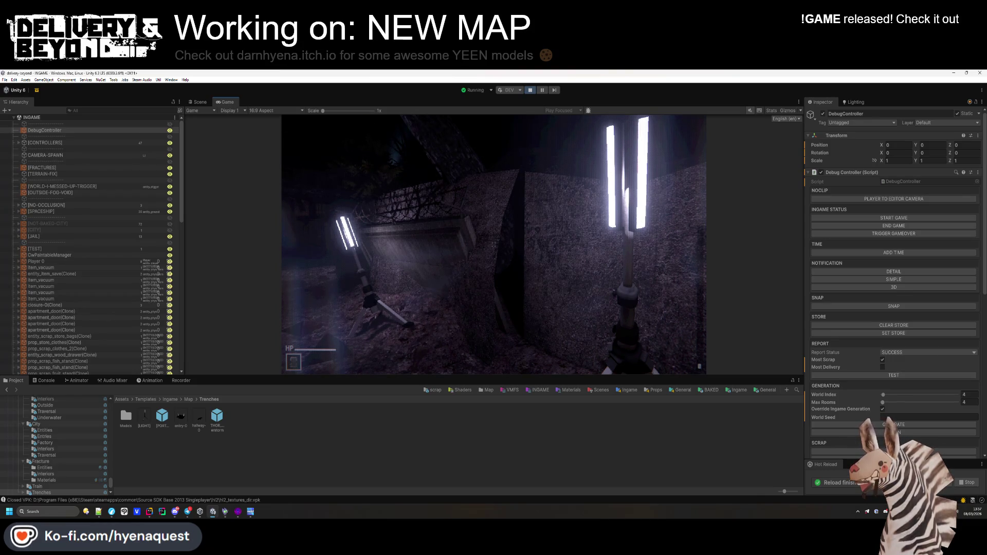
{"action": "key", "text": "alt+Tab"}
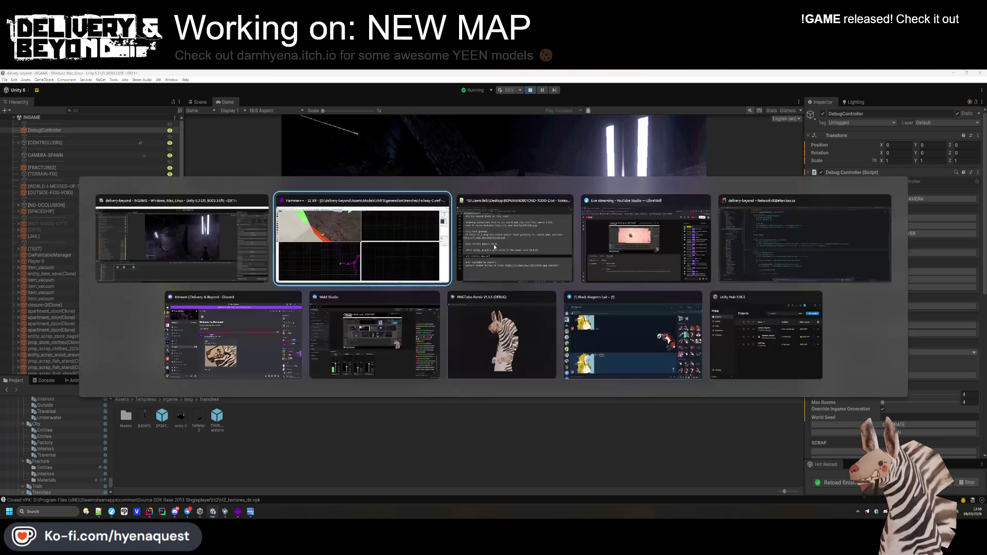
{"action": "left_click_drag", "start_coordinate": [193, 240], "coordinate": [76, 85]}
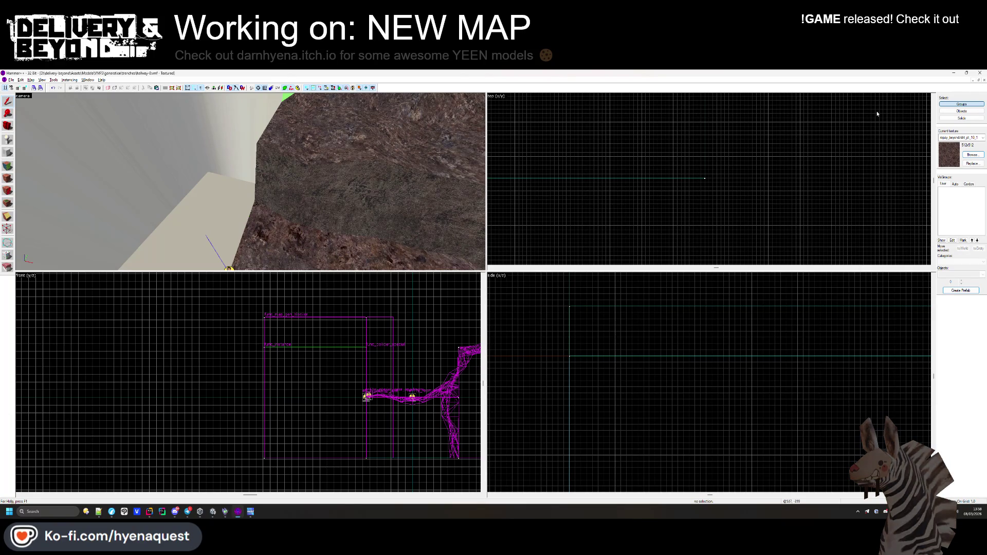
{"action": "left_click", "coordinate": [978, 80]}
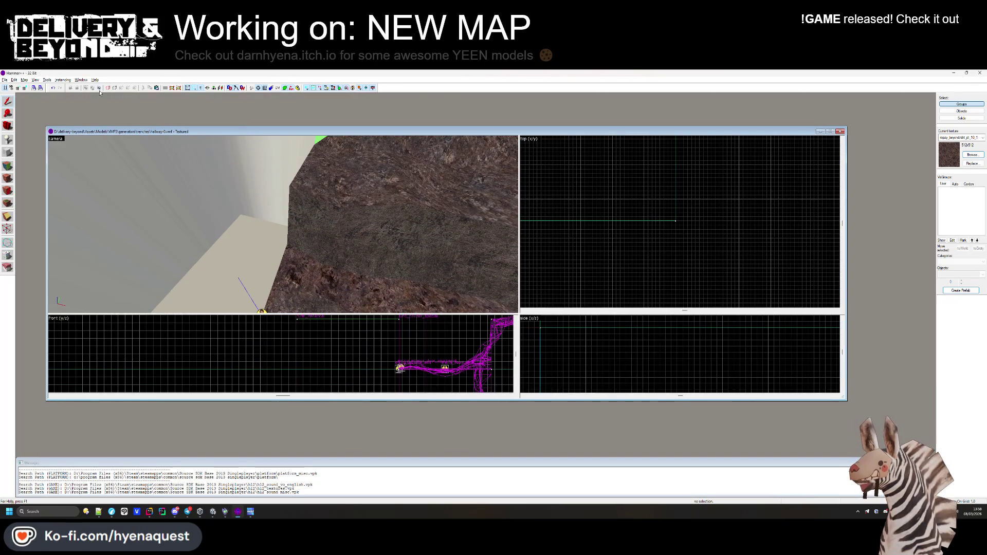
Open entry-0.vmf from the trenches folder through File > Open.
{"action": "left_click", "coordinate": [8, 81]}
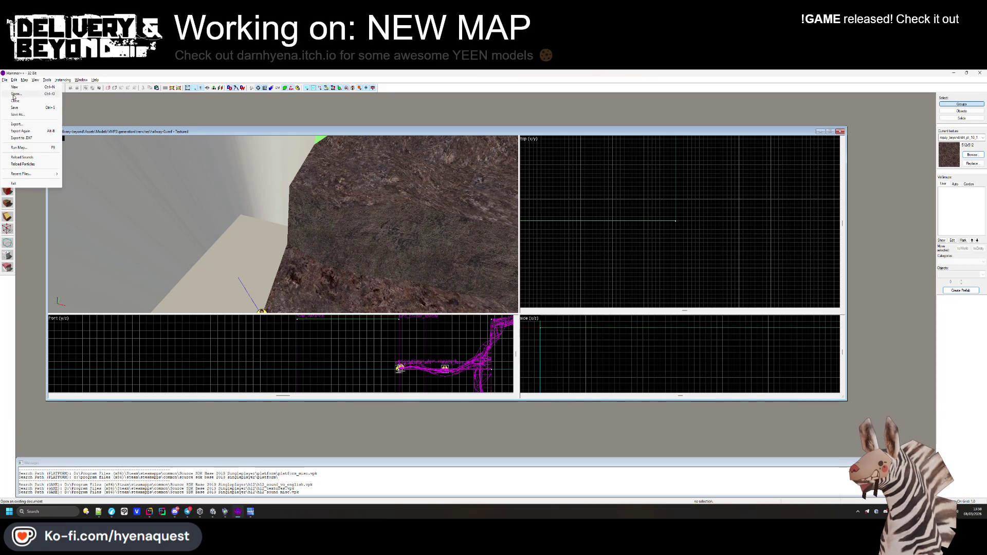
{"action": "left_click", "coordinate": [13, 95]}
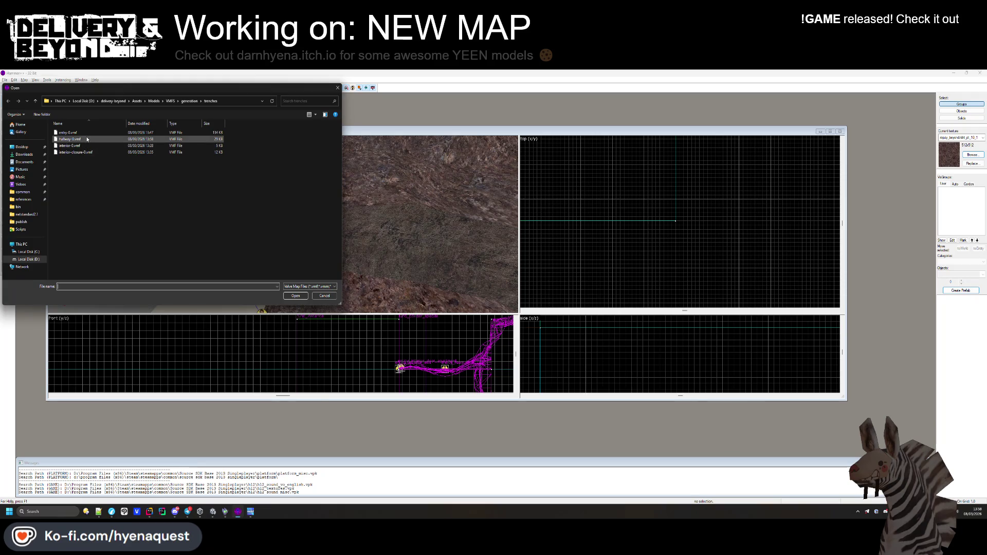
{"action": "double_click", "coordinate": [69, 133]}
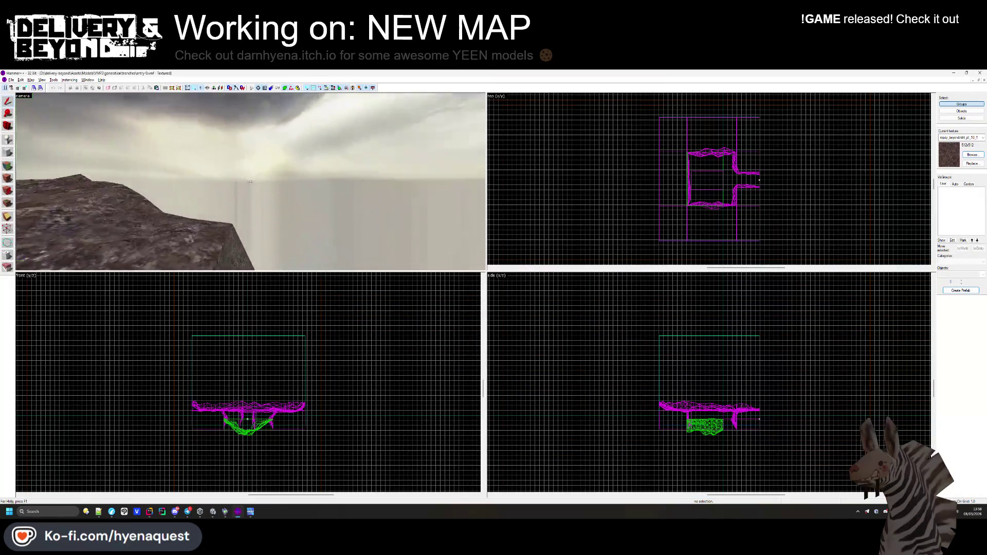
Select the trench terrain displacement faces and bring up their displacement paint options.
{"action": "key", "text": "shift+a"}
{"action": "left_click", "coordinate": [280, 197]}
{"action": "left_click_drag", "start_coordinate": [293, 167], "coordinate": [251, 203]}
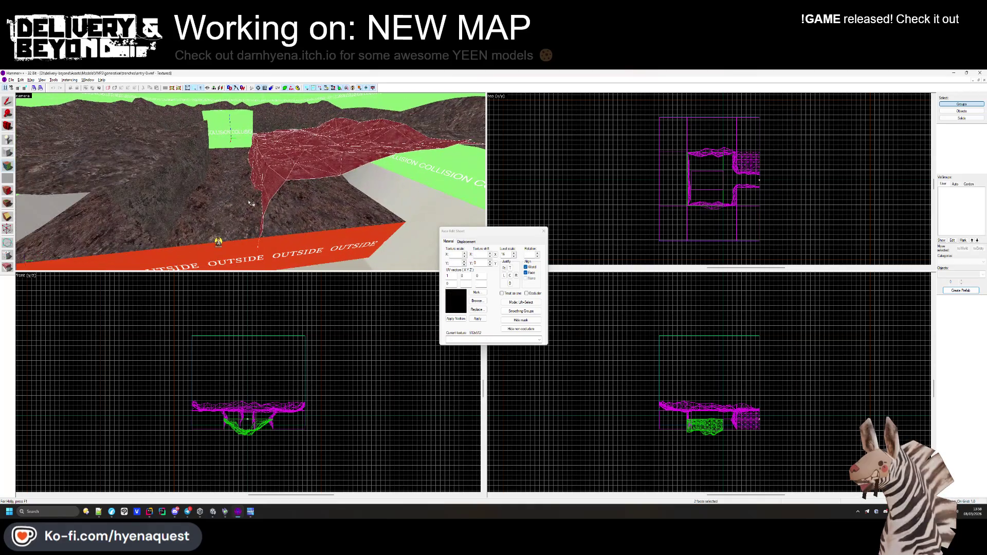
{"action": "left_click", "coordinate": [543, 232]}
{"action": "left_click", "coordinate": [311, 162]}
{"action": "left_click", "coordinate": [7, 166]}
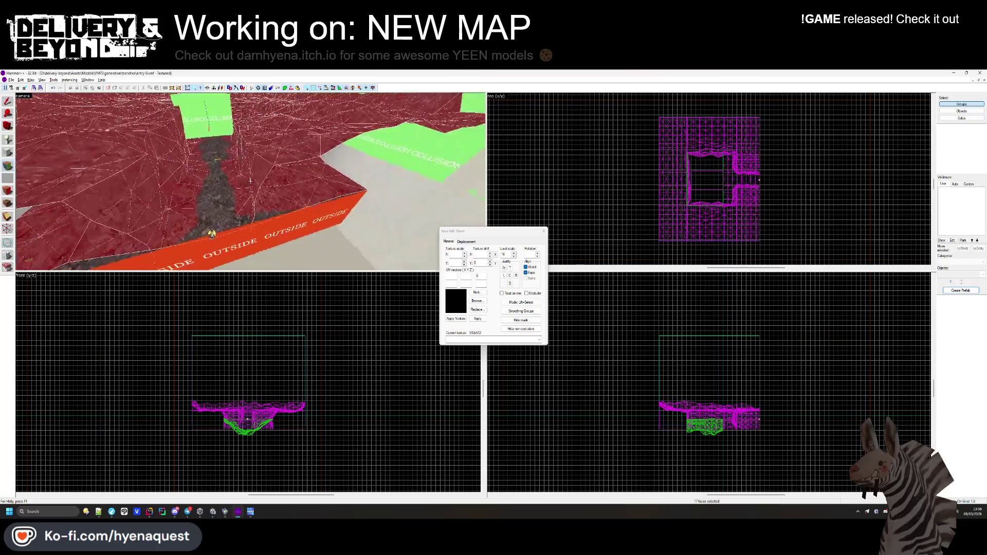
{"action": "left_click", "coordinate": [466, 241]}
Look around the trench edge toward the grey wall, close face editing, and glance at Unity.
{"action": "key", "text": "z"}
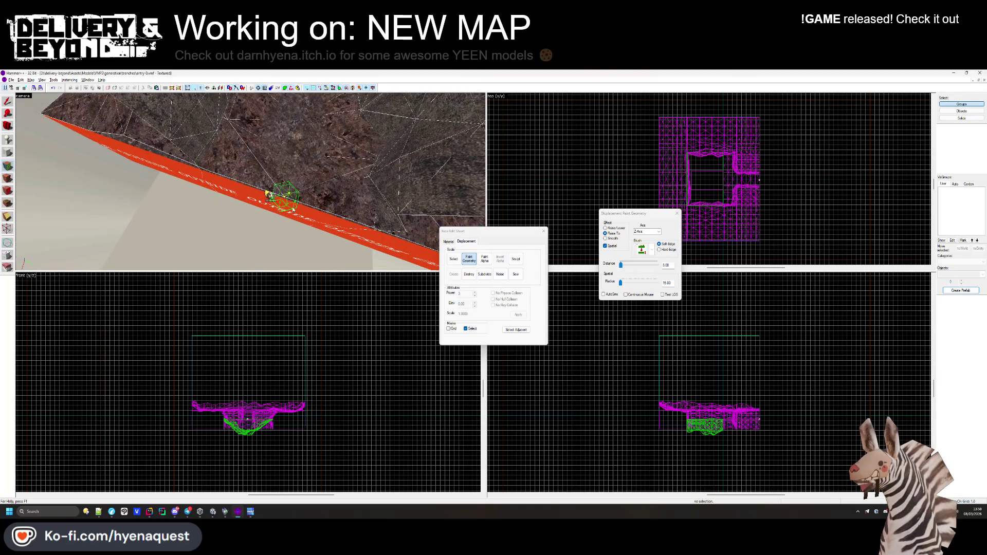
{"action": "key", "text": "z"}
{"action": "key", "text": "z"}
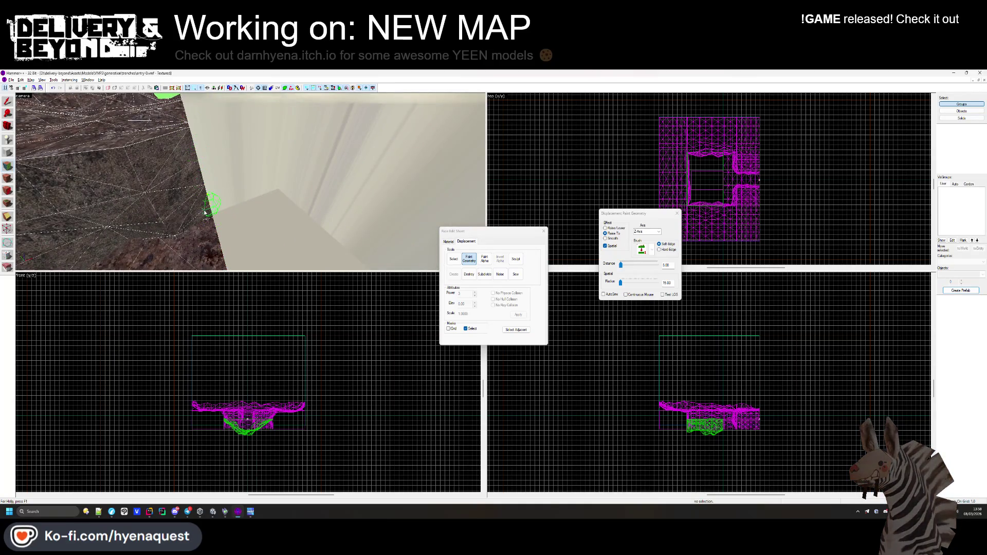
{"action": "key", "text": "z"}
{"action": "key", "text": "z"}
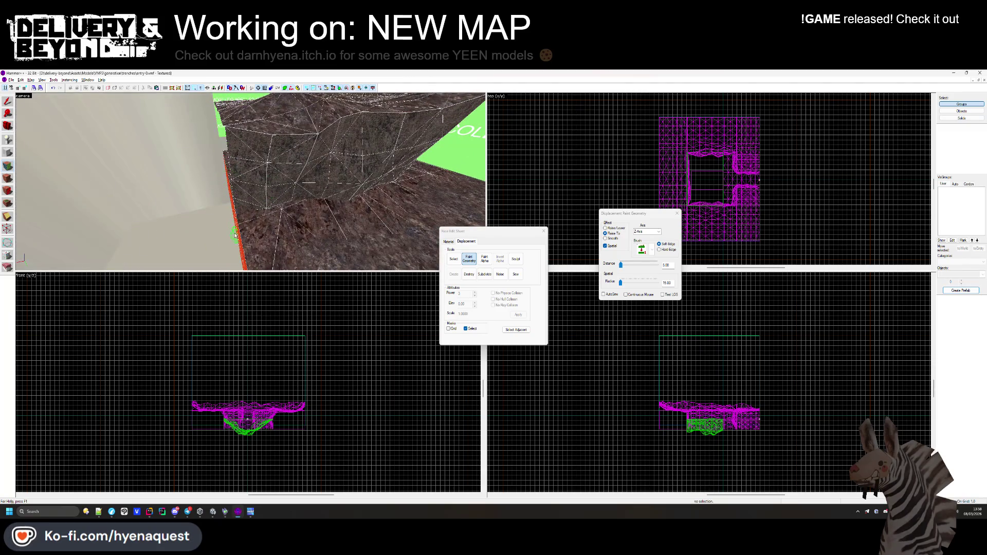
{"action": "left_click", "coordinate": [543, 232]}
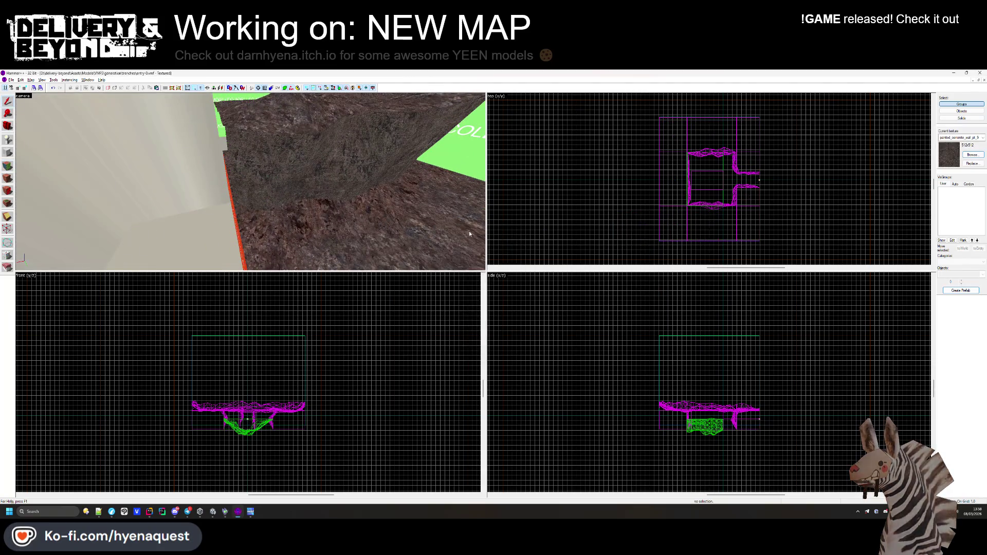
{"action": "key", "text": "alt+Tab"}
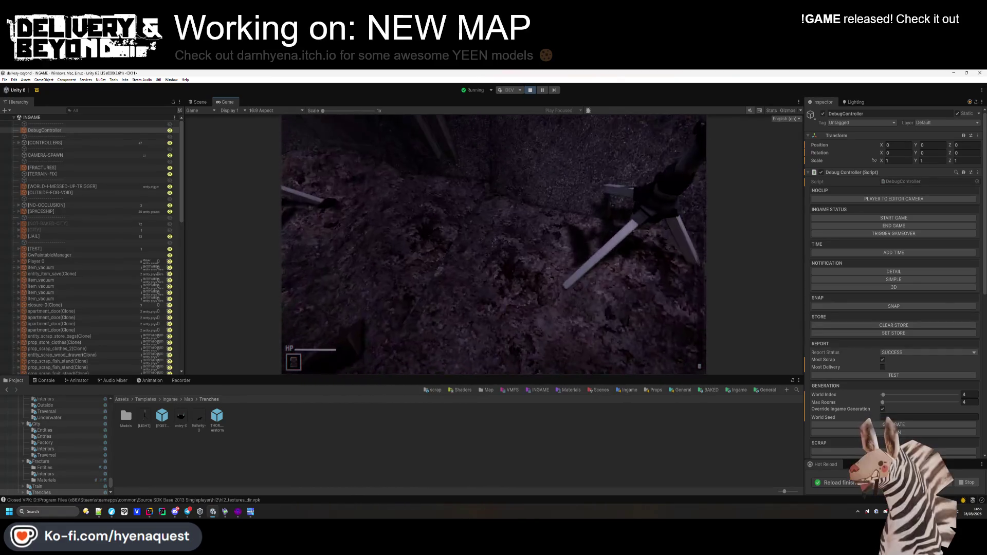
{"action": "key", "text": "alt+Tab"}
Turn the 3D view toward the white wall and select the dirt displacement face.
{"action": "left_click_drag", "start_coordinate": [250, 183], "coordinate": [242, 200]}
{"action": "left_click_drag", "start_coordinate": [389, 211], "coordinate": [229, 189]}
{"action": "key", "text": "shift+a"}
{"action": "left_click", "coordinate": [229, 189]}
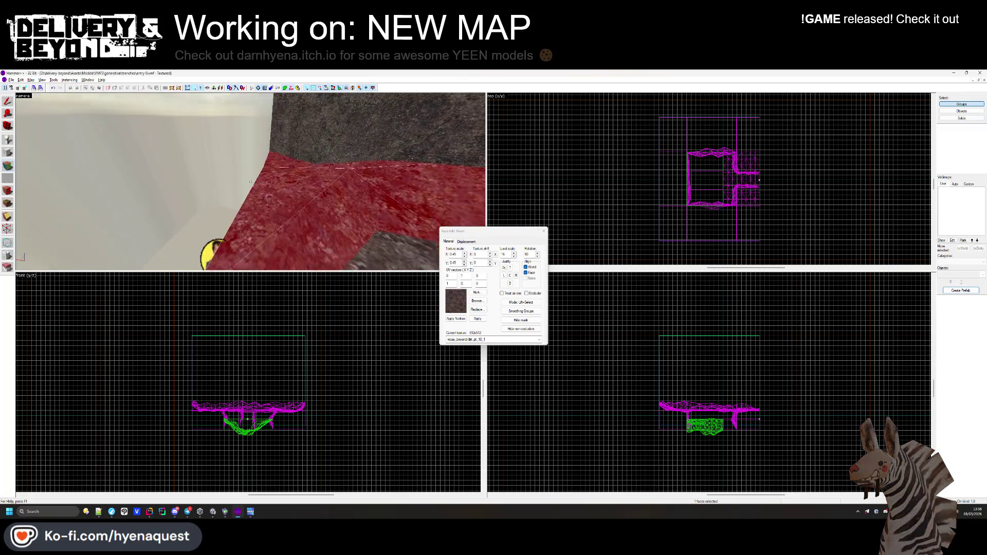
Paint Geometry with Distance 56 to raise dirt near the OUTSIDE strip, then reset Distance to 0.
{"action": "left_click", "coordinate": [467, 241]}
{"action": "left_click", "coordinate": [469, 258]}
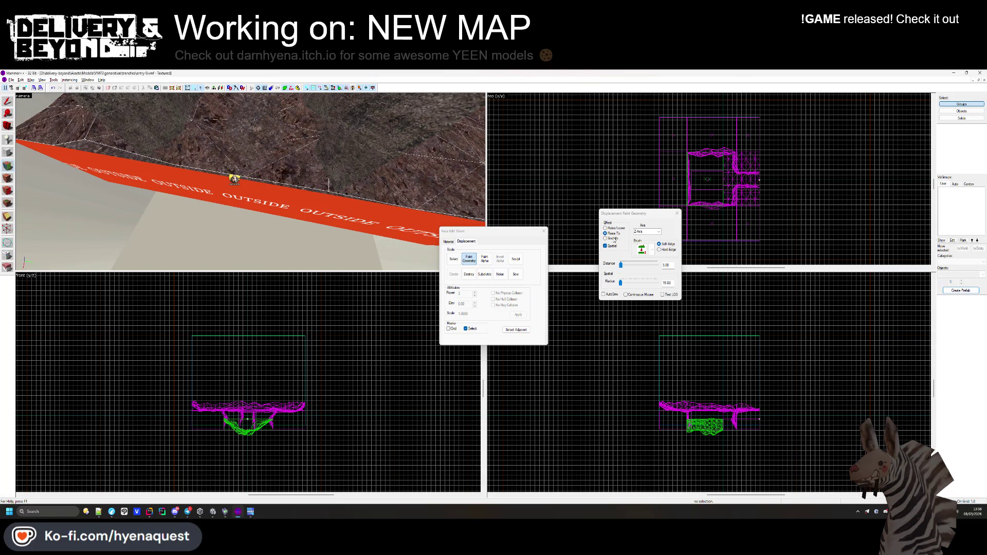
{"action": "left_click_drag", "start_coordinate": [620, 264], "coordinate": [628, 265]}
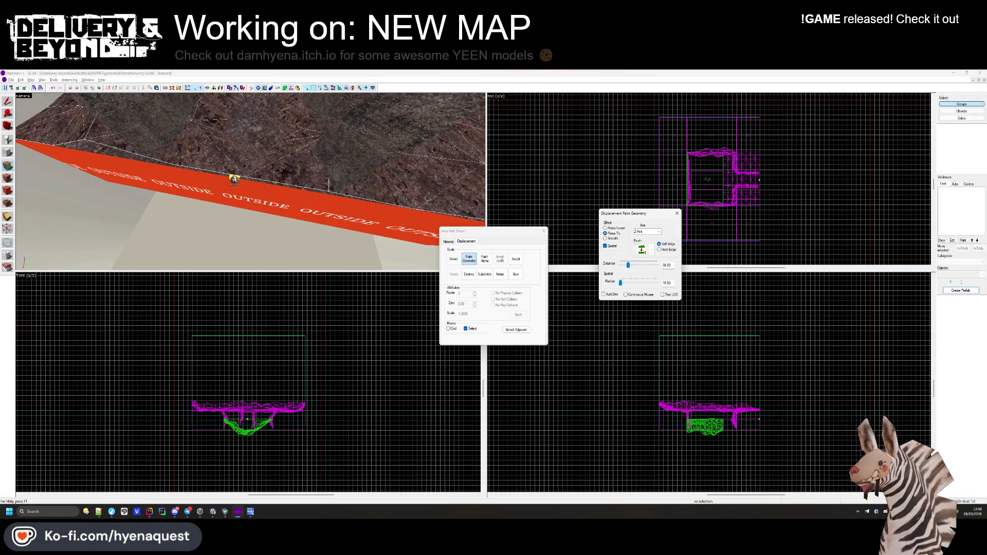
{"action": "left_click", "coordinate": [365, 162]}
{"action": "key", "text": "Home"}
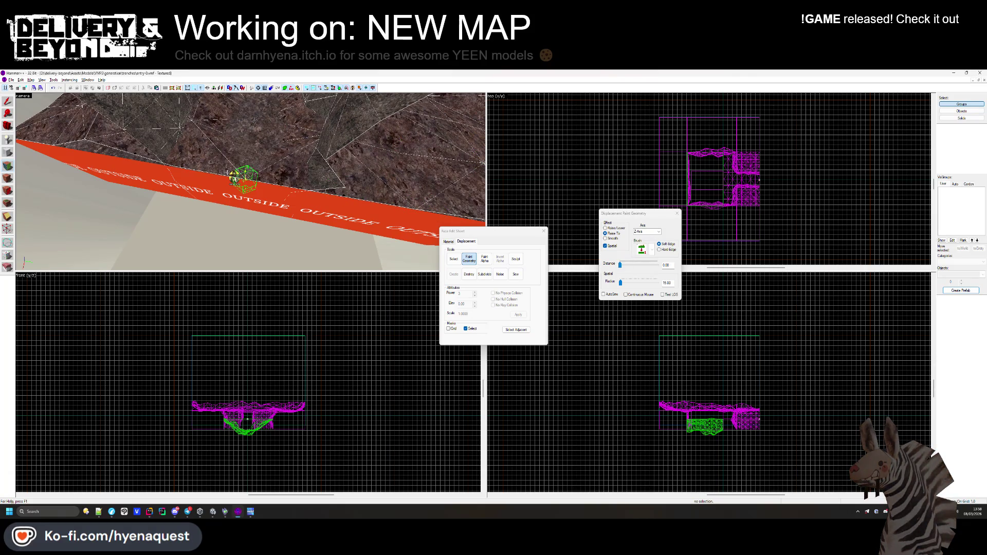
Inspect the raised terrain, close the painting tools, and return to the Unity game.
{"action": "mouse_move", "coordinate": [404, 200]}
{"action": "left_mouse_down"}
{"action": "mouse_move", "coordinate": [257, 182]}
{"action": "mouse_move", "coordinate": [238, 206]}
{"action": "mouse_move", "coordinate": [234, 247]}
{"action": "left_mouse_up"}
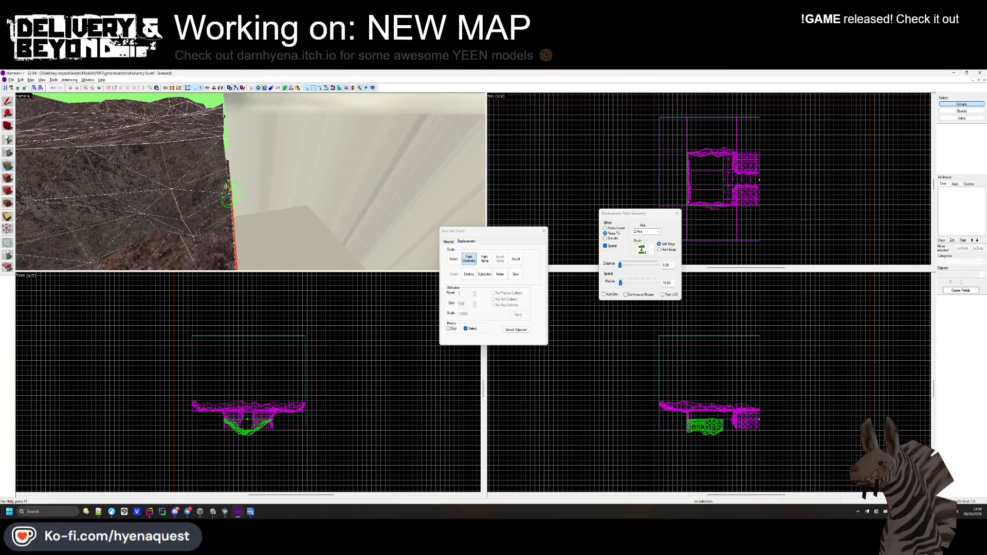
{"action": "left_click", "coordinate": [544, 231]}
{"action": "key", "text": "alt+Tab"}
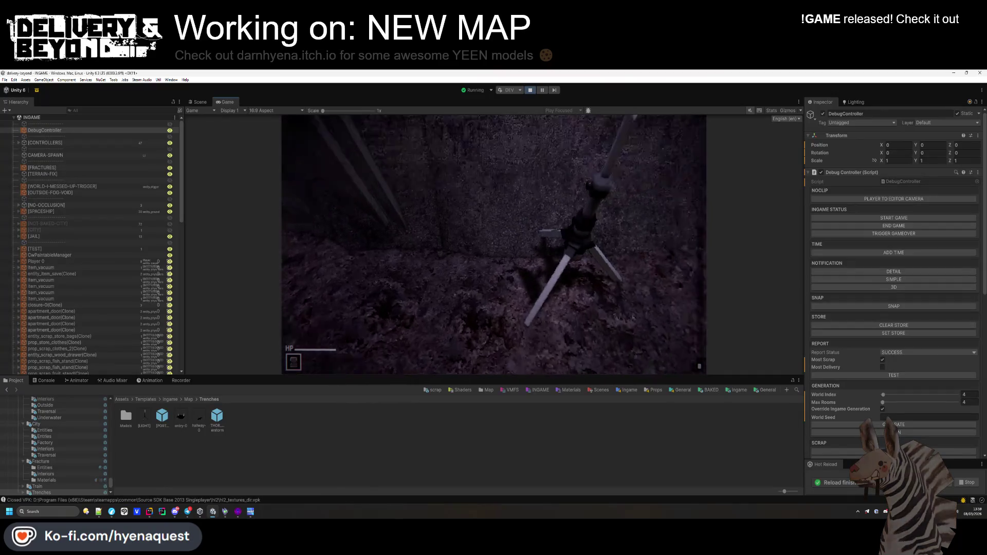
Look around the trench in Unity's running Game view, then return to Hammer++.
{"action": "left_click", "coordinate": [493, 245]}
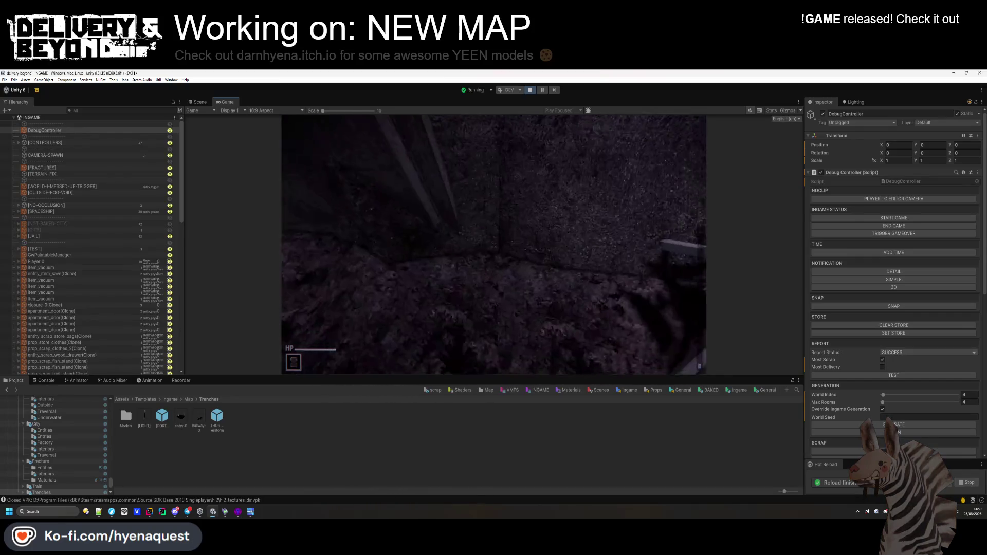
{"action": "key", "text": "alt+Tab"}
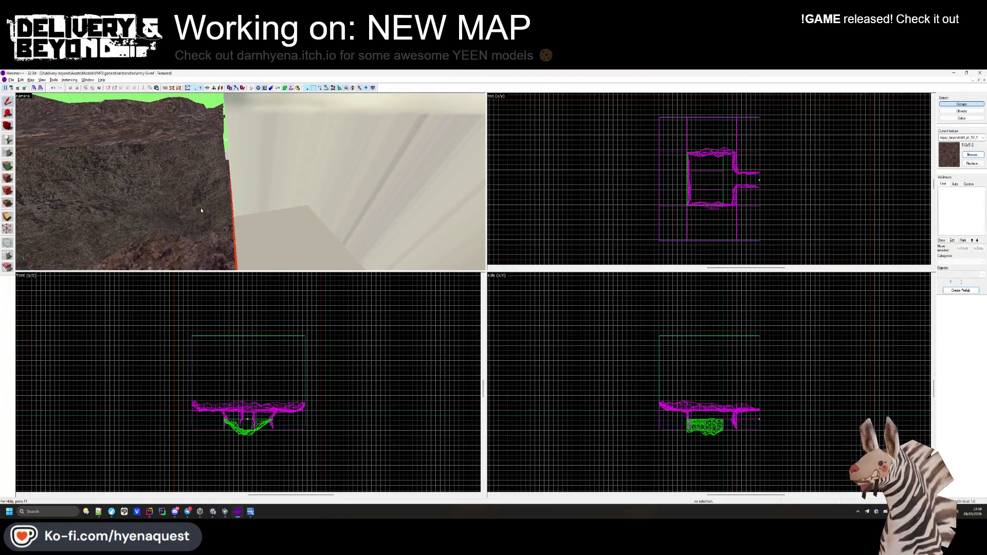
Select the func_collider_special terrain displacement and edit its 17 faces.
{"action": "left_click", "coordinate": [8, 177]}
{"action": "key", "text": "z"}
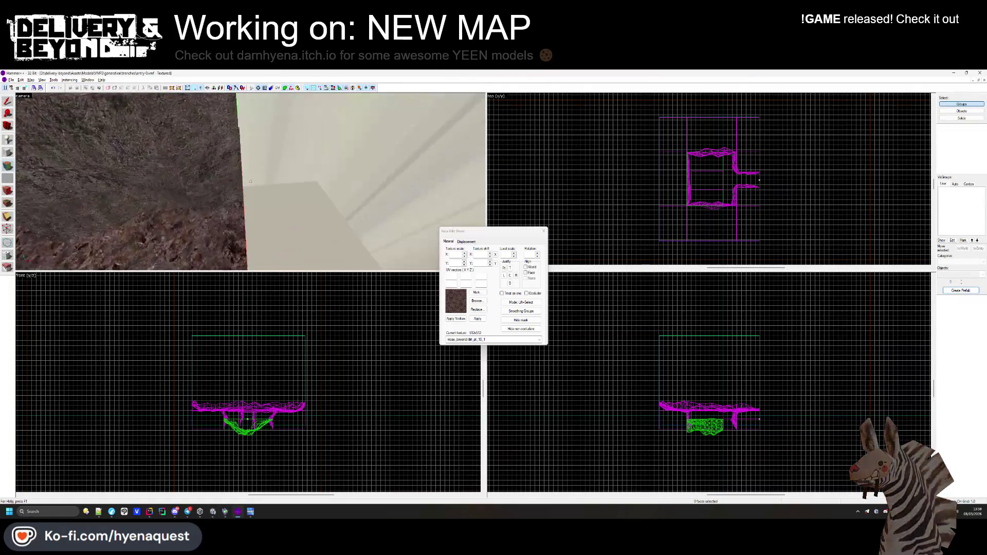
{"action": "left_click", "coordinate": [363, 204]}
{"action": "key", "text": "shift+s"}
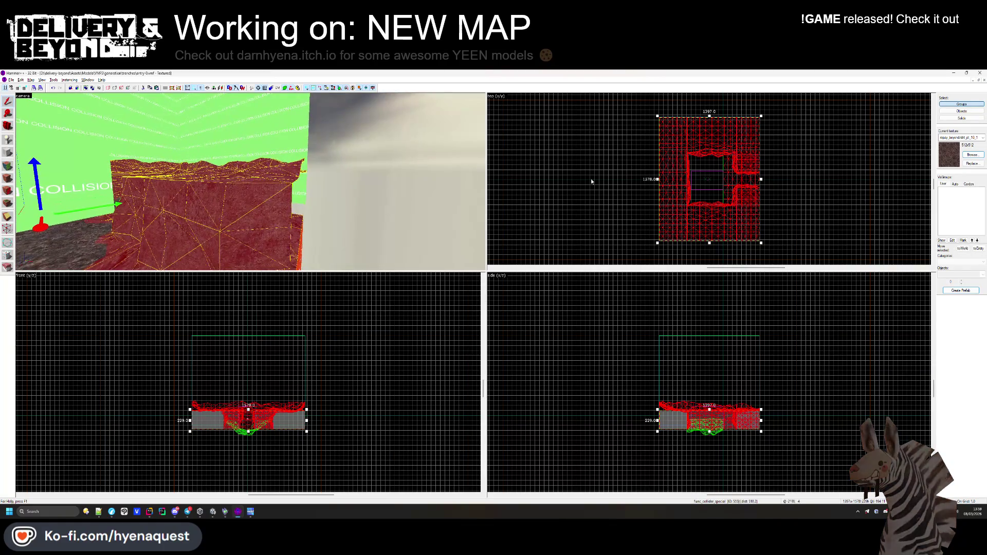
{"action": "left_click", "coordinate": [8, 179]}
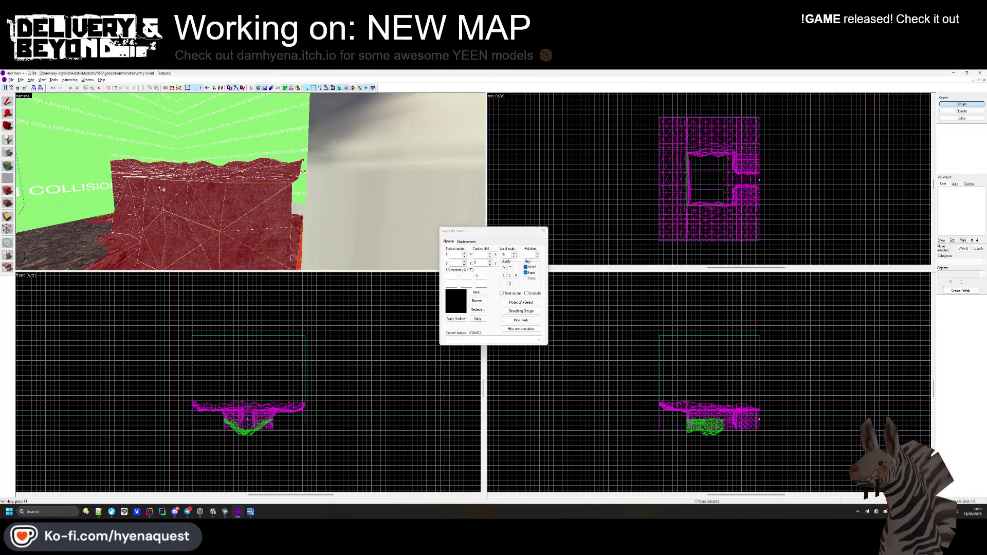
{"action": "left_click", "coordinate": [457, 241]}
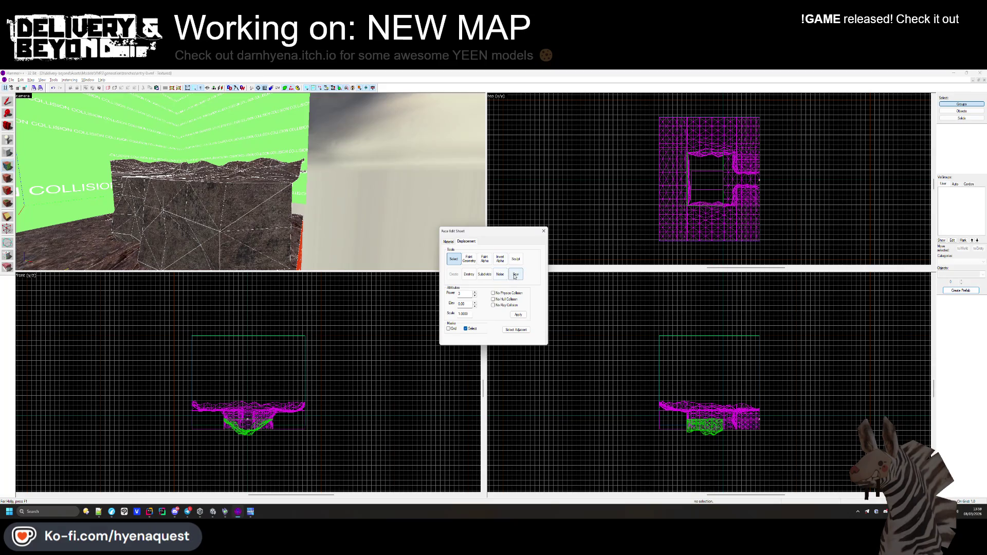
{"action": "key", "text": "shift+s"}
{"action": "left_click", "coordinate": [257, 177]}
Open the Paint Geometry displacement tool for the terrain's faces.
{"action": "mouse_move", "coordinate": [250, 182]}
{"action": "left_mouse_down"}
{"action": "mouse_move", "coordinate": [222, 195]}
{"action": "mouse_move", "coordinate": [241, 208]}
{"action": "mouse_move", "coordinate": [254, 185]}
{"action": "left_mouse_up"}
{"action": "left_click", "coordinate": [8, 177]}
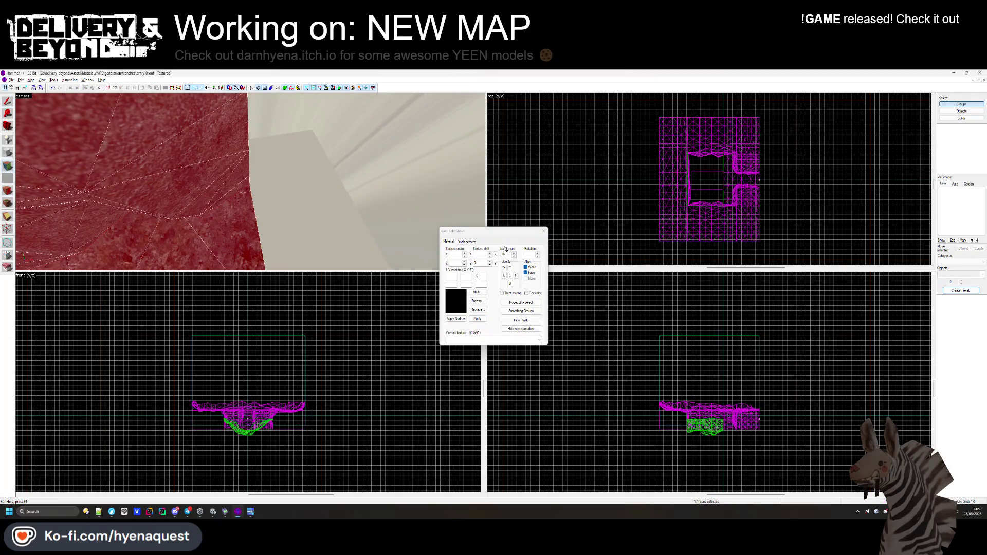
{"action": "left_click", "coordinate": [466, 242]}
{"action": "left_click", "coordinate": [469, 259]}
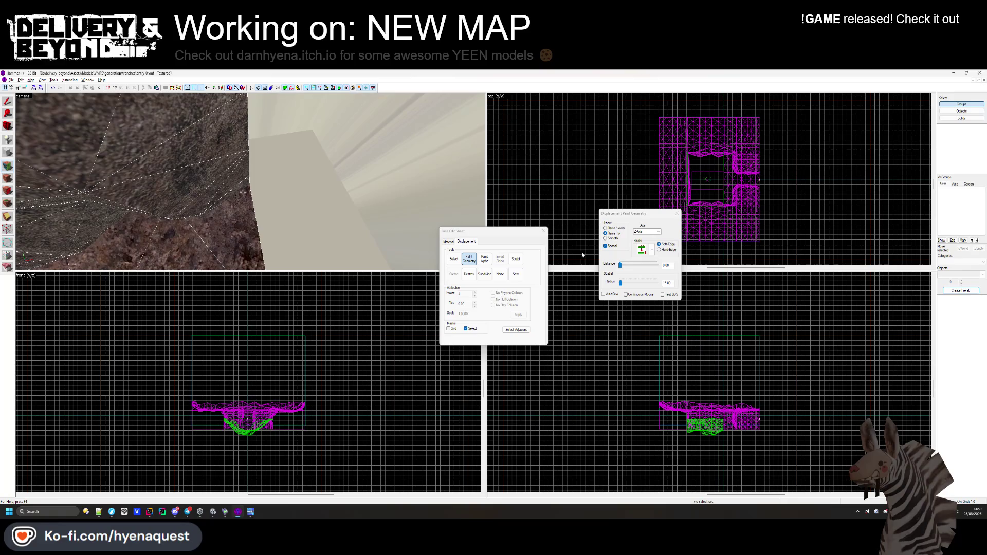
{"action": "scroll", "coordinate": [251, 189], "scroll_direction": "down", "scroll_amount": 3}
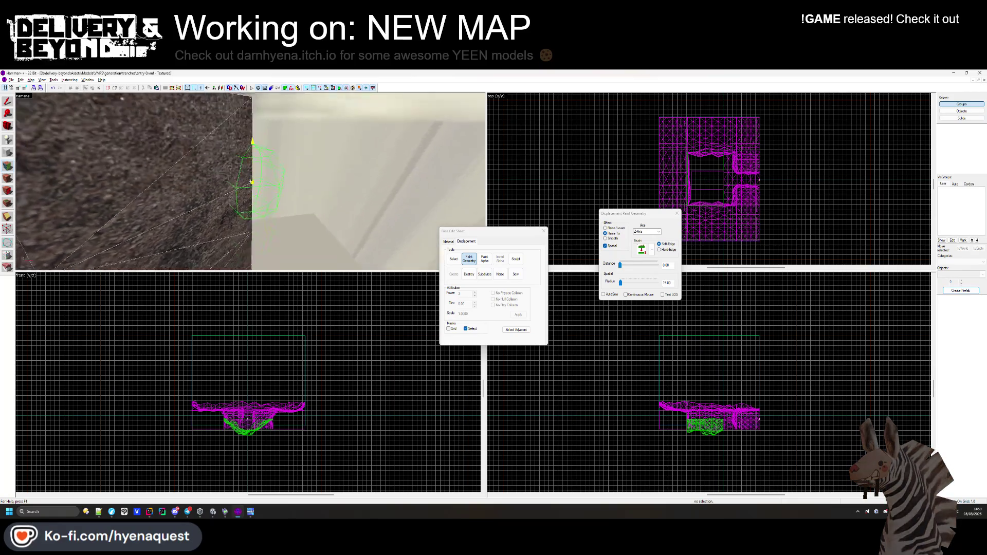
Fly the camera along the rock wall and ground to inspect the slope by the COLLISION strip.
{"action": "key", "text": "w"}
{"action": "key", "text": "w"}
{"action": "key", "text": "w"}
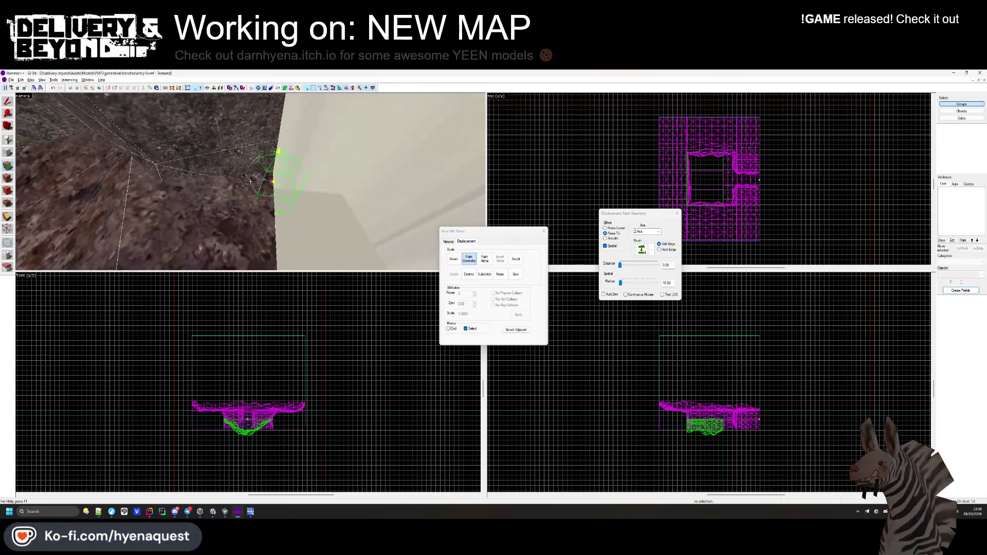
{"action": "key", "text": "Down"}
{"action": "key", "text": "Down"}
{"action": "key", "text": "Down"}
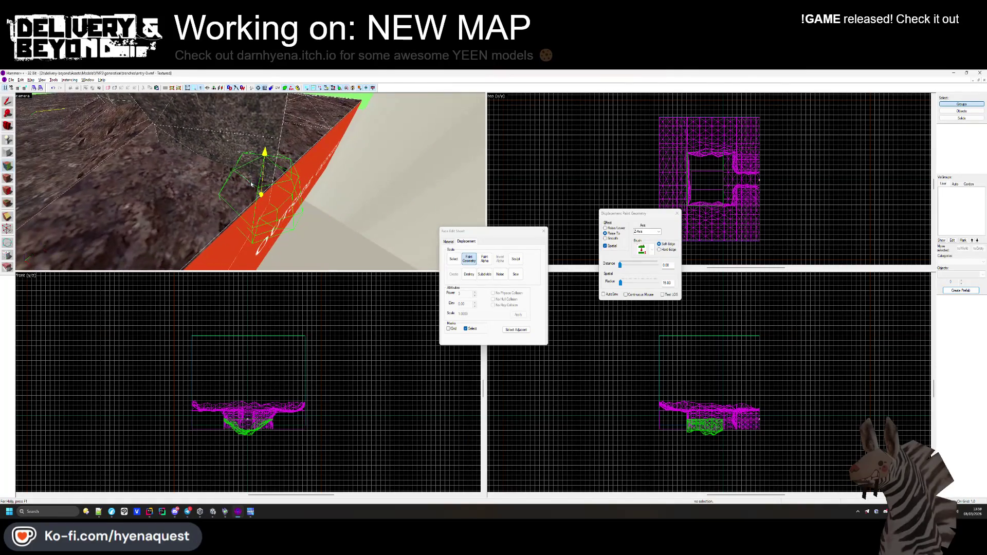
{"action": "key", "text": "Left"}
{"action": "key", "text": "Left"}
{"action": "key", "text": "Left"}
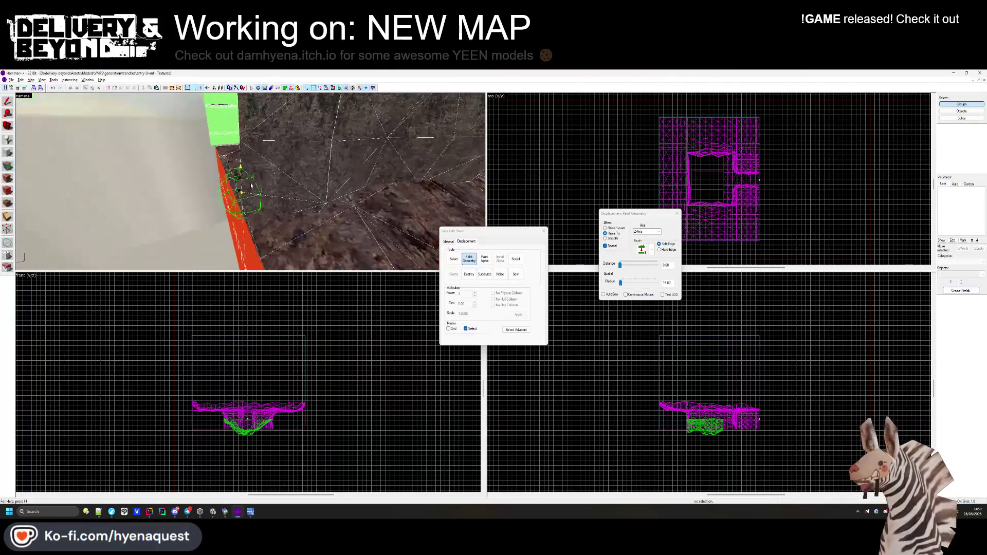
{"action": "key", "text": "Up"}
{"action": "key", "text": "Up"}
{"action": "key", "text": "Up"}
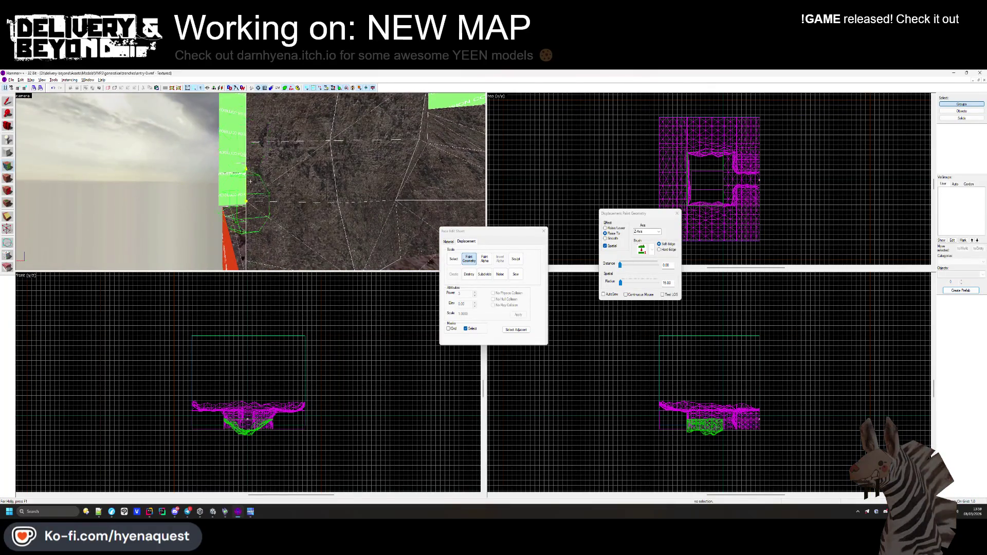
{"action": "key", "text": "Down"}
{"action": "key", "text": "Down"}
{"action": "key", "text": "Down"}
{"action": "key", "text": "Right"}
{"action": "key", "text": "Right"}
{"action": "key", "text": "Right"}
{"action": "key", "text": "Left"}
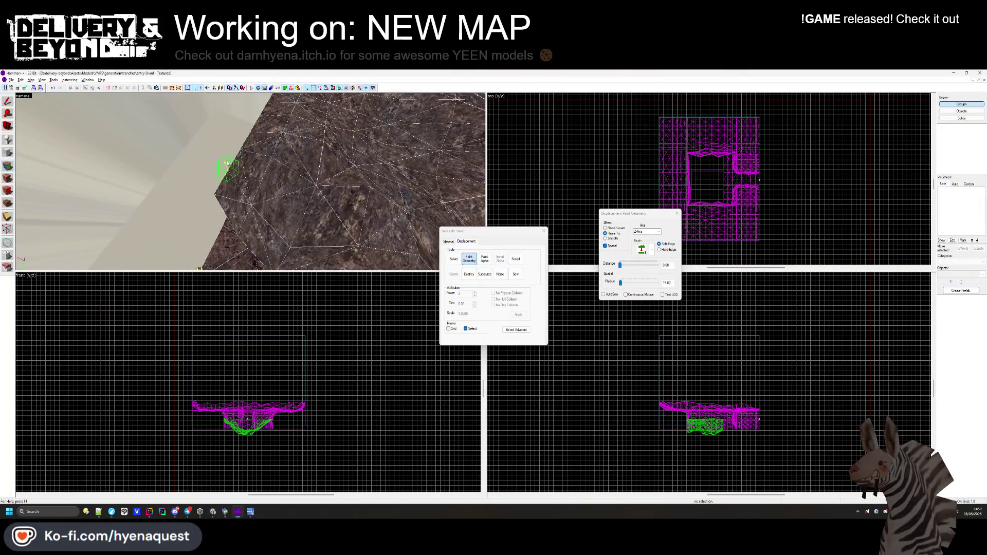
{"action": "key", "text": "Up"}
{"action": "key", "text": "Up"}
{"action": "key", "text": "Up"}
{"action": "key", "text": "Right"}
{"action": "key", "text": "Right"}
{"action": "key", "text": "Right"}
{"action": "left_click_drag", "start_coordinate": [399, 179], "coordinate": [232, 186]}
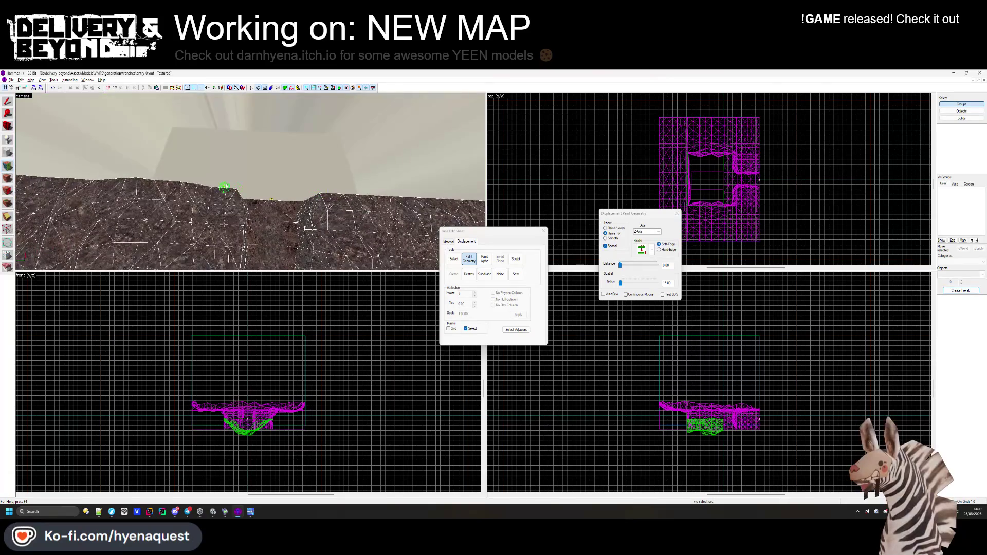
{"action": "left_click_drag", "start_coordinate": [104, 178], "coordinate": [183, 182]}
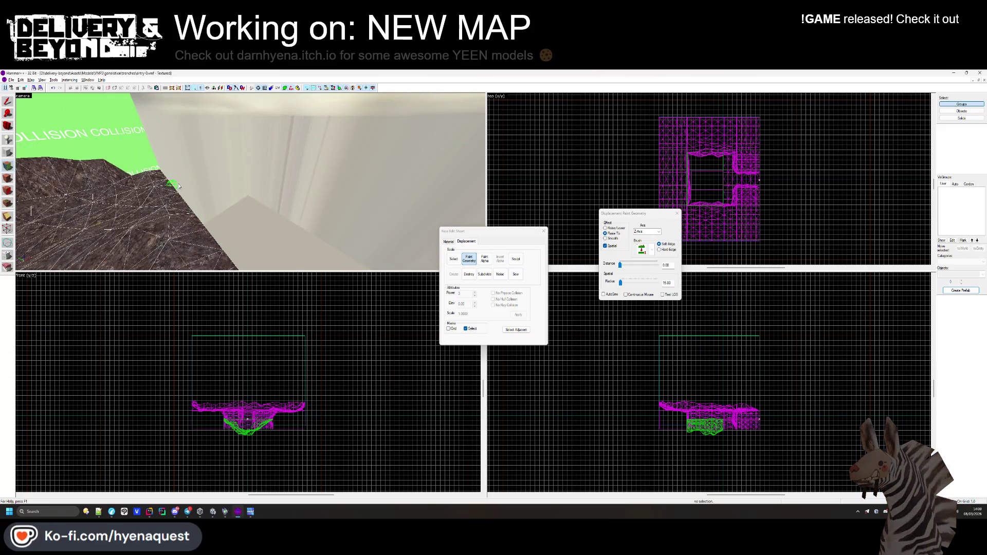
{"action": "left_click_drag", "start_coordinate": [158, 140], "coordinate": [349, 211]}
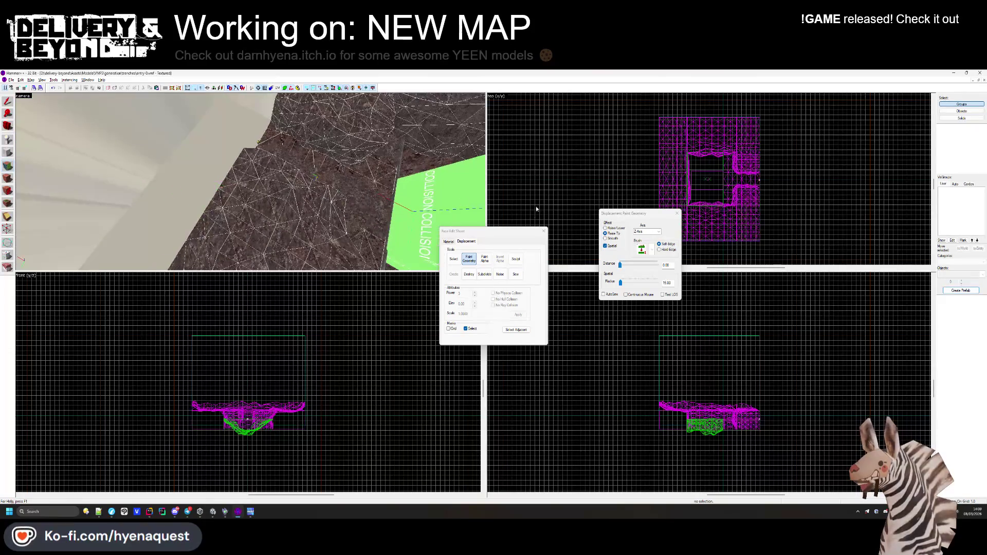
Clear the selection, check Unity briefly, and close entry-0.vmf to reveal hallway-0.vmf.
{"action": "key", "text": "shift+s"}
{"action": "key", "text": "alt+Tab"}
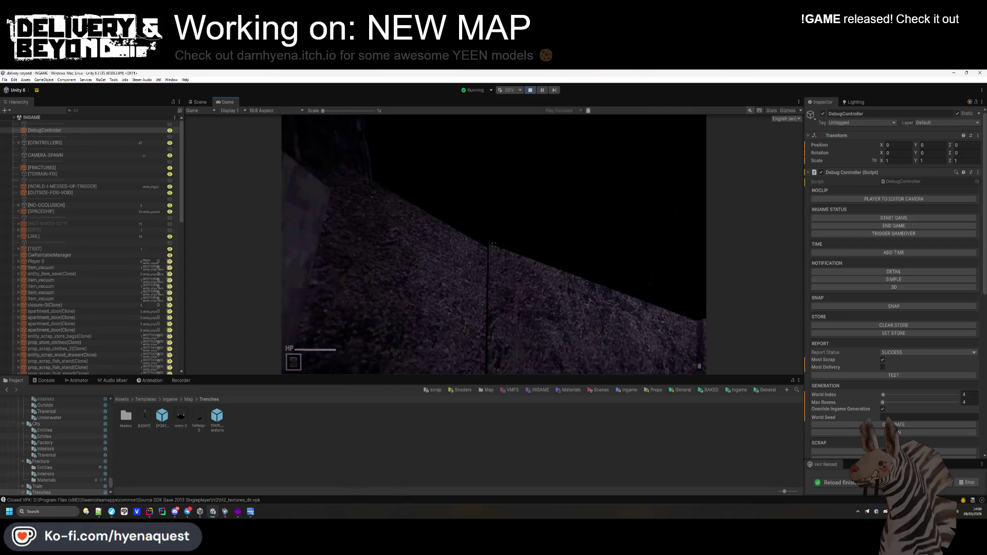
{"action": "key", "text": "alt+Tab"}
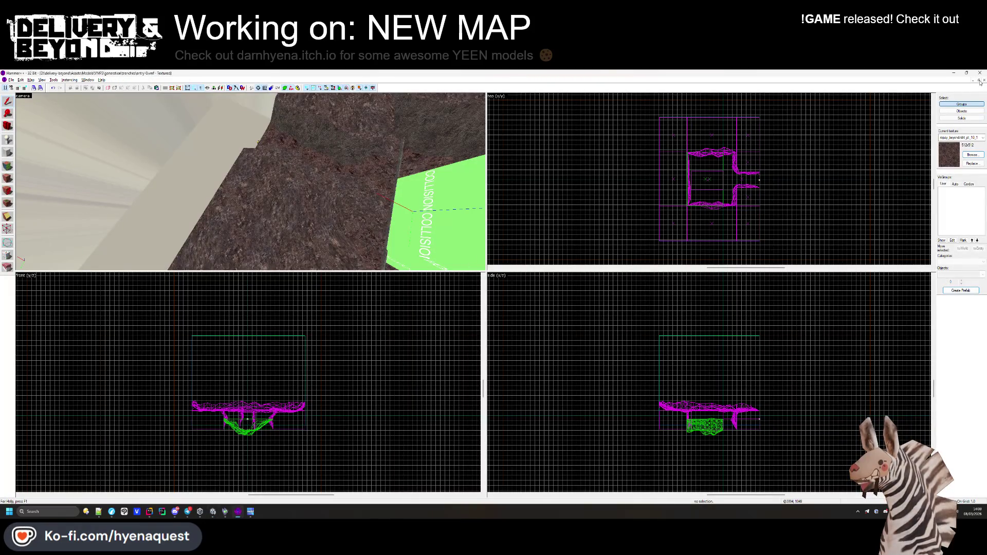
{"action": "left_click", "coordinate": [979, 81]}
{"action": "left_click_drag", "start_coordinate": [293, 183], "coordinate": [243, 184]}
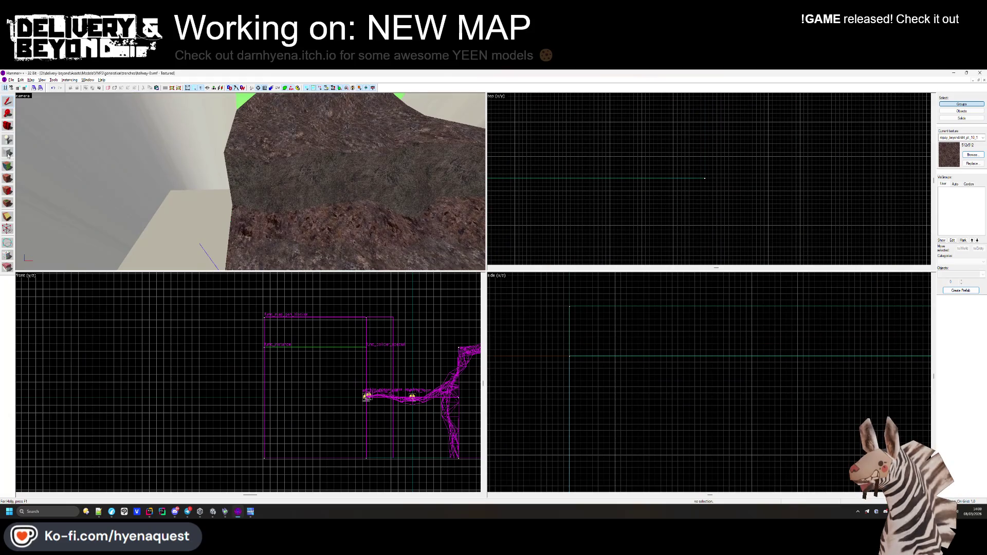
Sculpt the hallway terrain's wall edge with Paint Geometry at brush Radius 9.
{"action": "left_click", "coordinate": [63, 198]}
{"action": "left_click", "coordinate": [8, 178]}
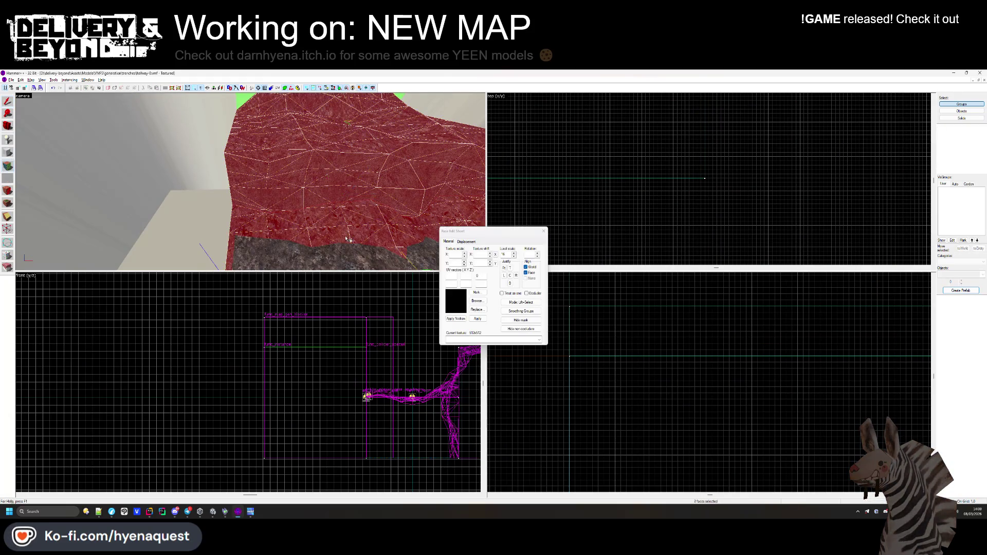
{"action": "left_click", "coordinate": [462, 241]}
{"action": "left_click", "coordinate": [468, 258]}
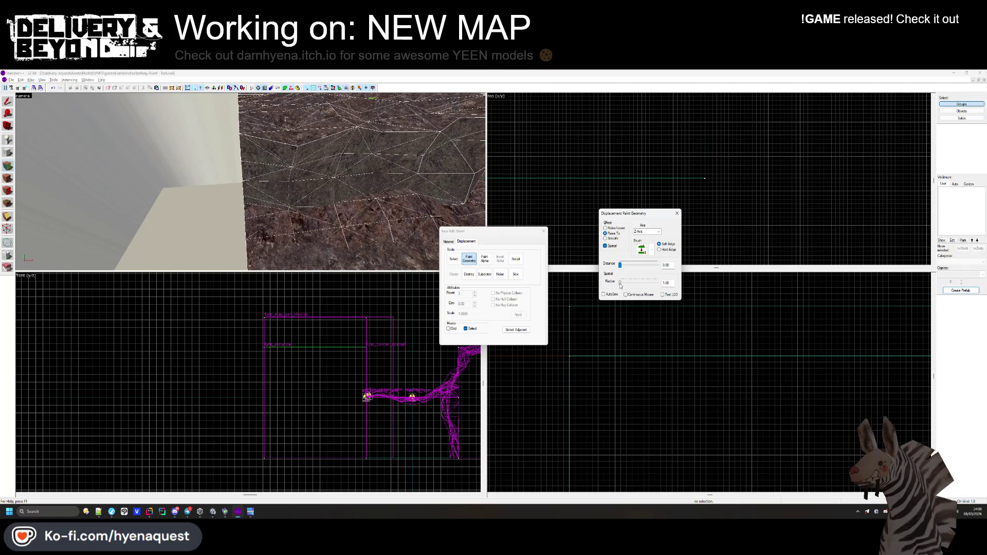
{"action": "key", "text": "Left"}
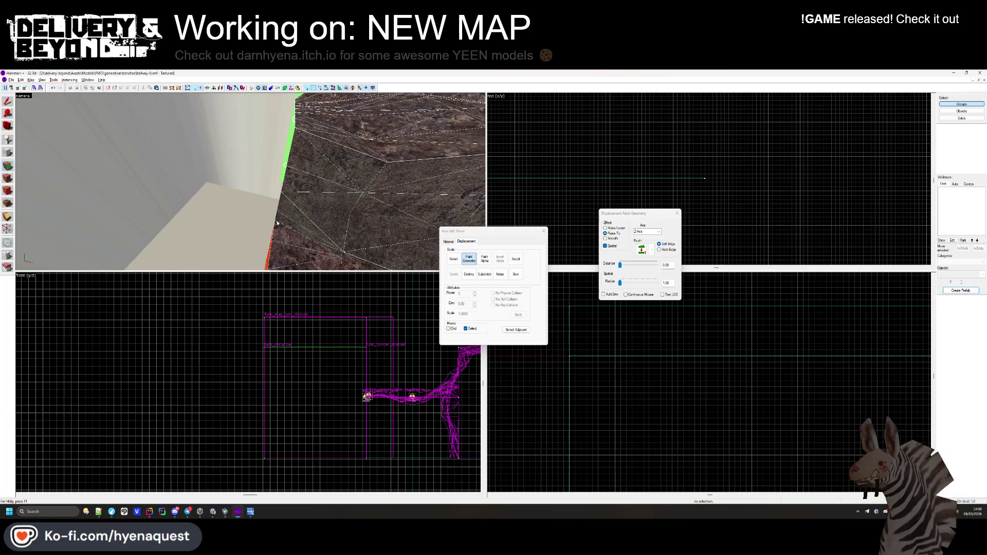
{"action": "left_click", "coordinate": [622, 284]}
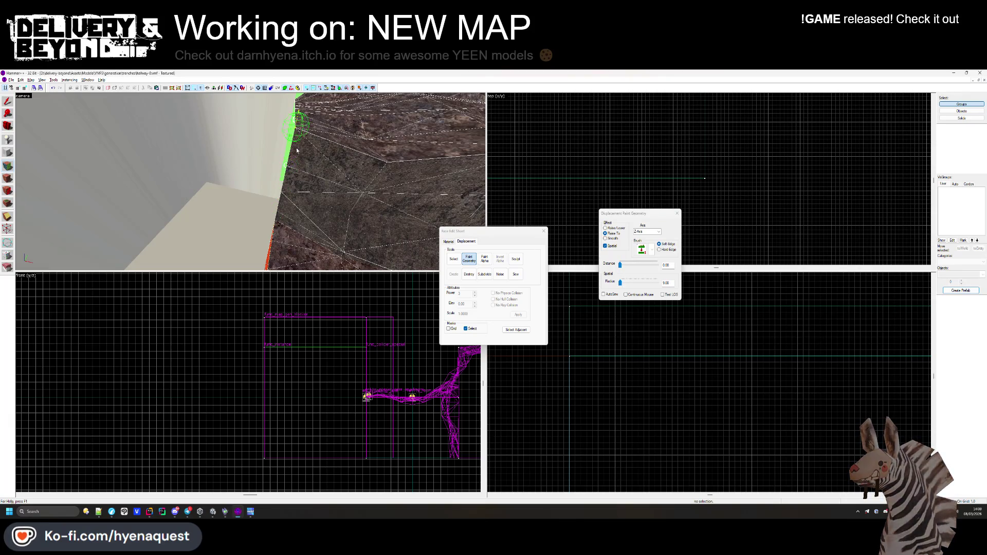
{"action": "mouse_move", "coordinate": [298, 107]}
{"action": "left_mouse_down"}
{"action": "mouse_move", "coordinate": [255, 186]}
{"action": "mouse_move", "coordinate": [251, 166]}
{"action": "mouse_move", "coordinate": [228, 149]}
{"action": "mouse_move", "coordinate": [276, 210]}
{"action": "left_mouse_up"}
{"action": "left_click_drag", "start_coordinate": [276, 245], "coordinate": [236, 210]}
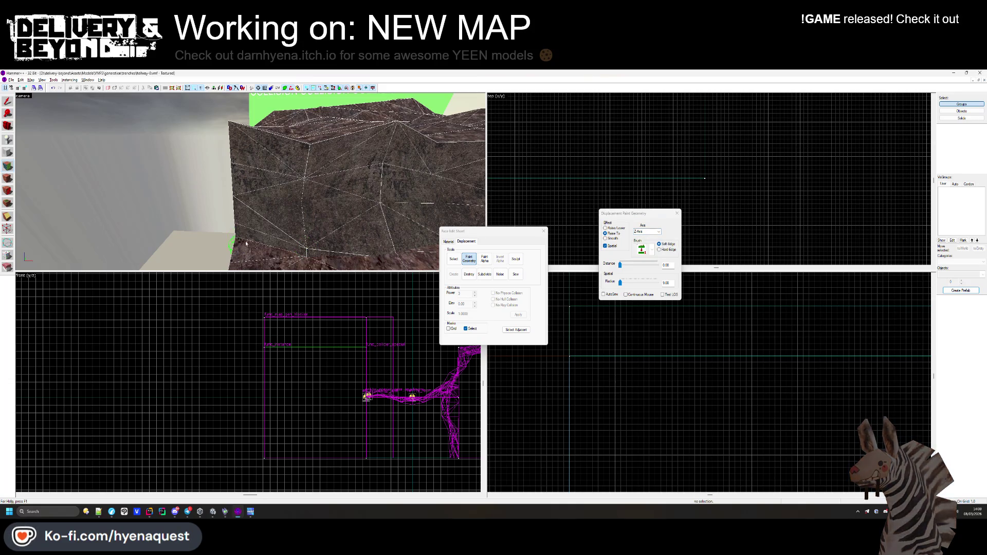
{"action": "left_click", "coordinate": [544, 232]}
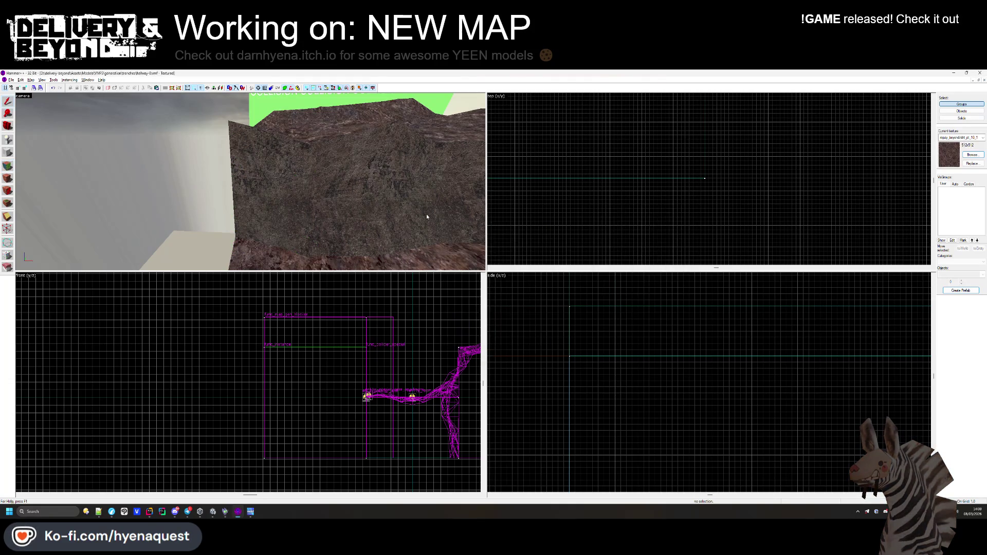
{"action": "key", "text": "alt+Tab"}
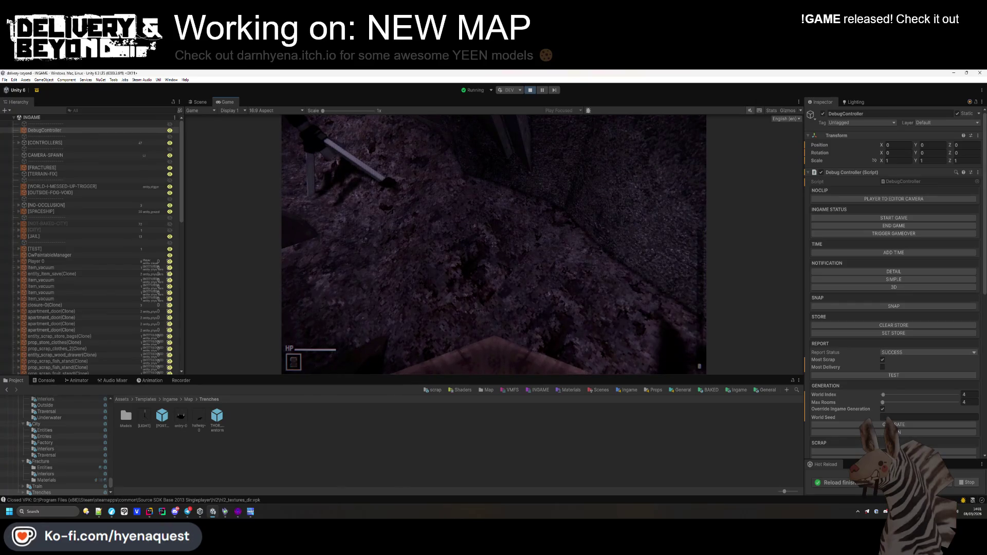
{"action": "key", "text": "alt+Tab"}
{"action": "key", "text": "z"}
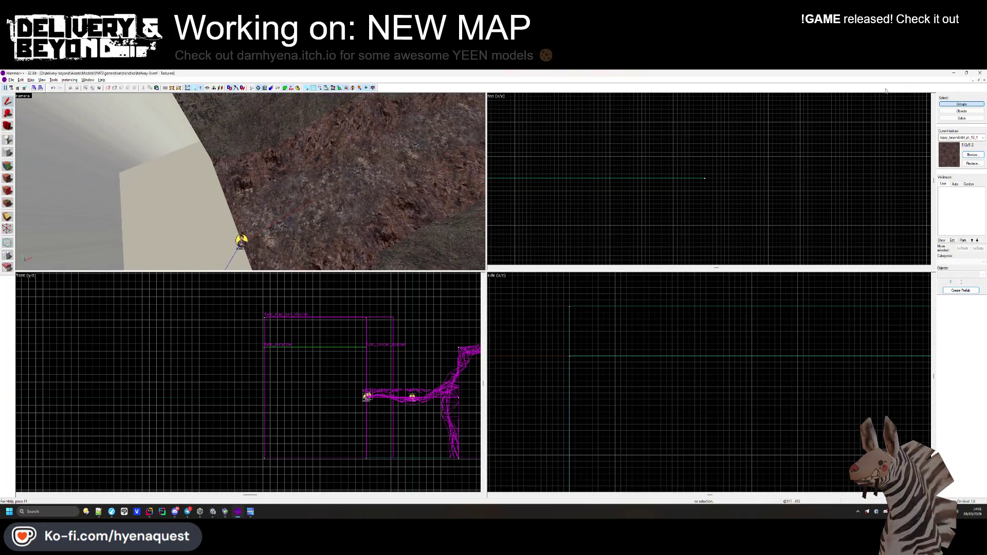
Close the hallway map and reopen entry-0.vmf.
{"action": "left_click", "coordinate": [983, 81]}
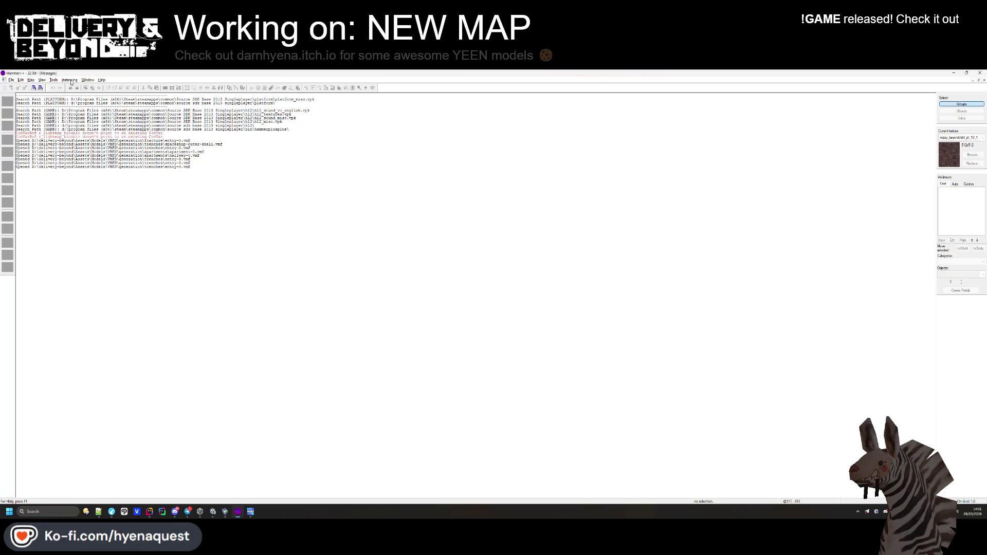
{"action": "left_click", "coordinate": [13, 80]}
{"action": "left_click", "coordinate": [21, 92]}
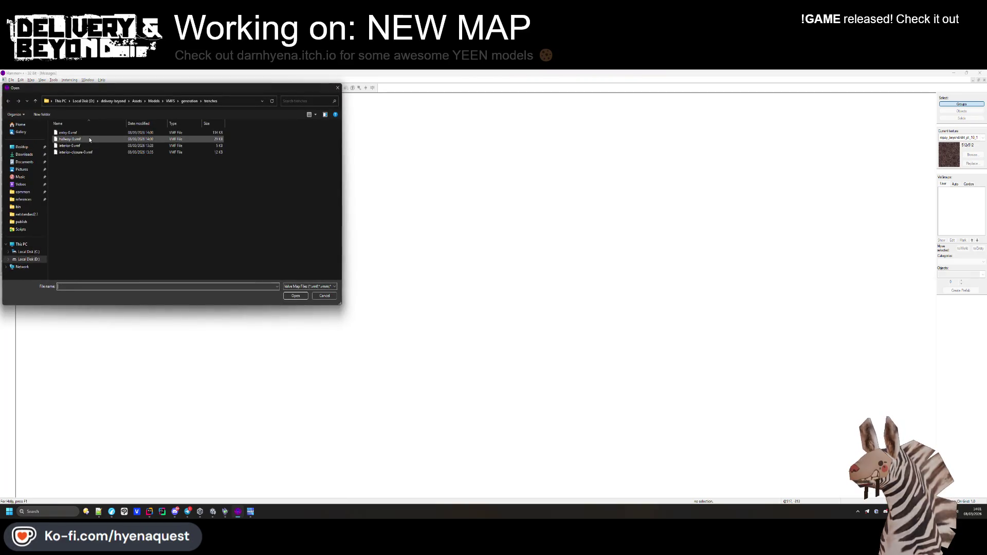
{"action": "double_click", "coordinate": [87, 135]}
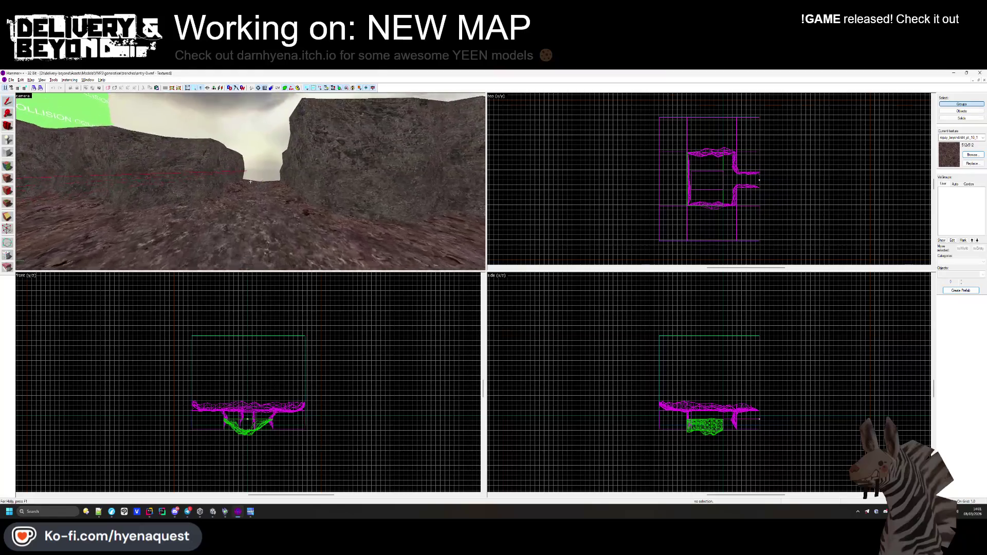
Nudge the OBSOLETE exit entity by the wall slightly up the map in the Top view.
{"action": "left_click", "coordinate": [257, 202]}
{"action": "scroll", "coordinate": [761, 180], "scroll_direction": "up", "scroll_amount": 10}
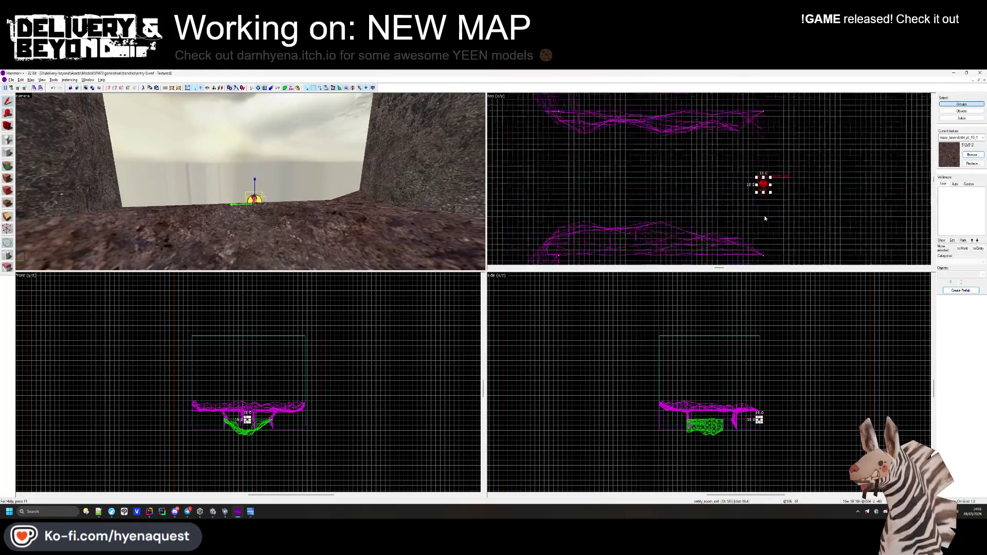
{"action": "left_click_drag", "start_coordinate": [769, 181], "coordinate": [768, 172]}
{"action": "key", "text": "alt+Tab"}
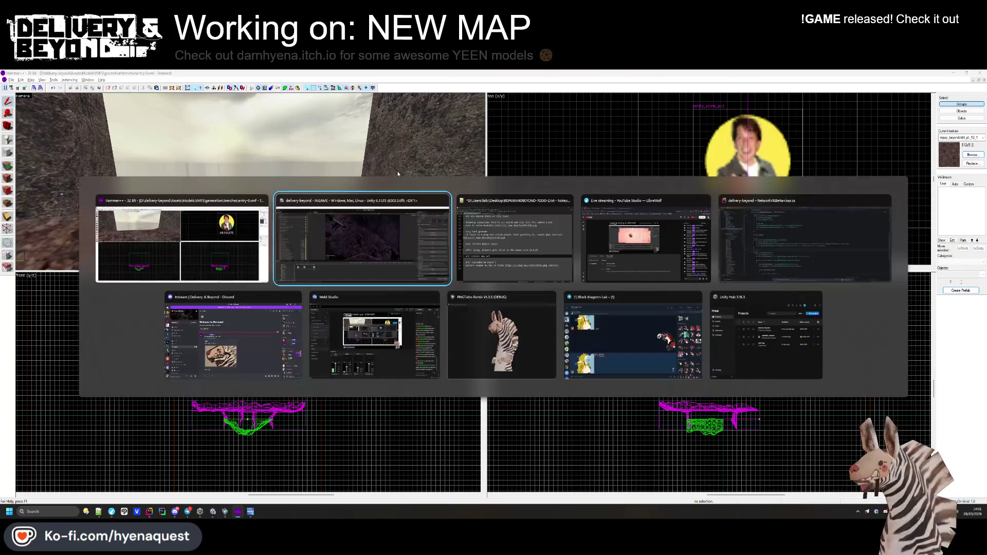
{"action": "key", "text": "alt+Tab"}
Inspect the trench floor solid and room-exit entity in the 3D and Top views.
{"action": "left_click", "coordinate": [273, 226]}
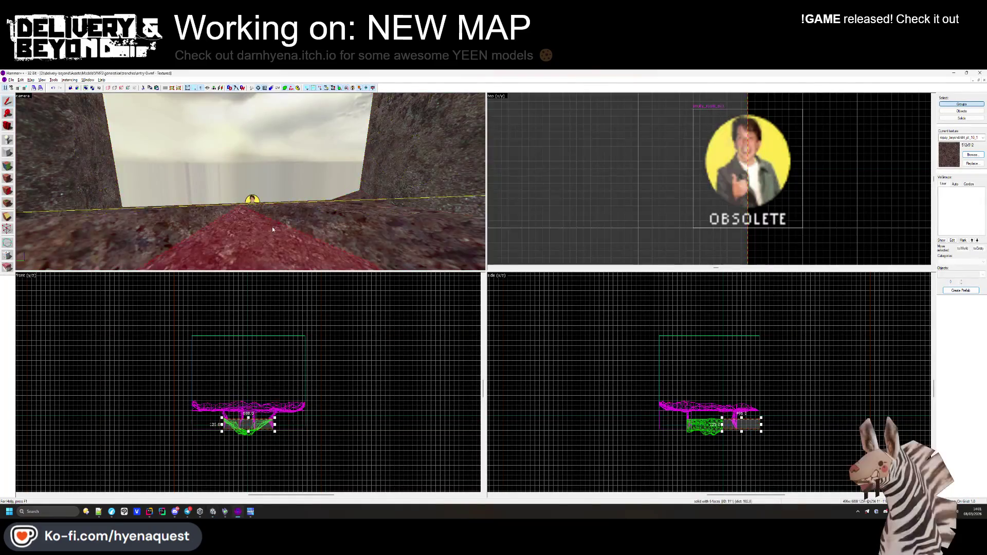
{"action": "key", "text": "z"}
{"action": "key", "text": "z"}
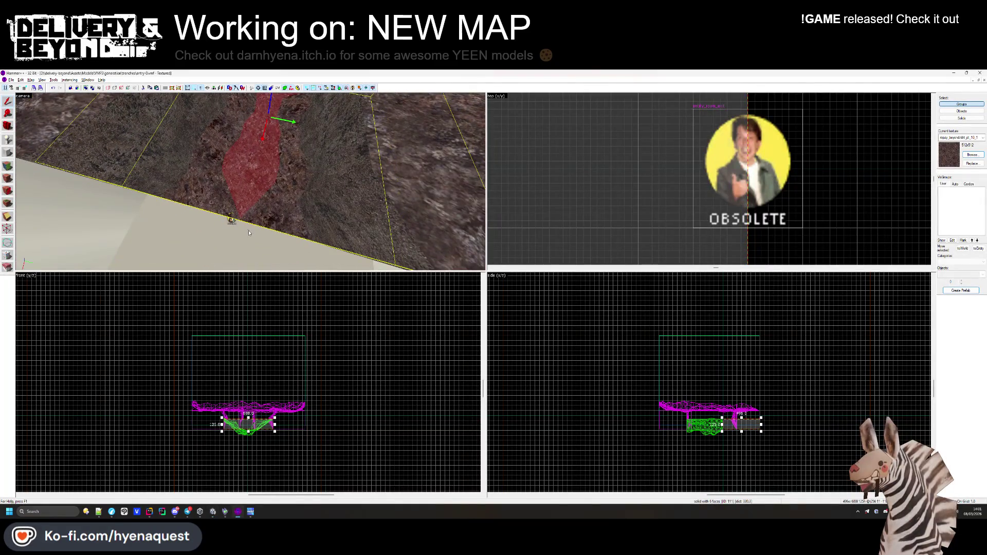
{"action": "scroll", "coordinate": [687, 191], "scroll_direction": "down", "scroll_amount": 5}
{"action": "scroll", "coordinate": [697, 176], "scroll_direction": "up", "scroll_amount": 3}
{"action": "scroll", "coordinate": [699, 185], "scroll_direction": "down", "scroll_amount": 10}
{"action": "scroll", "coordinate": [600, 201], "scroll_direction": "up", "scroll_amount": 5}
{"action": "left_click", "coordinate": [232, 220]}
{"action": "scroll", "coordinate": [617, 159], "scroll_direction": "down", "scroll_amount": 6}
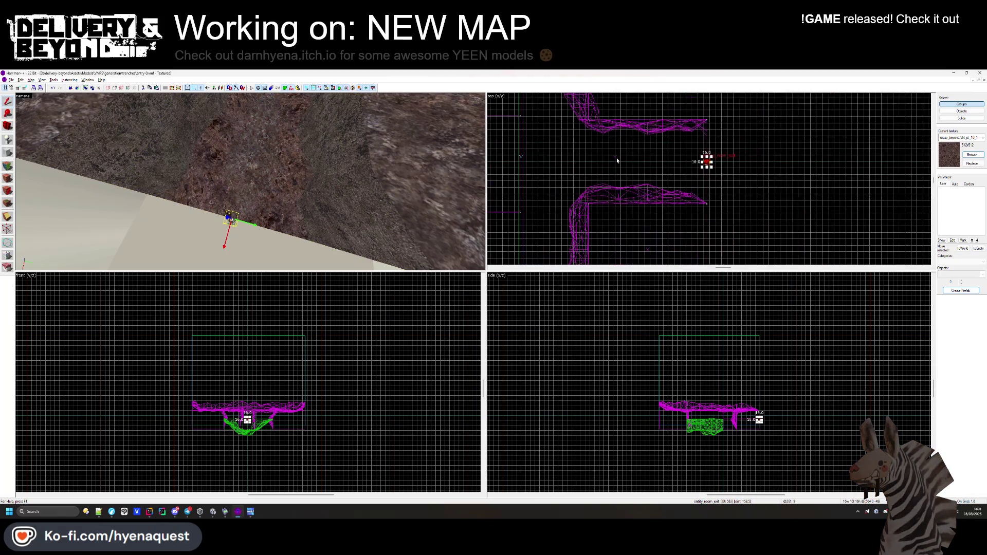
{"action": "left_click", "coordinate": [617, 163]}
{"action": "left_click", "coordinate": [618, 167]}
{"action": "scroll", "coordinate": [619, 167], "scroll_direction": "down", "scroll_amount": 2}
{"action": "key", "text": "Escape"}
Select the room-exit entity and paste a duplicate beside the original.
{"action": "left_click", "coordinate": [11, 81]}
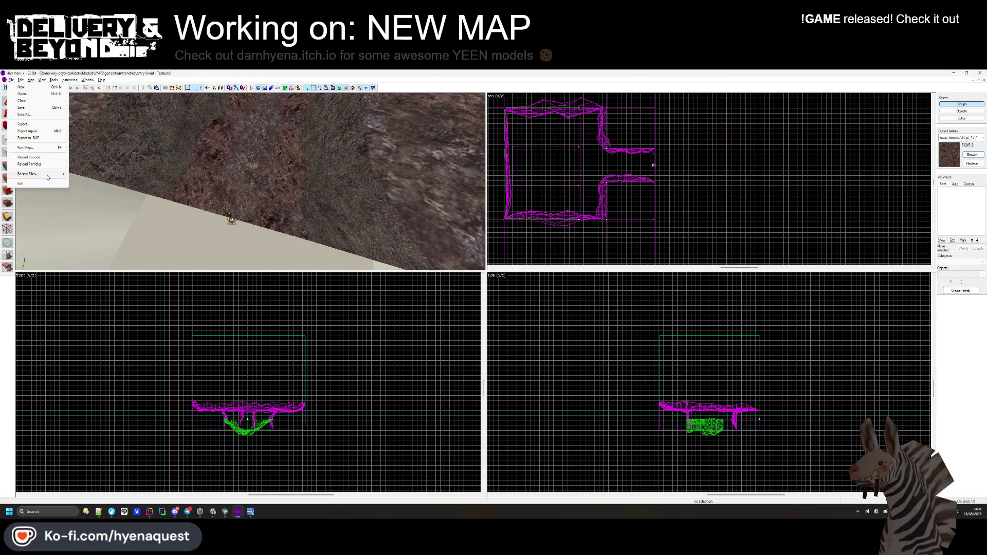
{"action": "left_click", "coordinate": [61, 197]}
{"action": "left_click", "coordinate": [653, 165]}
{"action": "left_click", "coordinate": [653, 165]}
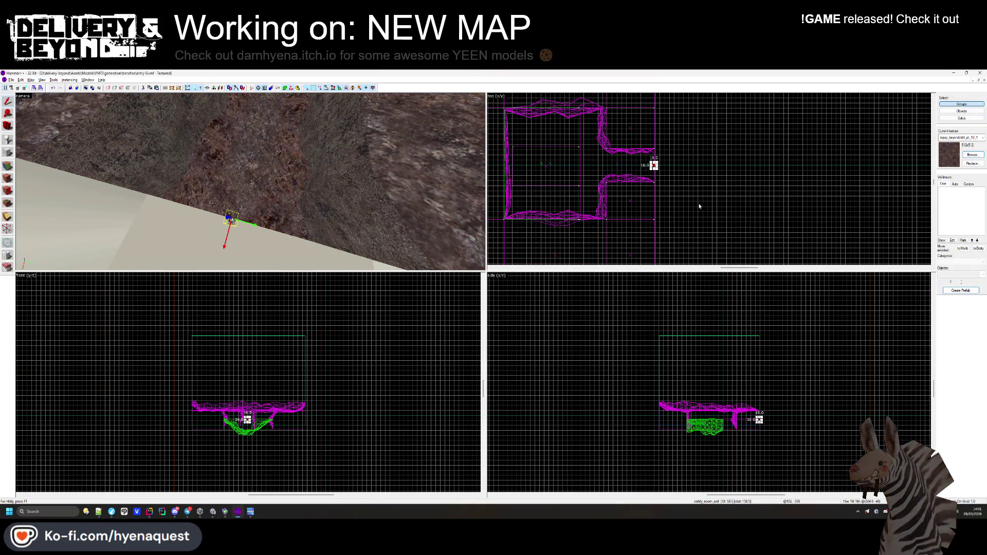
{"action": "scroll", "coordinate": [661, 179], "scroll_direction": "up", "scroll_amount": 3}
{"action": "key", "text": "ctrl+v"}
{"action": "key", "text": "Escape"}
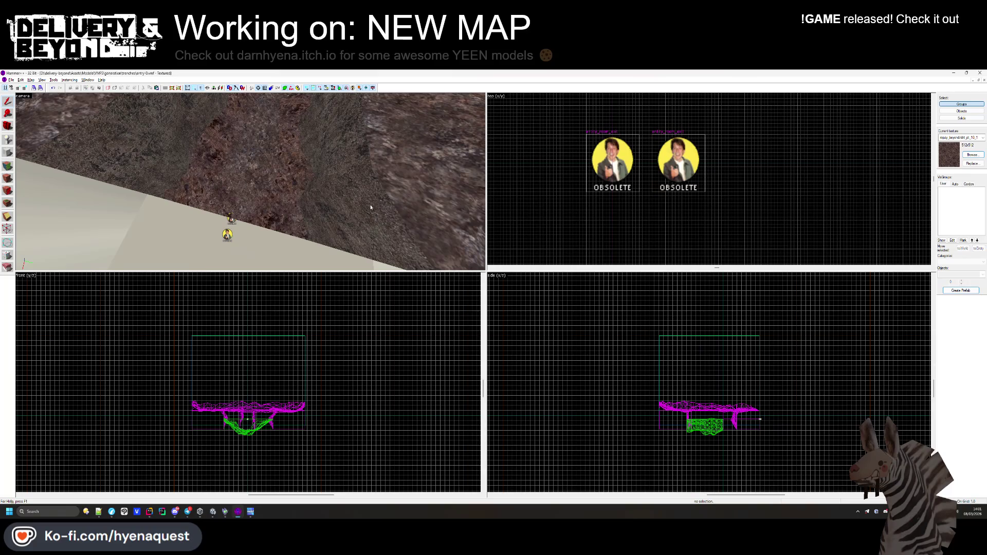
Change the copied entity's class to func_instance with VMF Filename hallway-0.vmf and apply.
{"action": "double_click", "coordinate": [219, 236]}
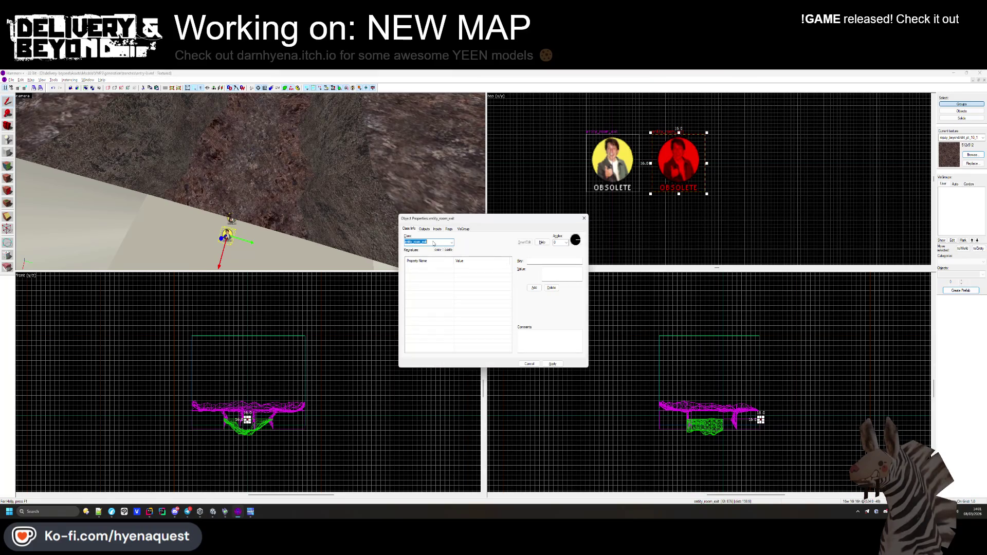
{"action": "type", "text": "unc_instance"}
{"action": "key", "text": "Return"}
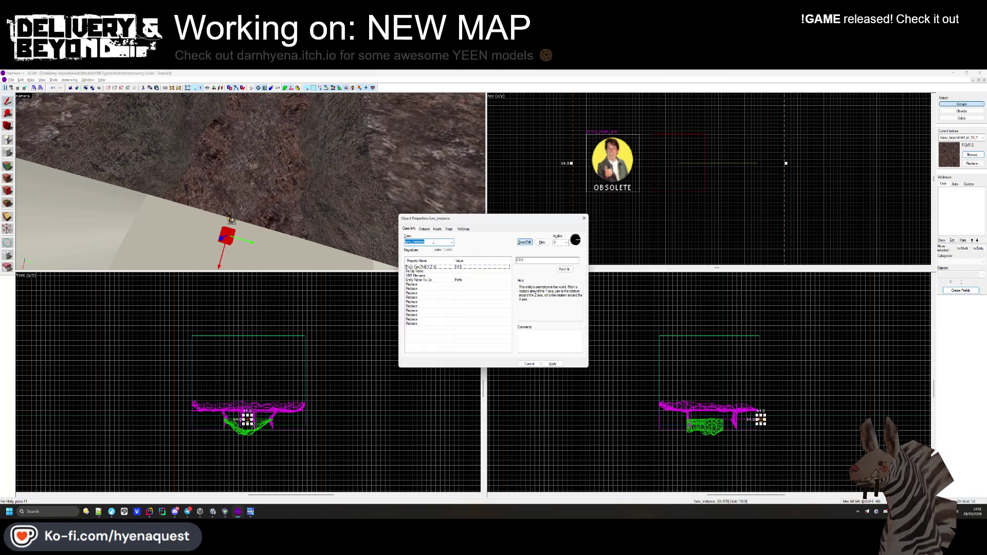
{"action": "left_click", "coordinate": [478, 276]}
{"action": "left_click", "coordinate": [523, 271]}
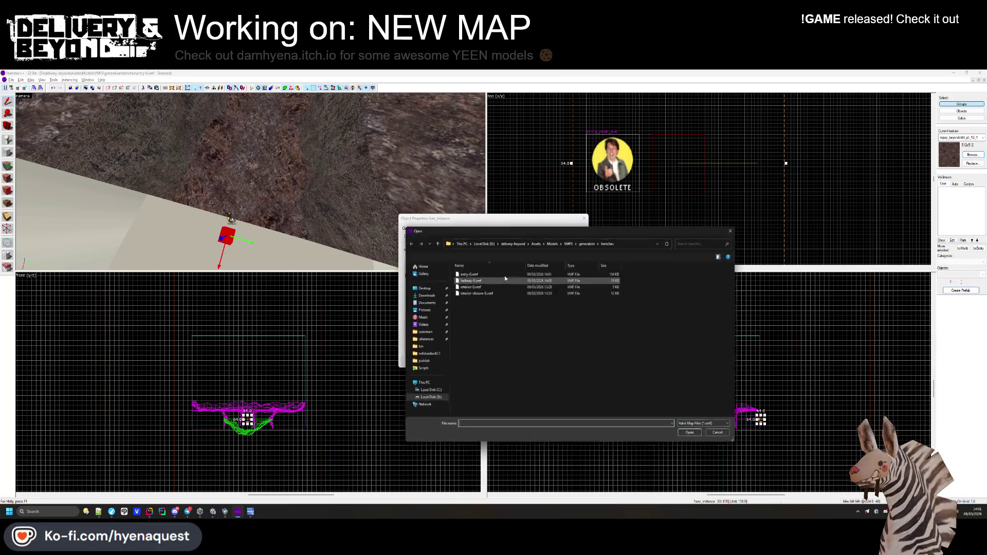
{"action": "double_click", "coordinate": [487, 279]}
{"action": "key", "text": "Return"}
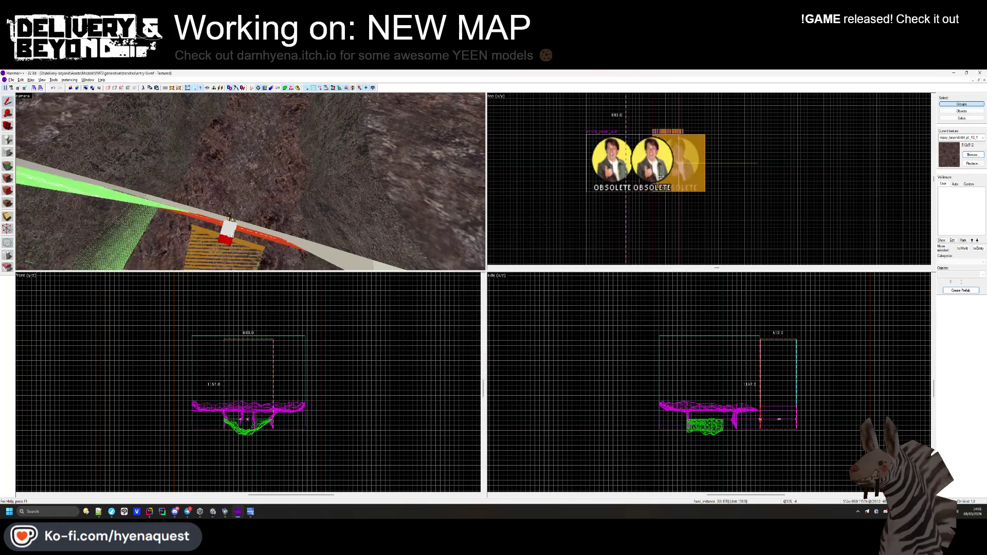
{"action": "key", "text": "w"}
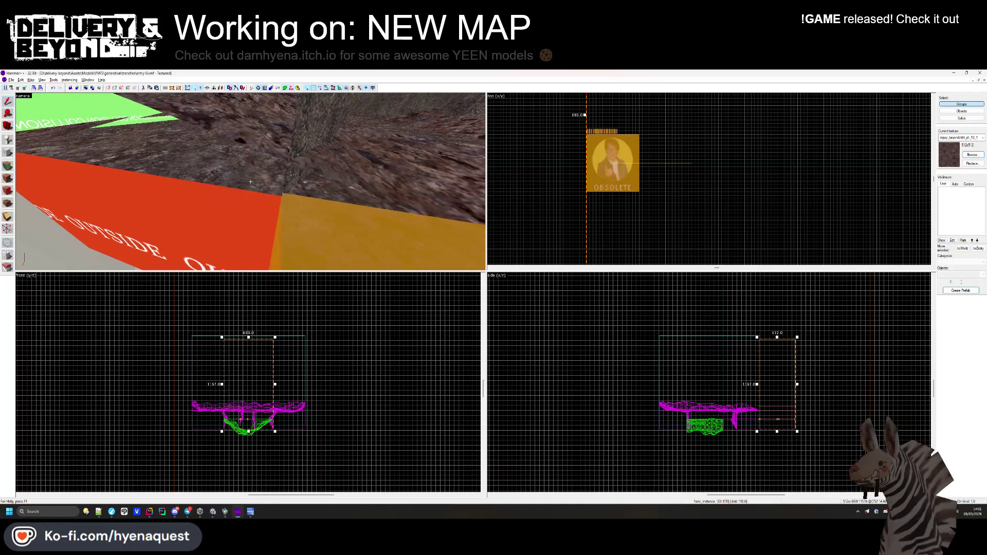
Change the Instancing display option so the hallway instance shows untinted.
{"action": "key", "text": "z"}
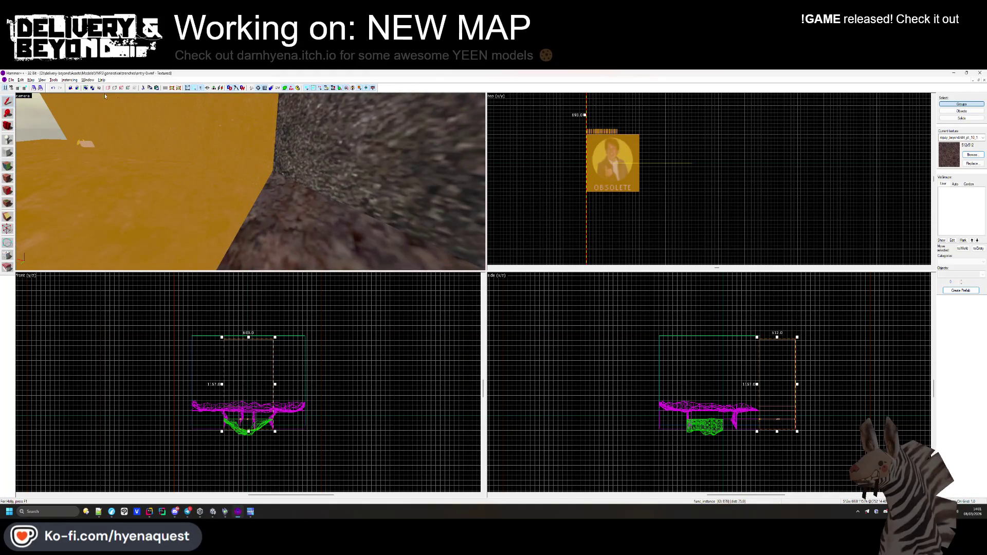
{"action": "left_click", "coordinate": [42, 80]}
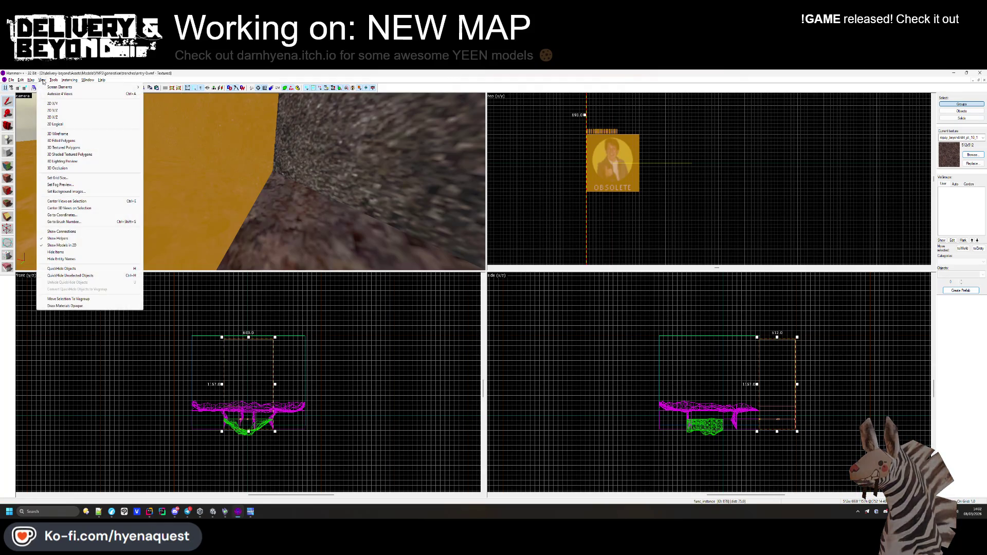
{"action": "mouse_move", "coordinate": [31, 80]}
{"action": "mouse_move", "coordinate": [71, 82]}
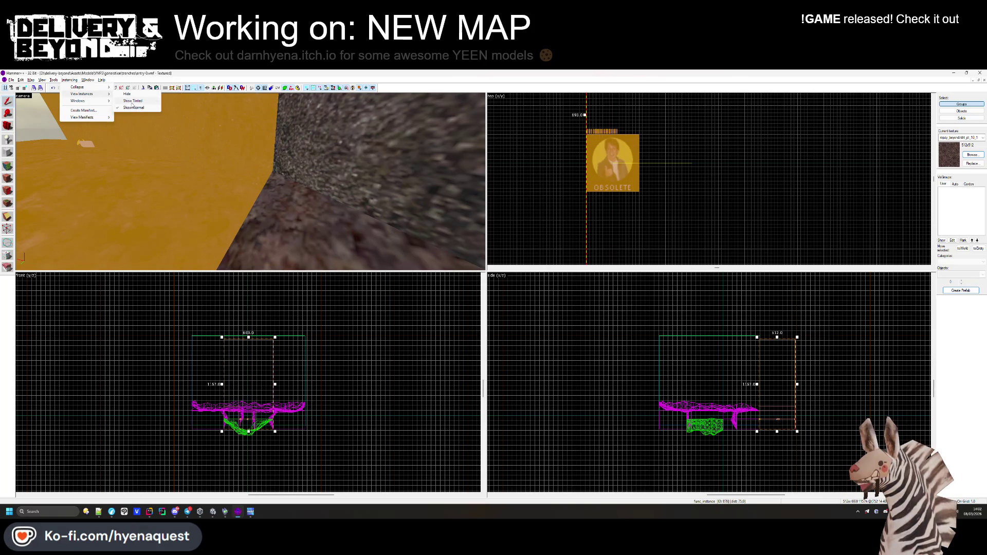
{"action": "left_click", "coordinate": [132, 106]}
{"action": "left_click", "coordinate": [69, 79]}
{"action": "mouse_move", "coordinate": [87, 94]}
{"action": "key", "text": "z"}
{"action": "key", "text": "Escape"}
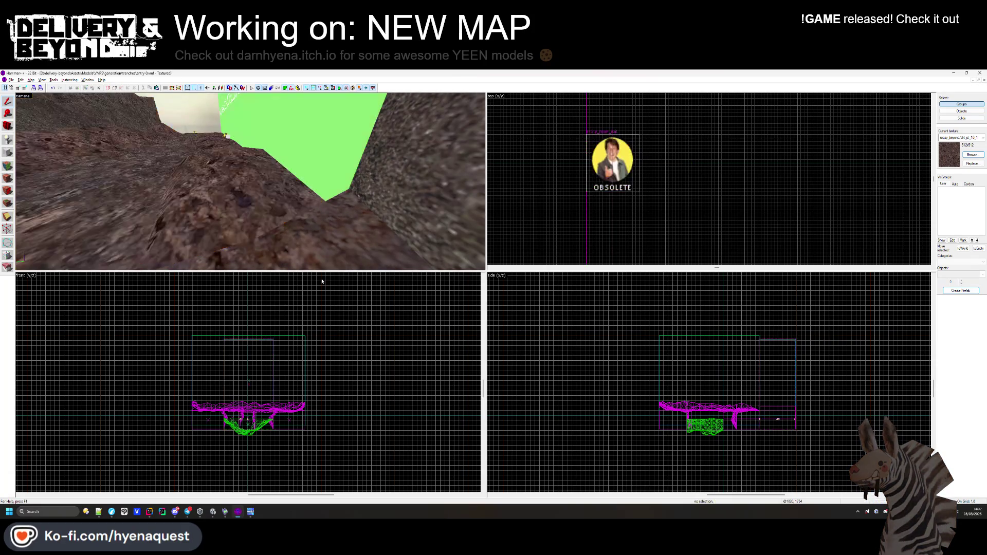
Select the hallway instance and drag it in the Top view toward the trench exit.
{"action": "left_click", "coordinate": [250, 182]}
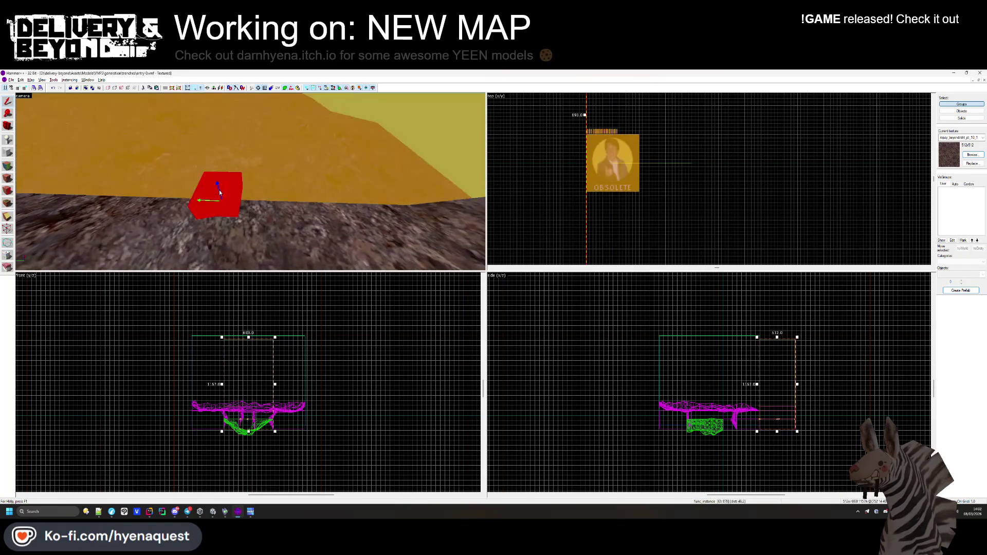
{"action": "key", "text": "z"}
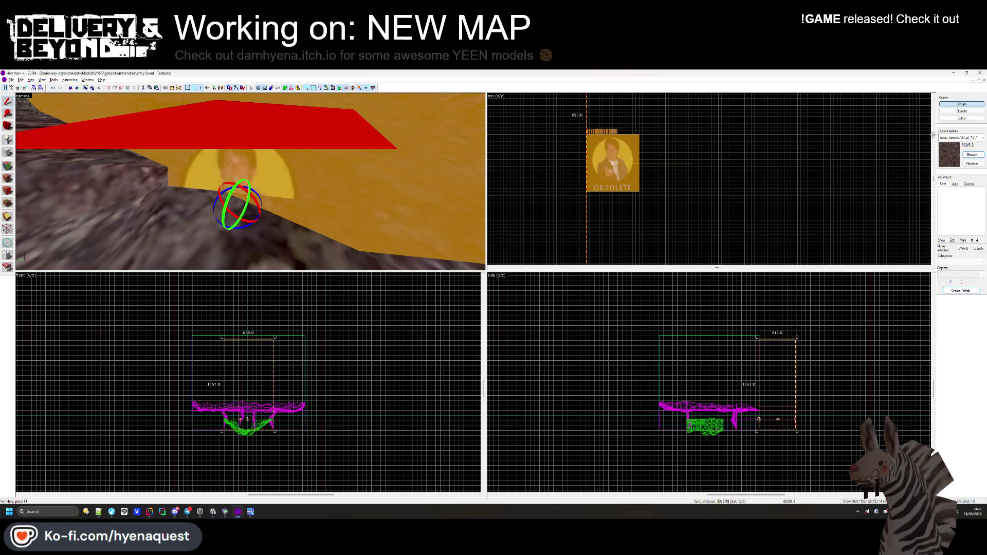
{"action": "key", "text": "Escape"}
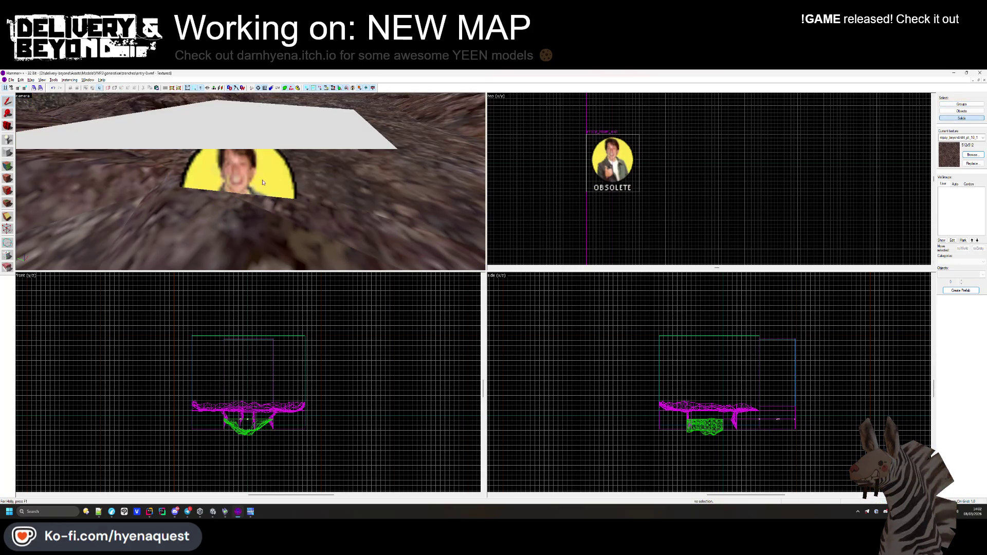
{"action": "left_click", "coordinate": [271, 179]}
{"action": "key", "text": "z"}
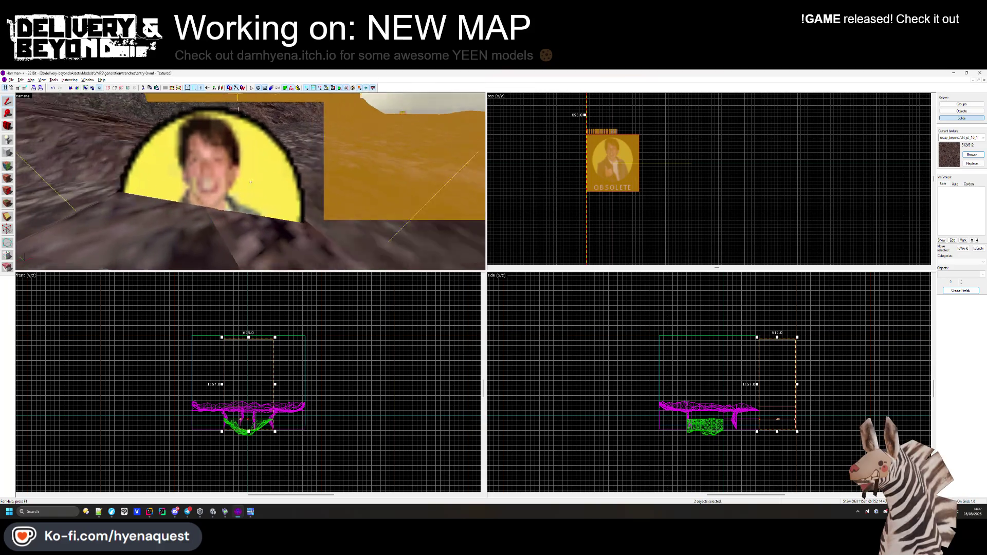
{"action": "key", "text": "z"}
{"action": "scroll", "coordinate": [691, 183], "scroll_direction": "down", "scroll_amount": 5}
{"action": "scroll", "coordinate": [691, 183], "scroll_direction": "up", "scroll_amount": 4}
{"action": "scroll", "coordinate": [684, 162], "scroll_direction": "up", "scroll_amount": 2}
{"action": "mouse_move", "coordinate": [683, 178]}
{"action": "left_mouse_down"}
{"action": "mouse_move", "coordinate": [683, 187]}
{"action": "mouse_move", "coordinate": [685, 165]}
{"action": "left_mouse_up"}
Fly around the COLLISION boxes to check the join, then clear the selection.
{"action": "key", "text": "z"}
{"action": "mouse_move", "coordinate": [250, 181]}
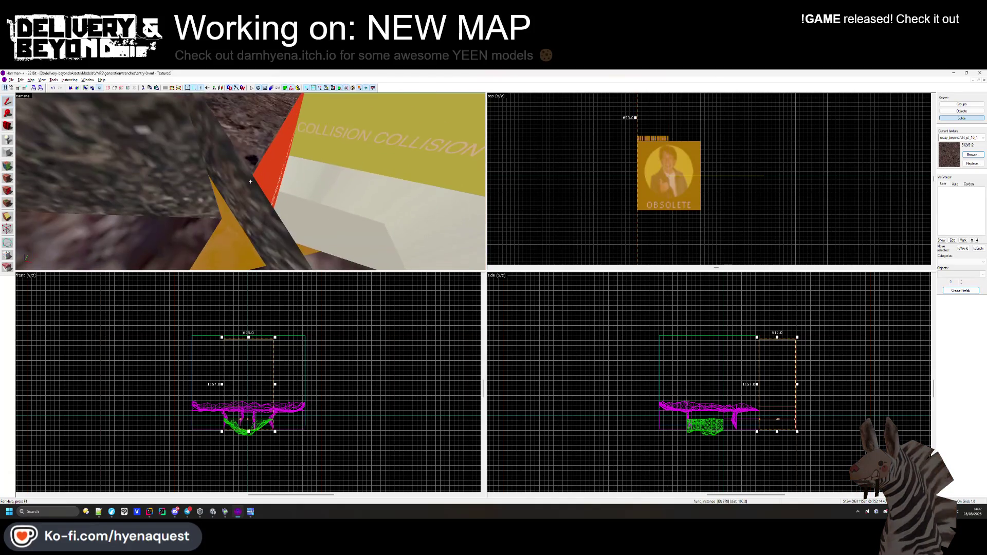
{"action": "key", "text": "w"}
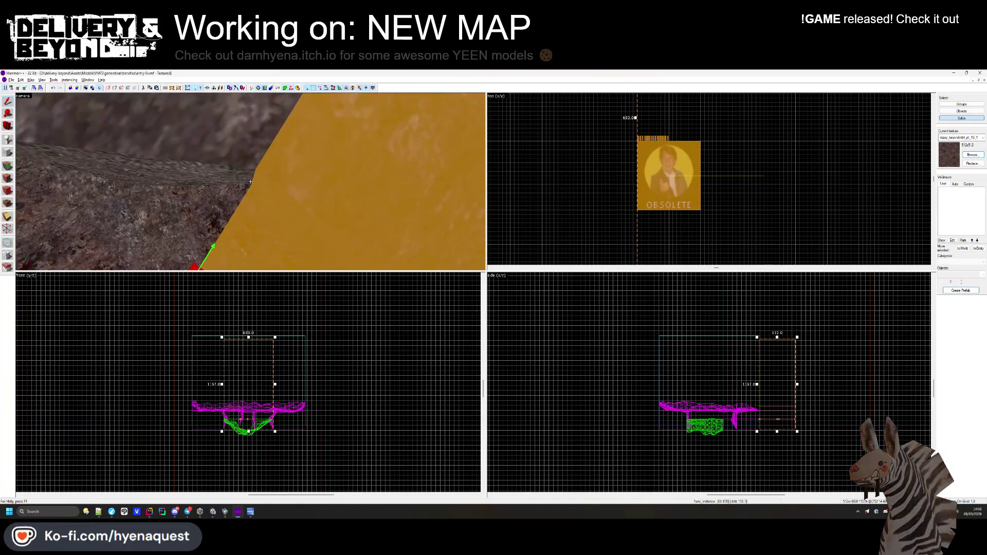
{"action": "key", "text": "z"}
{"action": "key", "text": "Escape"}
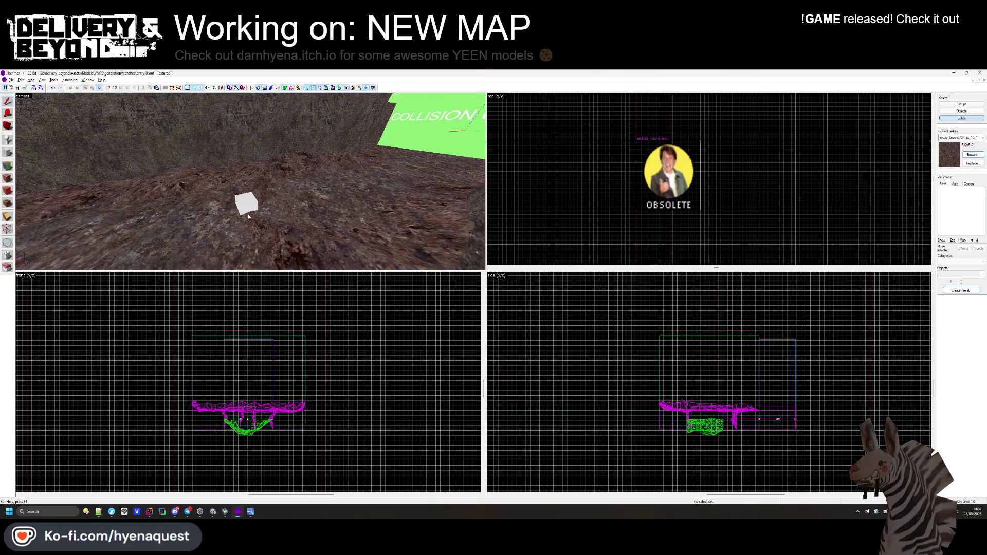
{"action": "key", "text": "alt+Tab"}
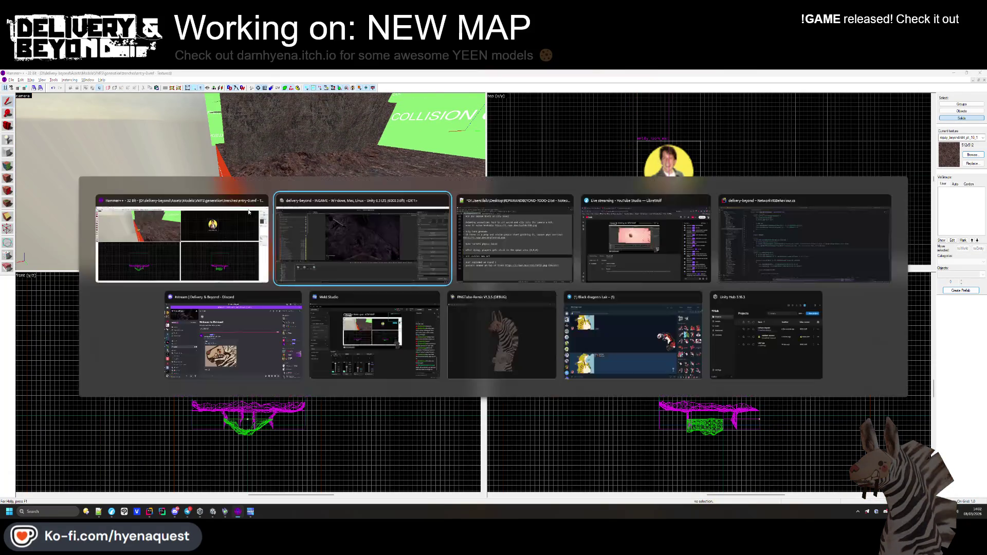
Pause the running game and exit Play mode.
{"action": "mouse_move", "coordinate": [493, 244]}
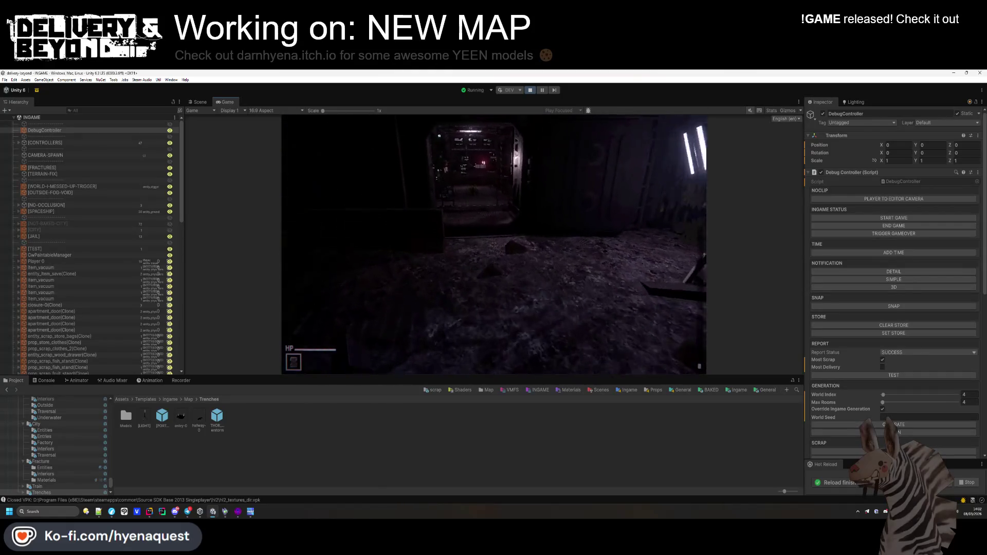
{"action": "key", "text": "Escape"}
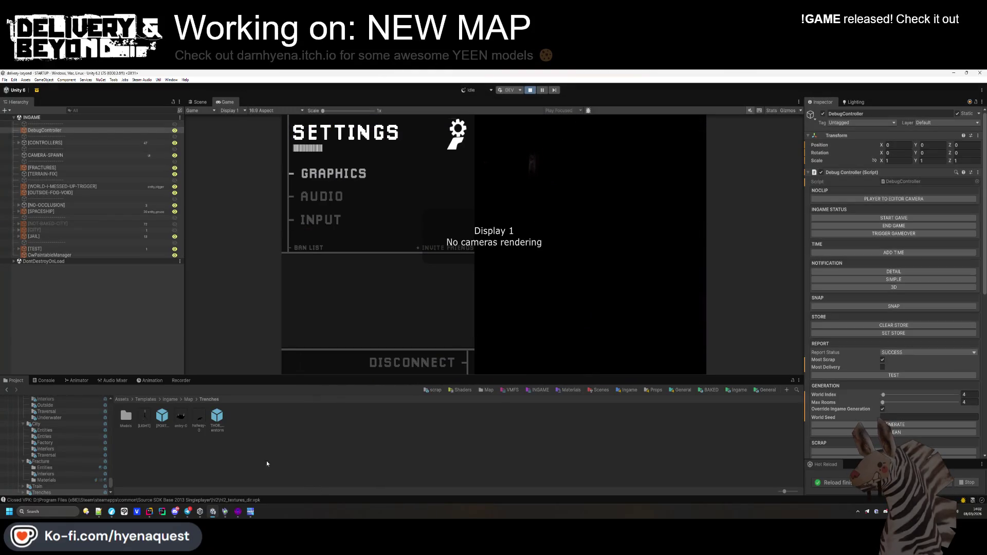
{"action": "key", "text": "ctrl+p"}
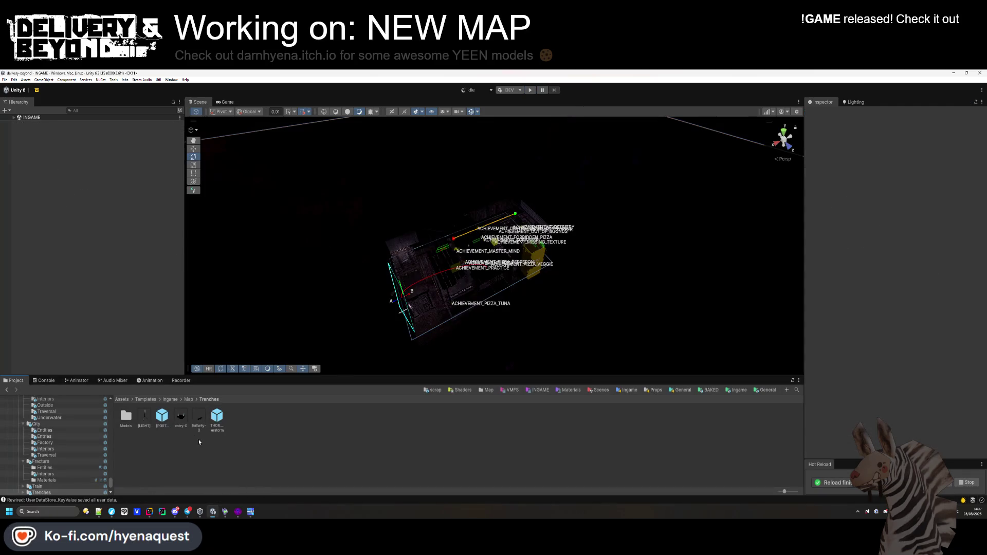
Open the entry-0 prefab, run SETUP and Export Dynamic Object, then open hallway-0.
{"action": "double_click", "coordinate": [181, 418]}
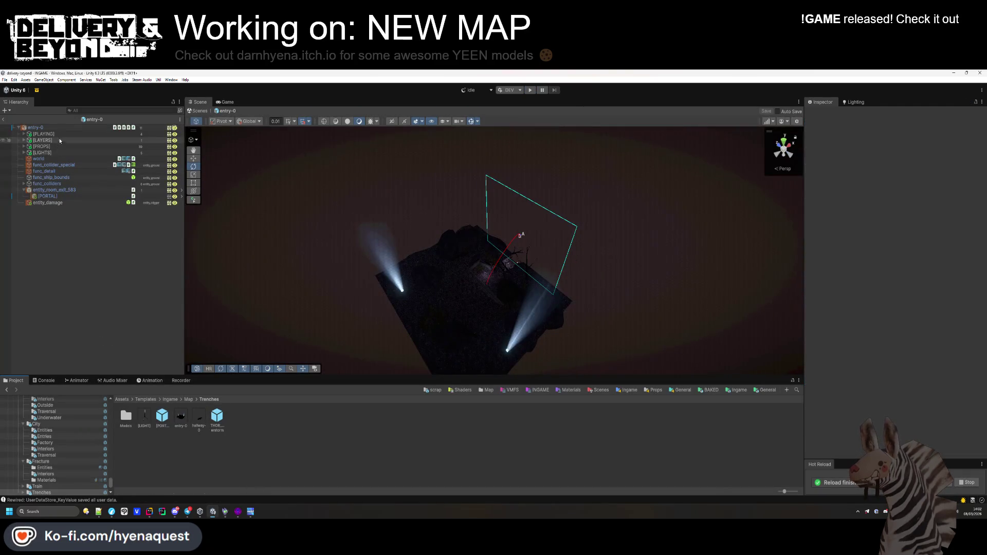
{"action": "left_click", "coordinate": [69, 128]}
{"action": "left_click", "coordinate": [903, 319]}
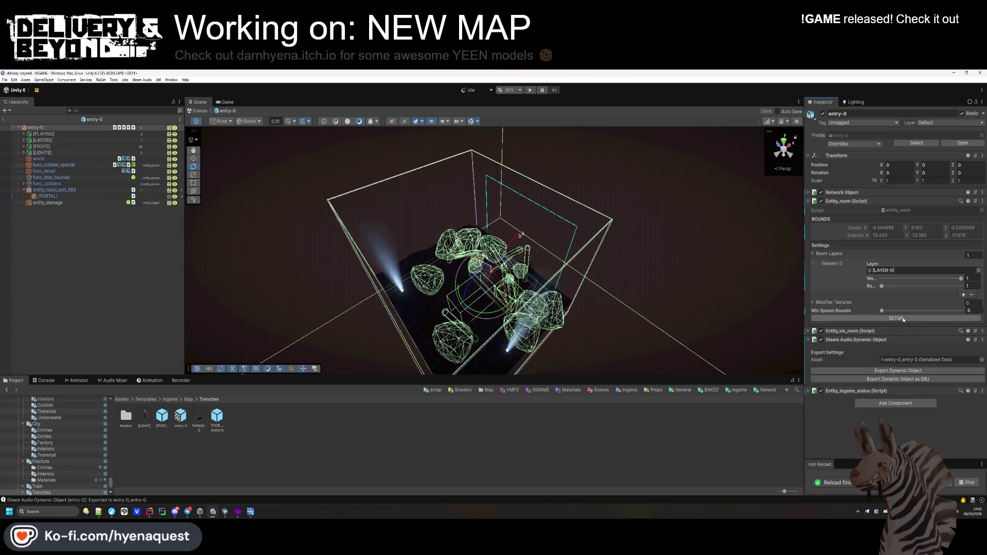
{"action": "left_click", "coordinate": [165, 286]}
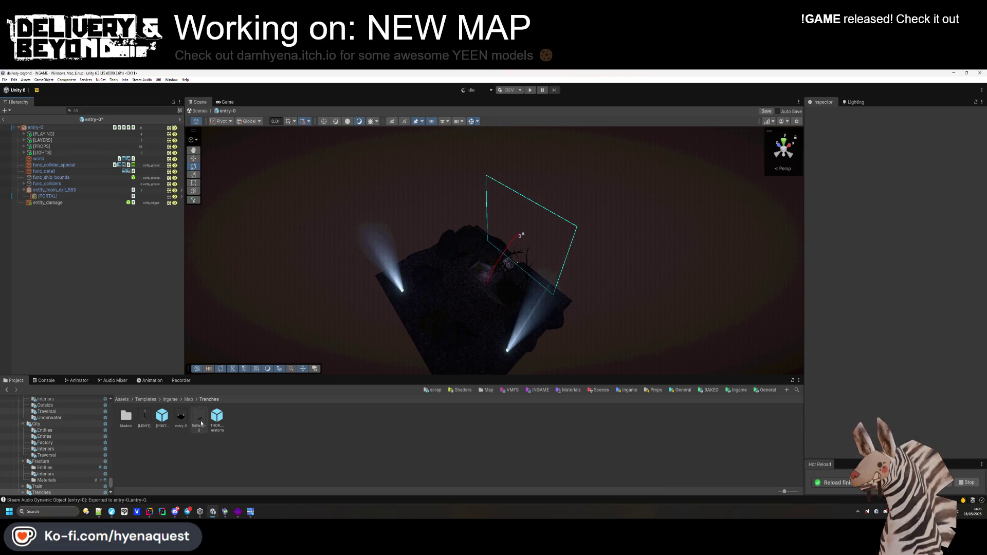
{"action": "double_click", "coordinate": [201, 423]}
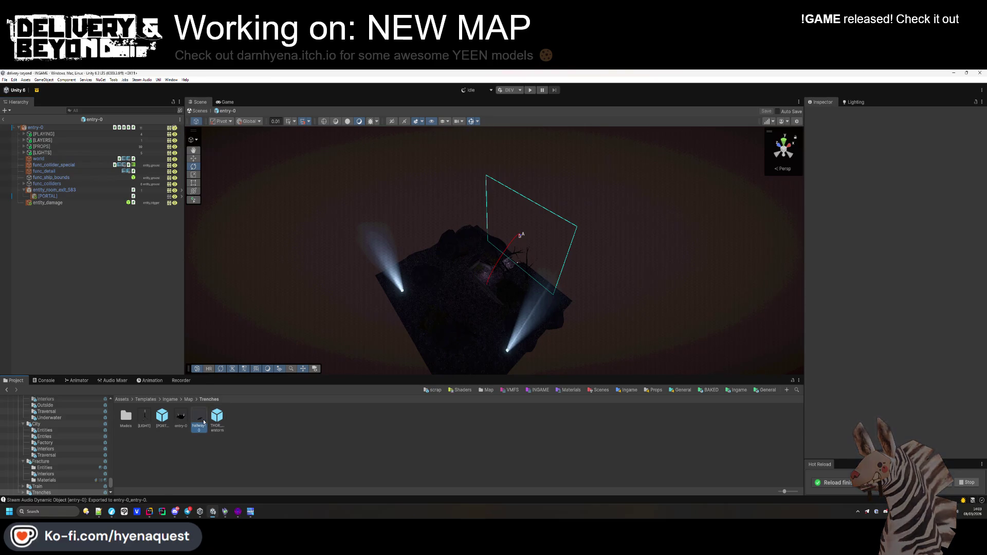
Export hallway-0's dynamic audio geometry and clear the selection.
{"action": "left_click", "coordinate": [909, 378]}
{"action": "left_click", "coordinate": [165, 271]}
{"action": "mouse_move", "coordinate": [235, 273]}
{"action": "left_mouse_down"}
{"action": "mouse_move", "coordinate": [257, 288]}
{"action": "mouse_move", "coordinate": [258, 272]}
{"action": "mouse_move", "coordinate": [309, 275]}
{"action": "left_mouse_up"}
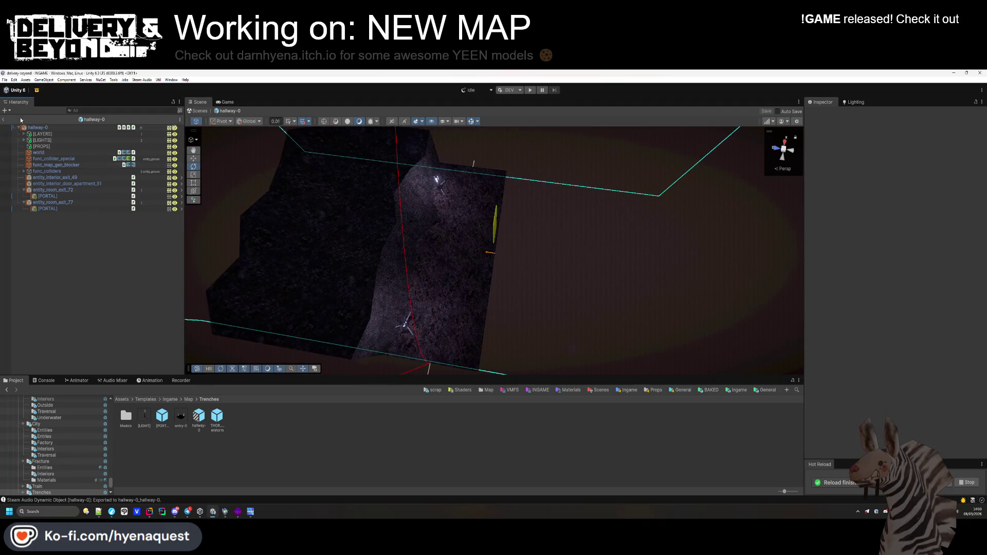
Leave prefab mode, enlarge the Game view, and press GENERATE for a new trench level.
{"action": "left_click", "coordinate": [4, 121]}
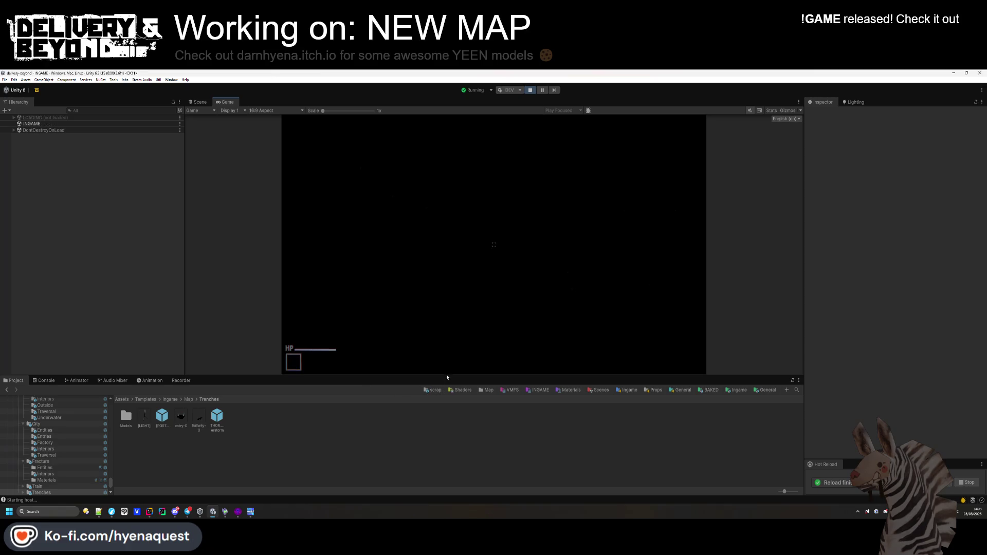
{"action": "left_click_drag", "start_coordinate": [448, 379], "coordinate": [441, 436]}
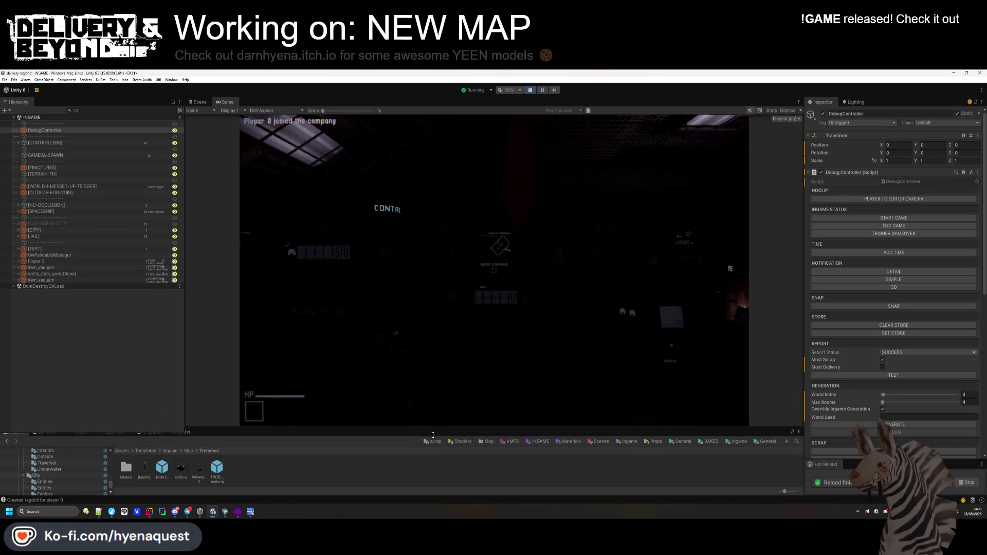
{"action": "left_click", "coordinate": [897, 425]}
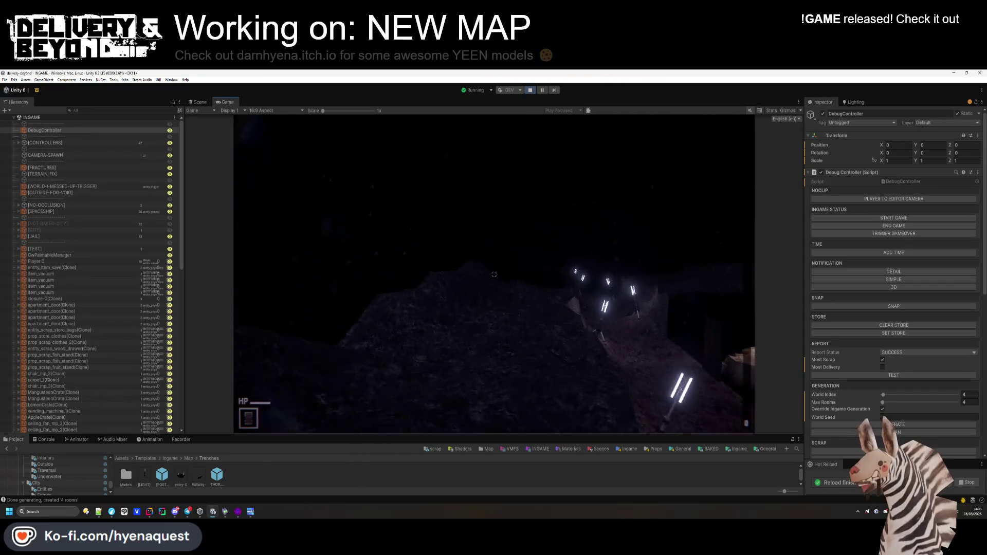
{"action": "key", "text": "super"}
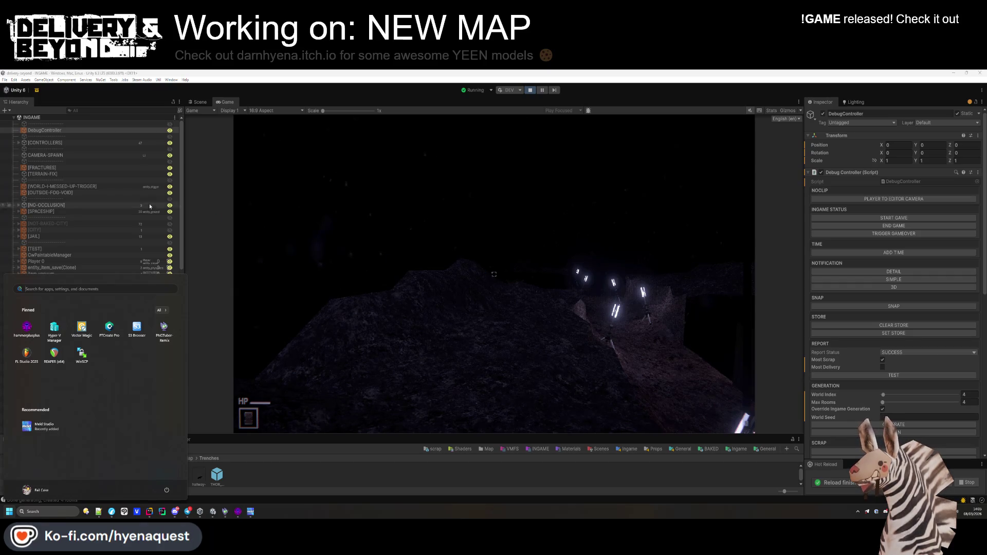
{"action": "left_click", "coordinate": [51, 144]}
{"action": "left_click", "coordinate": [18, 143]}
{"action": "left_click", "coordinate": [18, 143]}
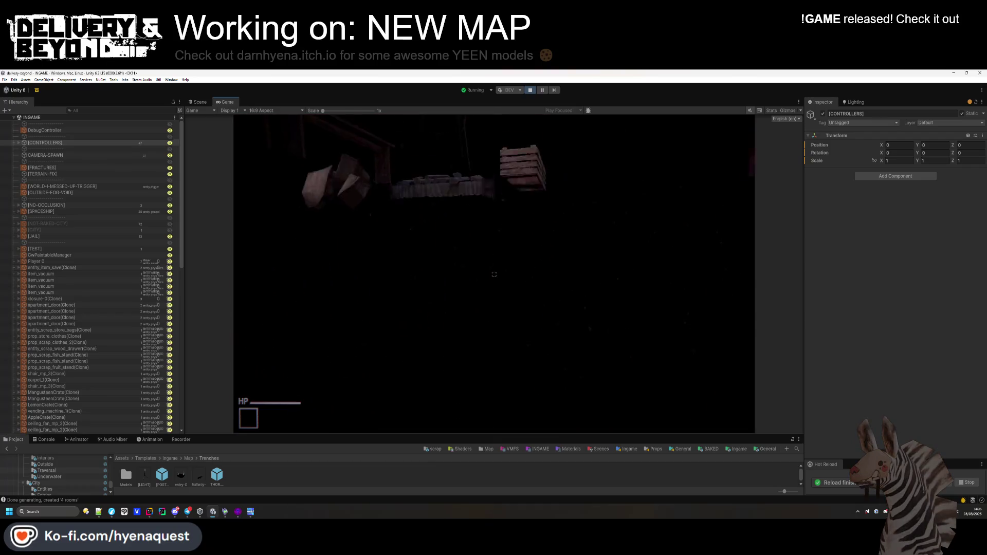
Use DebugController's PLAYER TO EDITOR CAMERA, then resume the game from that spot.
{"action": "key", "text": "Escape"}
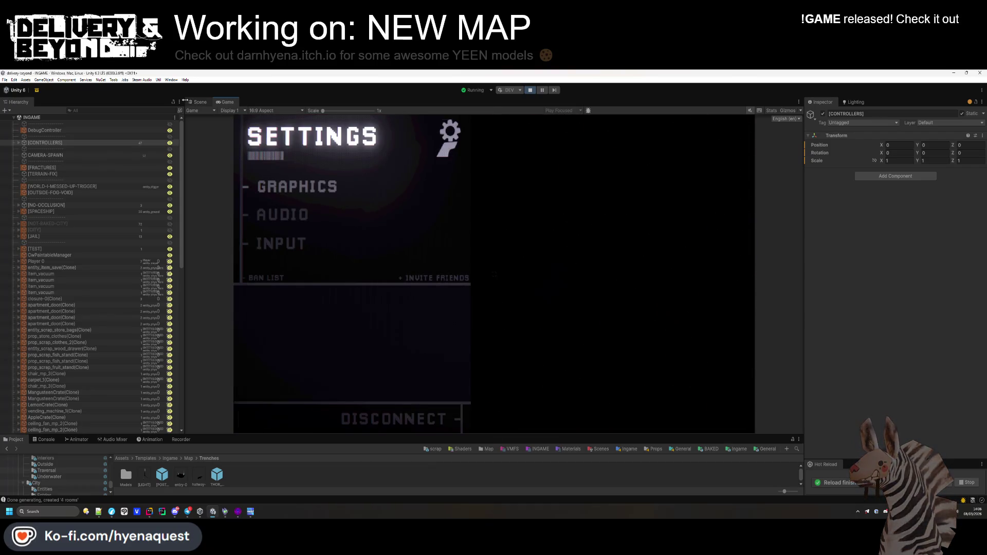
{"action": "left_click", "coordinate": [195, 102]}
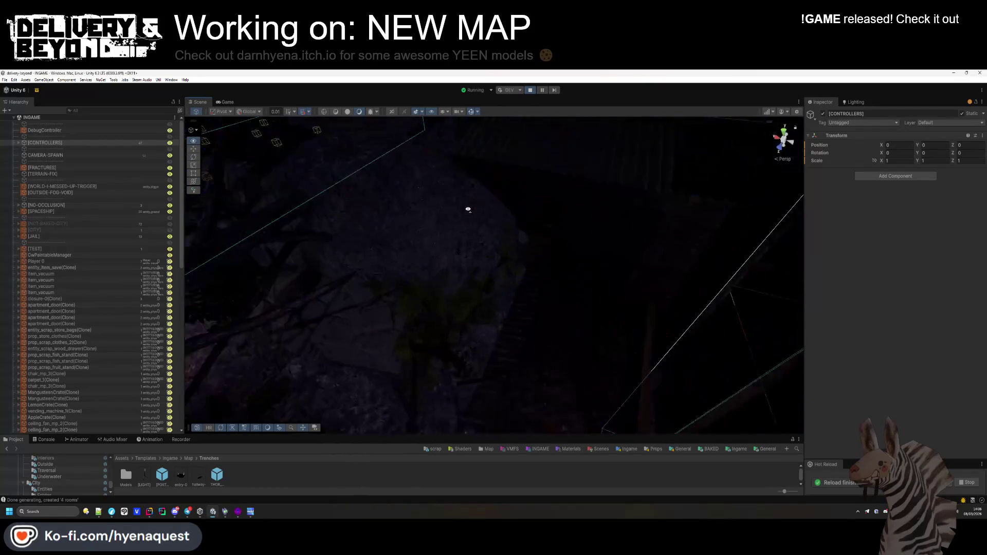
{"action": "left_click", "coordinate": [87, 131]}
{"action": "left_click", "coordinate": [896, 199]}
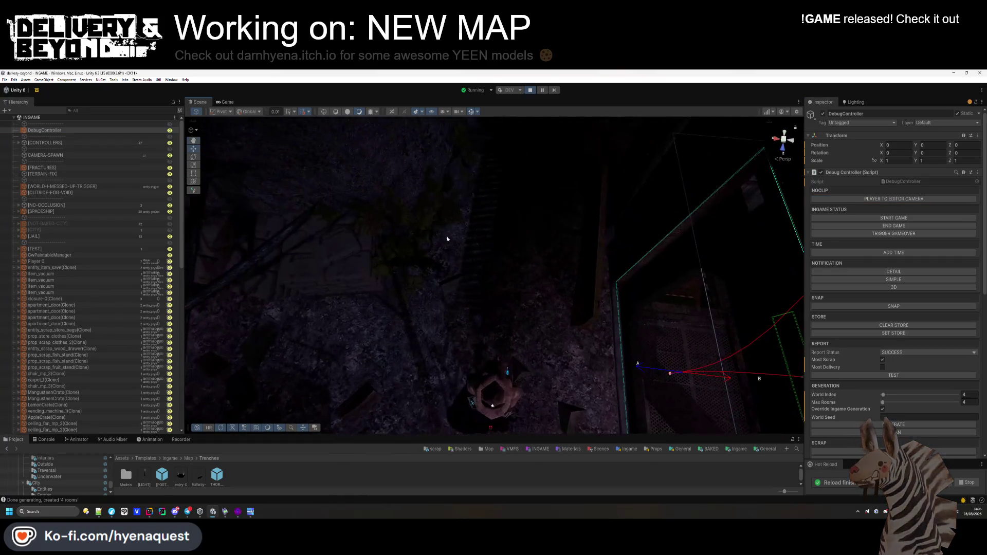
{"action": "left_click", "coordinate": [228, 103]}
{"action": "left_click", "coordinate": [566, 238]}
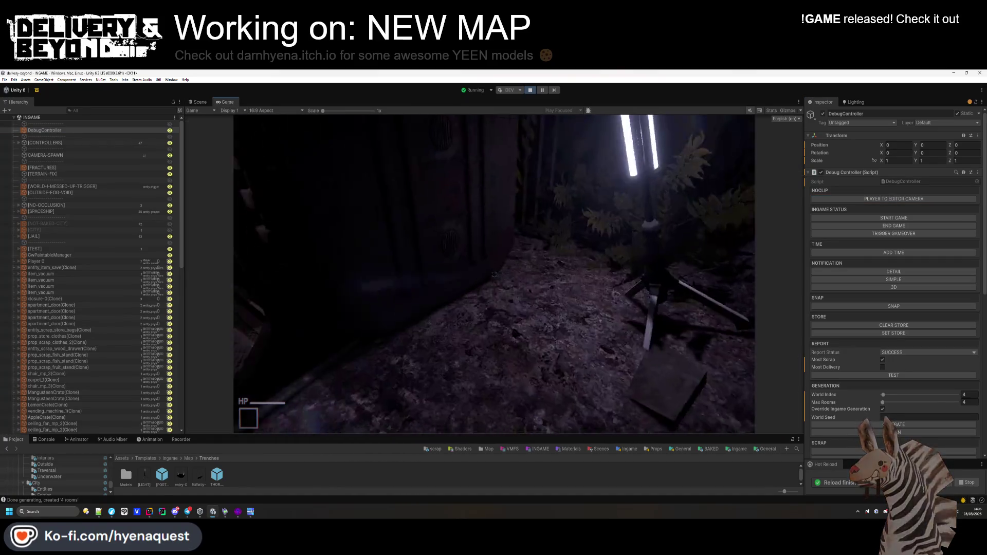
Dismiss the Windows Start menu that keeps popping up over the game.
{"action": "key", "text": "super"}
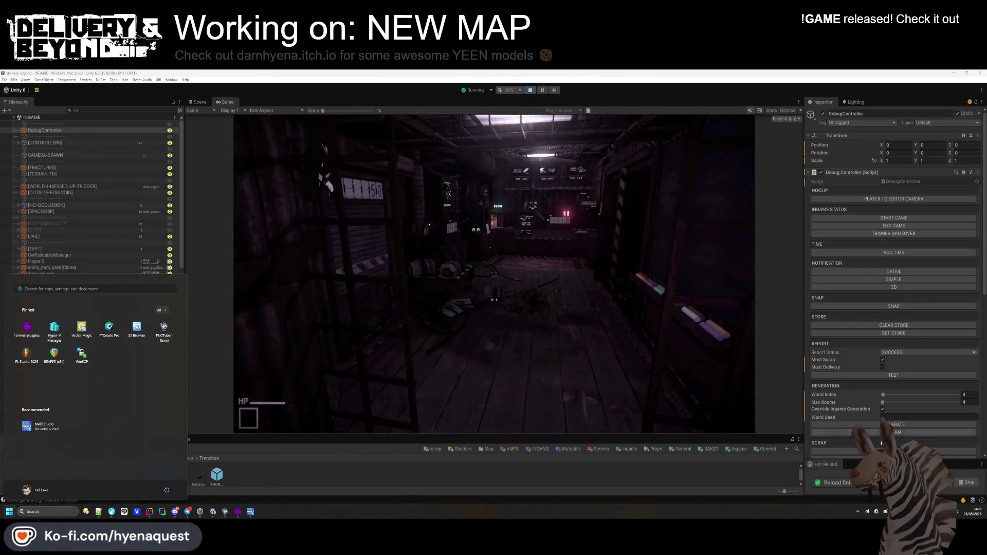
{"action": "key", "text": "Escape"}
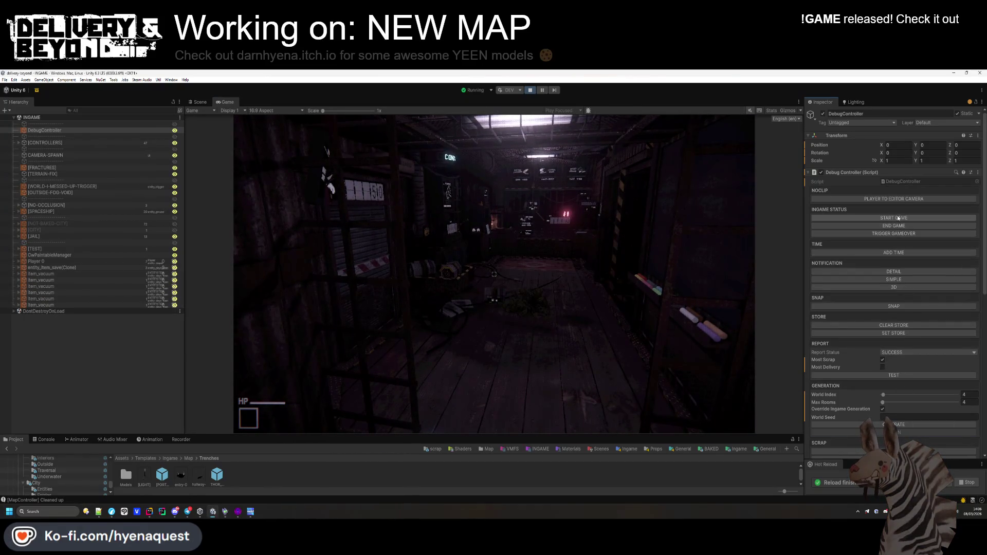
{"action": "key", "text": "super"}
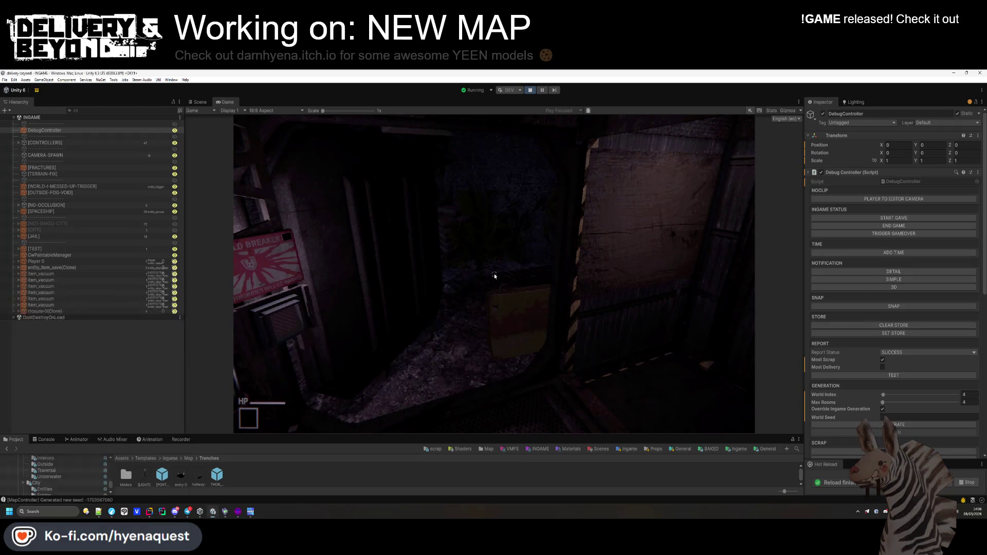
{"action": "key", "text": "Escape"}
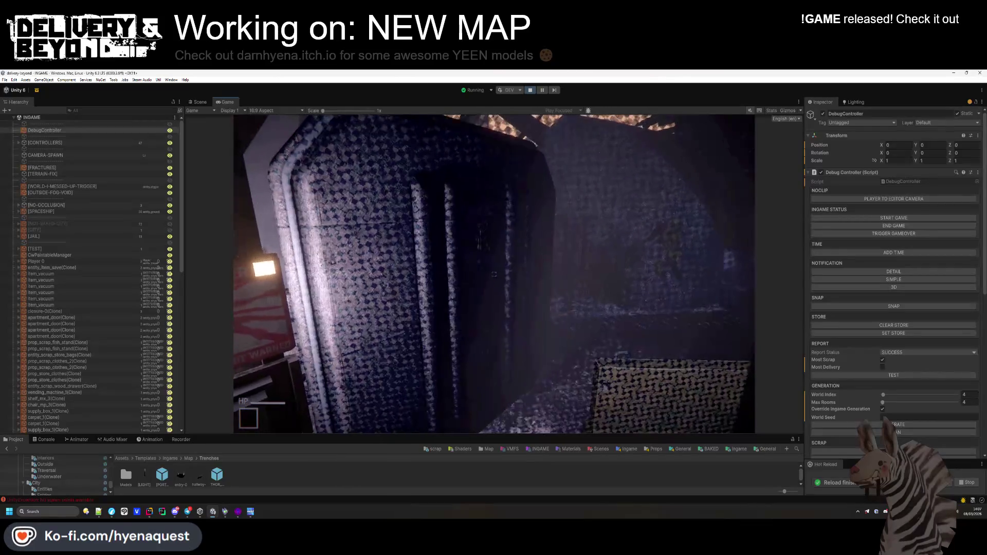
{"action": "key", "text": "super"}
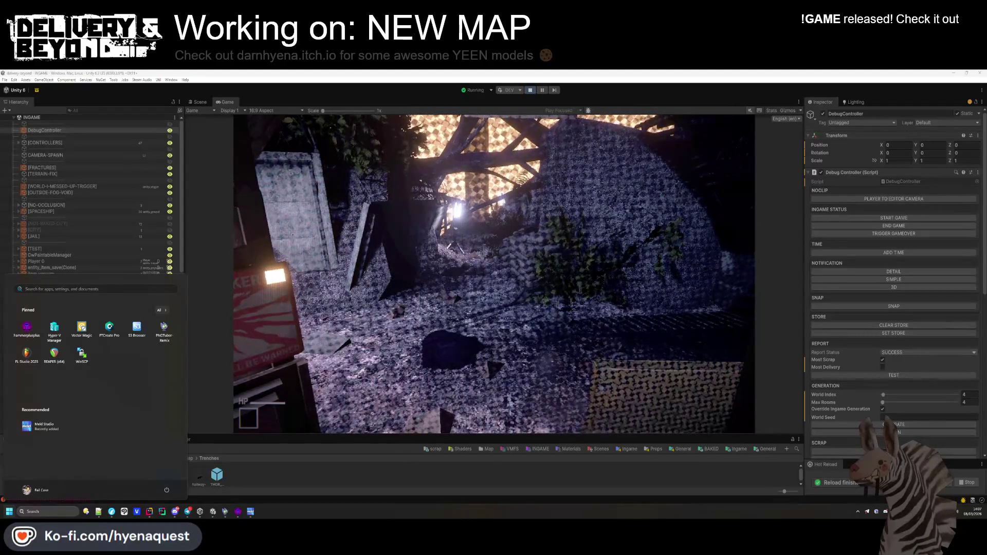
{"action": "key", "text": "Escape"}
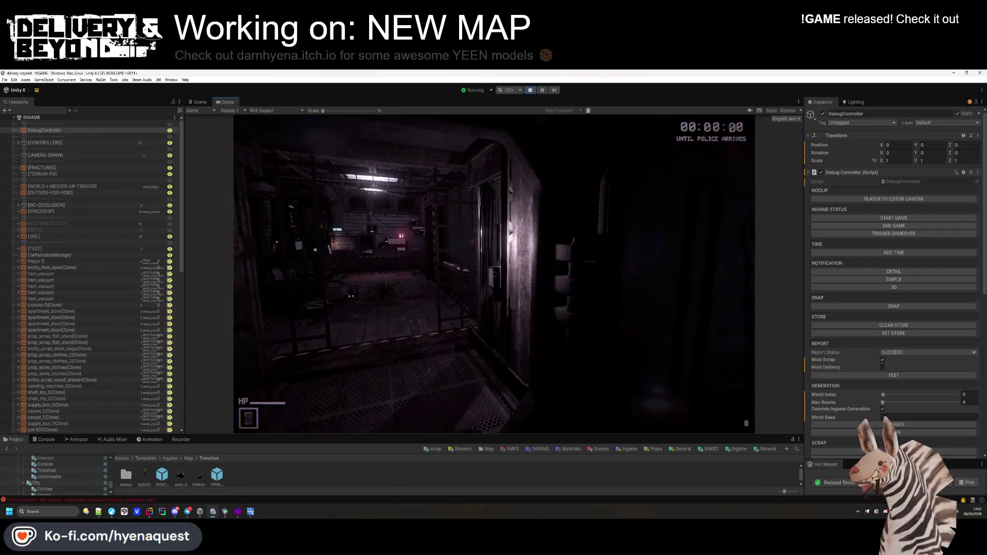
{"action": "key", "text": "super"}
Play through the trench tunnel, then select [CONTROLLERS] in the Hierarchy to check errors.
{"action": "left_click", "coordinate": [749, 113]}
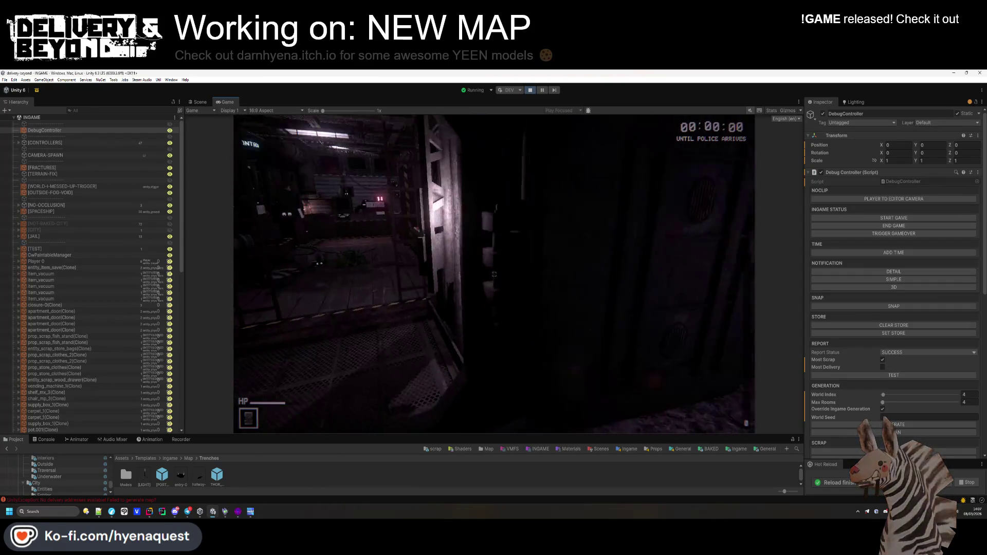
{"action": "key", "text": "super"}
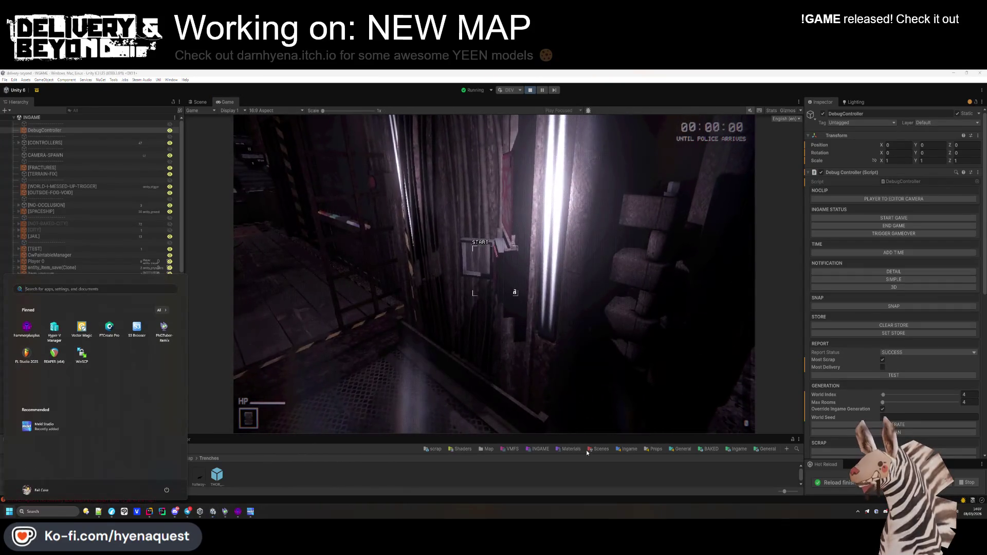
{"action": "key", "text": "super"}
{"action": "key", "text": "super"}
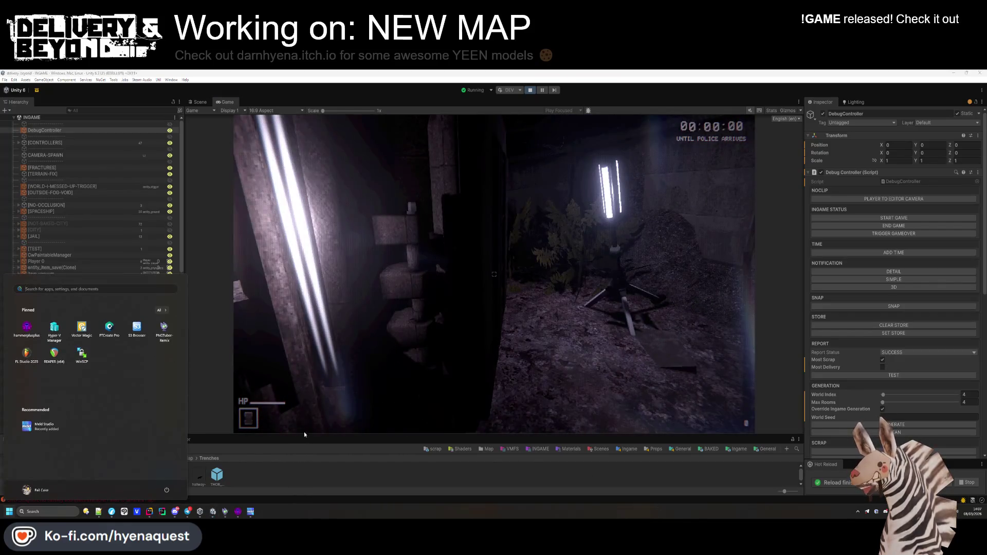
{"action": "key", "text": "super"}
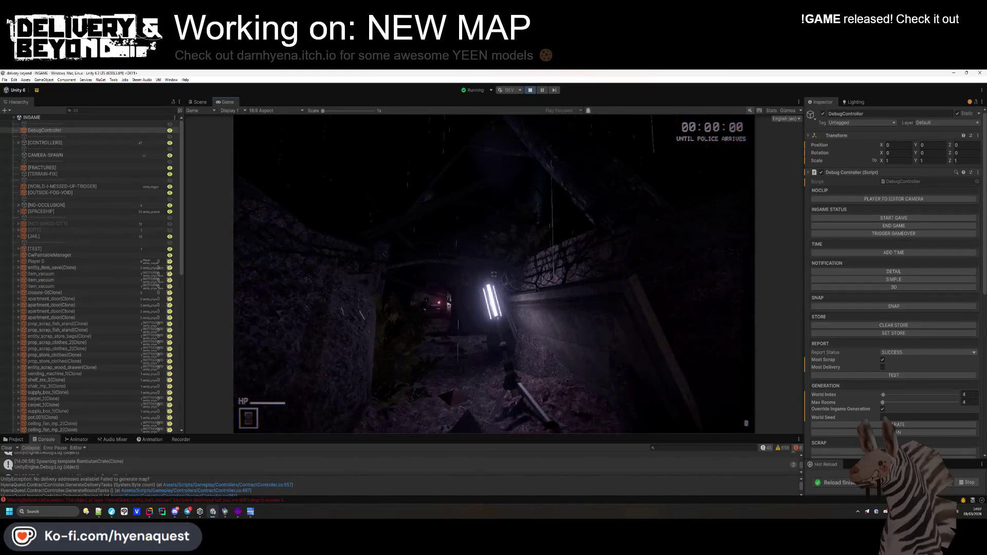
{"action": "key", "text": "super"}
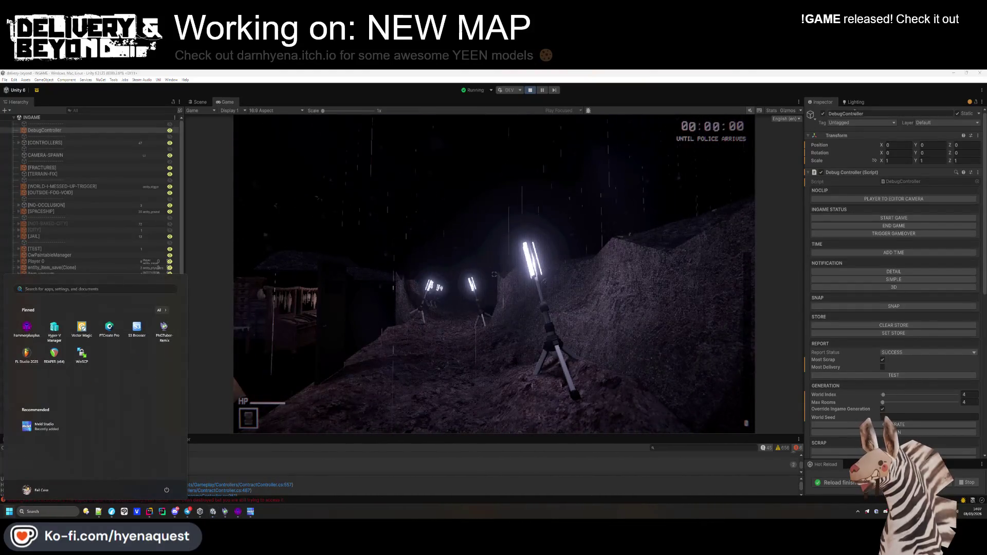
{"action": "left_click", "coordinate": [23, 144]}
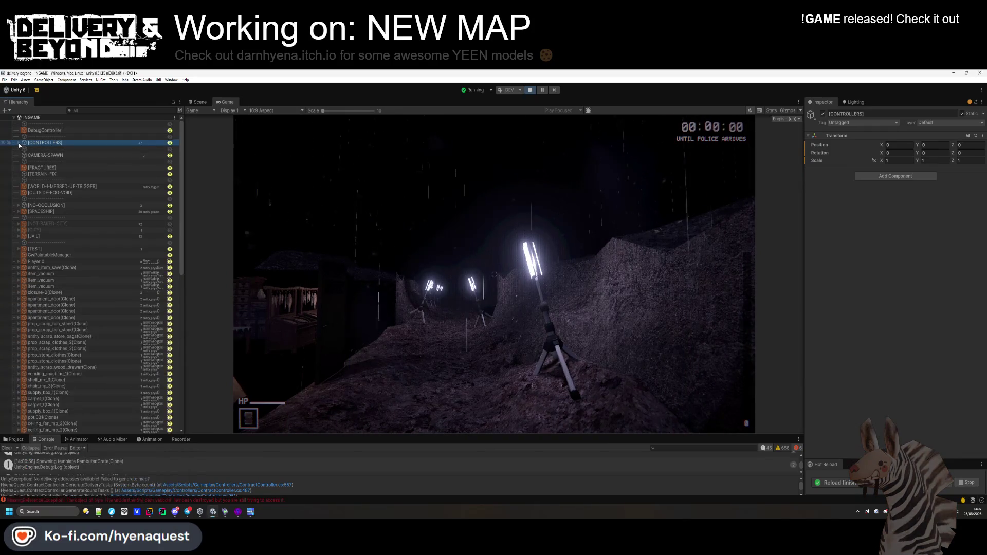
Expand [CONTROLLERS] in the Hierarchy and bring up the DebugController.
{"action": "left_click", "coordinate": [19, 142]}
{"action": "key", "text": "alt+Tab"}
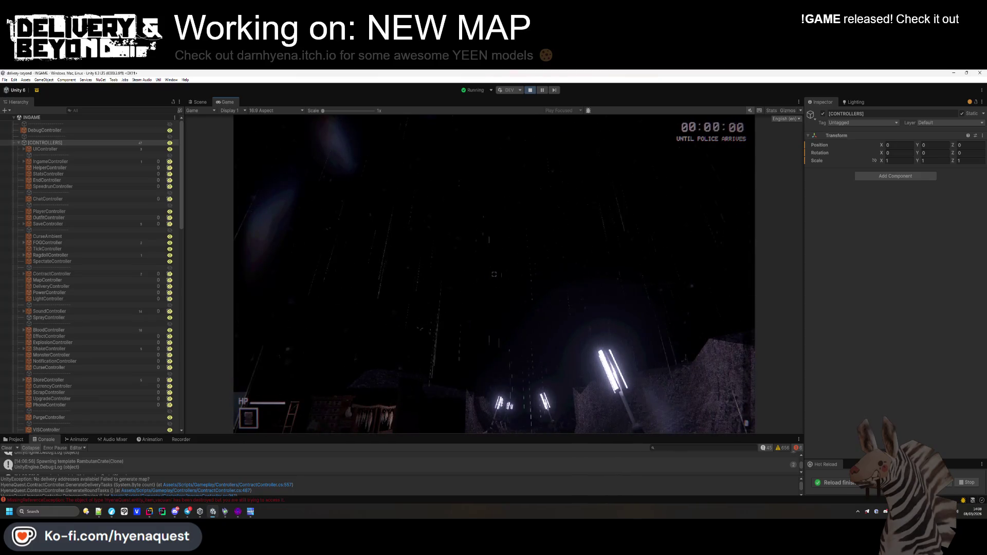
{"action": "key", "text": "super"}
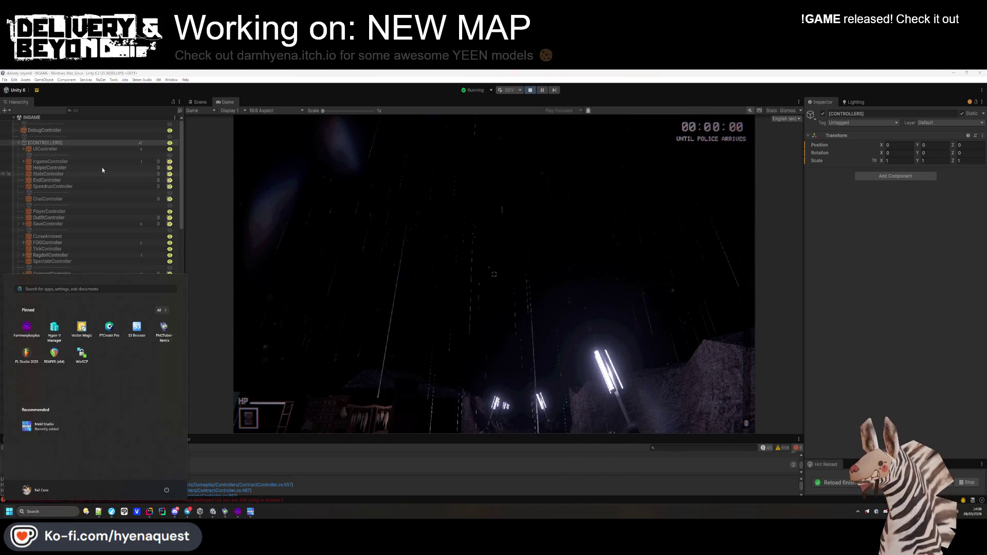
{"action": "left_click", "coordinate": [90, 144]}
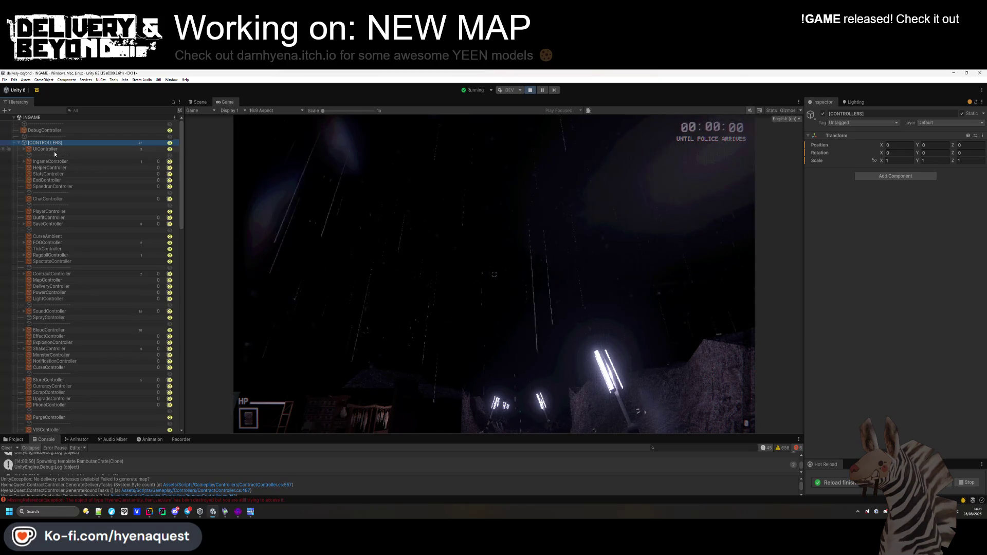
{"action": "left_click", "coordinate": [49, 130]}
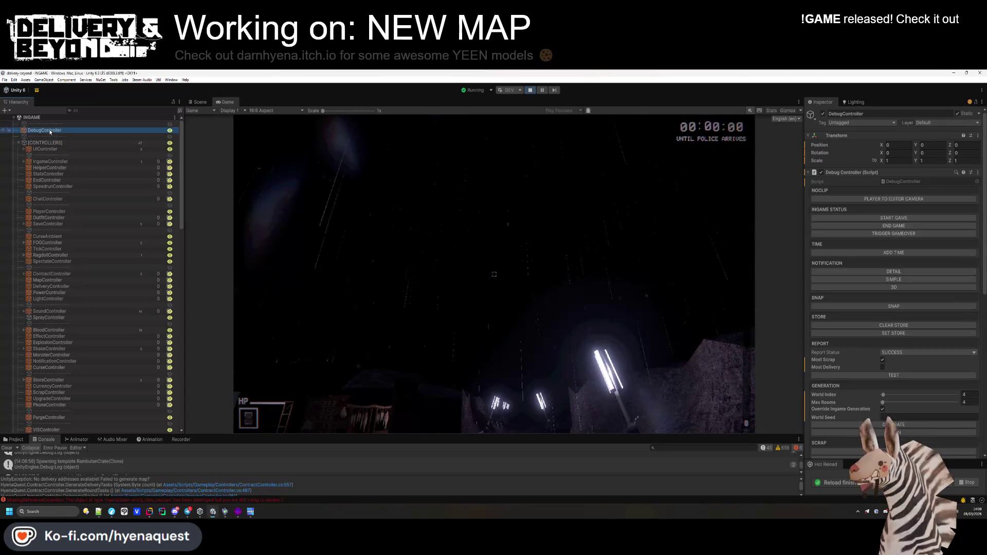
Select the [SUN] light under IngameController and drag its intensity from 0.5 to 0.08.
{"action": "left_click", "coordinate": [24, 161]}
{"action": "left_click", "coordinate": [38, 168]}
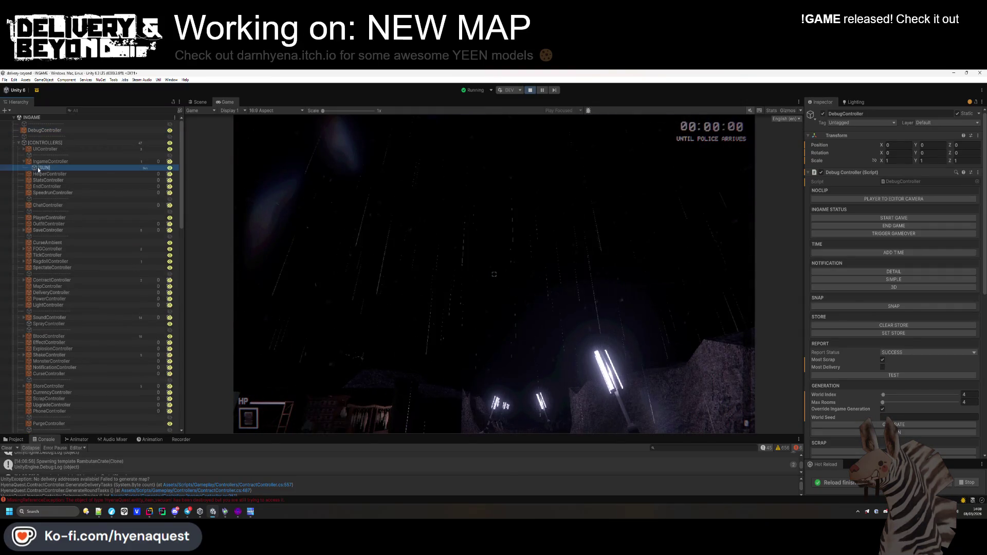
{"action": "left_click", "coordinate": [875, 247]}
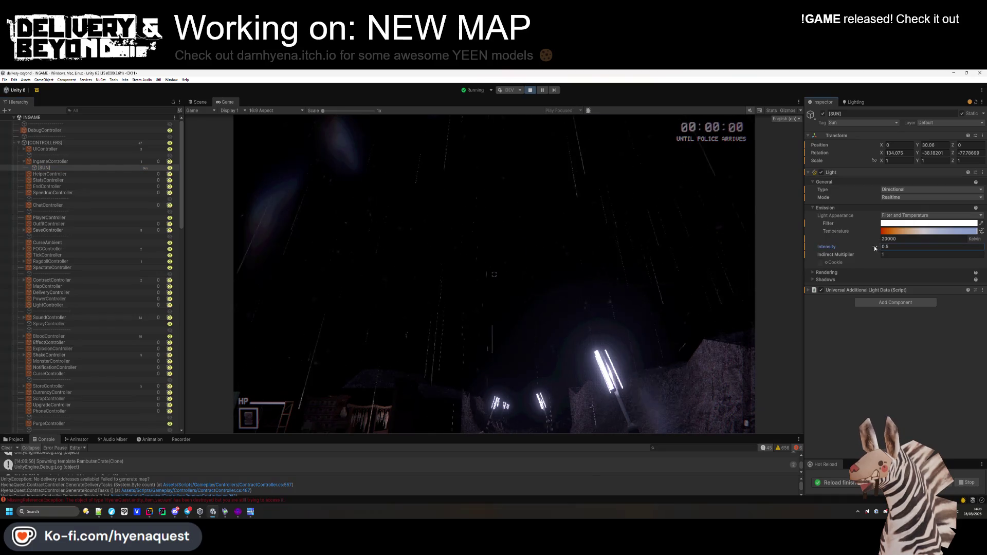
{"action": "left_click_drag", "start_coordinate": [872, 248], "coordinate": [862, 249]}
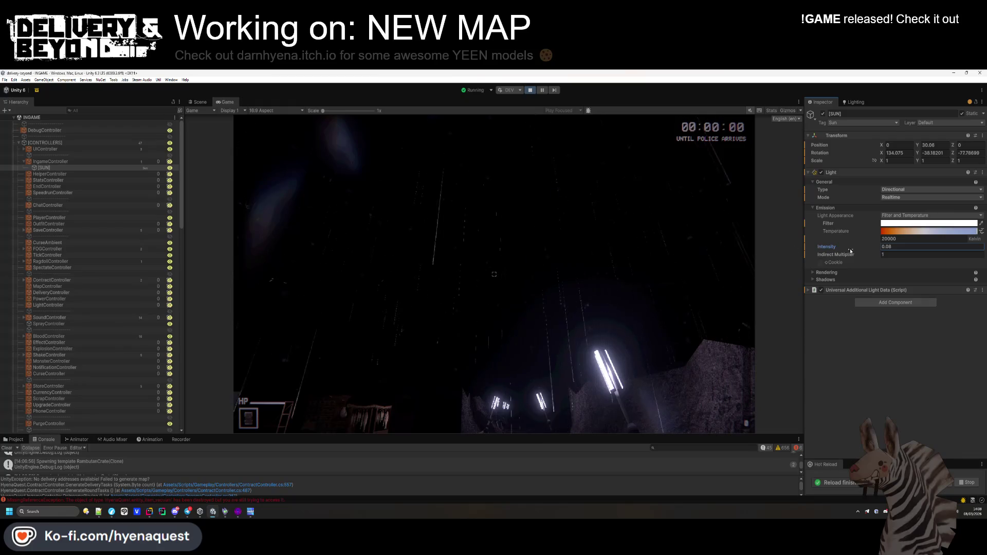
{"action": "left_click", "coordinate": [720, 257]}
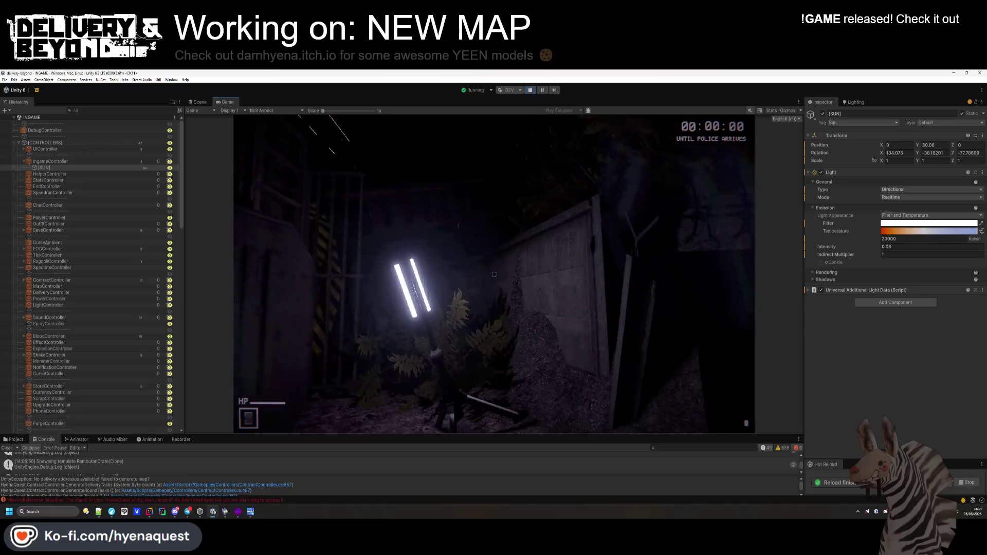
{"action": "key", "text": "super"}
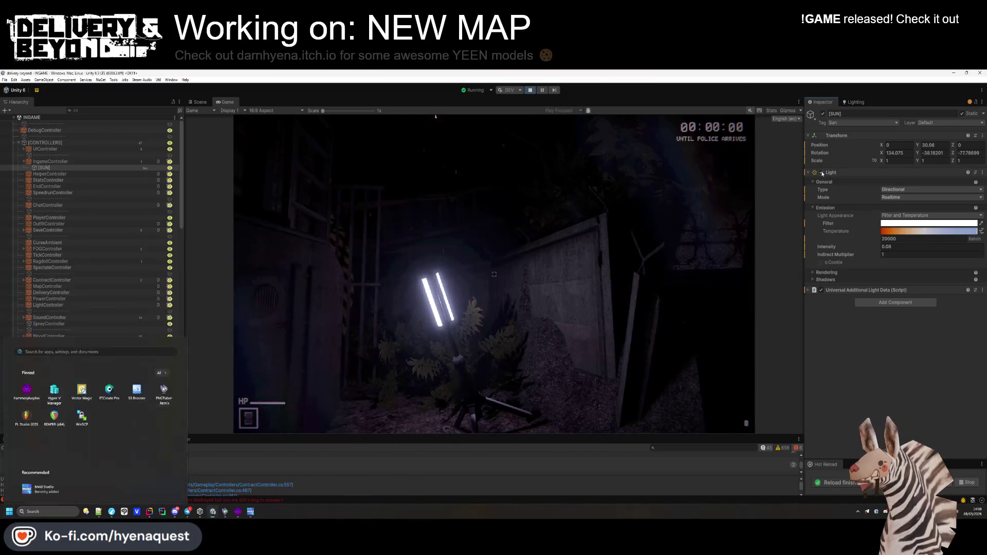
Resume the game briefly, then pause it and exit Play mode.
{"action": "key", "text": "super"}
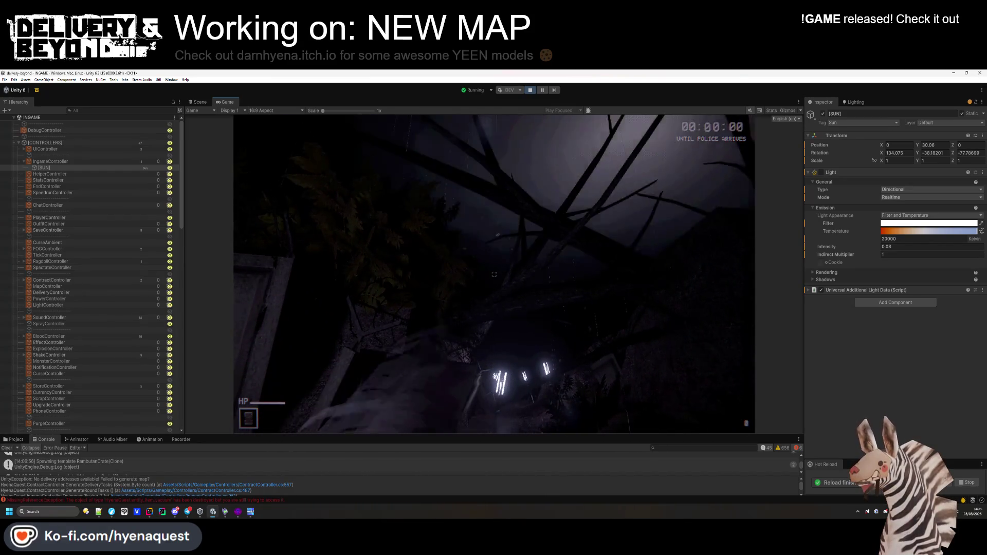
{"action": "key", "text": "Escape"}
{"action": "key", "text": "ctrl+p"}
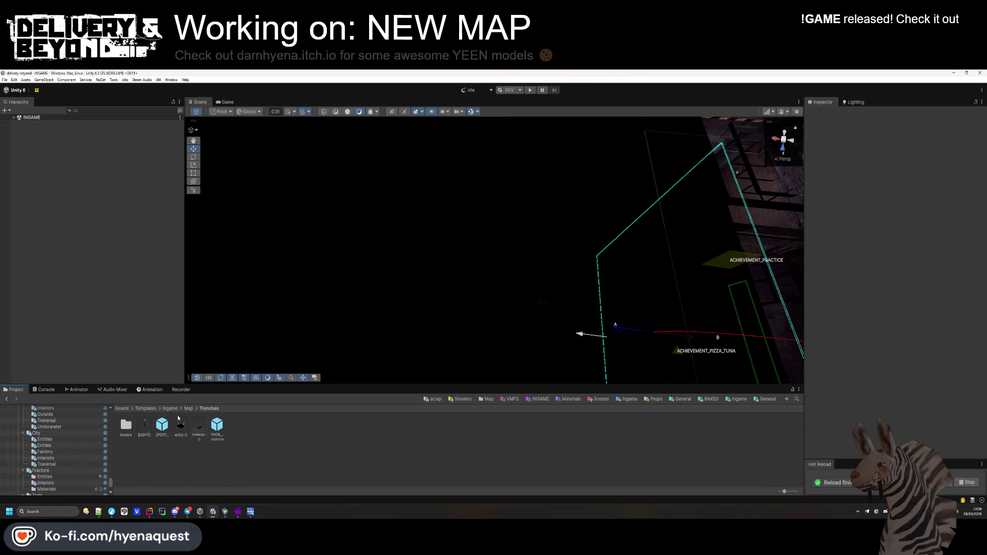
Browse to Assets/Resources/World and select the Trenches world asset.
{"action": "left_click", "coordinate": [738, 399]}
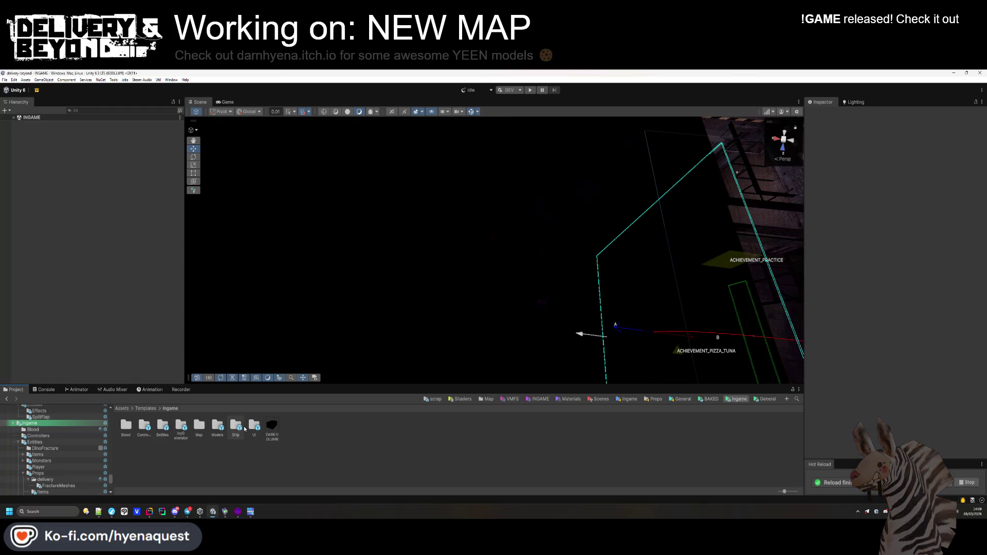
{"action": "left_click", "coordinate": [124, 408]}
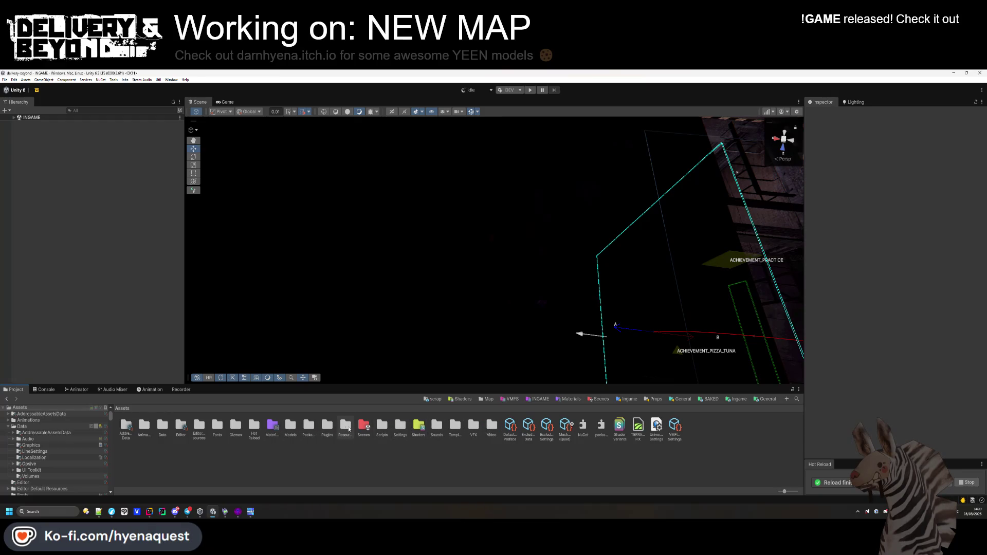
{"action": "double_click", "coordinate": [346, 426]}
{"action": "double_click", "coordinate": [199, 426]}
{"action": "left_click", "coordinate": [200, 434]}
Expand Entry > Element 0 > Settings and set Sun Intensity to 0.
{"action": "scroll", "coordinate": [882, 325], "scroll_direction": "down", "scroll_amount": 10}
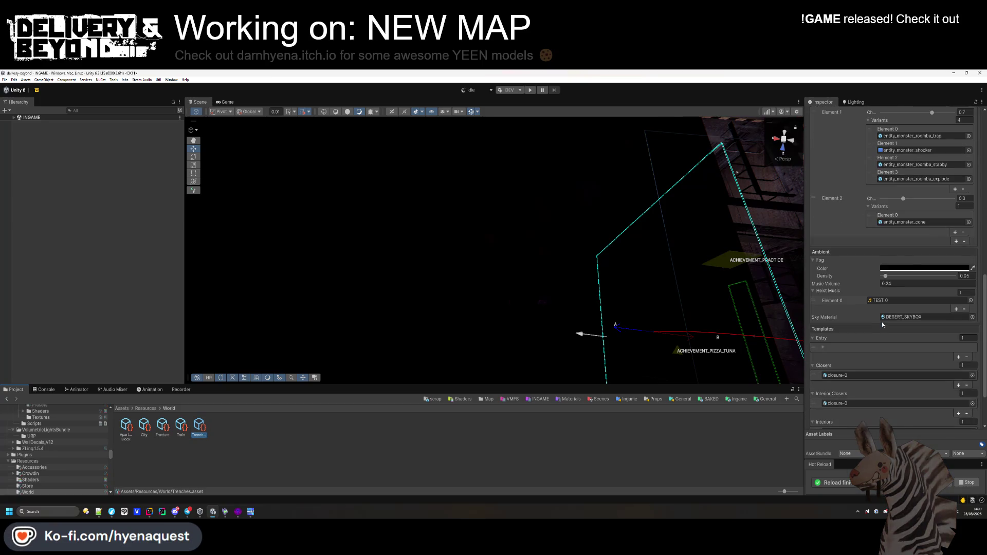
{"action": "scroll", "coordinate": [848, 308], "scroll_direction": "down", "scroll_amount": 2}
{"action": "left_click", "coordinate": [822, 327]}
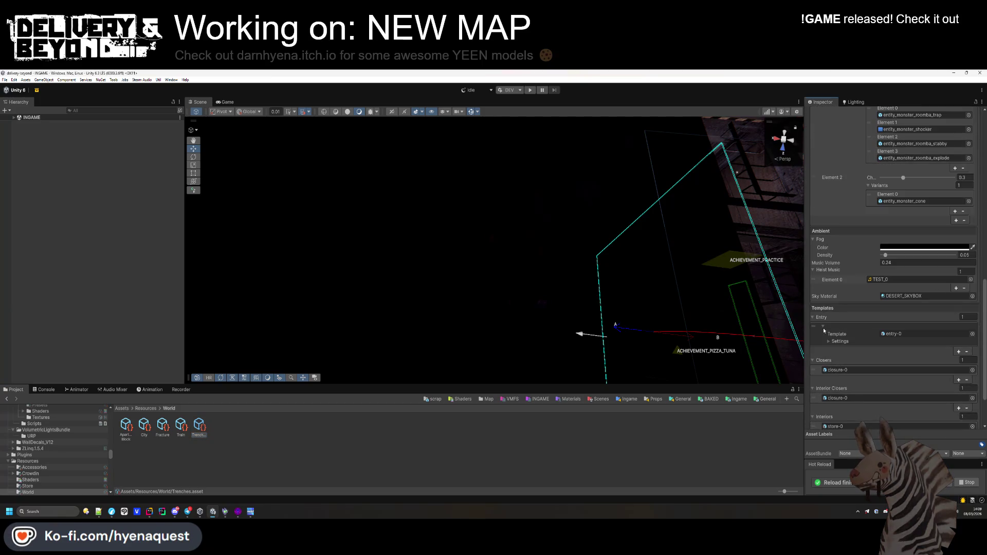
{"action": "left_click", "coordinate": [829, 342]}
{"action": "scroll", "coordinate": [883, 353], "scroll_direction": "down", "scroll_amount": 2}
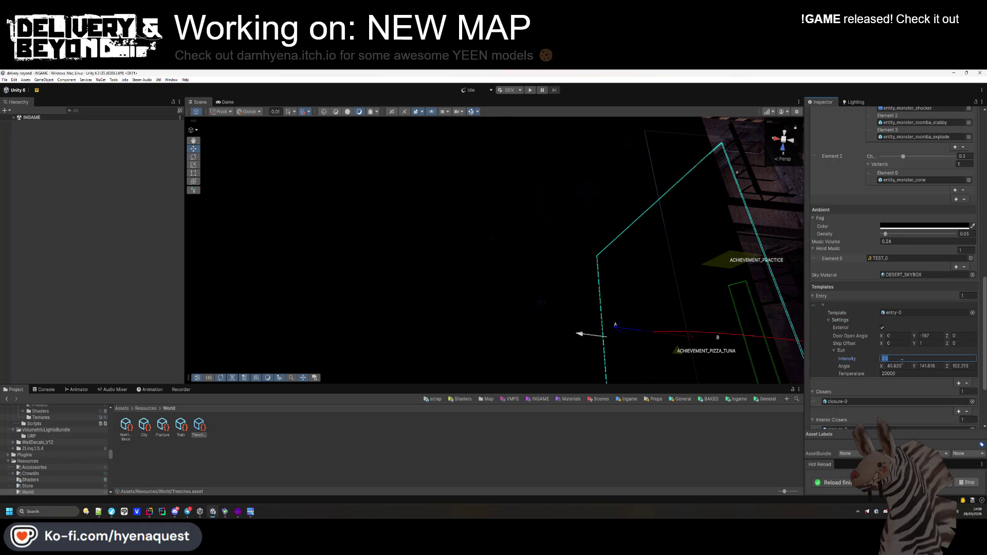
{"action": "type", "text": "0"}
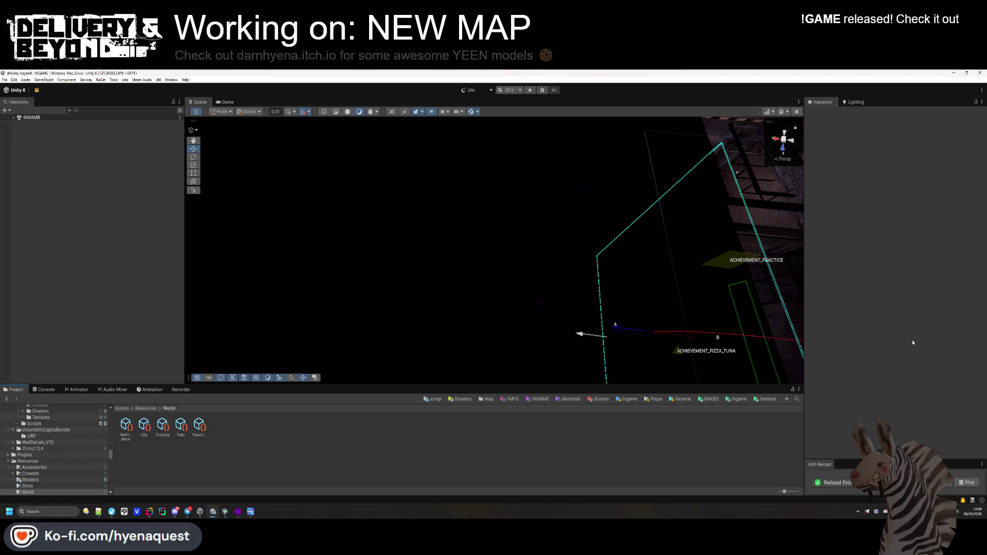
{"action": "mouse_move", "coordinate": [271, 251]}
{"action": "left_mouse_down"}
{"action": "mouse_move", "coordinate": [329, 236]}
{"action": "mouse_move", "coordinate": [208, 231]}
{"action": "mouse_move", "coordinate": [252, 370]}
{"action": "left_mouse_up"}
Open hallway-0 from Assets/Templates/Ingame/Map/Trenches in Prefab Mode, then Alt+Tab to Hammer++.
{"action": "key", "text": "BackSpace"}
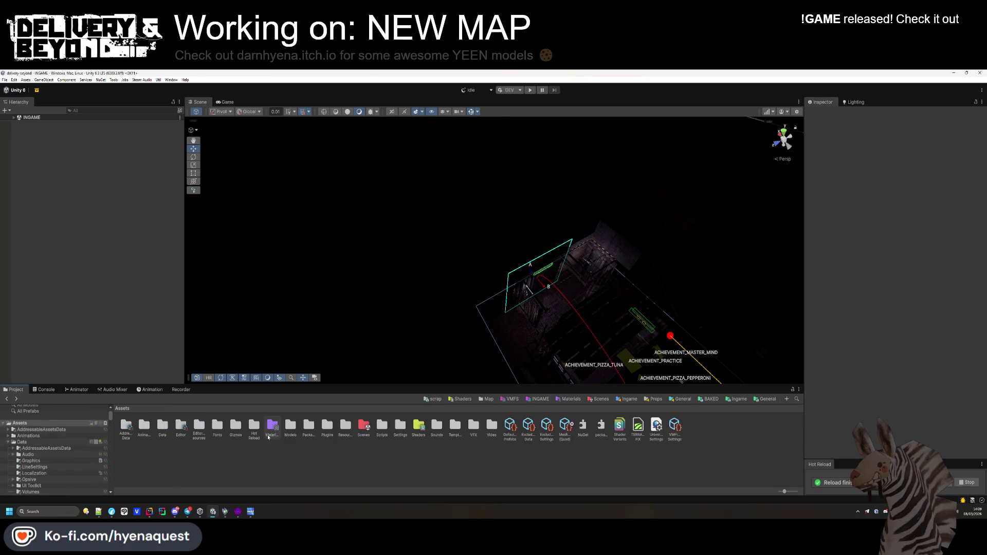
{"action": "double_click", "coordinate": [267, 434]}
{"action": "key", "text": "alt+Right"}
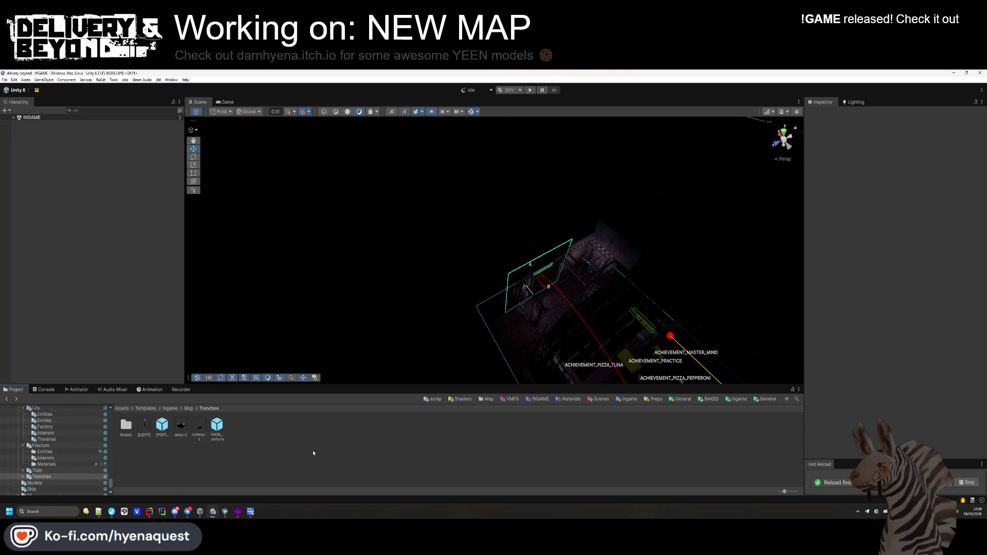
{"action": "double_click", "coordinate": [198, 426]}
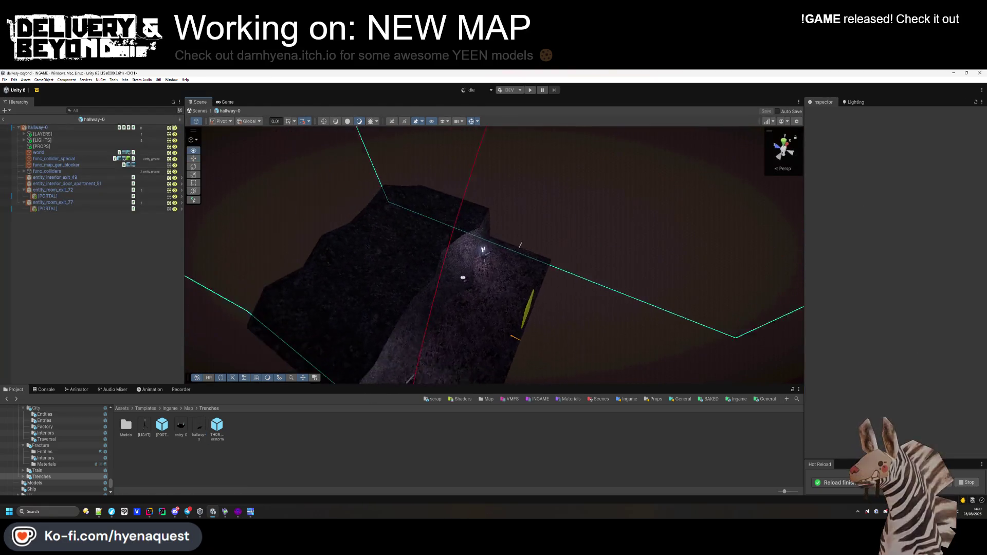
{"action": "mouse_move", "coordinate": [462, 278]}
{"action": "left_mouse_down"}
{"action": "mouse_move", "coordinate": [459, 288]}
{"action": "mouse_move", "coordinate": [447, 272]}
{"action": "mouse_move", "coordinate": [503, 217]}
{"action": "mouse_move", "coordinate": [426, 249]}
{"action": "left_mouse_up"}
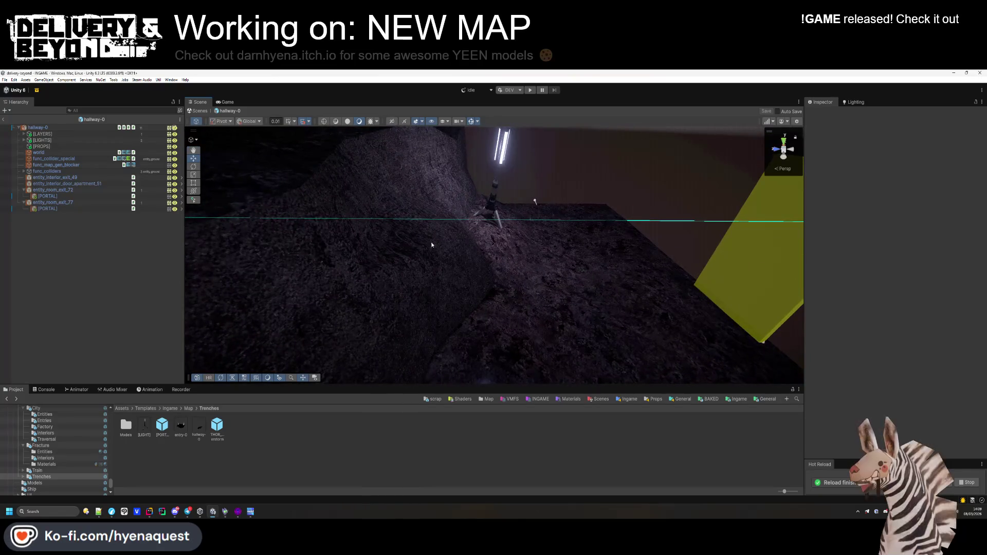
{"action": "key", "text": "alt+Tab"}
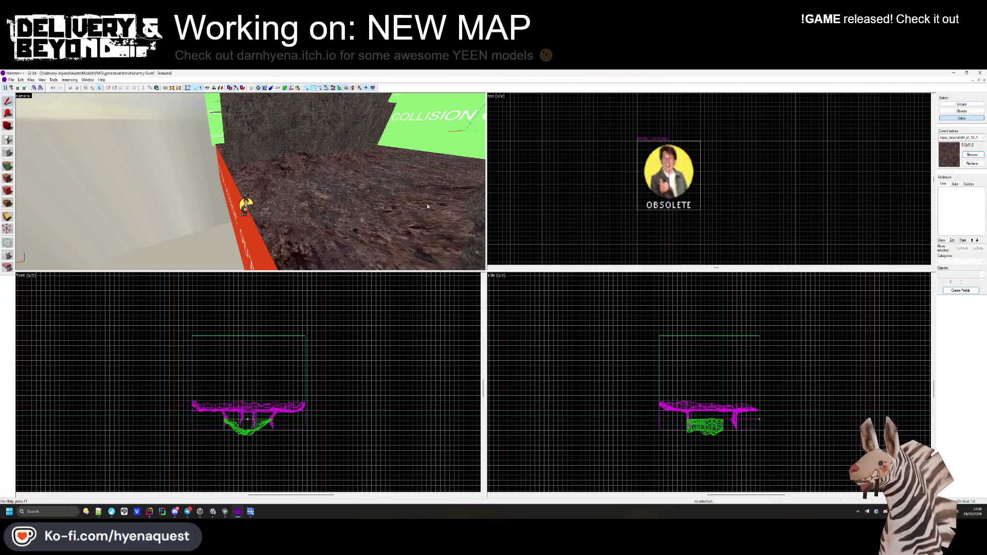
Close the entry-0 map in Hammer++ and open the hallway-0 map.
{"action": "key", "text": "z"}
{"action": "key", "text": "w"}
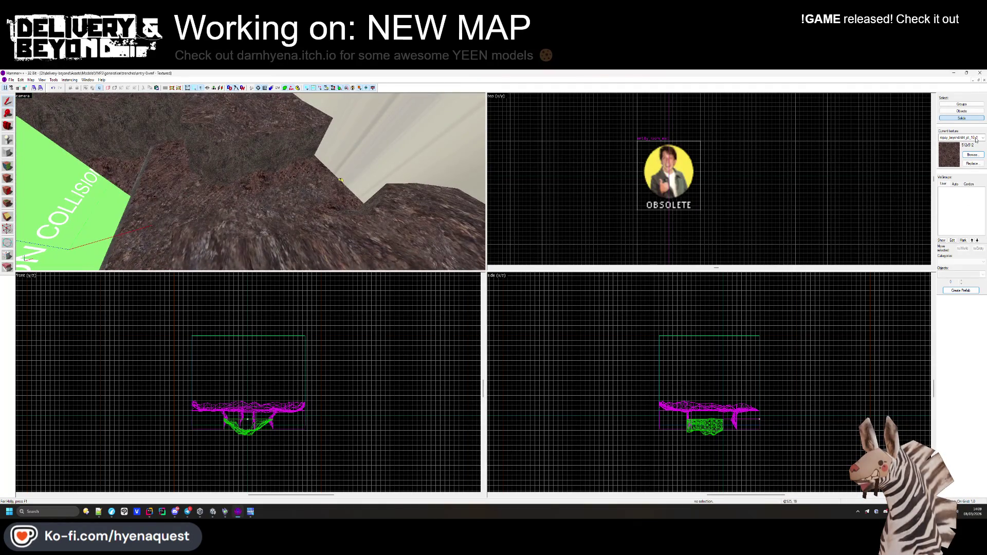
{"action": "left_click", "coordinate": [984, 81]}
{"action": "left_click", "coordinate": [11, 80]}
{"action": "left_click", "coordinate": [20, 94]}
{"action": "double_click", "coordinate": [71, 140]}
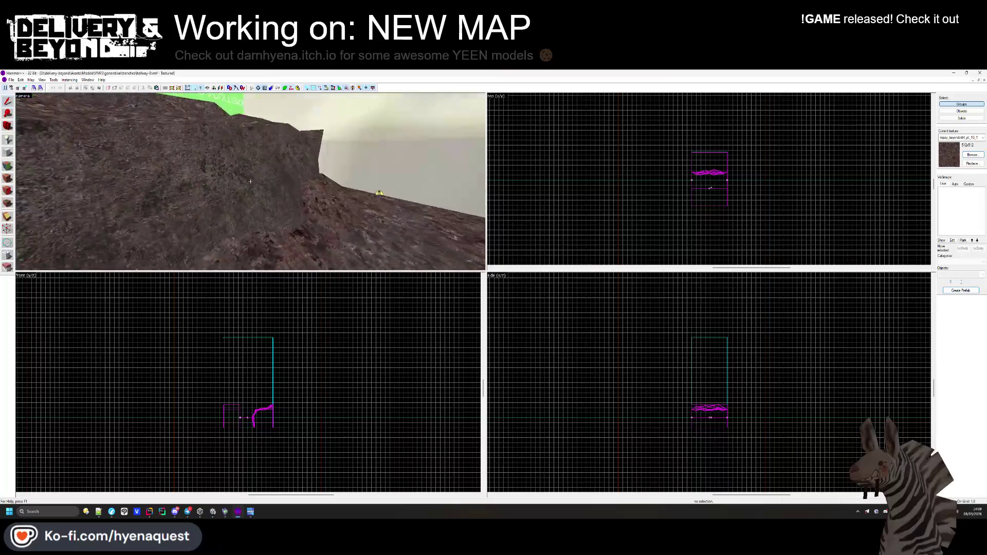
Select the rock wall's displacement face and start Paint Geometry with the Y axis.
{"action": "key", "text": "z"}
{"action": "left_click", "coordinate": [7, 166]}
{"action": "left_click", "coordinate": [364, 243]}
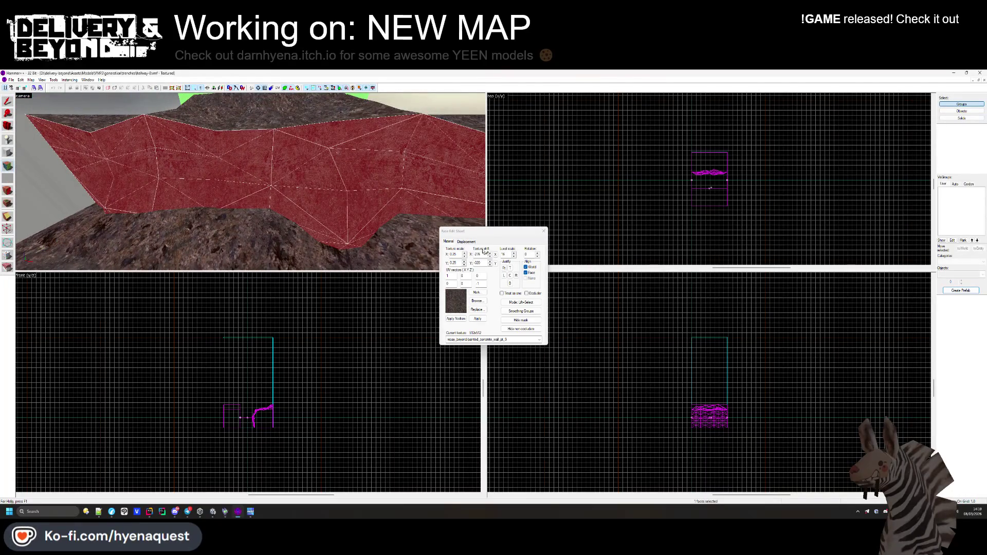
{"action": "left_click", "coordinate": [466, 241]}
{"action": "left_click", "coordinate": [469, 259]}
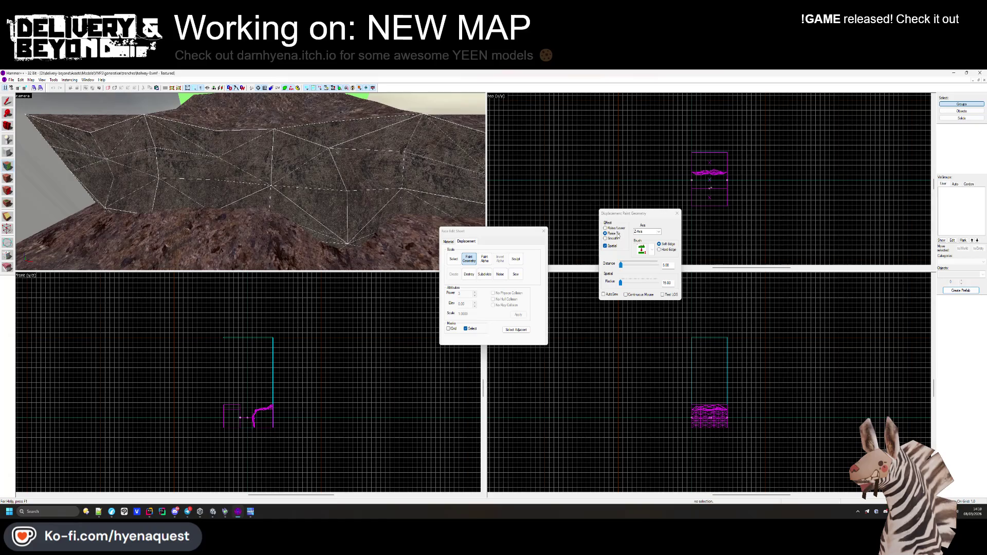
{"action": "left_click", "coordinate": [652, 236]}
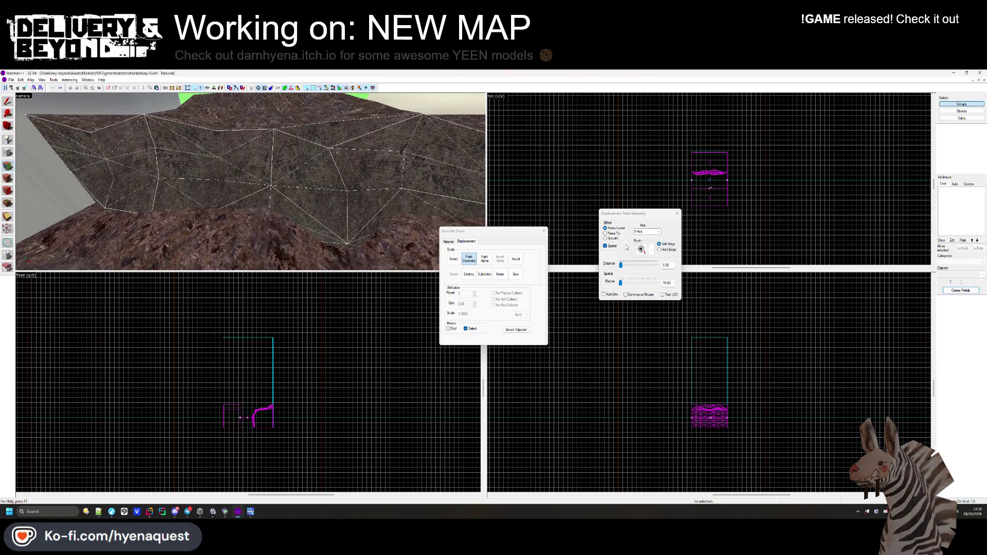
{"action": "left_click", "coordinate": [651, 245]}
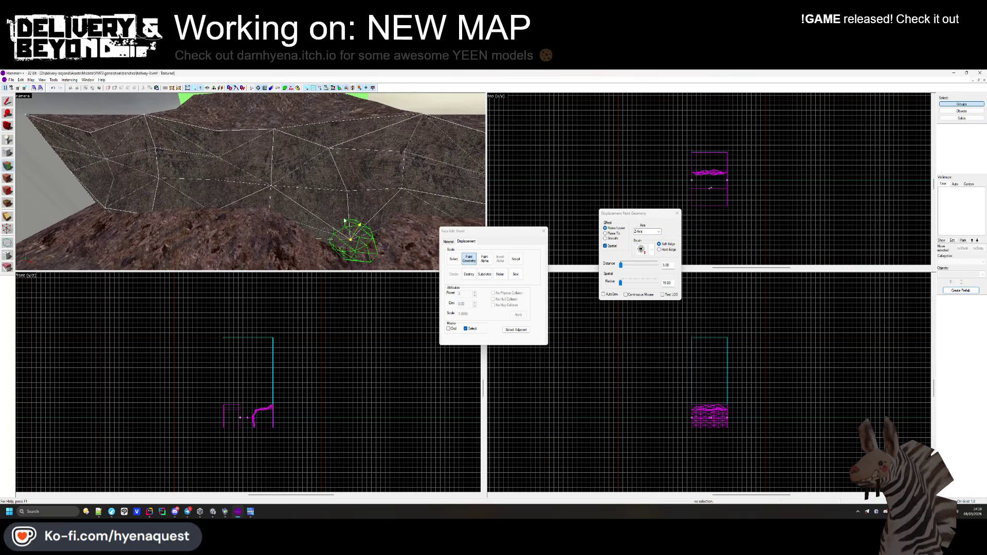
{"action": "left_click", "coordinate": [658, 231]}
{"action": "left_click", "coordinate": [650, 241]}
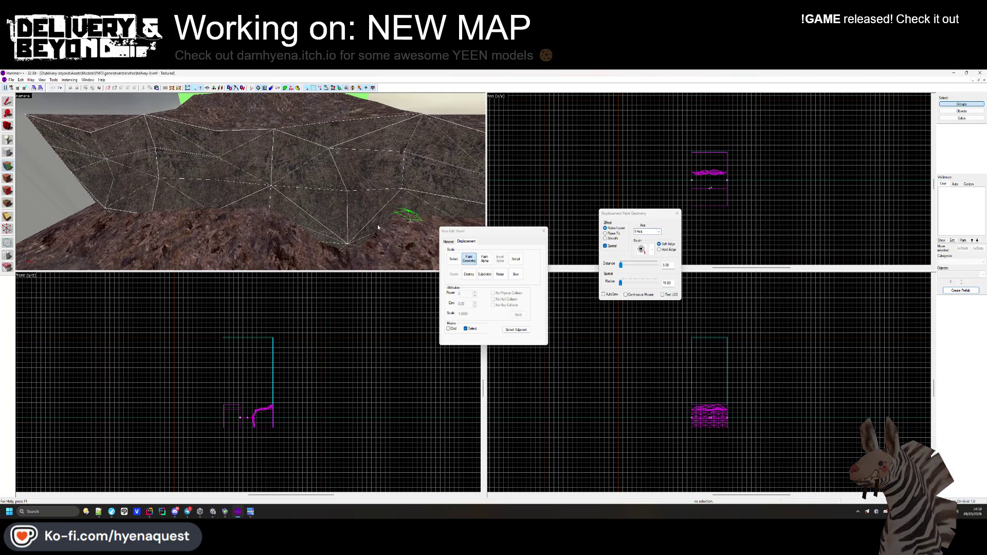
Raise and reshape the rock wall surface and the terrain under the collision brush.
{"action": "left_click_drag", "start_coordinate": [347, 208], "coordinate": [345, 223]}
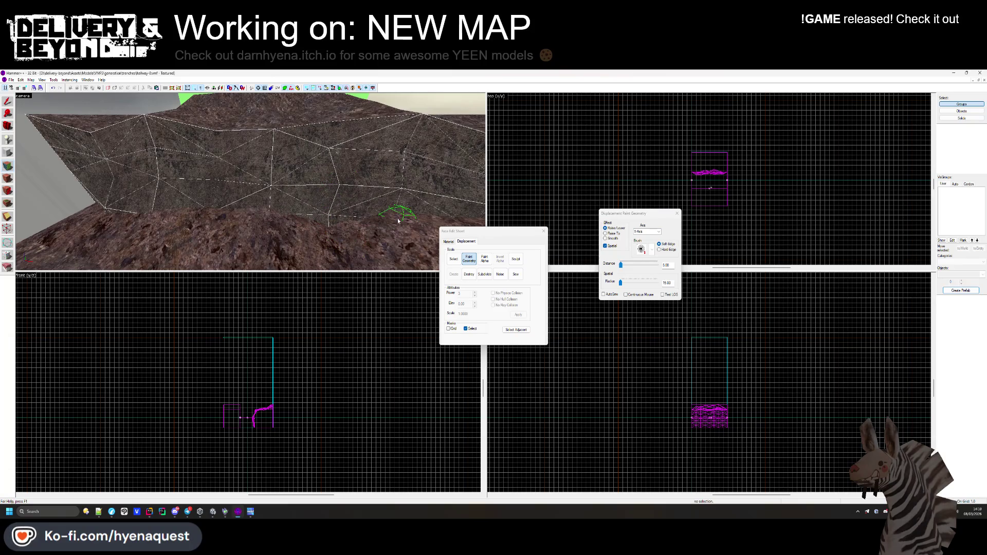
{"action": "key", "text": "z"}
{"action": "key", "text": "z"}
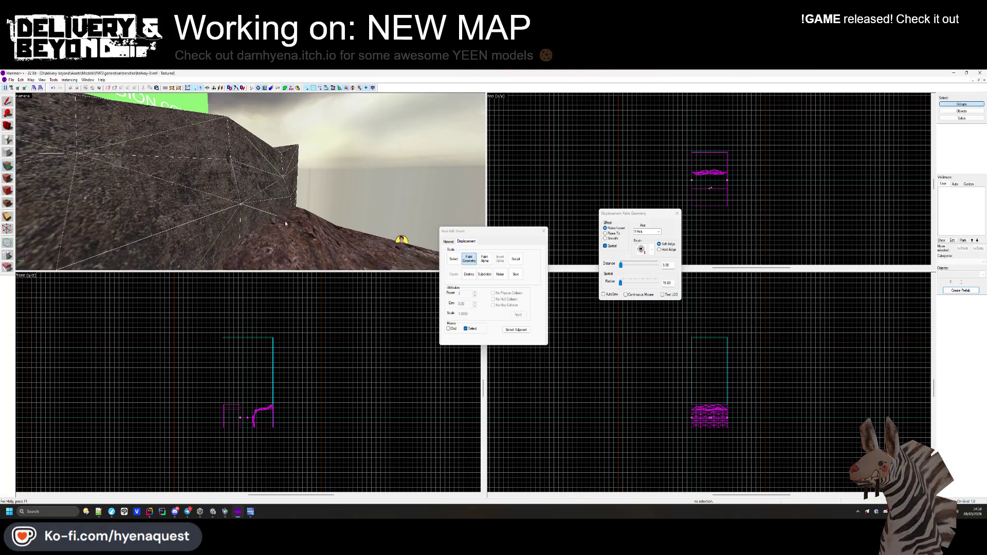
{"action": "key", "text": "z"}
{"action": "key", "text": "z"}
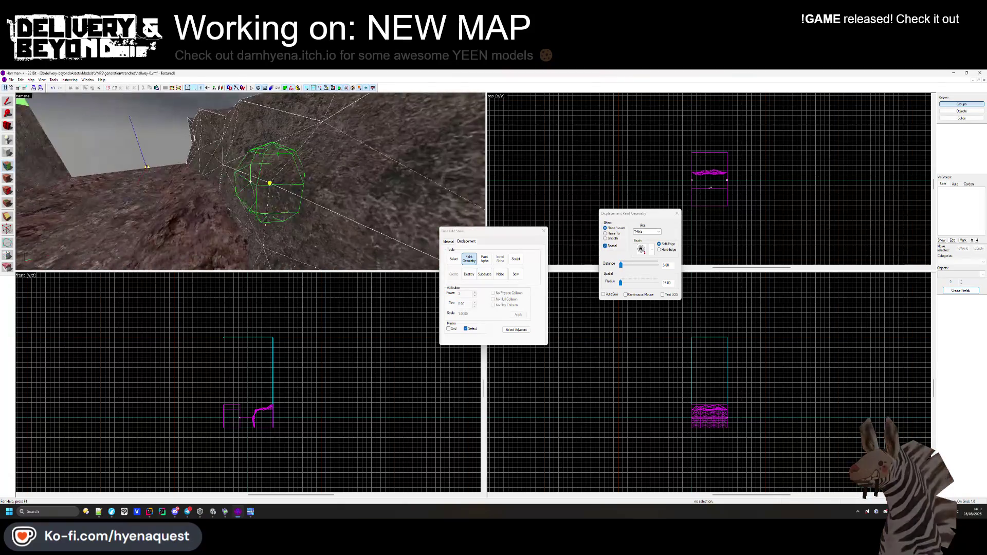
{"action": "mouse_move", "coordinate": [256, 238]}
{"action": "left_mouse_down"}
{"action": "mouse_move", "coordinate": [225, 162]}
{"action": "mouse_move", "coordinate": [229, 188]}
{"action": "left_mouse_up"}
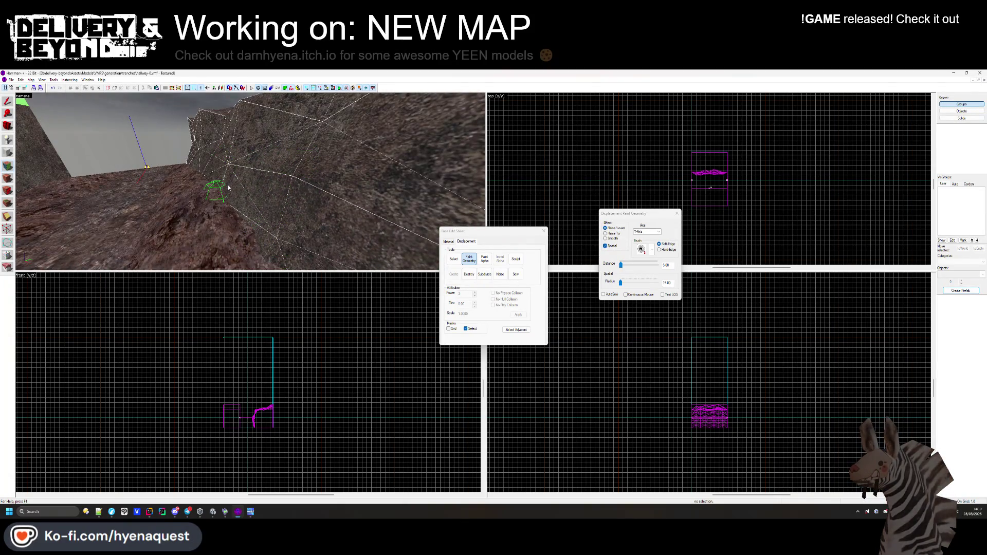
{"action": "key", "text": "z"}
{"action": "key", "text": "z"}
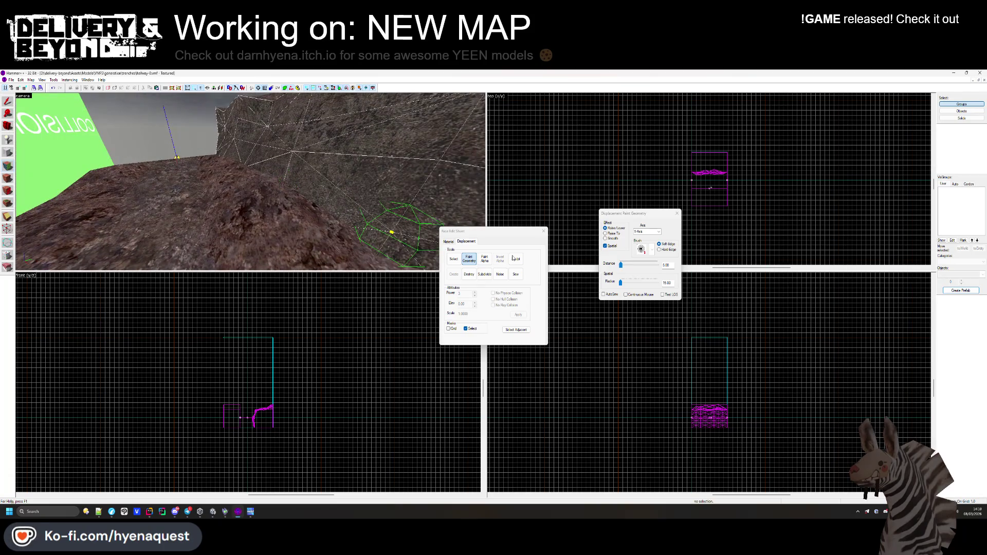
{"action": "left_click", "coordinate": [391, 231]}
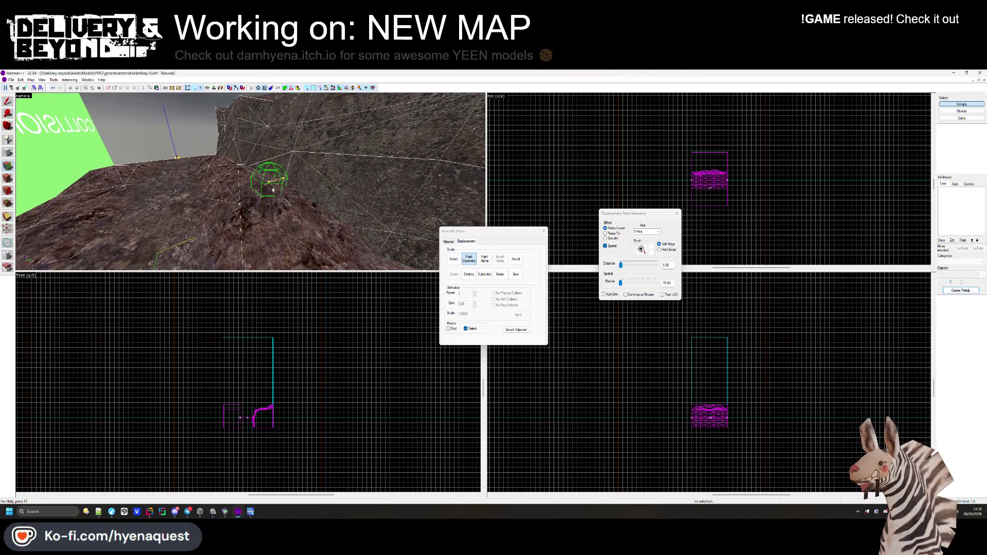
Change the sculpting axis, set brush radius to 24, and raise the terrain into a taller ridge.
{"action": "left_click", "coordinate": [647, 231]}
{"action": "left_click", "coordinate": [643, 237]}
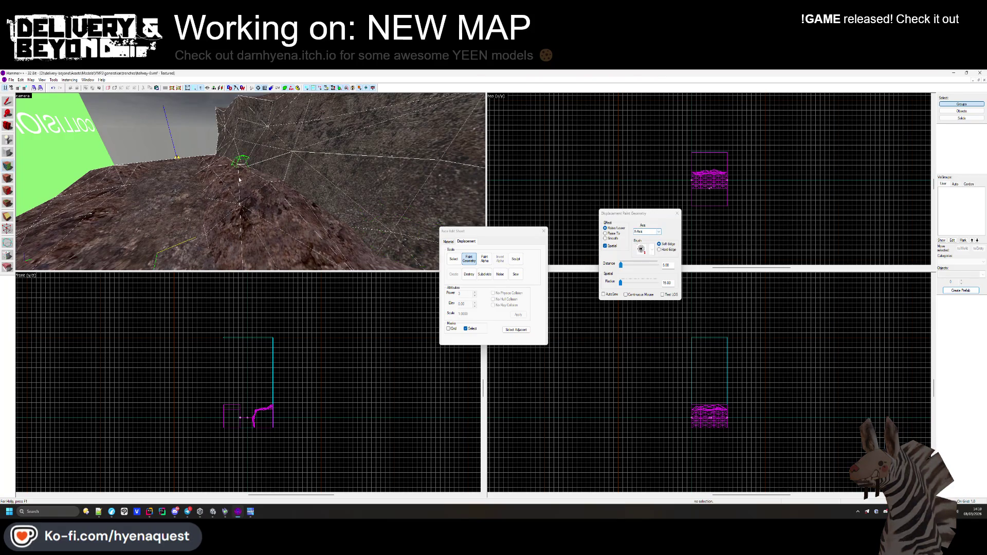
{"action": "left_click", "coordinate": [650, 231]}
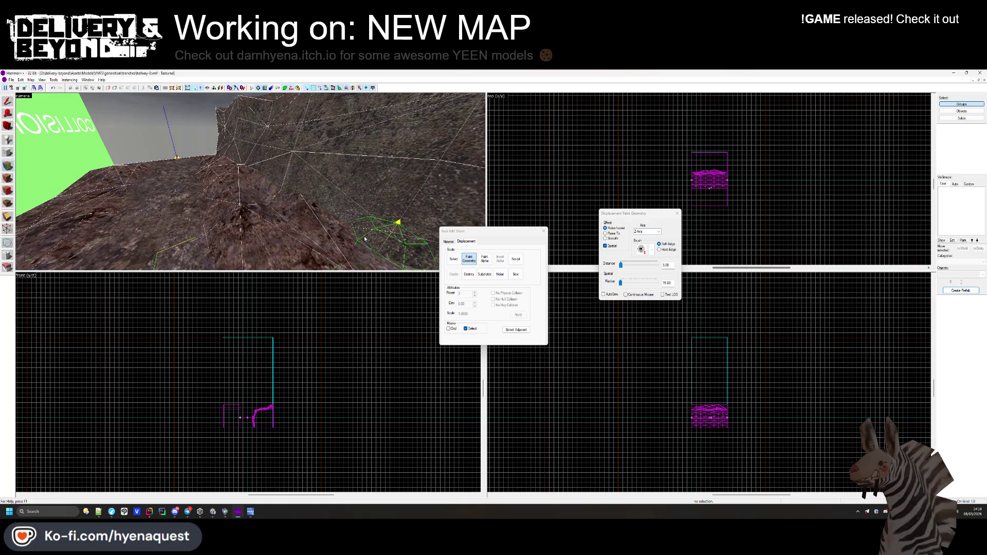
{"action": "left_click_drag", "start_coordinate": [620, 284], "coordinate": [621, 284]}
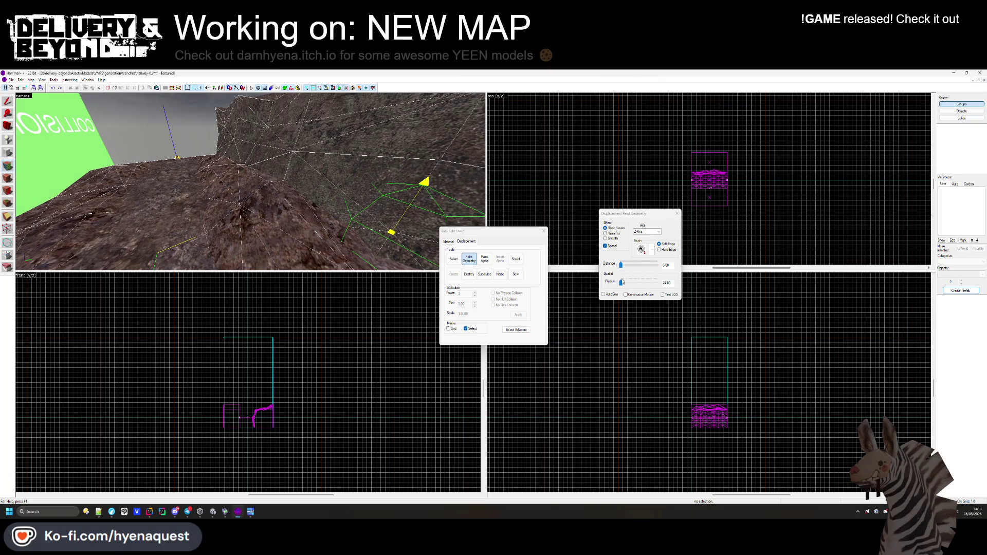
{"action": "left_click_drag", "start_coordinate": [258, 196], "coordinate": [258, 191]}
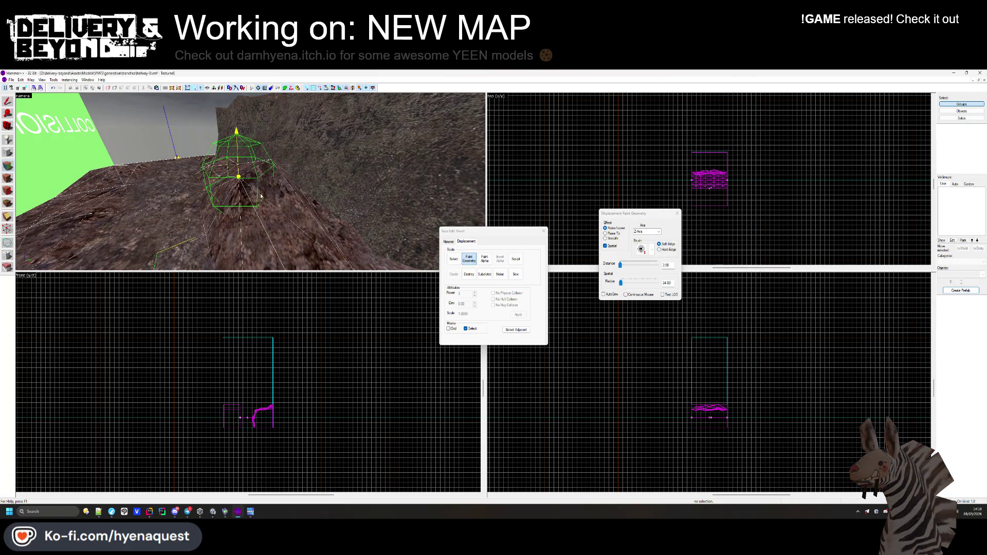
{"action": "left_click_drag", "start_coordinate": [273, 192], "coordinate": [295, 209]}
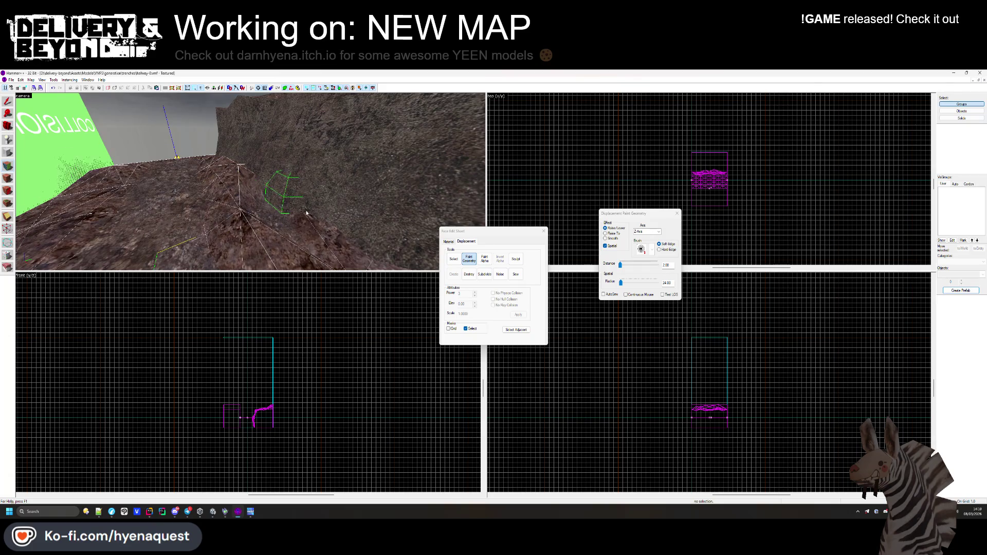
Roughen the ridge further, check it from several angles, and close the displacement windows.
{"action": "scroll", "coordinate": [307, 213], "scroll_direction": "down", "scroll_amount": 2}
{"action": "left_click_drag", "start_coordinate": [272, 194], "coordinate": [268, 192]}
{"action": "scroll", "coordinate": [262, 192], "scroll_direction": "down", "scroll_amount": 3}
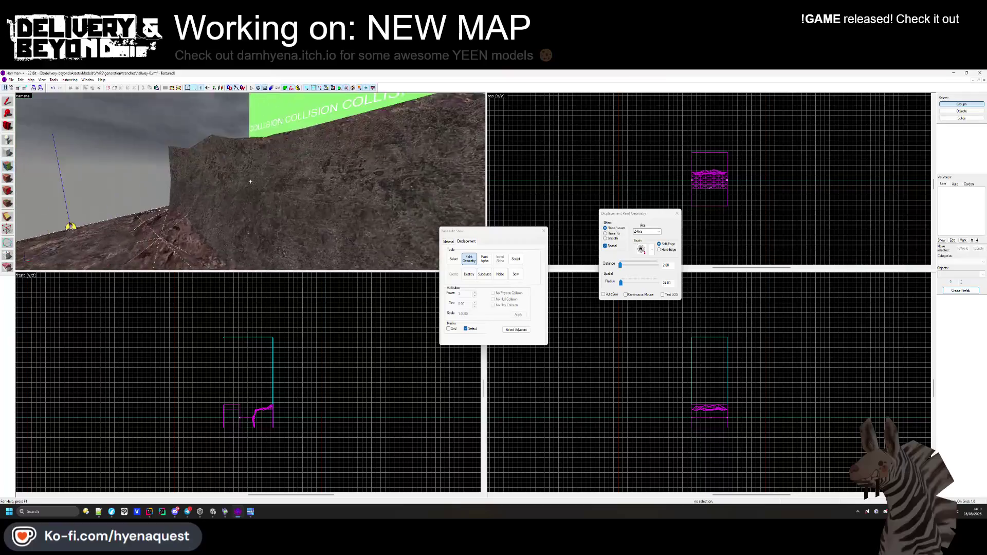
{"action": "scroll", "coordinate": [263, 191], "scroll_direction": "down", "scroll_amount": 5}
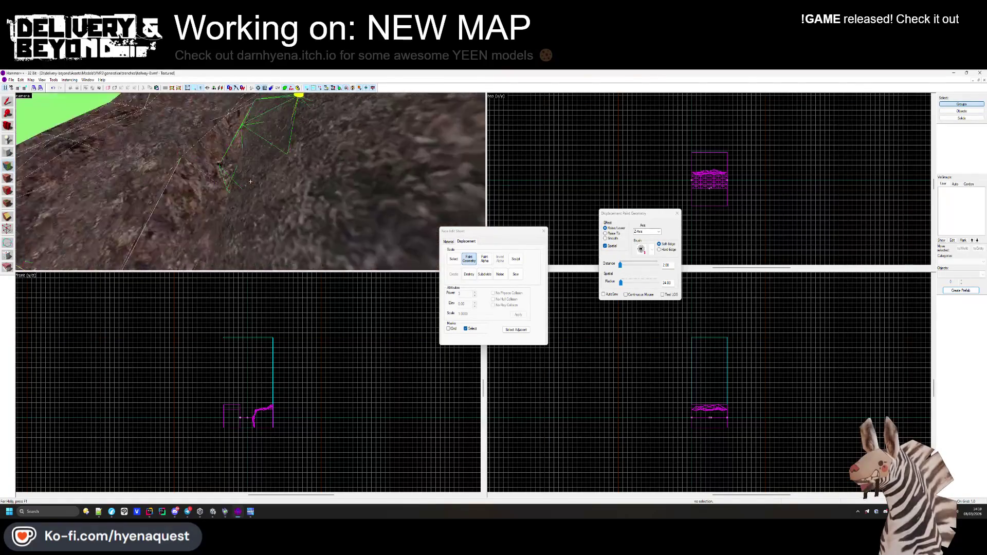
{"action": "left_click_drag", "start_coordinate": [211, 199], "coordinate": [246, 136]}
{"action": "mouse_move", "coordinate": [238, 216]}
{"action": "left_mouse_down"}
{"action": "mouse_move", "coordinate": [276, 181]}
{"action": "mouse_move", "coordinate": [214, 170]}
{"action": "left_mouse_up"}
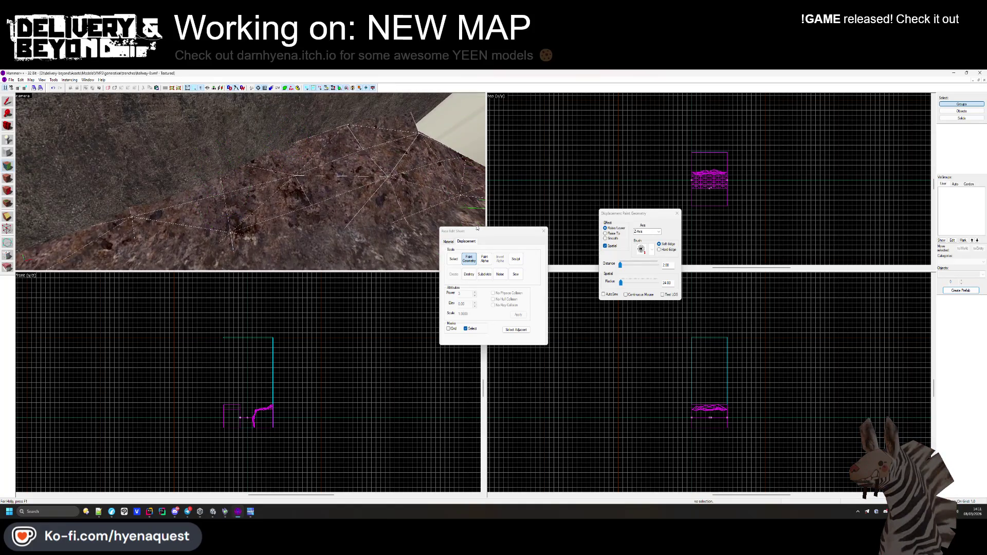
{"action": "mouse_move", "coordinate": [246, 185]}
{"action": "left_mouse_down"}
{"action": "mouse_move", "coordinate": [242, 165]}
{"action": "mouse_move", "coordinate": [301, 193]}
{"action": "mouse_move", "coordinate": [203, 169]}
{"action": "mouse_move", "coordinate": [250, 182]}
{"action": "mouse_move", "coordinate": [154, 216]}
{"action": "mouse_move", "coordinate": [308, 206]}
{"action": "mouse_move", "coordinate": [495, 221]}
{"action": "left_mouse_up"}
{"action": "left_click", "coordinate": [544, 231]}
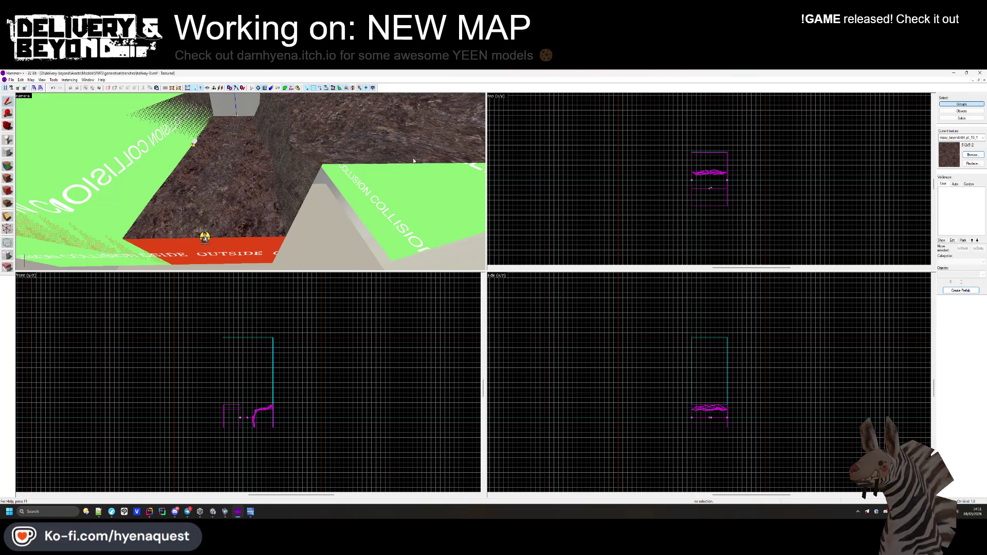
Look around the sculpted dirt ridge in the 3D view and select its displacement.
{"action": "key", "text": "z"}
{"action": "mouse_move", "coordinate": [250, 181]}
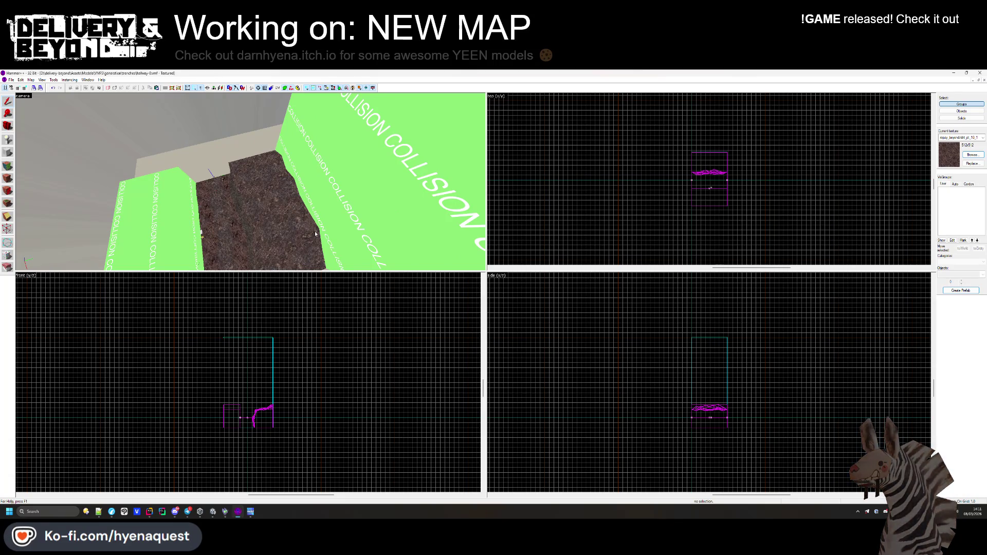
{"action": "key", "text": "z"}
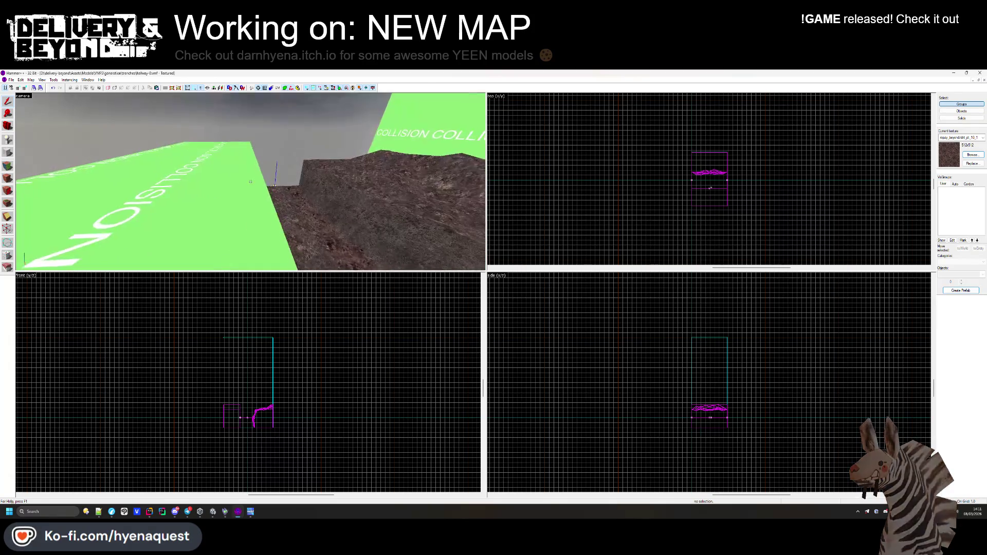
{"action": "left_click", "coordinate": [251, 182]}
Make COLLISION the current texture from the texture browser.
{"action": "key", "text": "z"}
{"action": "scroll", "coordinate": [775, 161], "scroll_direction": "up", "scroll_amount": 6}
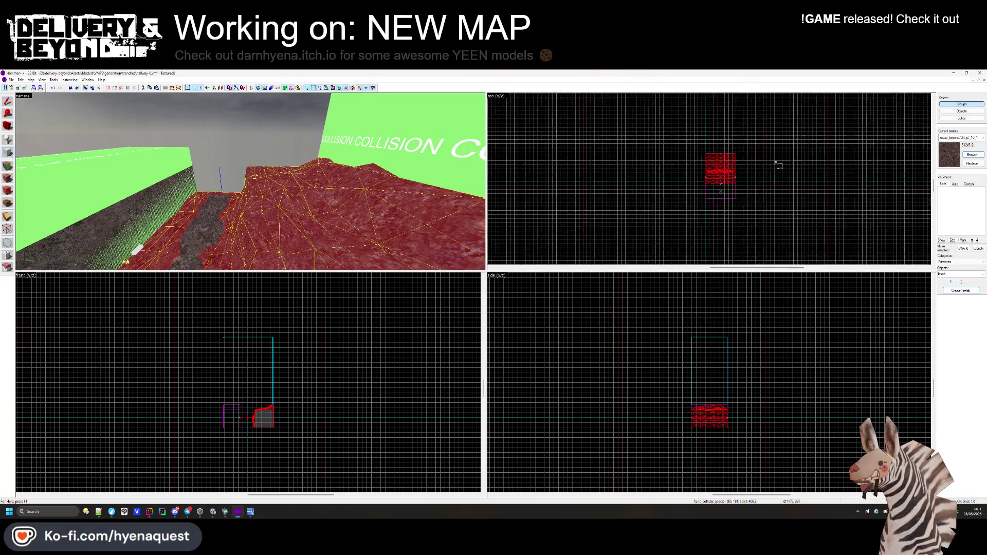
{"action": "left_click", "coordinate": [972, 154]}
{"action": "scroll", "coordinate": [754, 237], "scroll_direction": "down", "scroll_amount": 10}
{"action": "scroll", "coordinate": [753, 223], "scroll_direction": "up", "scroll_amount": 10}
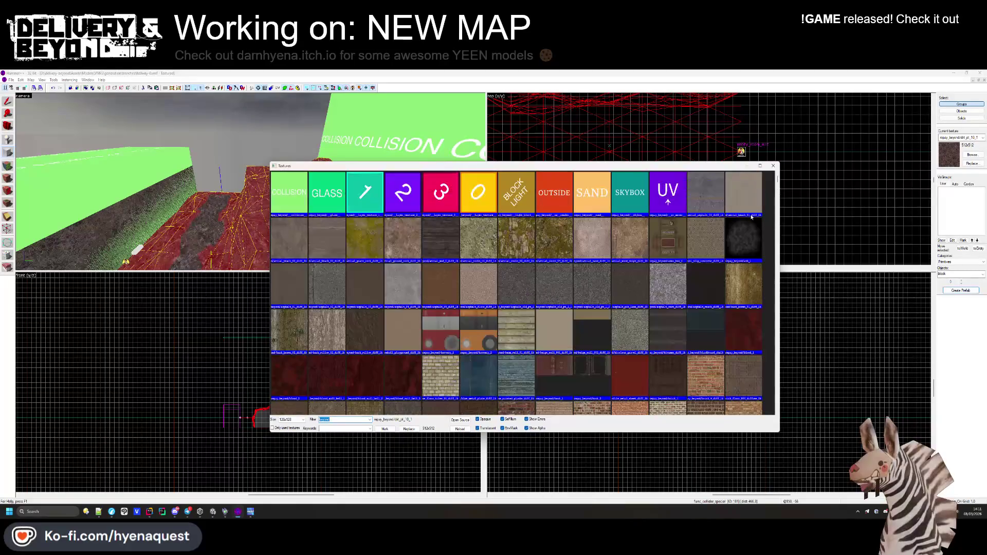
{"action": "double_click", "coordinate": [289, 195]}
Draw a COLLISION block 239 units wide with its top at height 266, and create it.
{"action": "scroll", "coordinate": [587, 119], "scroll_direction": "down", "scroll_amount": 4}
{"action": "scroll", "coordinate": [587, 119], "scroll_direction": "up", "scroll_amount": 3}
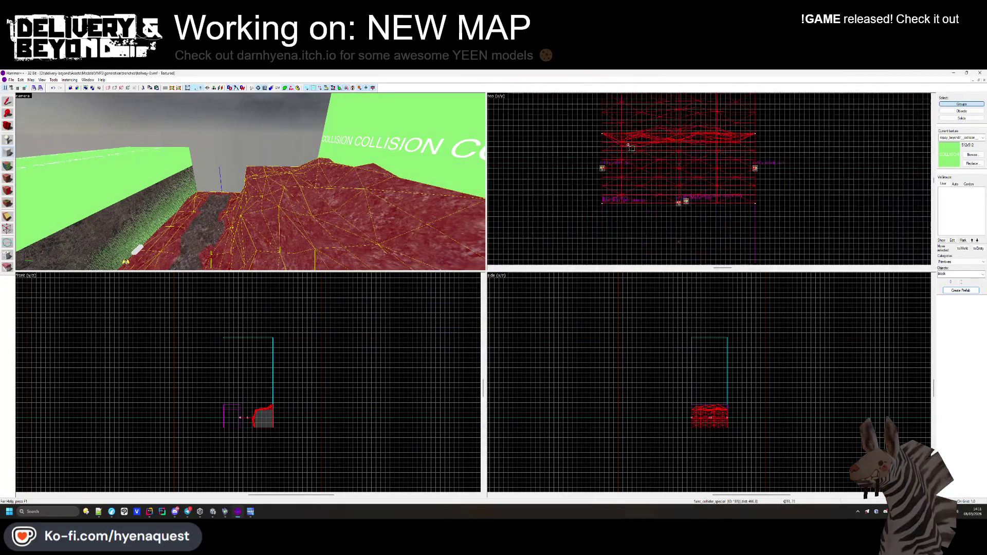
{"action": "scroll", "coordinate": [587, 119], "scroll_direction": "up", "scroll_amount": 3}
{"action": "mouse_move", "coordinate": [576, 123]}
{"action": "left_mouse_down"}
{"action": "mouse_move", "coordinate": [671, 143]}
{"action": "mouse_move", "coordinate": [734, 135]}
{"action": "left_mouse_up"}
{"action": "scroll", "coordinate": [734, 134], "scroll_direction": "down", "scroll_amount": 3}
{"action": "mouse_move", "coordinate": [668, 141]}
{"action": "left_mouse_down"}
{"action": "mouse_move", "coordinate": [826, 142]}
{"action": "mouse_move", "coordinate": [777, 133]}
{"action": "mouse_move", "coordinate": [763, 144]}
{"action": "left_mouse_up"}
{"action": "scroll", "coordinate": [771, 138], "scroll_direction": "up", "scroll_amount": 4}
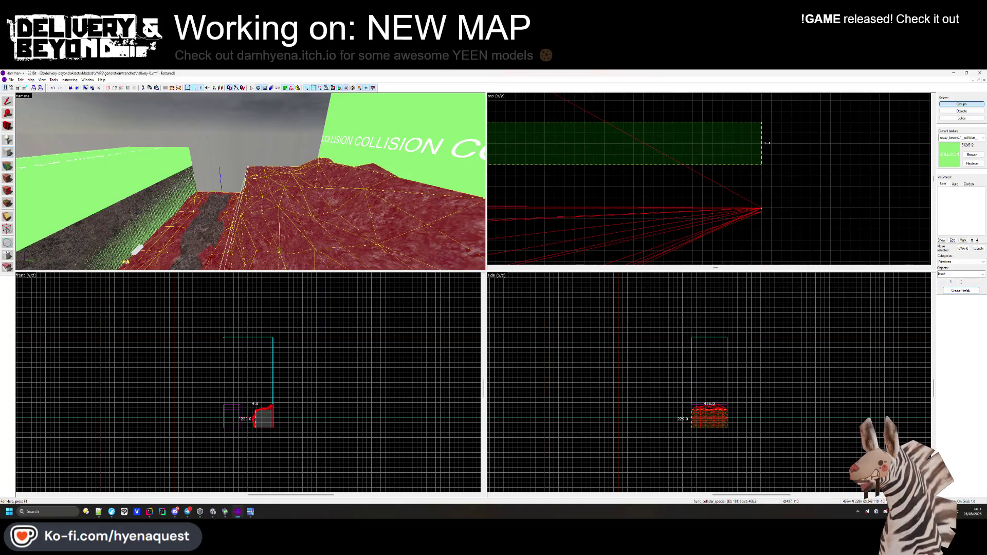
{"action": "scroll", "coordinate": [725, 399], "scroll_direction": "up", "scroll_amount": 5}
{"action": "mouse_move", "coordinate": [735, 365]}
{"action": "left_mouse_down"}
{"action": "mouse_move", "coordinate": [735, 339]}
{"action": "mouse_move", "coordinate": [733, 351]}
{"action": "left_mouse_up"}
{"action": "scroll", "coordinate": [733, 351], "scroll_direction": "up", "scroll_amount": 3}
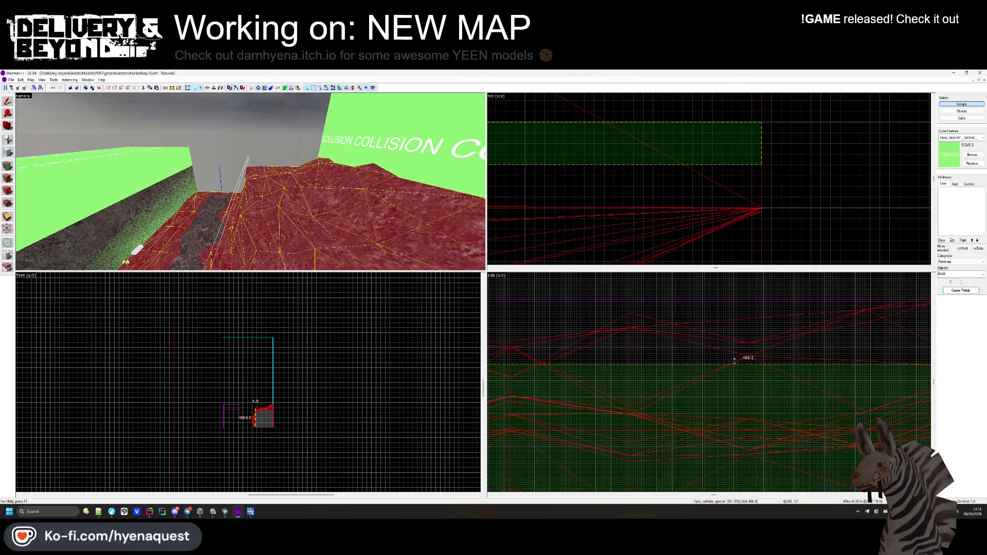
{"action": "key", "text": "Return"}
Resize the next block into a slab 380 wide, 496 long and 32 high, and create it.
{"action": "scroll", "coordinate": [747, 178], "scroll_direction": "down", "scroll_amount": 5}
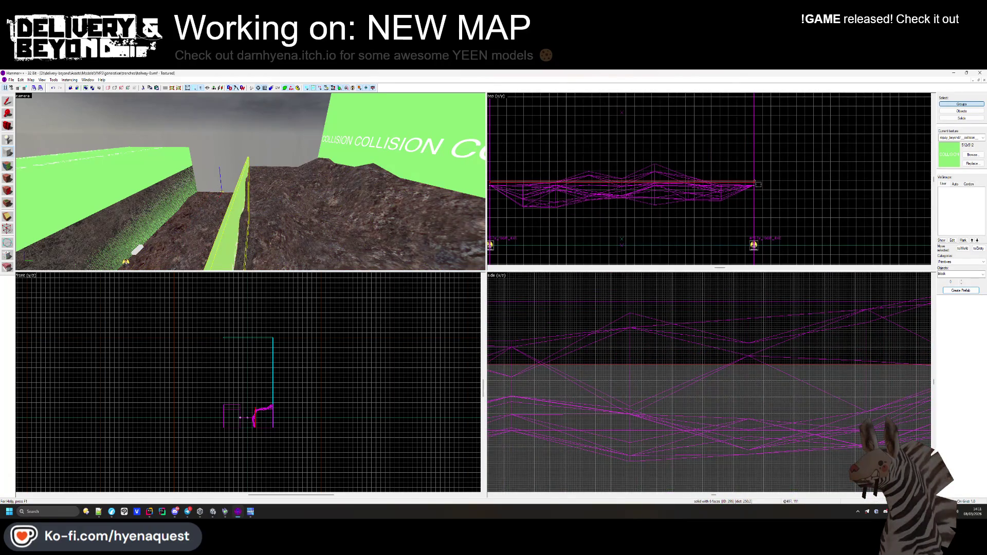
{"action": "left_click_drag", "start_coordinate": [710, 148], "coordinate": [711, 147]}
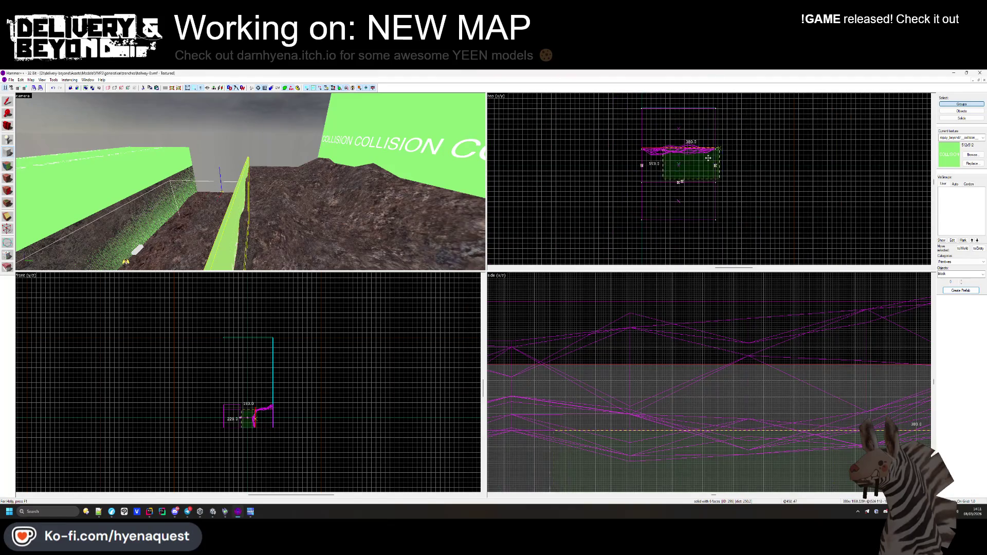
{"action": "scroll", "coordinate": [711, 147], "scroll_direction": "down", "scroll_amount": 2}
{"action": "scroll", "coordinate": [636, 211], "scroll_direction": "down", "scroll_amount": 1}
{"action": "left_click_drag", "start_coordinate": [650, 208], "coordinate": [607, 177]}
{"action": "scroll", "coordinate": [607, 176], "scroll_direction": "up", "scroll_amount": 2}
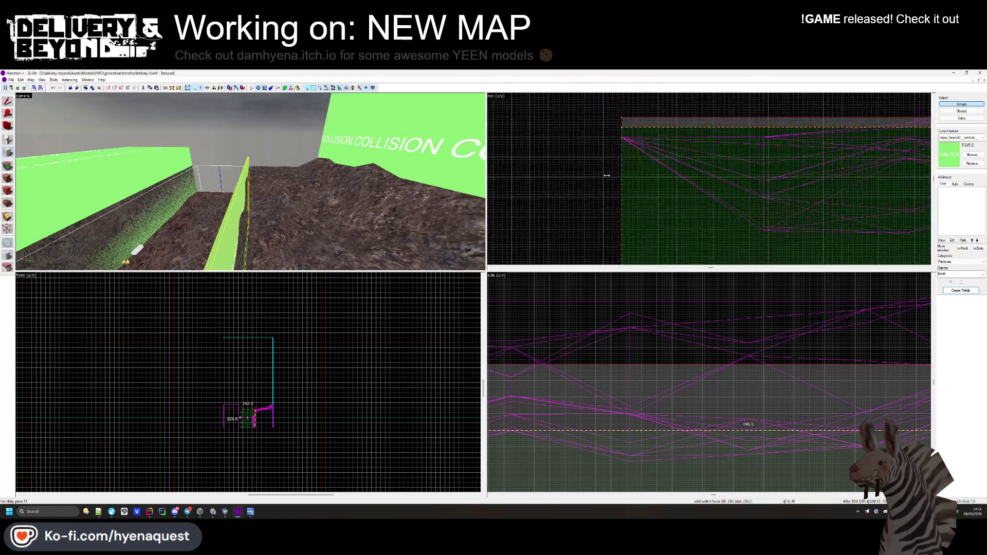
{"action": "scroll", "coordinate": [595, 185], "scroll_direction": "down", "scroll_amount": 3}
{"action": "scroll", "coordinate": [709, 429], "scroll_direction": "down", "scroll_amount": 3}
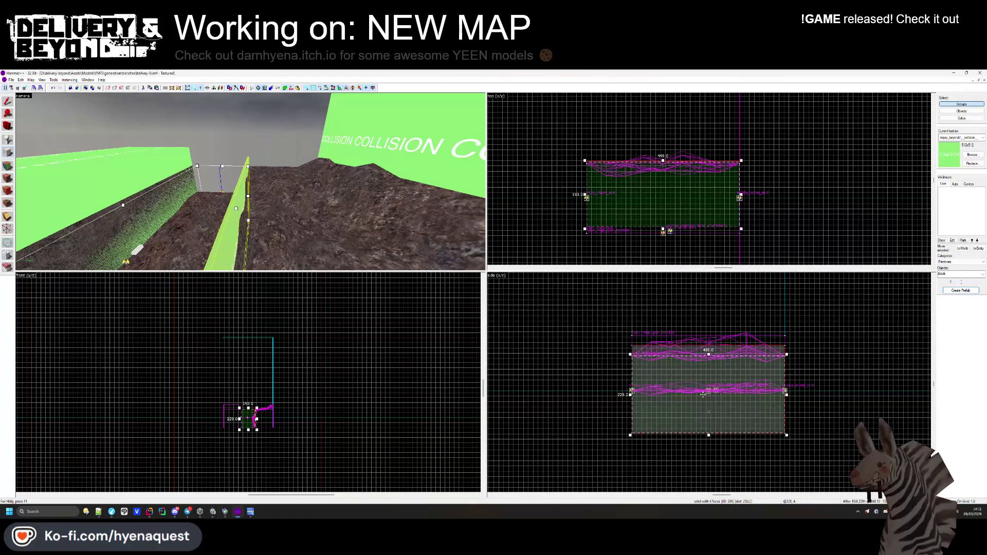
{"action": "left_click_drag", "start_coordinate": [708, 435], "coordinate": [708, 366]}
{"action": "scroll", "coordinate": [597, 317], "scroll_direction": "up", "scroll_amount": 5}
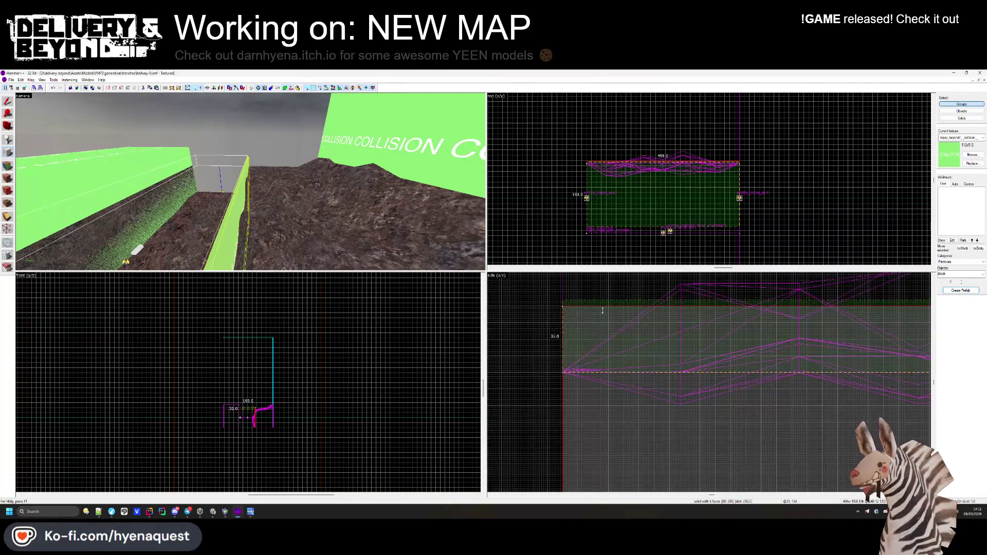
{"action": "scroll", "coordinate": [598, 318], "scroll_direction": "down", "scroll_amount": 3}
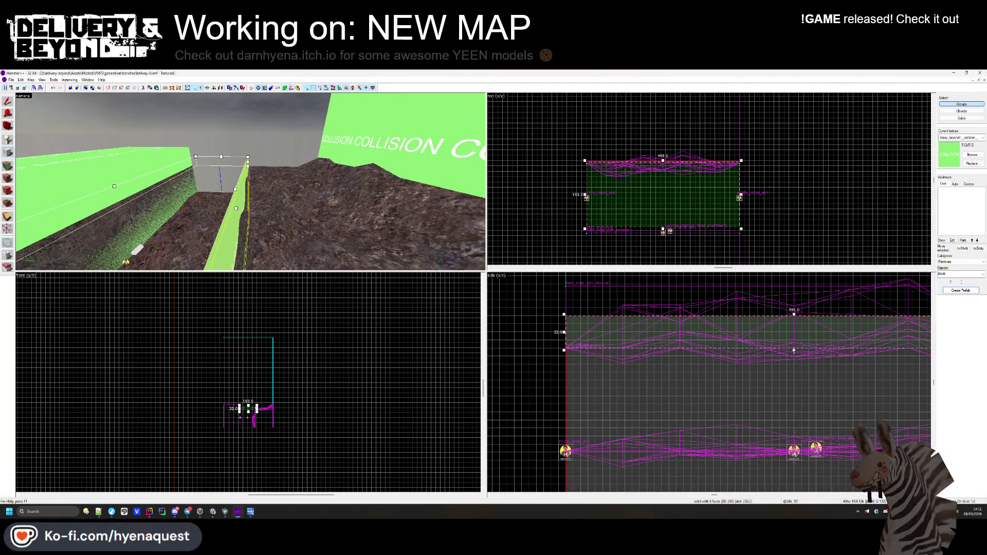
{"action": "scroll", "coordinate": [608, 327], "scroll_direction": "up", "scroll_amount": 7}
{"action": "key", "text": "Return"}
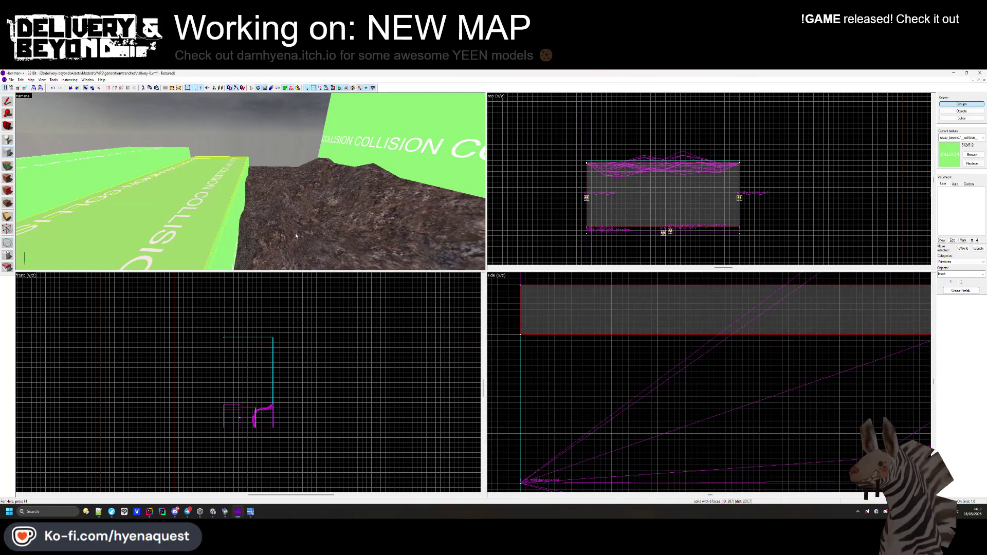
Pull the thin 8-unit slab's edge down in the top view.
{"action": "key", "text": "s"}
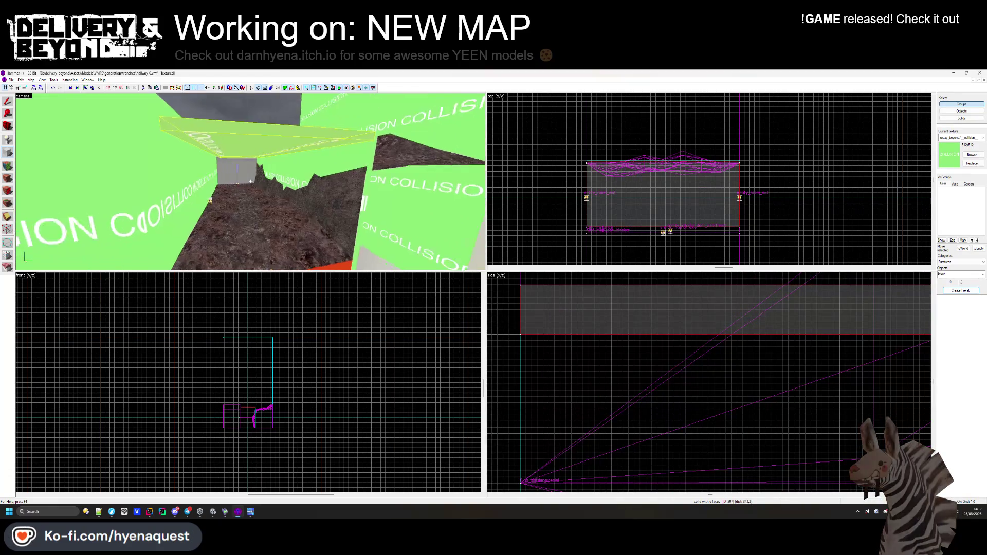
{"action": "left_click", "coordinate": [559, 210]}
{"action": "left_click", "coordinate": [250, 181]}
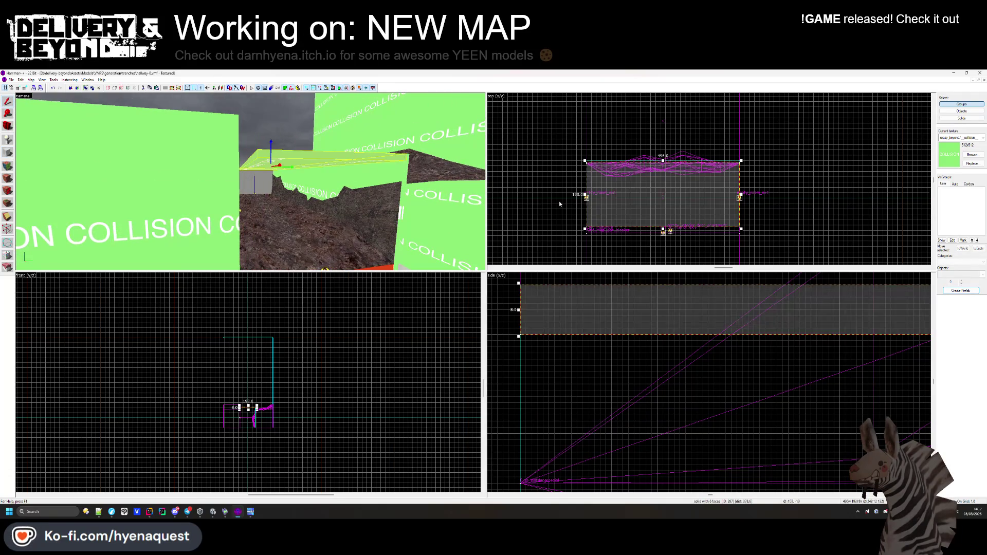
{"action": "scroll", "coordinate": [673, 222], "scroll_direction": "up", "scroll_amount": 5}
{"action": "left_click_drag", "start_coordinate": [673, 219], "coordinate": [671, 244]}
{"action": "left_click", "coordinate": [671, 244]}
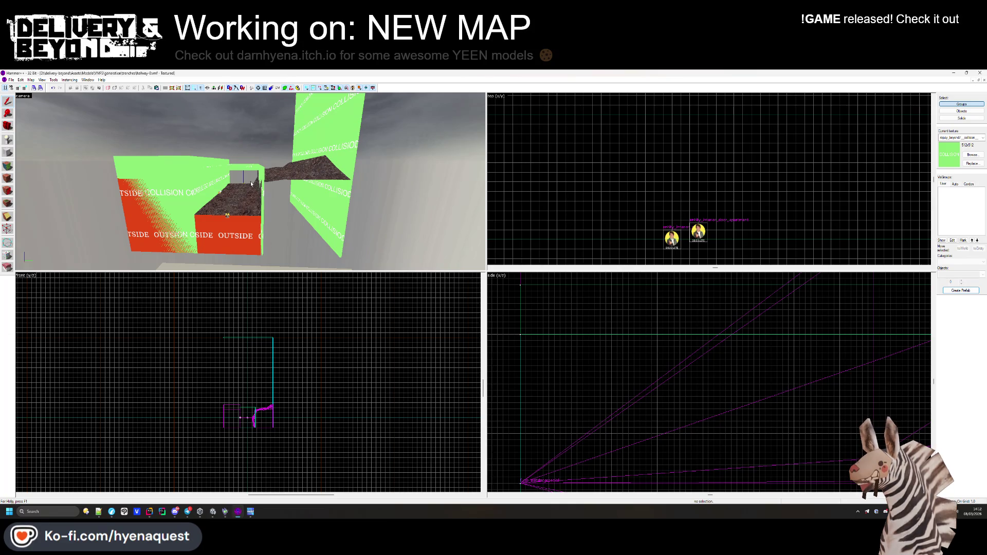
Raise the top edge of the six-sided solid ahead in the hallway.
{"action": "key", "text": "z"}
{"action": "key", "text": "w"}
{"action": "key", "text": "w"}
{"action": "key", "text": "w"}
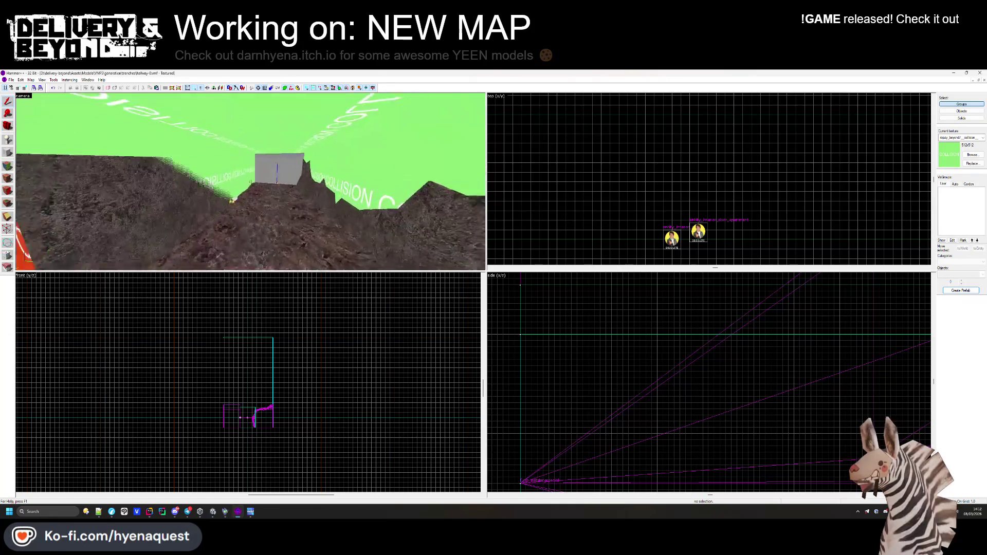
{"action": "left_click", "coordinate": [251, 181]}
{"action": "scroll", "coordinate": [785, 363], "scroll_direction": "up", "scroll_amount": 5}
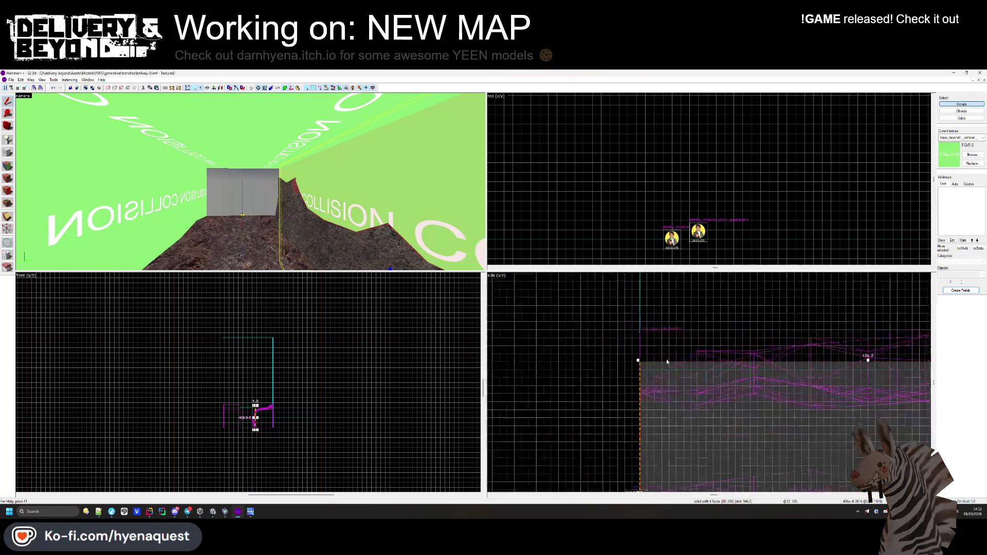
{"action": "scroll", "coordinate": [785, 363], "scroll_direction": "up", "scroll_amount": 2}
{"action": "left_click_drag", "start_coordinate": [747, 360], "coordinate": [745, 315]}
{"action": "left_click", "coordinate": [657, 306]}
Move the solid above the trench higher.
{"action": "left_click", "coordinate": [632, 335]}
{"action": "scroll", "coordinate": [755, 366], "scroll_direction": "up", "scroll_amount": 2}
{"action": "key", "text": "Escape"}
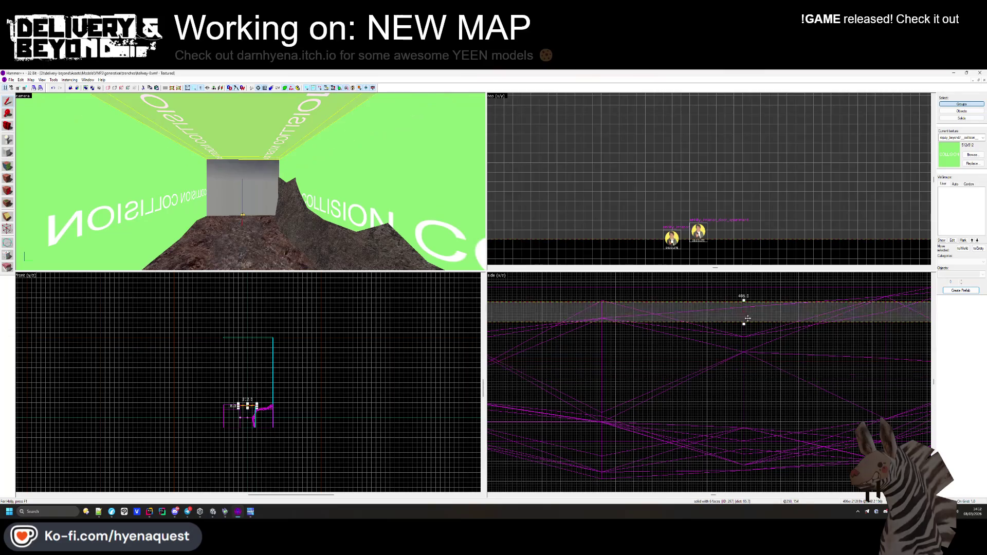
{"action": "key", "text": "z"}
{"action": "left_click", "coordinate": [250, 181]}
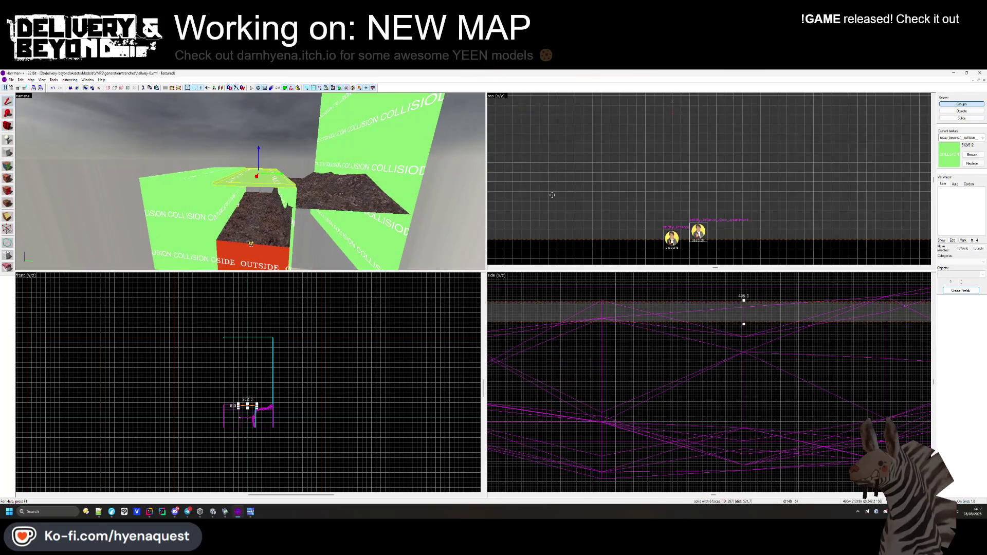
{"action": "scroll", "coordinate": [492, 202], "scroll_direction": "down", "scroll_amount": 2}
{"action": "scroll", "coordinate": [736, 133], "scroll_direction": "up", "scroll_amount": 3}
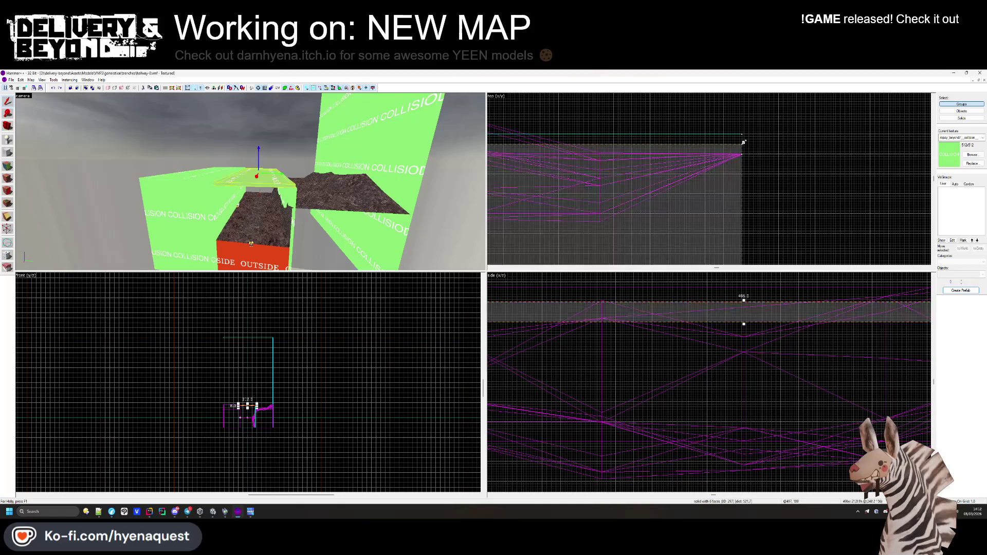
{"action": "left_click", "coordinate": [751, 148]}
Fly the 3D camera through the trench corridor to check the green COLLISION brushes, then return to Unity.
{"action": "key", "text": "s"}
{"action": "key", "text": "z"}
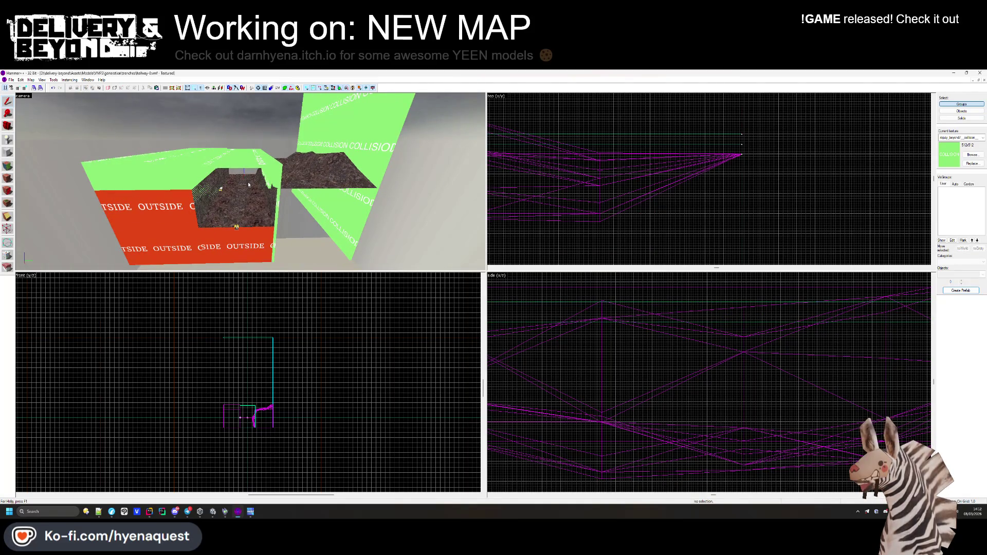
{"action": "key", "text": "w"}
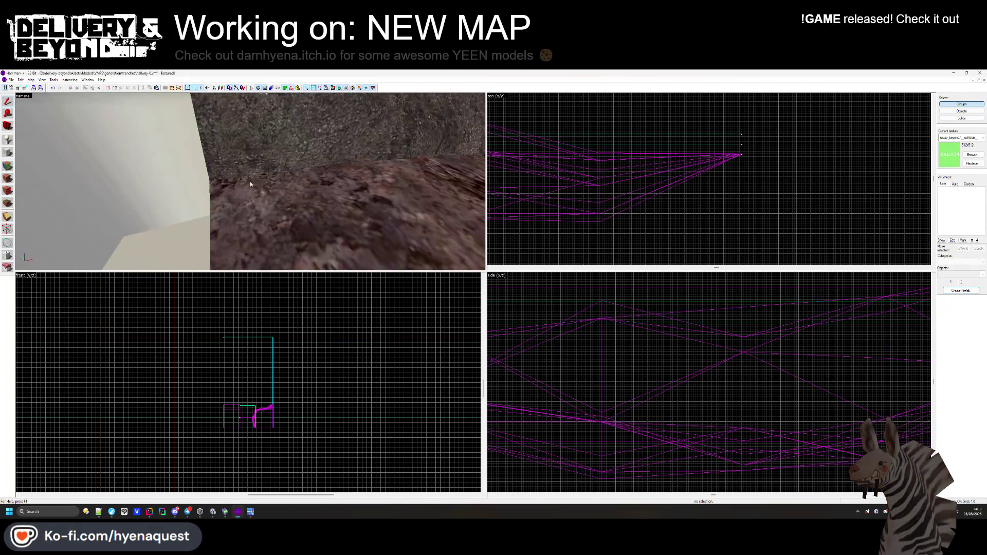
{"action": "key", "text": "z"}
{"action": "key", "text": "z"}
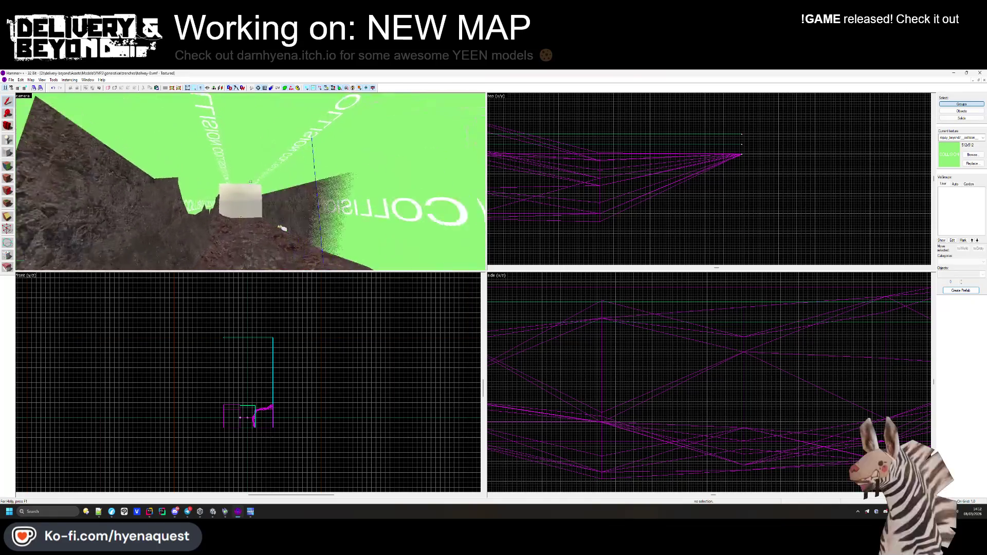
{"action": "key", "text": "z"}
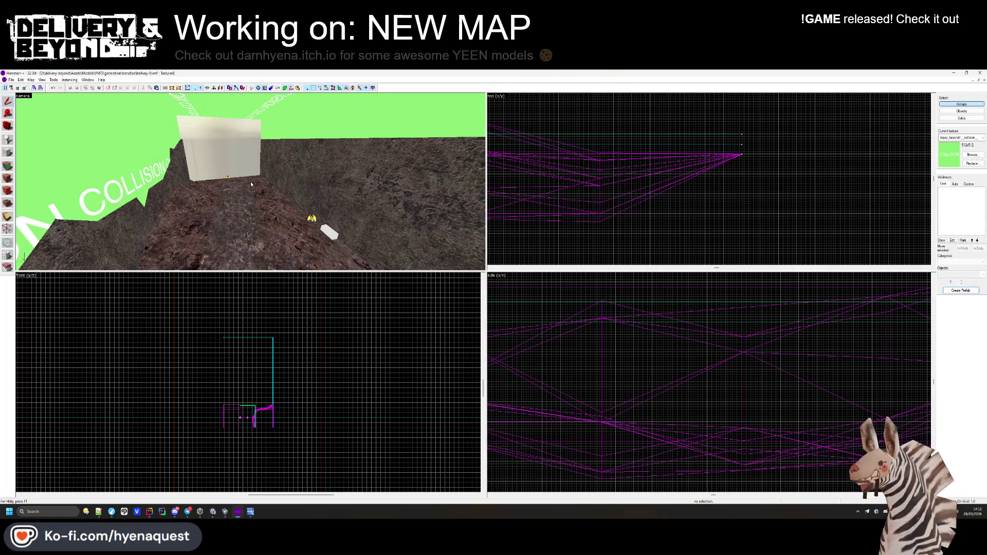
{"action": "key", "text": "z"}
{"action": "key", "text": "z"}
{"action": "left_click_drag", "start_coordinate": [311, 217], "coordinate": [315, 217]}
{"action": "key", "text": "alt+Tab"}
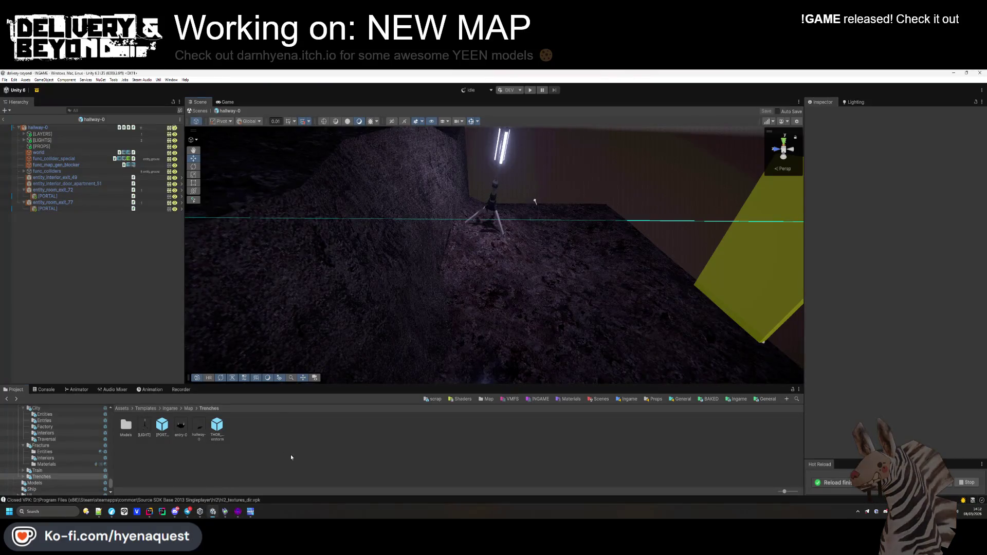
Leave prefab mode and select interior-closure-0 in Models/VMFS/generation/trenches.
{"action": "left_click", "coordinate": [3, 120]}
{"action": "left_click", "coordinate": [487, 399]}
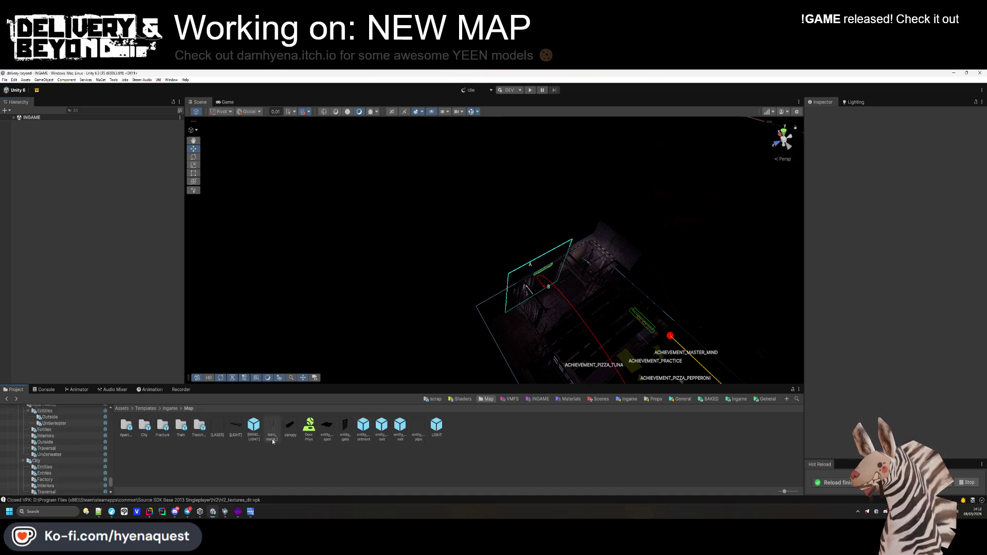
{"action": "left_click", "coordinate": [508, 399]}
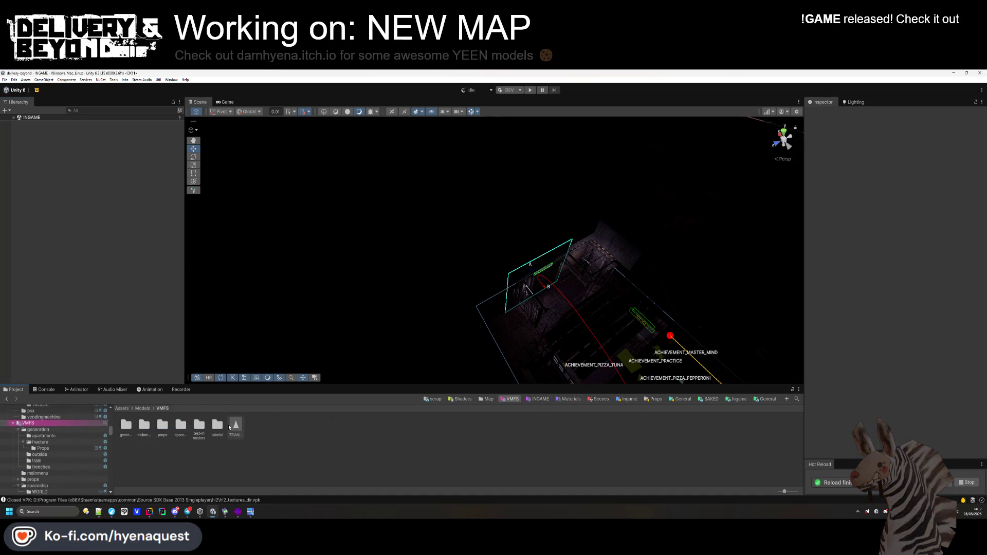
{"action": "double_click", "coordinate": [128, 433]}
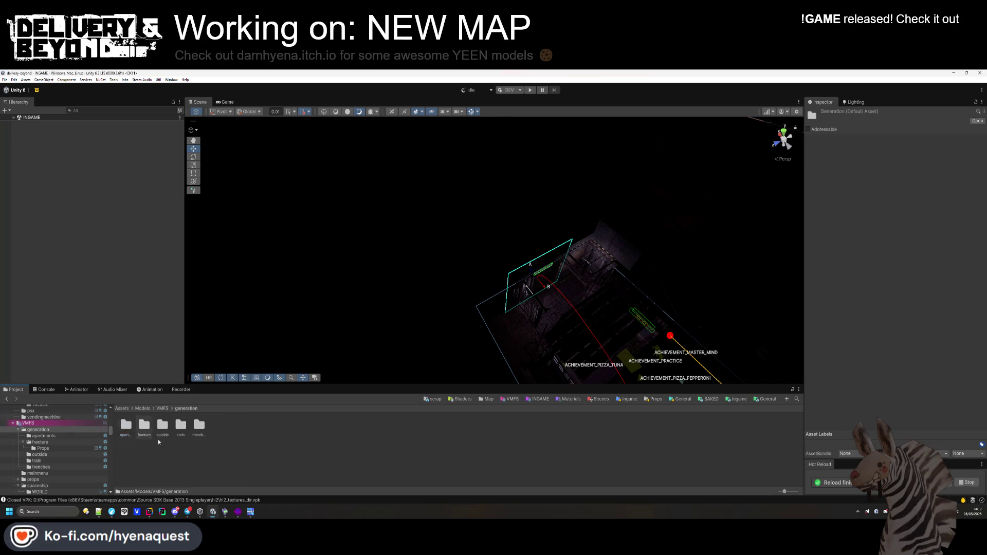
{"action": "double_click", "coordinate": [199, 429]}
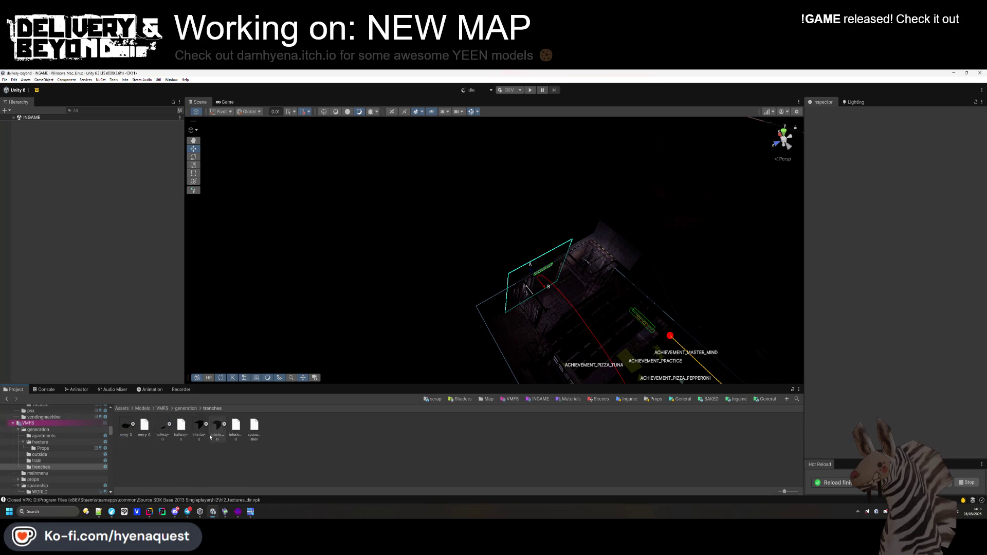
{"action": "left_click", "coordinate": [198, 431]}
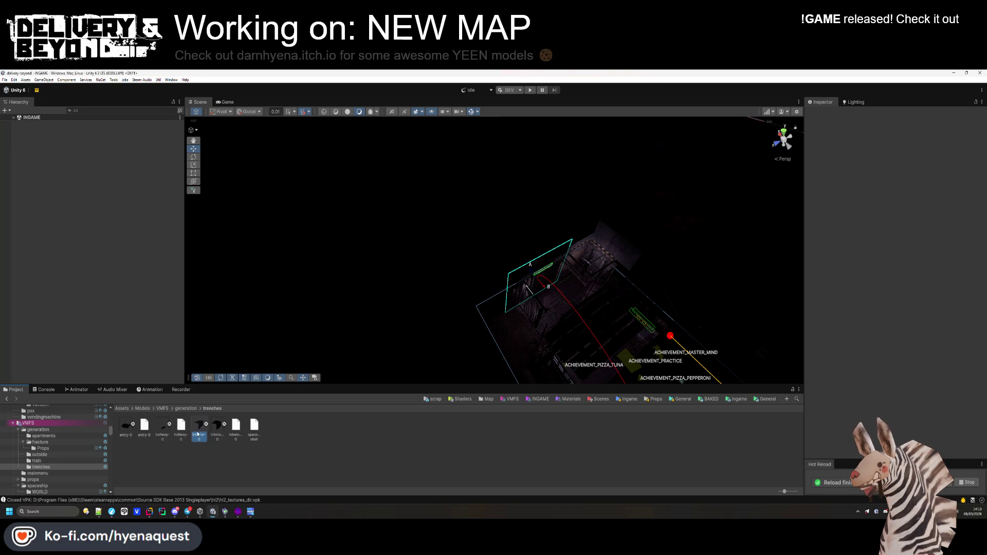
{"action": "left_click", "coordinate": [218, 429]}
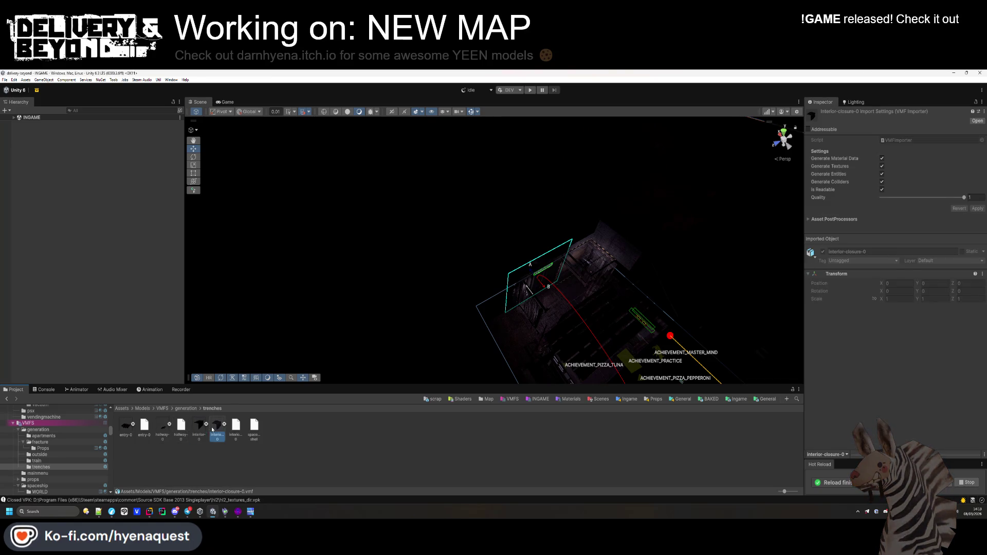
Place interior-closure-0 in the scene at position 0, 0, 0 and expand its children.
{"action": "left_click_drag", "start_coordinate": [185, 275], "coordinate": [493, 251]}
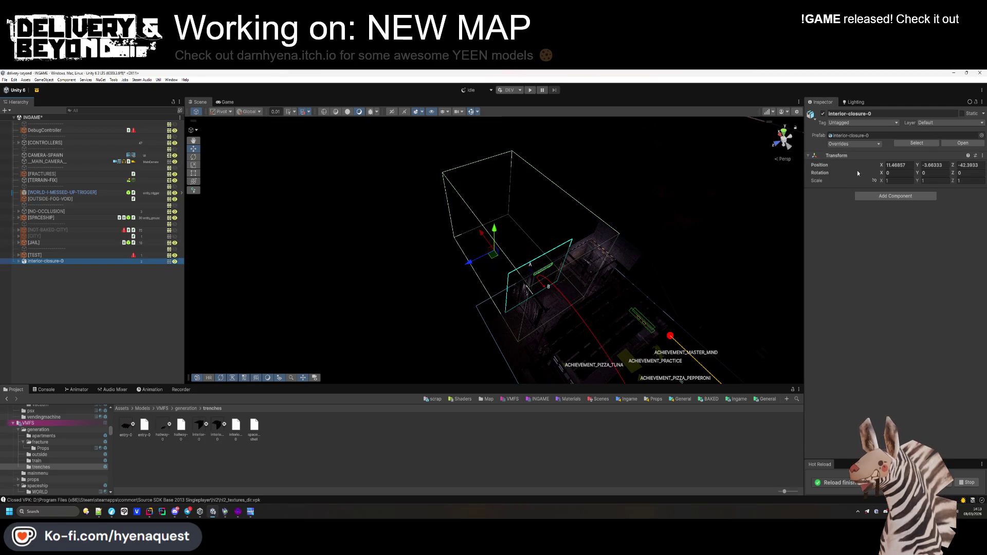
{"action": "type", "text": "0"}
{"action": "key", "text": "Tab"}
{"action": "type", "text": "0"}
{"action": "key", "text": "Tab"}
{"action": "type", "text": "0"}
{"action": "key", "text": "Return"}
{"action": "mouse_move", "coordinate": [463, 246]}
{"action": "left_mouse_down"}
{"action": "mouse_move", "coordinate": [581, 212]}
{"action": "mouse_move", "coordinate": [449, 177]}
{"action": "mouse_move", "coordinate": [430, 324]}
{"action": "left_mouse_up"}
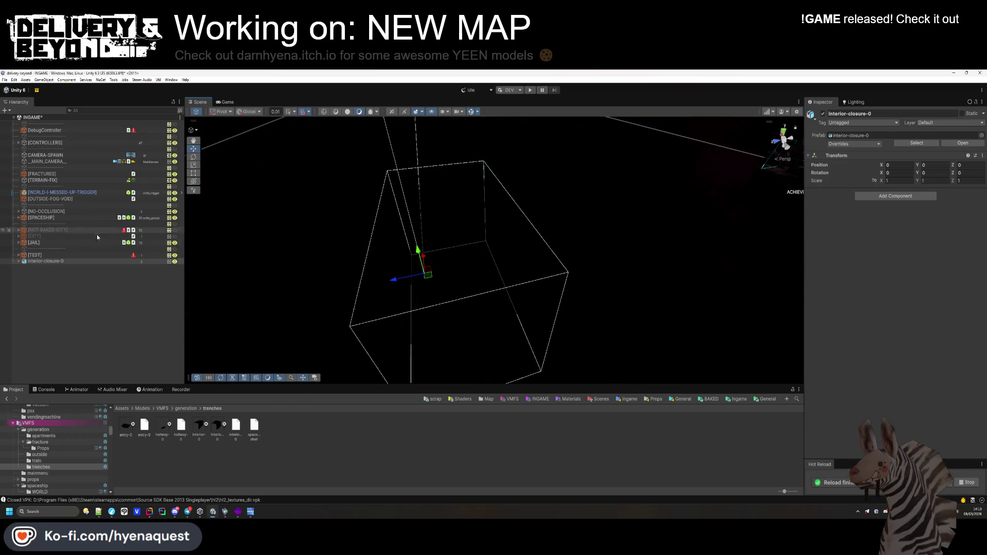
{"action": "left_click", "coordinate": [19, 261]}
{"action": "left_click", "coordinate": [72, 268]}
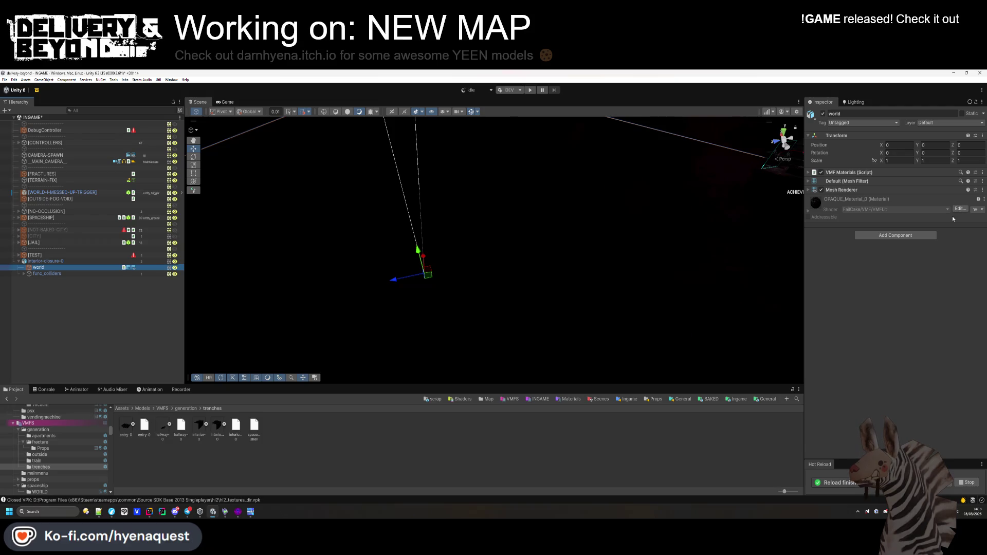
Reimport interior-closure-0 with the changed collider setting, dropping the separate func_colliders child.
{"action": "left_click", "coordinate": [217, 425]}
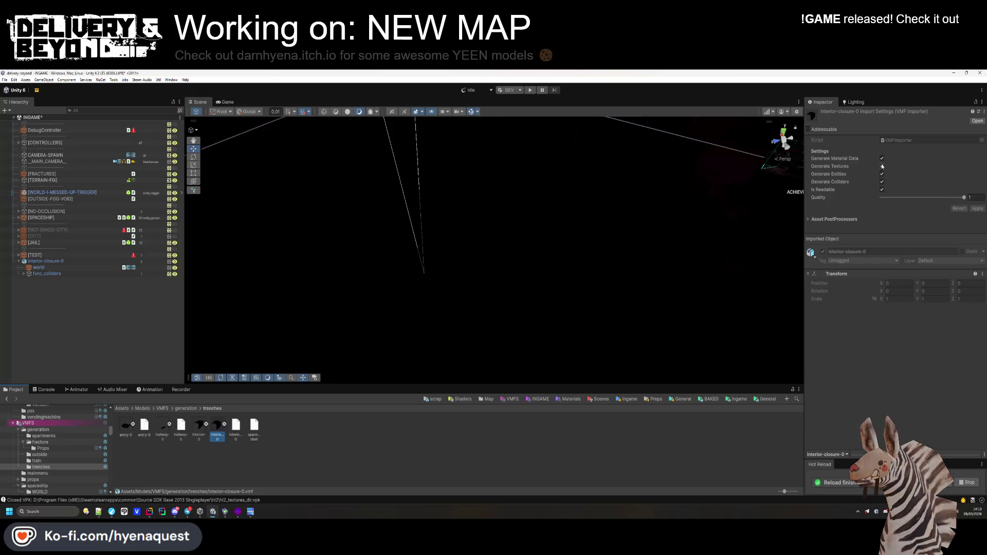
{"action": "left_click", "coordinate": [977, 208]}
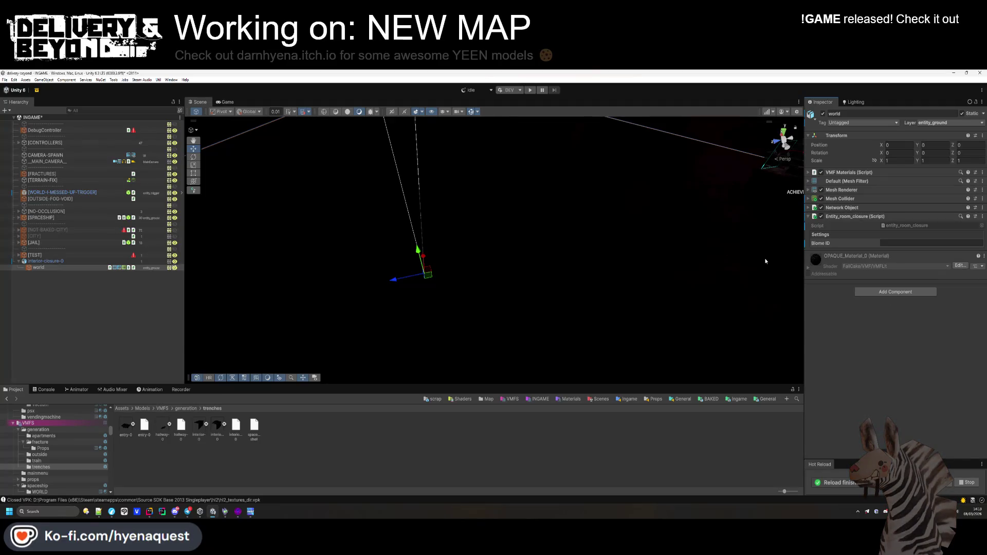
{"action": "left_click", "coordinate": [154, 308]}
{"action": "mouse_move", "coordinate": [190, 309]}
{"action": "left_mouse_down"}
{"action": "mouse_move", "coordinate": [341, 304]}
{"action": "mouse_move", "coordinate": [308, 303]}
{"action": "left_mouse_up"}
{"action": "left_click", "coordinate": [76, 268]}
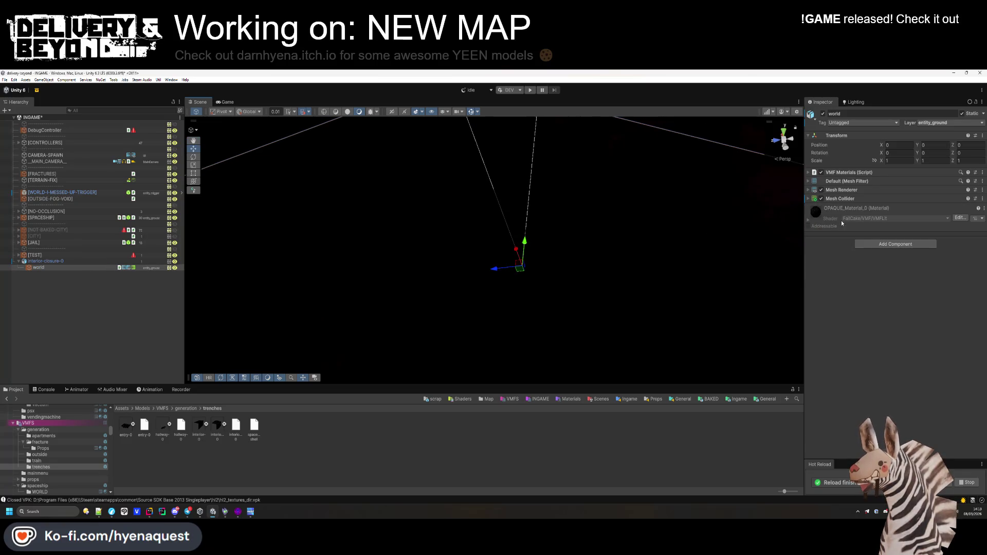
{"action": "key", "text": "Up"}
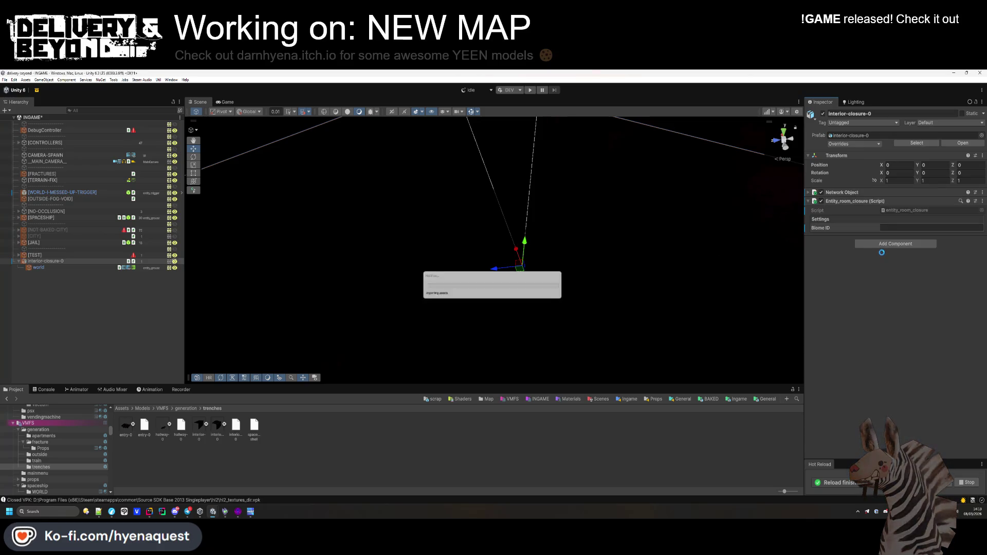
Add a Steam Audio Dynamic Object component to interior-closure-0.
{"action": "left_click", "coordinate": [884, 244]}
{"action": "type", "text": "dynamic"}
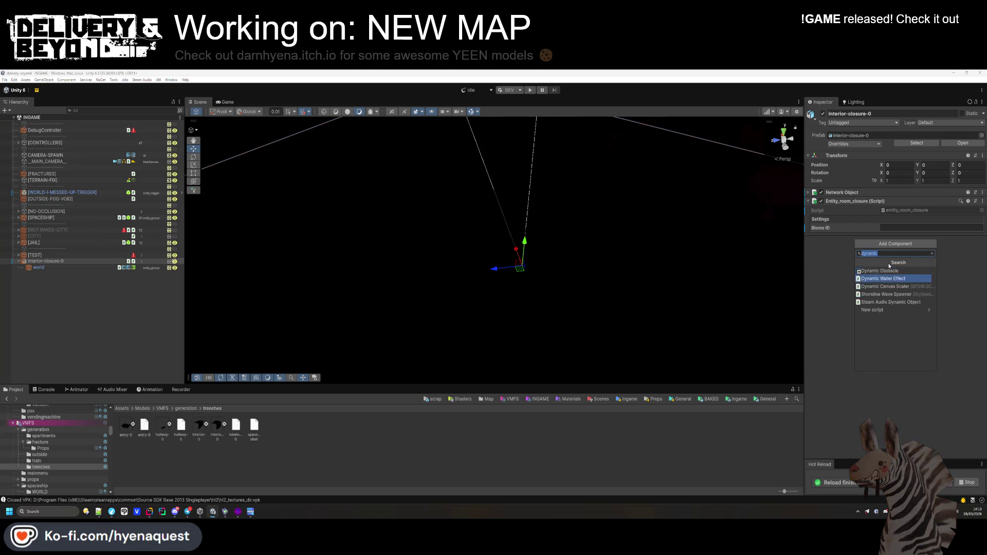
{"action": "left_click", "coordinate": [891, 302]}
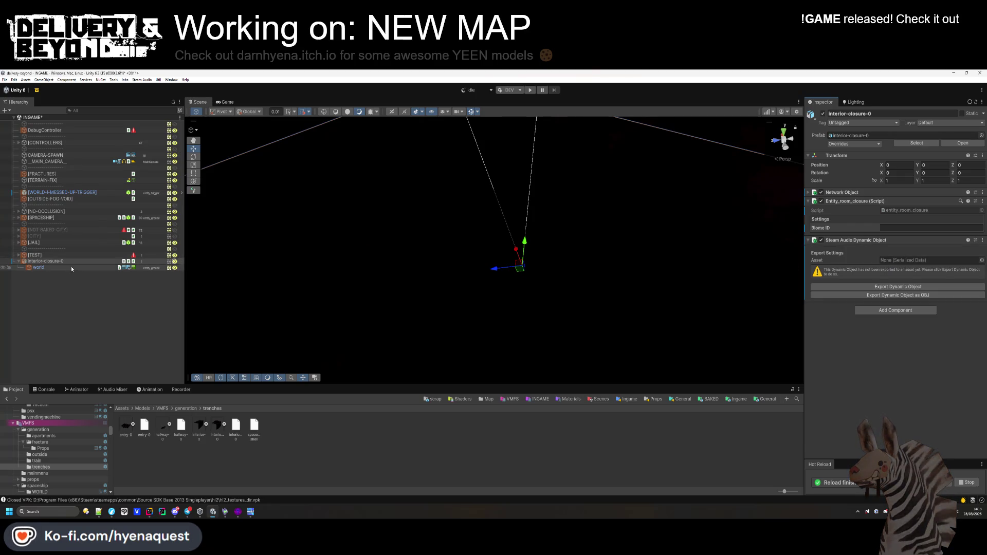
Add a Steam Audio Geometry component to the world child.
{"action": "left_click", "coordinate": [64, 269]}
{"action": "left_click", "coordinate": [899, 246]}
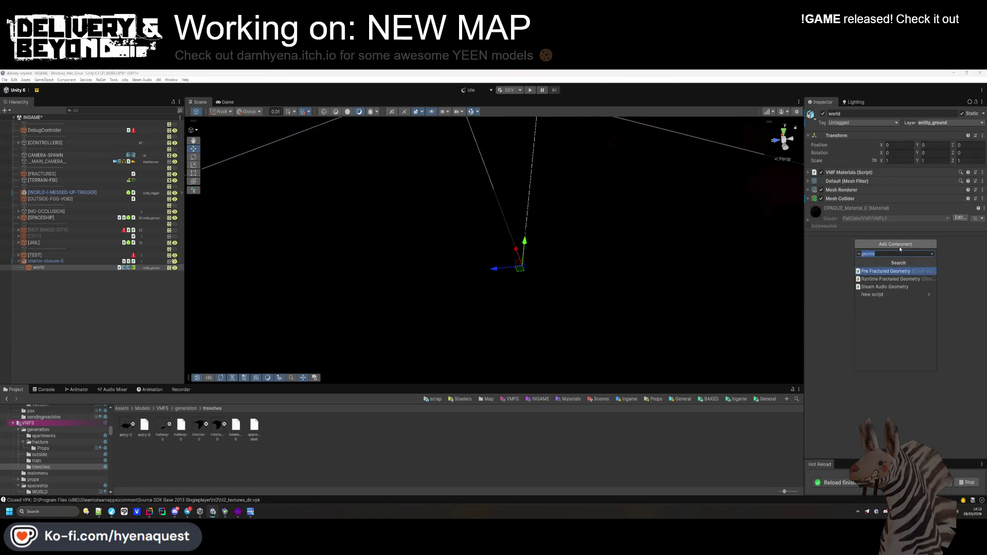
{"action": "key", "text": "Down"}
{"action": "key", "text": "Down"}
{"action": "key", "text": "Return"}
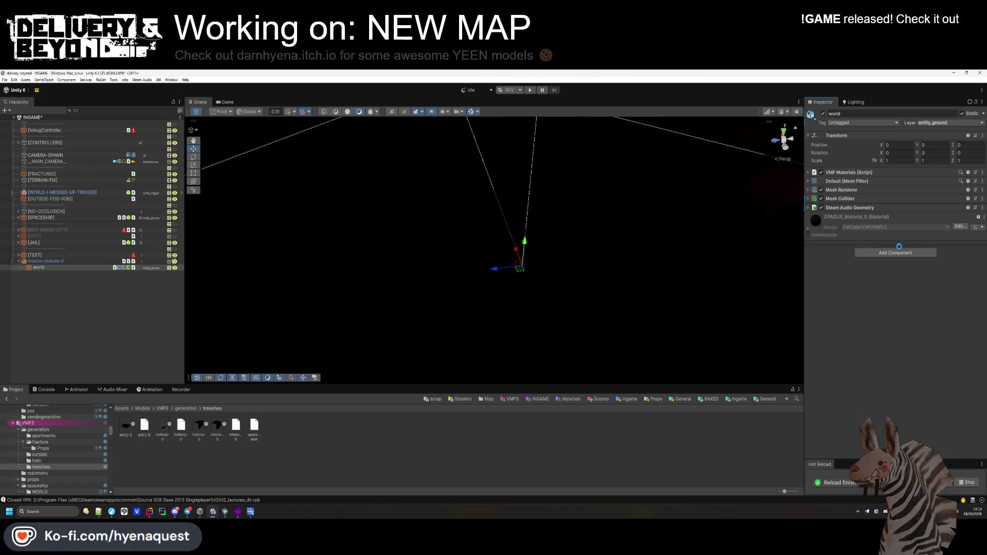
{"action": "left_click", "coordinate": [58, 262]}
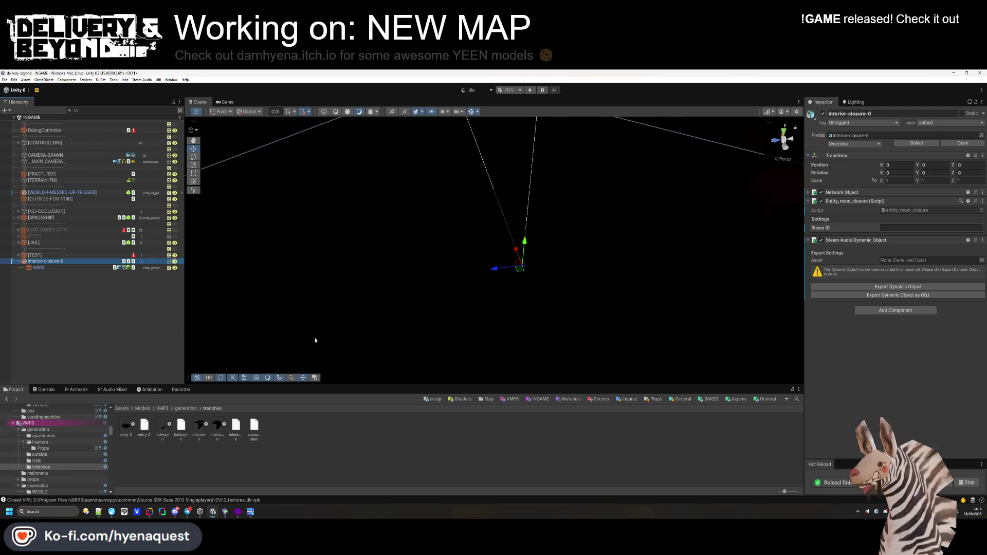
Save interior-closure-0 as a prefab in the Map Trenches folder.
{"action": "left_click", "coordinate": [300, 455]}
{"action": "key", "text": "BackSpace"}
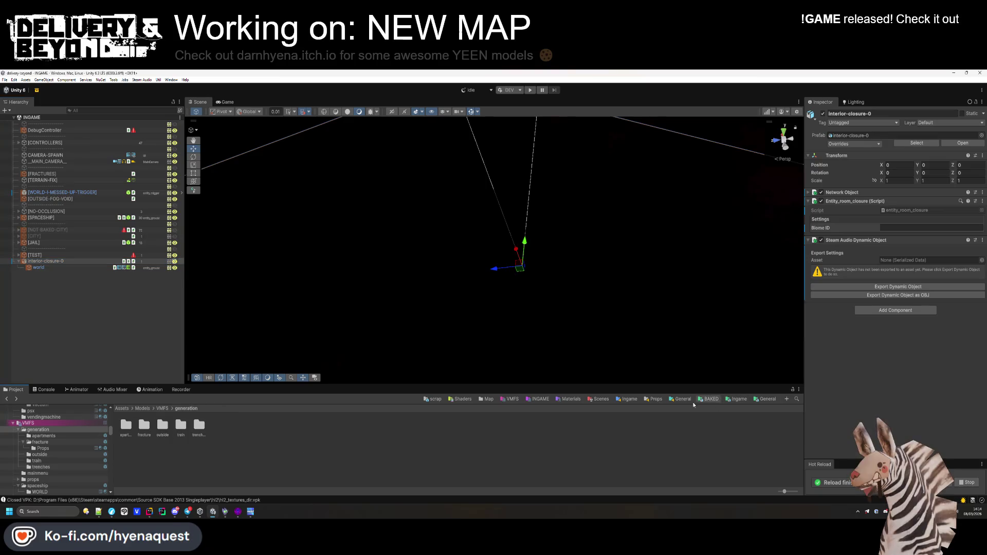
{"action": "left_click", "coordinate": [486, 400]}
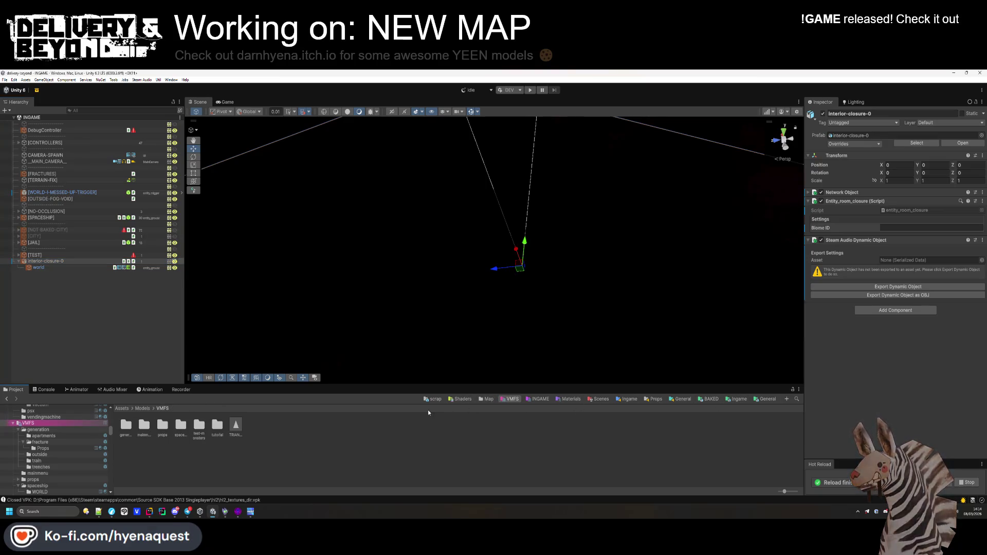
{"action": "double_click", "coordinate": [199, 426]}
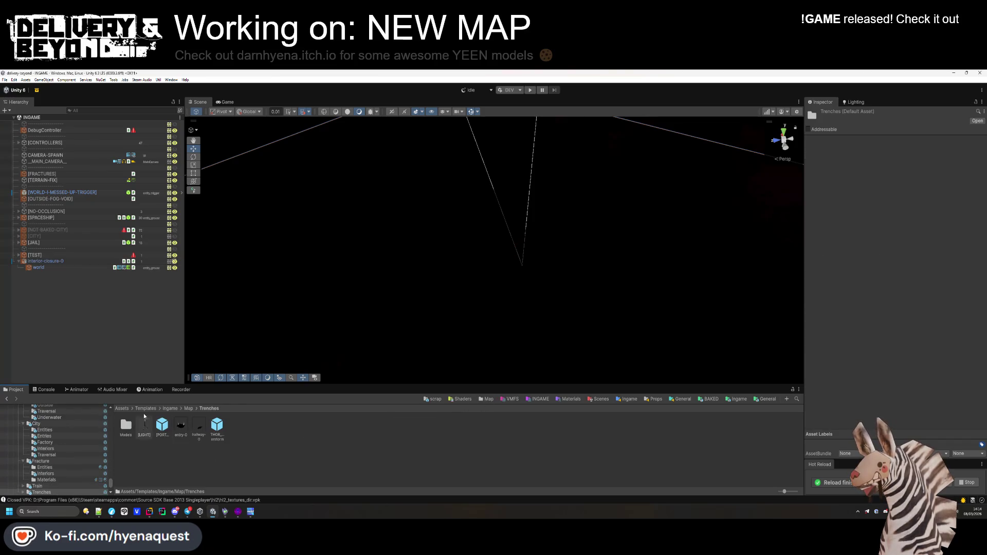
{"action": "left_click", "coordinate": [41, 268]}
{"action": "left_click", "coordinate": [49, 261]}
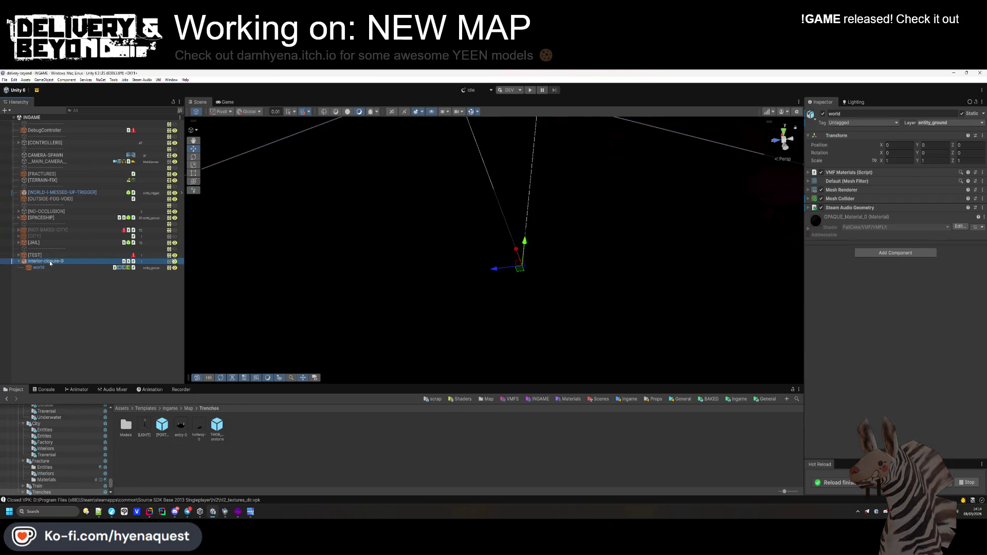
{"action": "left_click", "coordinate": [240, 446]}
{"action": "left_click_drag", "start_coordinate": [239, 446], "coordinate": [239, 447]}
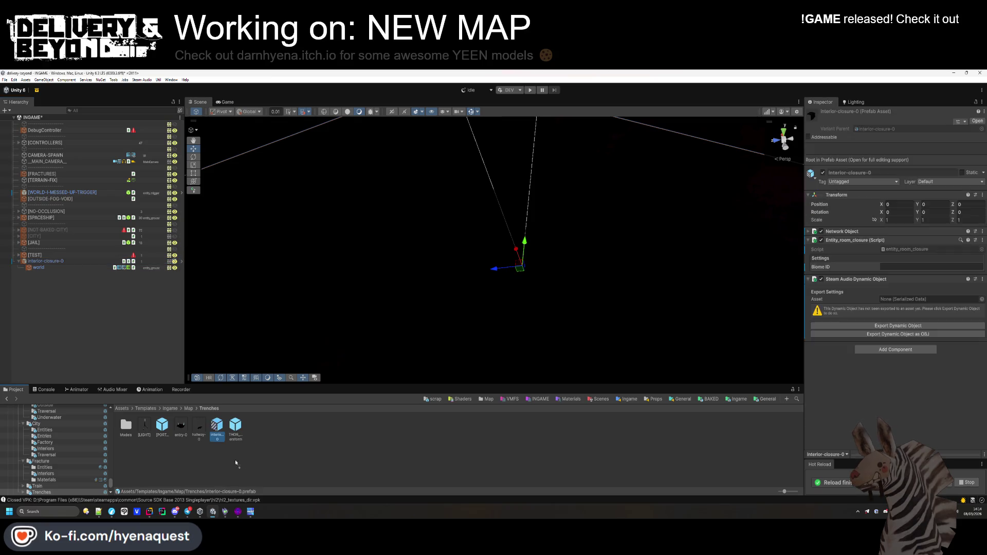
{"action": "left_click", "coordinate": [215, 428]}
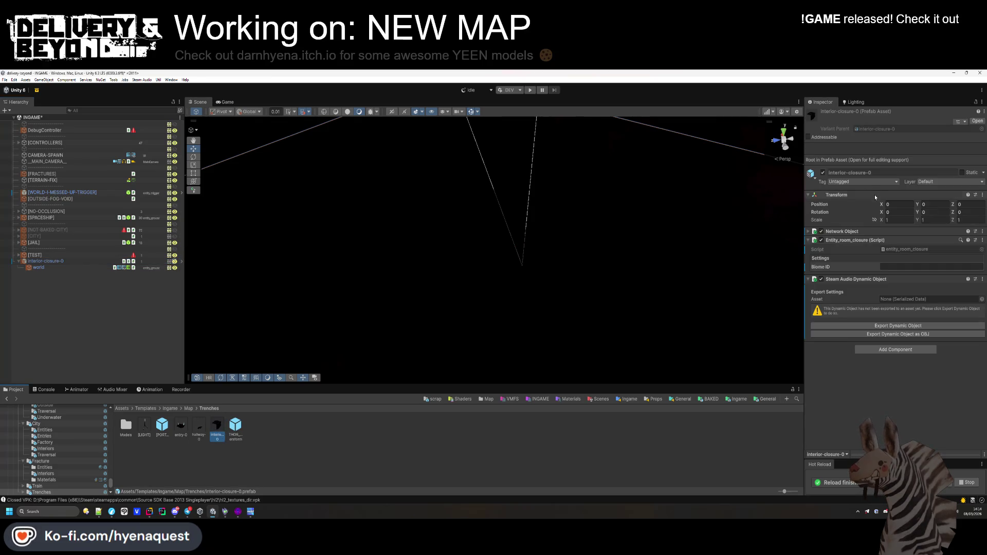
Delete the scene instance and open the interior-closure-0 prefab for editing.
{"action": "left_click", "coordinate": [69, 261]}
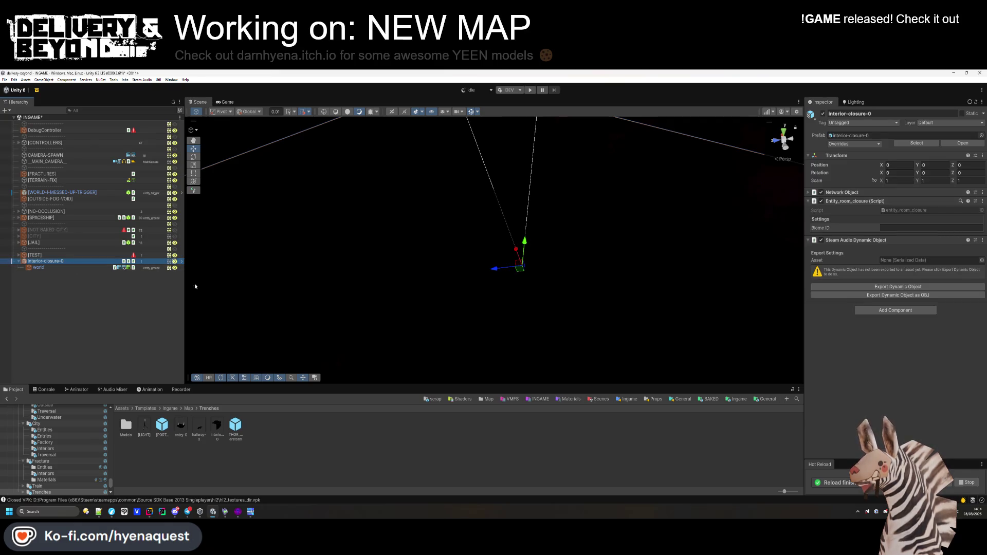
{"action": "key", "text": "Delete"}
{"action": "double_click", "coordinate": [215, 425]}
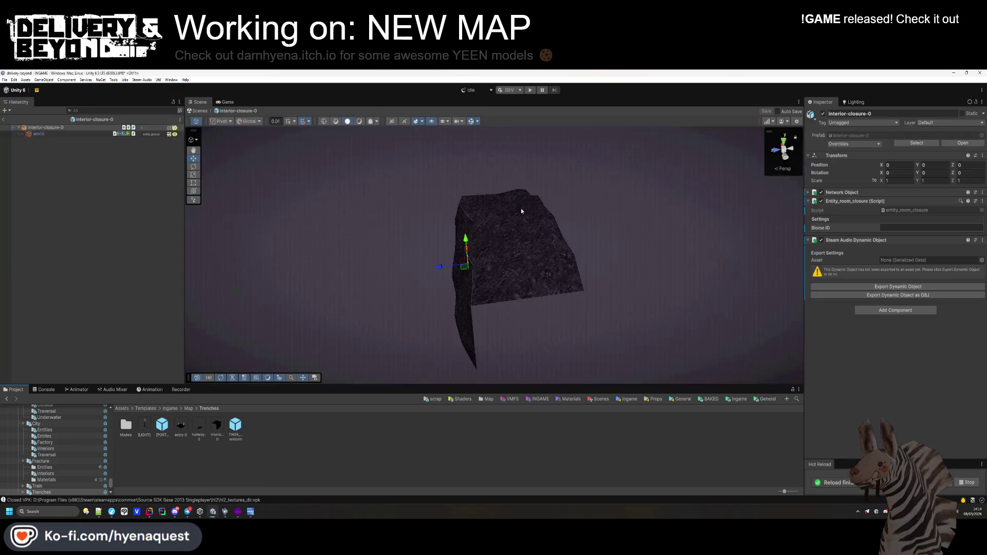
{"action": "key", "text": "Delete"}
{"action": "key", "text": "Return"}
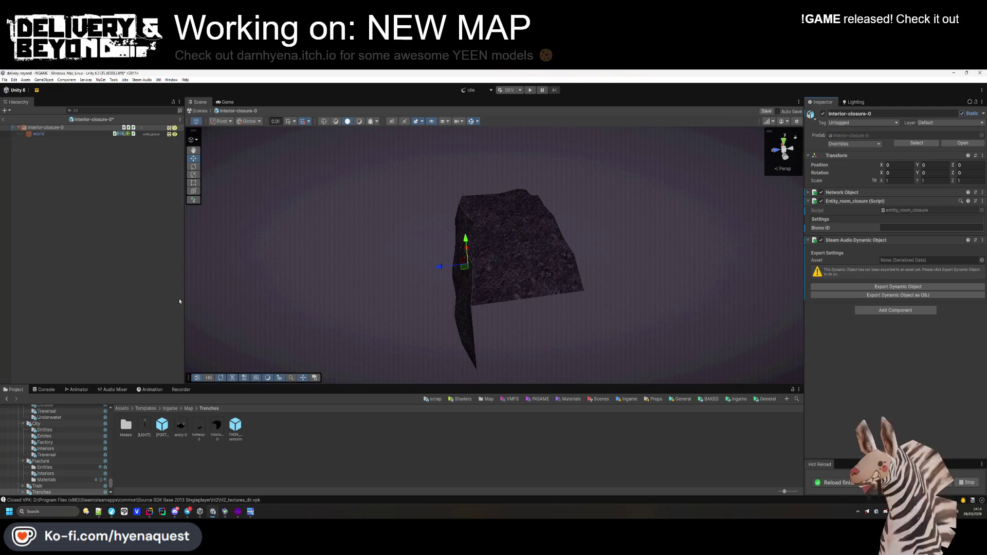
{"action": "key", "text": "alt+Tab"}
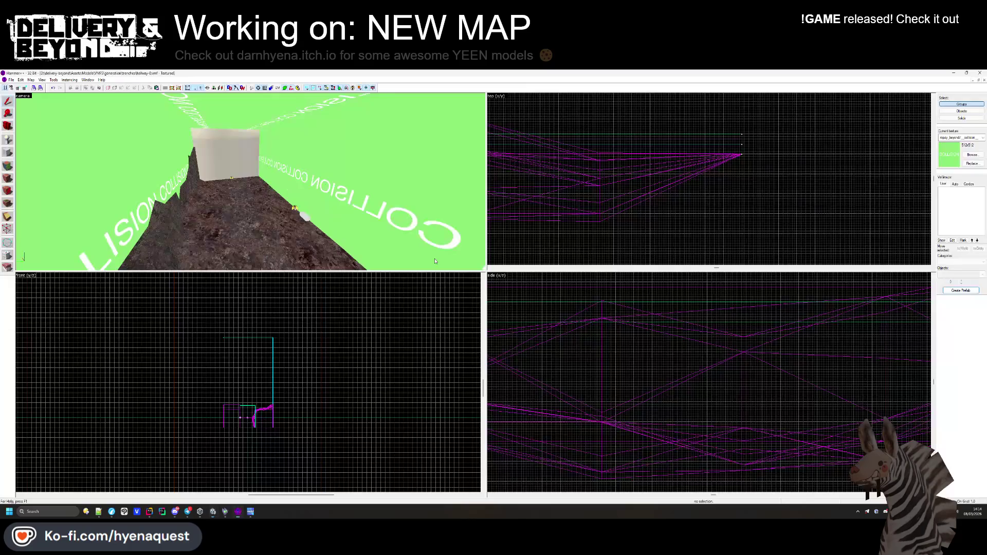
Open the interior-closure-0 map in Hammer++.
{"action": "left_click", "coordinate": [11, 80]}
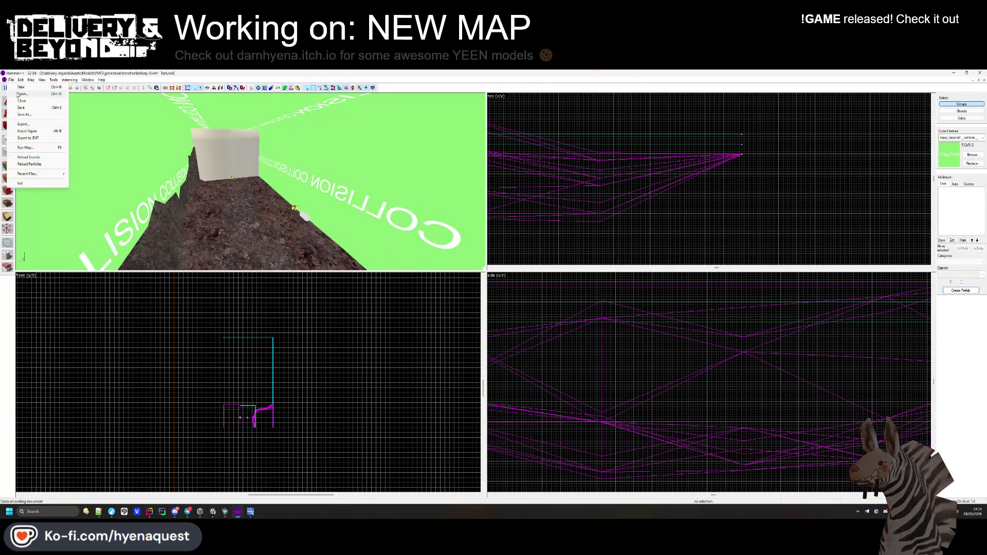
{"action": "left_click", "coordinate": [18, 94]}
{"action": "double_click", "coordinate": [94, 154]}
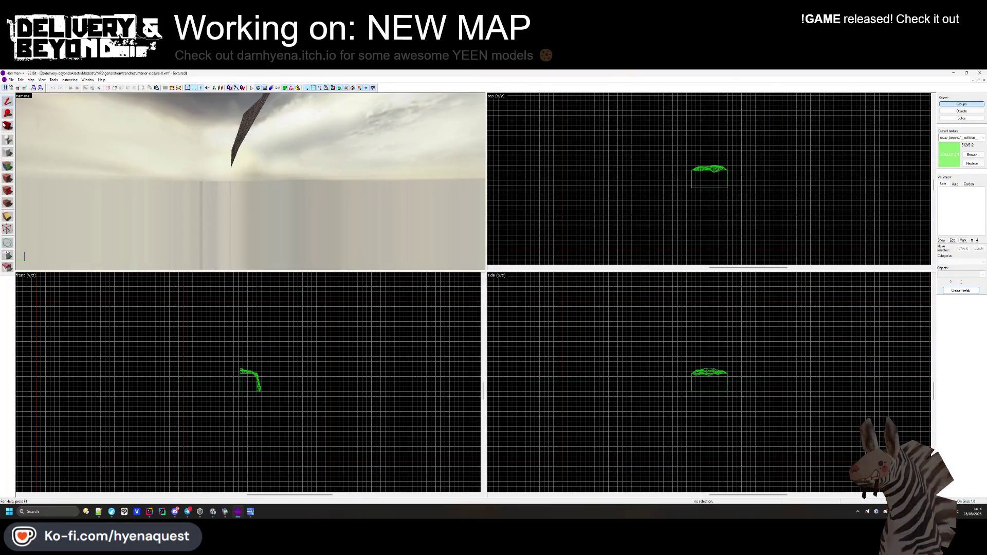
Inspect the rock brush's faces, then back in Unity orbit around the rock.
{"action": "key", "text": "ctrl+a"}
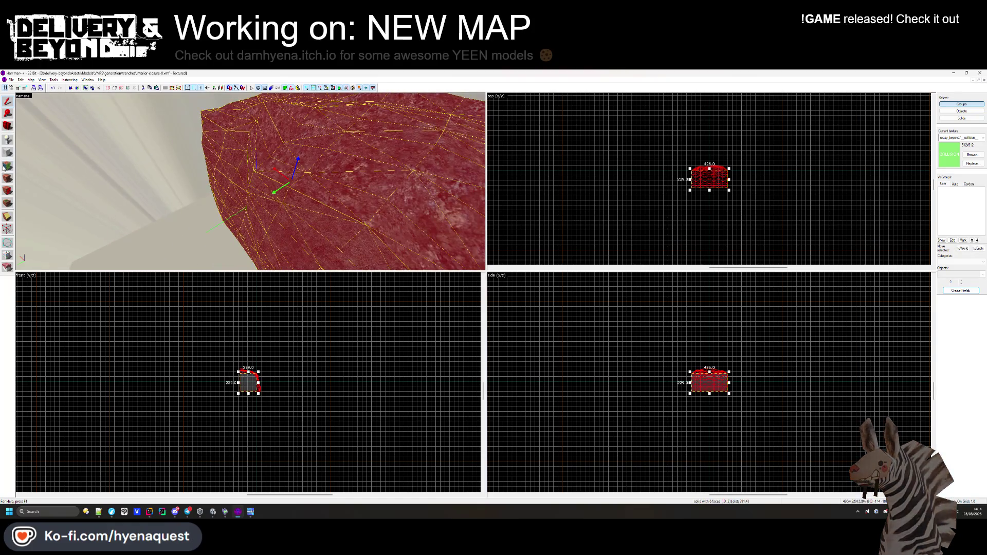
{"action": "key", "text": "shift+a"}
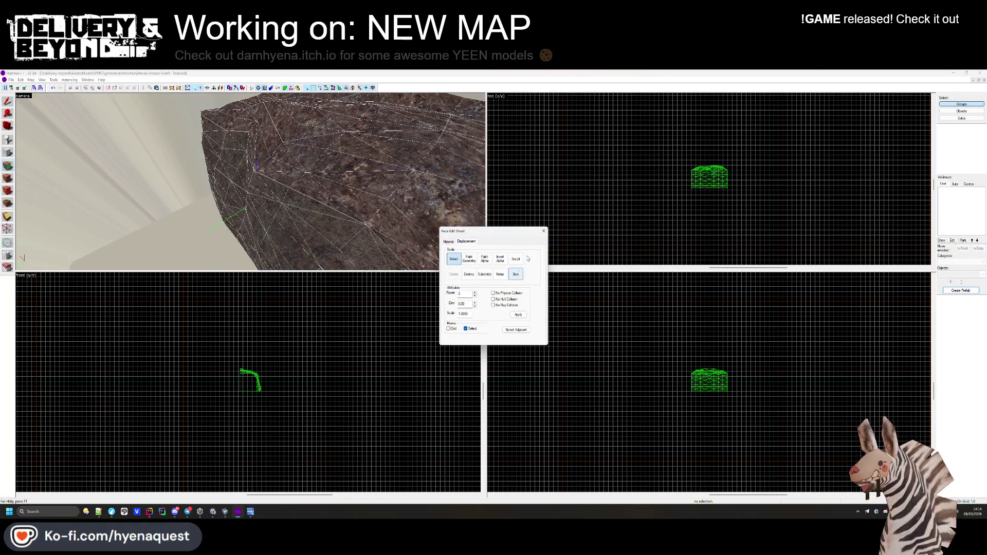
{"action": "left_click", "coordinate": [543, 231]}
{"action": "key", "text": "alt+Tab"}
{"action": "mouse_move", "coordinate": [540, 221]}
{"action": "left_mouse_down"}
{"action": "mouse_move", "coordinate": [370, 264]}
{"action": "mouse_move", "coordinate": [537, 271]}
{"action": "mouse_move", "coordinate": [372, 247]}
{"action": "mouse_move", "coordinate": [384, 223]}
{"action": "mouse_move", "coordinate": [418, 287]}
{"action": "mouse_move", "coordinate": [403, 346]}
{"action": "mouse_move", "coordinate": [377, 333]}
{"action": "mouse_move", "coordinate": [472, 206]}
{"action": "left_mouse_up"}
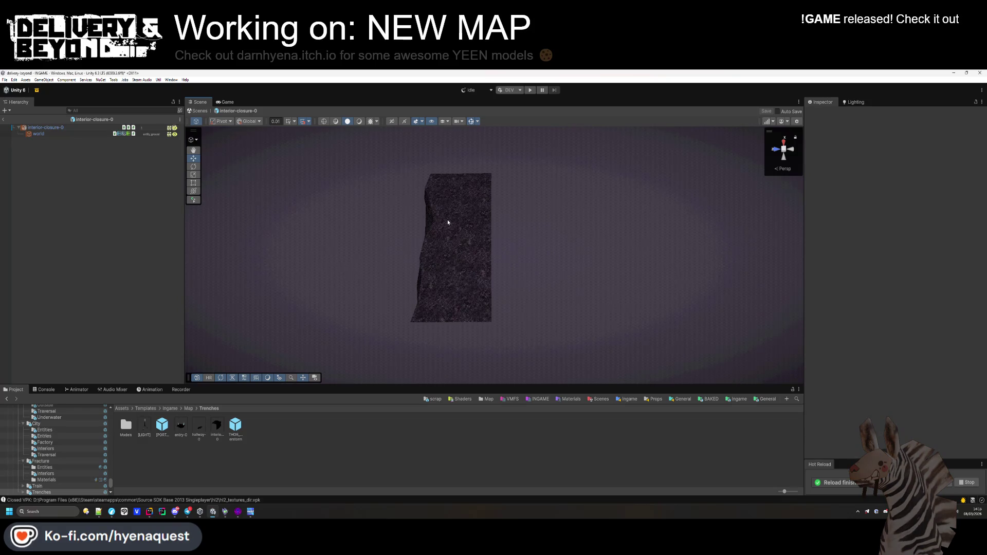
Orbit to a top-down view of the rock slab and snip the Scene view area.
{"action": "mouse_move", "coordinate": [447, 222]}
{"action": "left_mouse_down"}
{"action": "mouse_move", "coordinate": [399, 216]}
{"action": "mouse_move", "coordinate": [292, 227]}
{"action": "mouse_move", "coordinate": [418, 149]}
{"action": "left_mouse_up"}
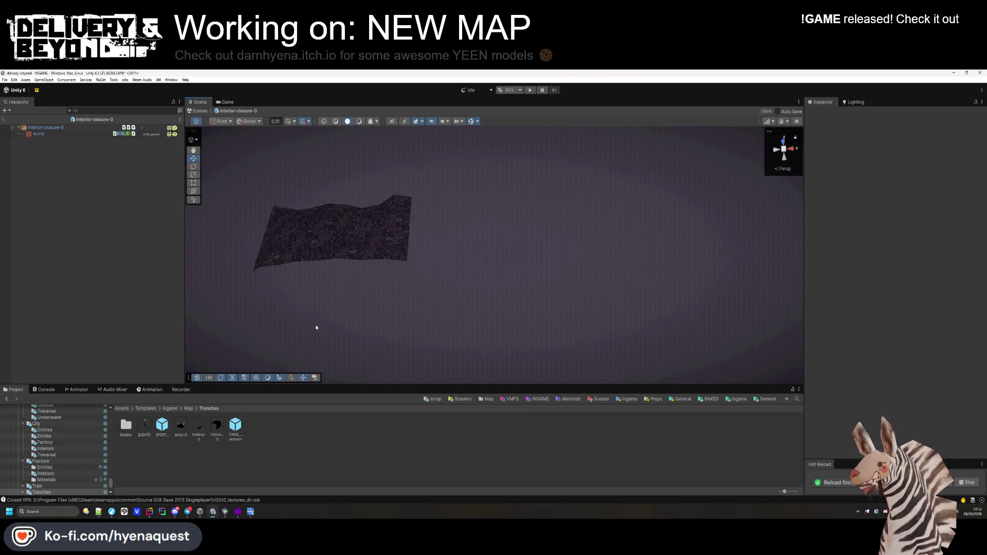
{"action": "mouse_move", "coordinate": [261, 344]}
{"action": "left_mouse_down"}
{"action": "mouse_move", "coordinate": [487, 242]}
{"action": "mouse_move", "coordinate": [548, 248]}
{"action": "mouse_move", "coordinate": [612, 276]}
{"action": "mouse_move", "coordinate": [559, 306]}
{"action": "mouse_move", "coordinate": [559, 295]}
{"action": "left_mouse_up"}
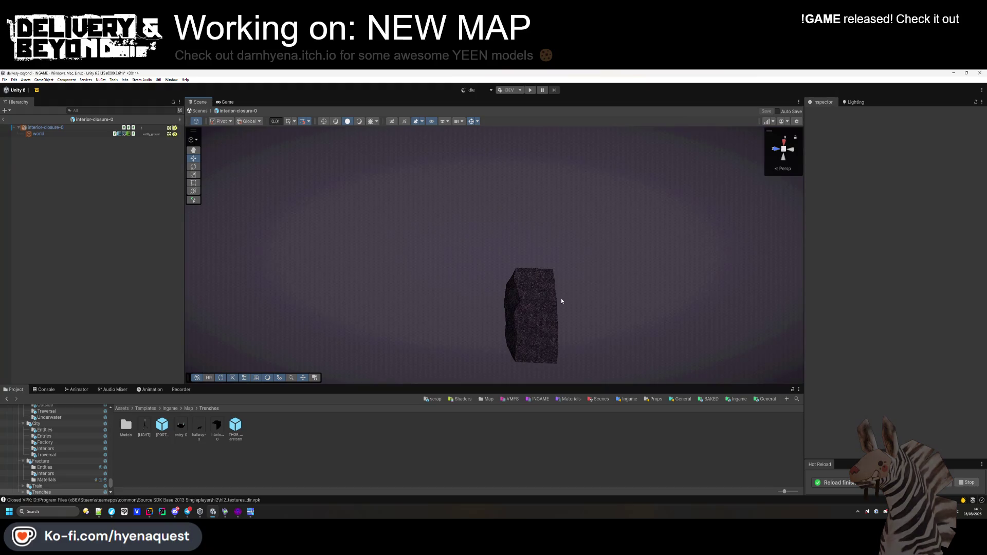
{"action": "mouse_move", "coordinate": [562, 301]}
{"action": "left_mouse_down"}
{"action": "mouse_move", "coordinate": [579, 286]}
{"action": "mouse_move", "coordinate": [578, 309]}
{"action": "left_mouse_up"}
{"action": "key", "text": "super+shift+s"}
{"action": "left_click_drag", "start_coordinate": [364, 149], "coordinate": [579, 353]}
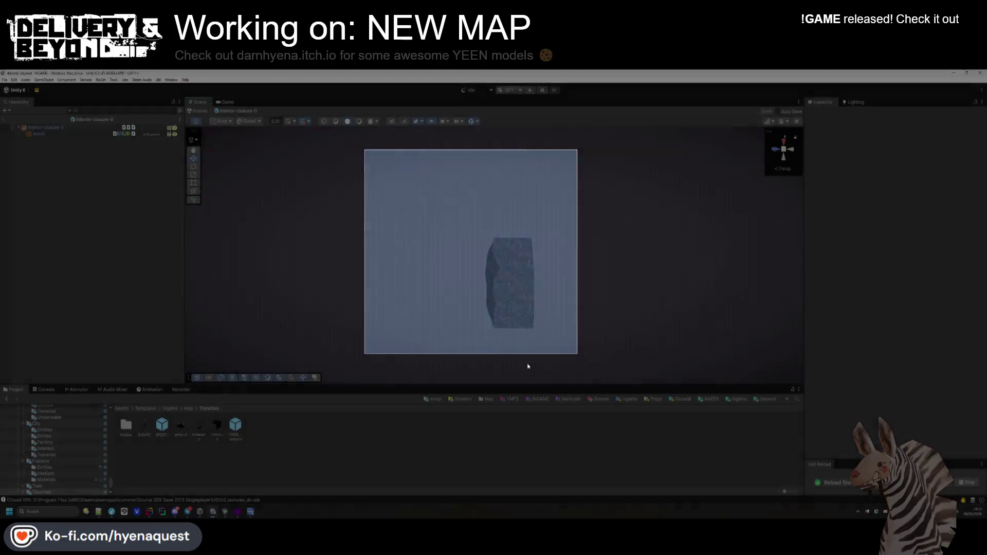
Launch Paint and paste the captured rock screenshot onto the canvas.
{"action": "left_click", "coordinate": [65, 512]}
{"action": "type", "text": "paint"}
{"action": "key", "text": "Return"}
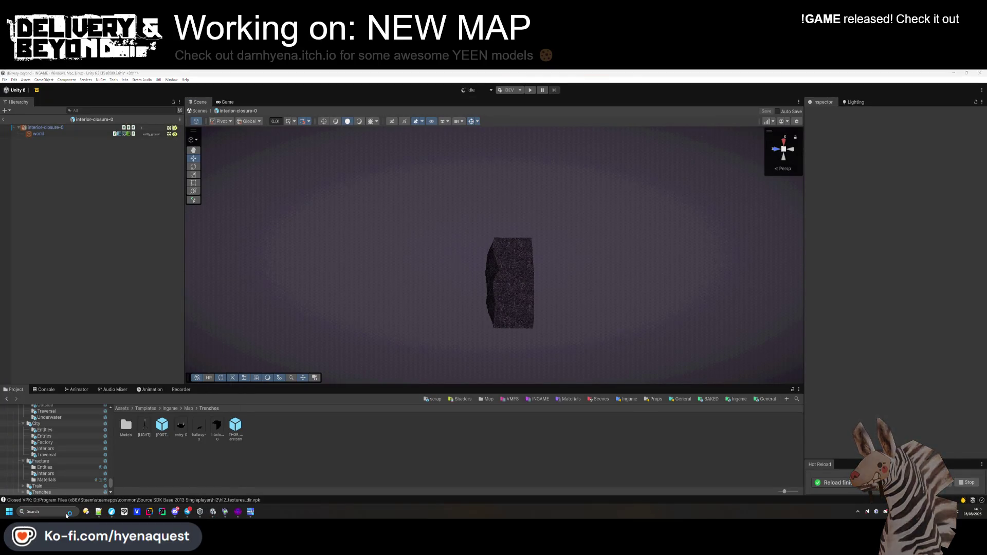
{"action": "key", "text": "ctrl+v"}
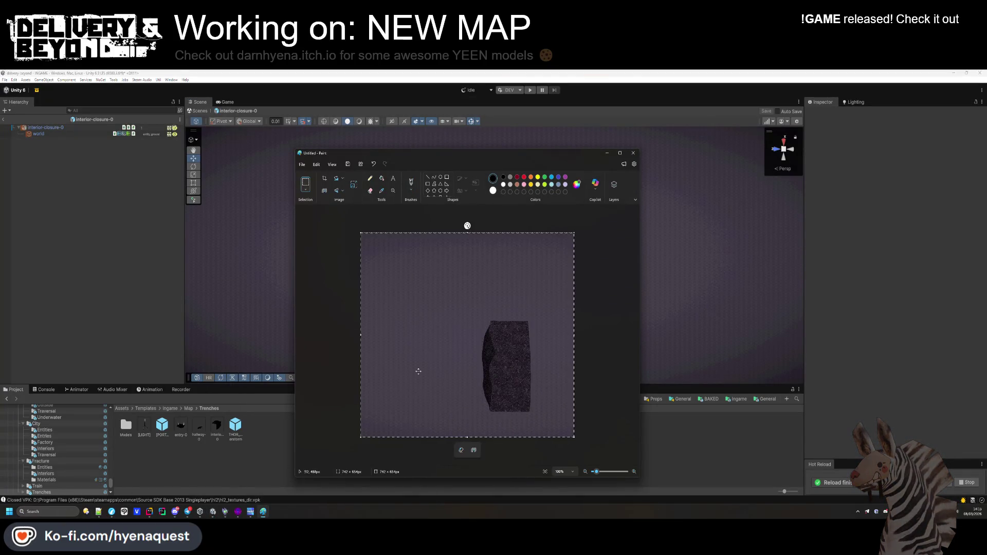
{"action": "left_click", "coordinate": [590, 297]}
Draw six rectangle outlines around the rock as the trench piece layout.
{"action": "left_click", "coordinate": [447, 176]}
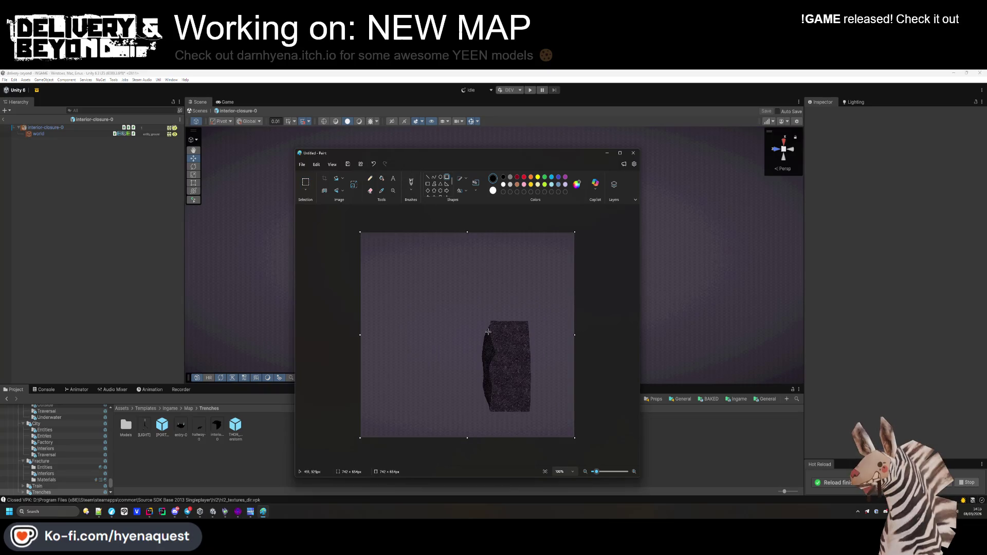
{"action": "mouse_move", "coordinate": [489, 321]}
{"action": "left_mouse_down"}
{"action": "mouse_move", "coordinate": [527, 299]}
{"action": "mouse_move", "coordinate": [524, 289]}
{"action": "mouse_move", "coordinate": [528, 299]}
{"action": "left_mouse_up"}
{"action": "left_click", "coordinate": [446, 309]}
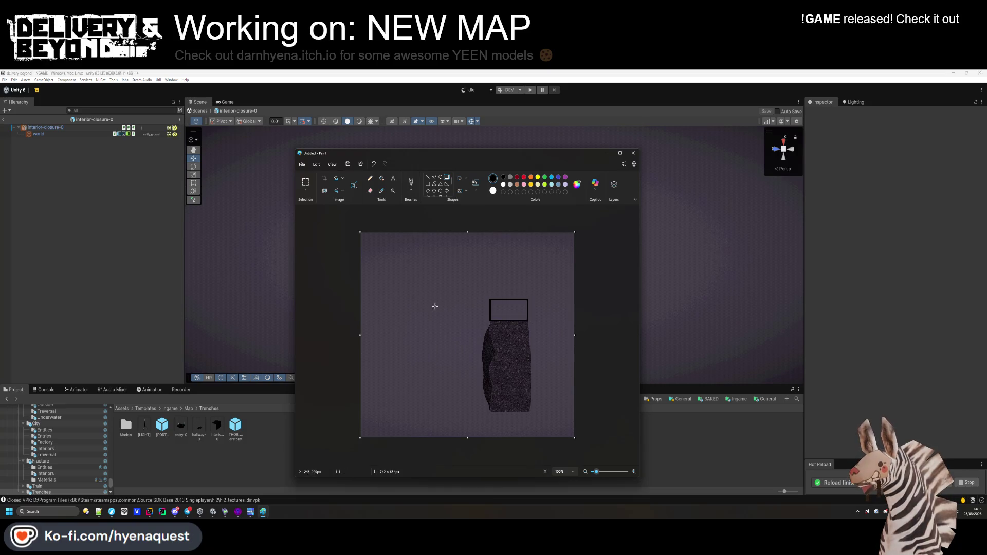
{"action": "left_click_drag", "start_coordinate": [429, 245], "coordinate": [530, 273]}
{"action": "mouse_move", "coordinate": [427, 297]}
{"action": "left_mouse_down"}
{"action": "mouse_move", "coordinate": [458, 325]}
{"action": "mouse_move", "coordinate": [452, 319]}
{"action": "left_mouse_up"}
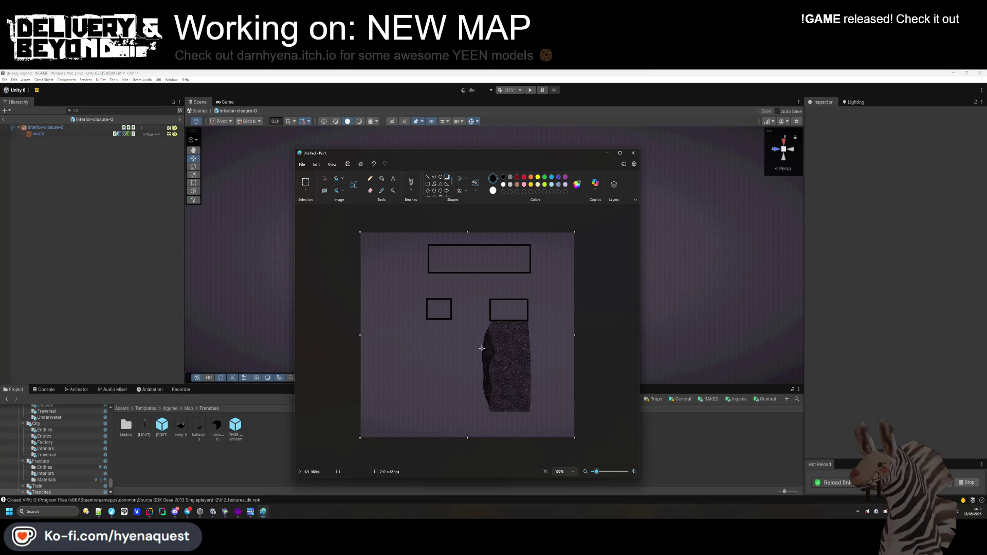
{"action": "left_click_drag", "start_coordinate": [529, 321], "coordinate": [573, 411]}
{"action": "left_click_drag", "start_coordinate": [527, 299], "coordinate": [571, 318]}
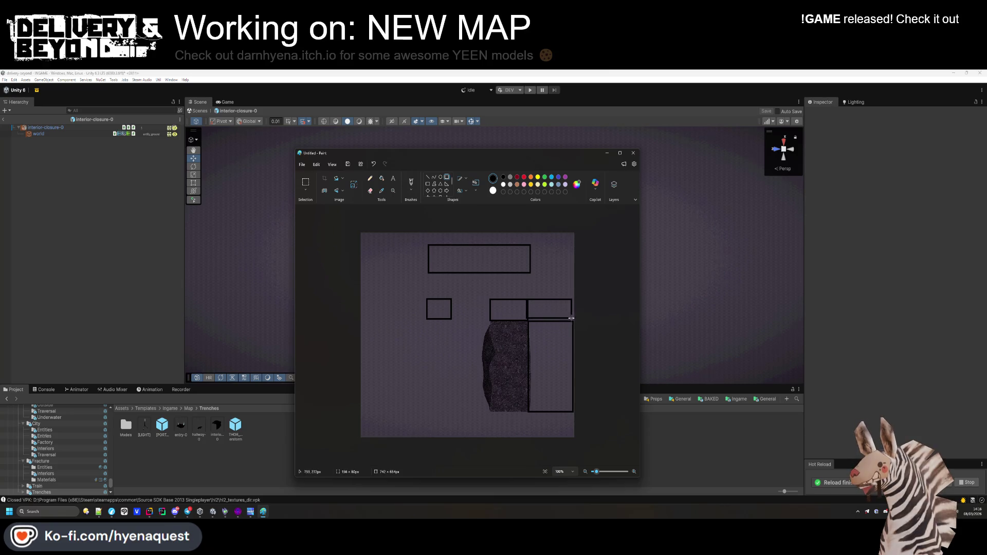
{"action": "left_click_drag", "start_coordinate": [529, 245], "coordinate": [575, 272]}
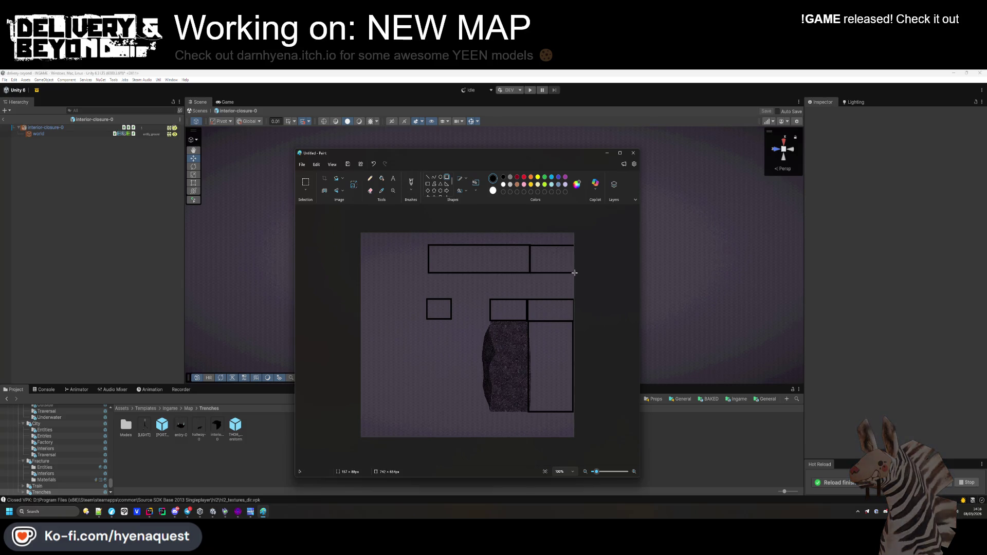
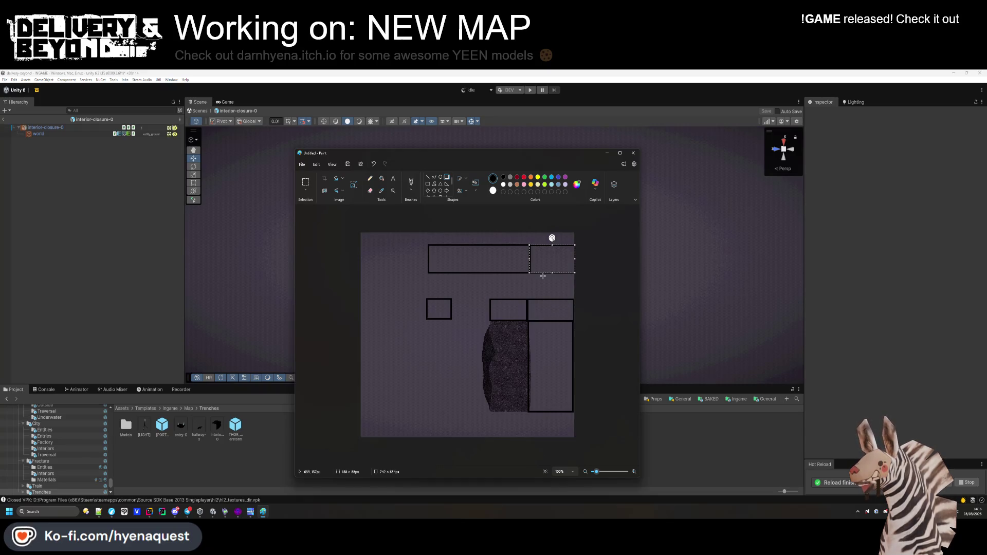
Hide the Paint sketch, orbit and zoom Unity's Scene view onto the rock, then return to Hammer++.
{"action": "key", "text": "alt+Tab"}
{"action": "mouse_move", "coordinate": [543, 276]}
{"action": "left_mouse_down"}
{"action": "mouse_move", "coordinate": [668, 262]}
{"action": "mouse_move", "coordinate": [716, 218]}
{"action": "mouse_move", "coordinate": [573, 278]}
{"action": "left_mouse_up"}
{"action": "scroll", "coordinate": [706, 261], "scroll_direction": "up", "scroll_amount": 10}
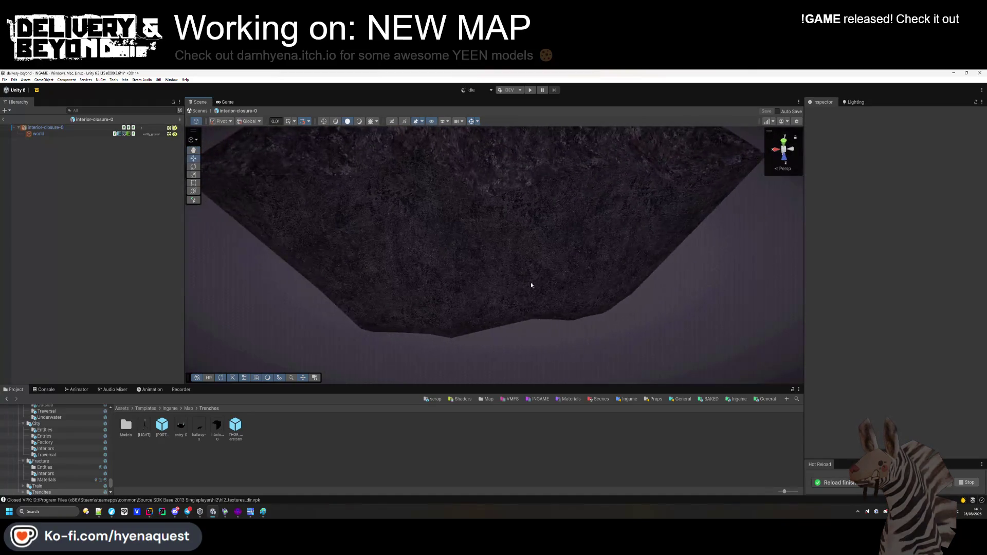
{"action": "key", "text": "alt+Tab"}
Pull Hammer++'s 3D view back over the whole rock, then go to Unity's City templates folder.
{"action": "key", "text": "z"}
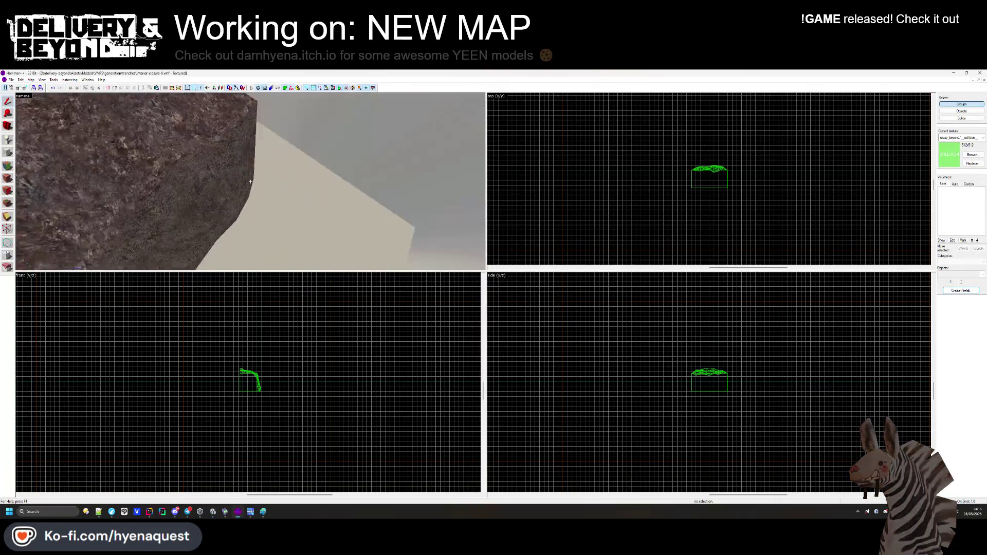
{"action": "key", "text": "z"}
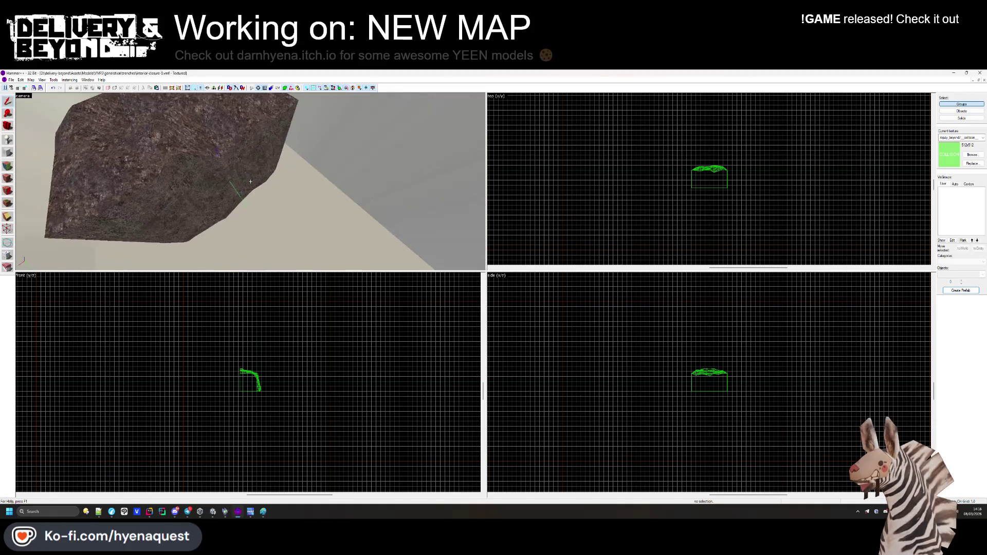
{"action": "key", "text": "z"}
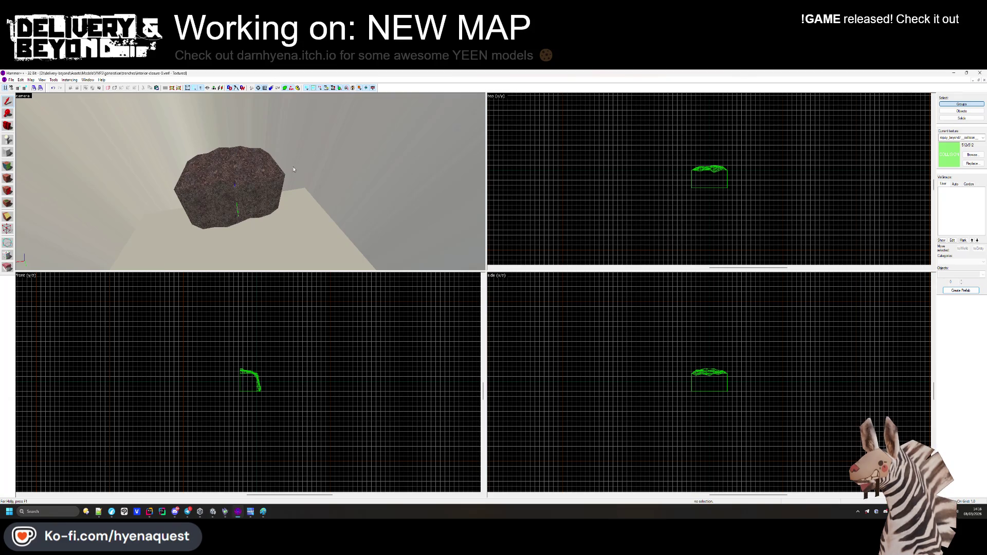
{"action": "scroll", "coordinate": [308, 196], "scroll_direction": "down", "scroll_amount": 5}
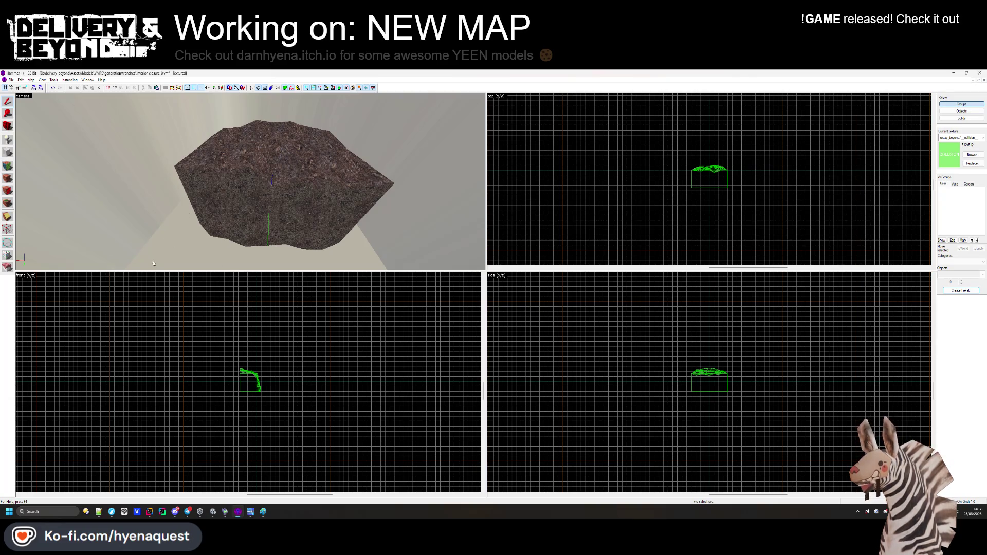
{"action": "left_click", "coordinate": [213, 512]}
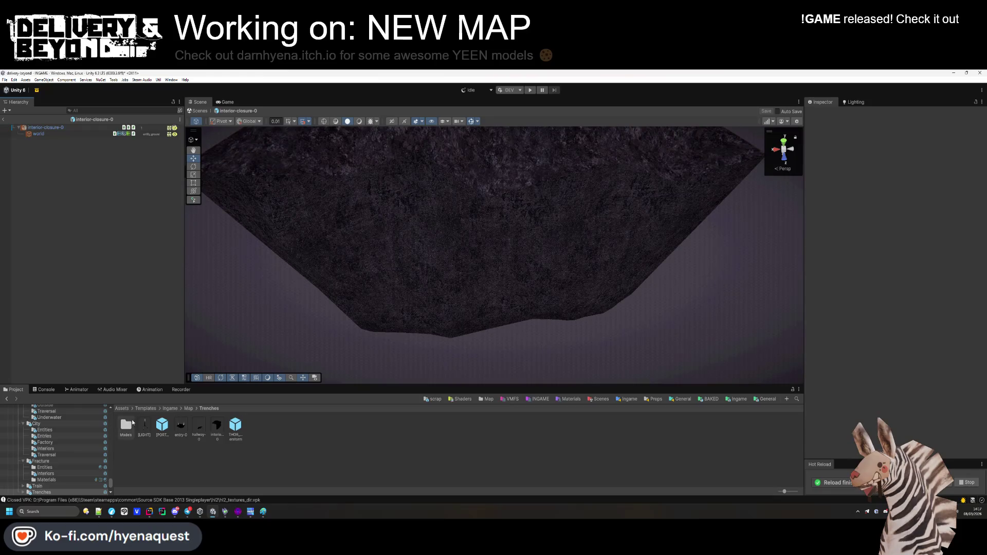
{"action": "left_click", "coordinate": [188, 408]}
Open the City folder and orbit around the curve-1 prefab.
{"action": "double_click", "coordinate": [143, 432]}
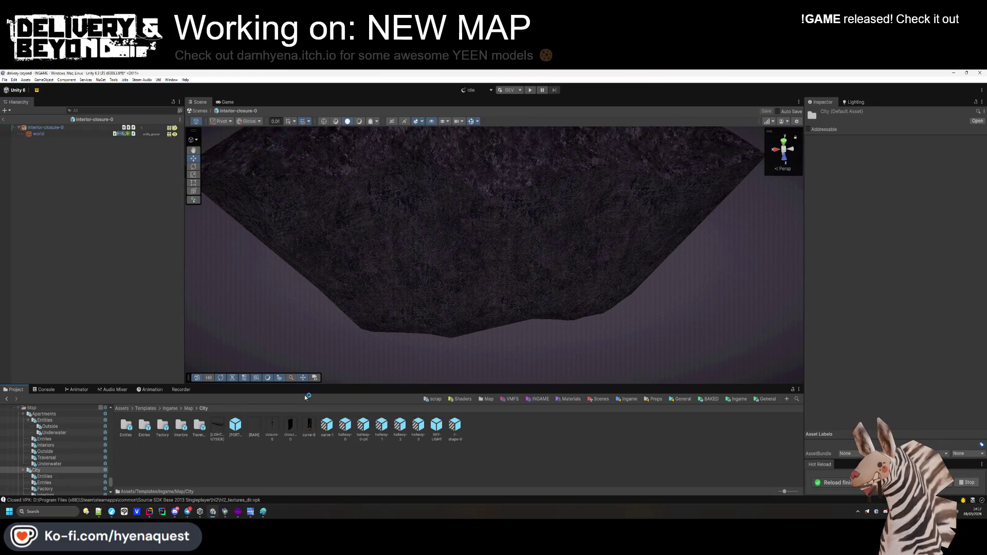
{"action": "left_click_drag", "start_coordinate": [342, 385], "coordinate": [342, 351]}
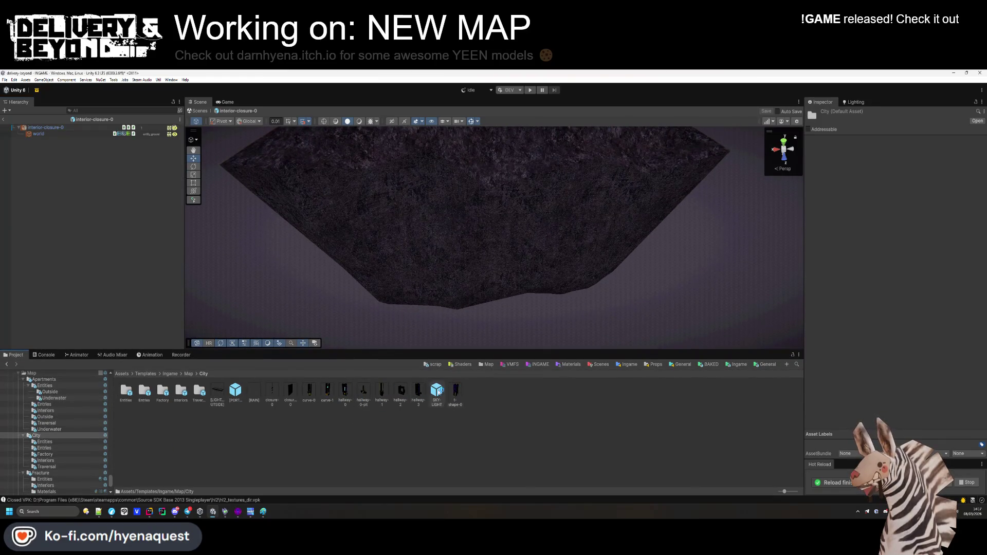
{"action": "double_click", "coordinate": [327, 391]}
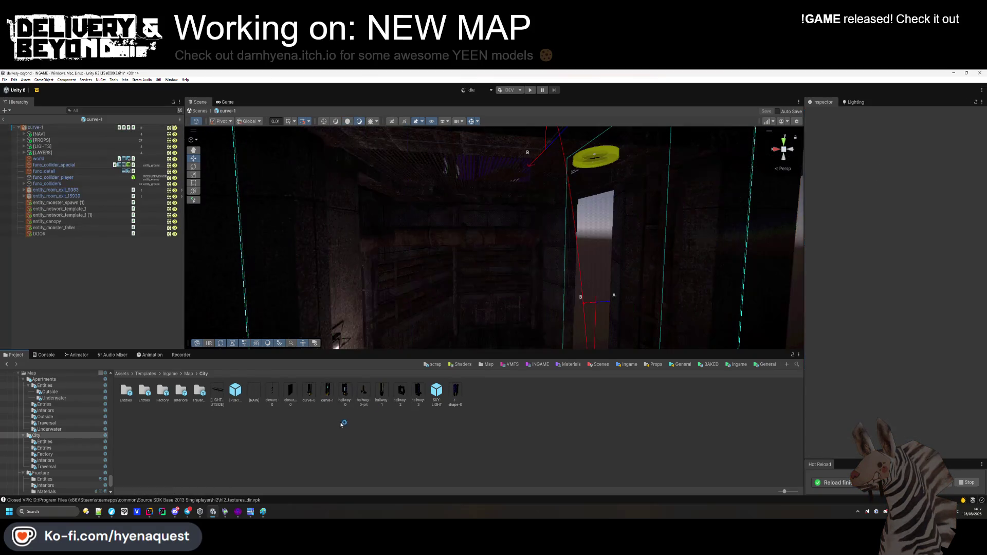
{"action": "mouse_move", "coordinate": [539, 349]}
{"action": "left_mouse_down"}
{"action": "mouse_move", "coordinate": [433, 264]}
{"action": "mouse_move", "coordinate": [353, 416]}
{"action": "left_mouse_up"}
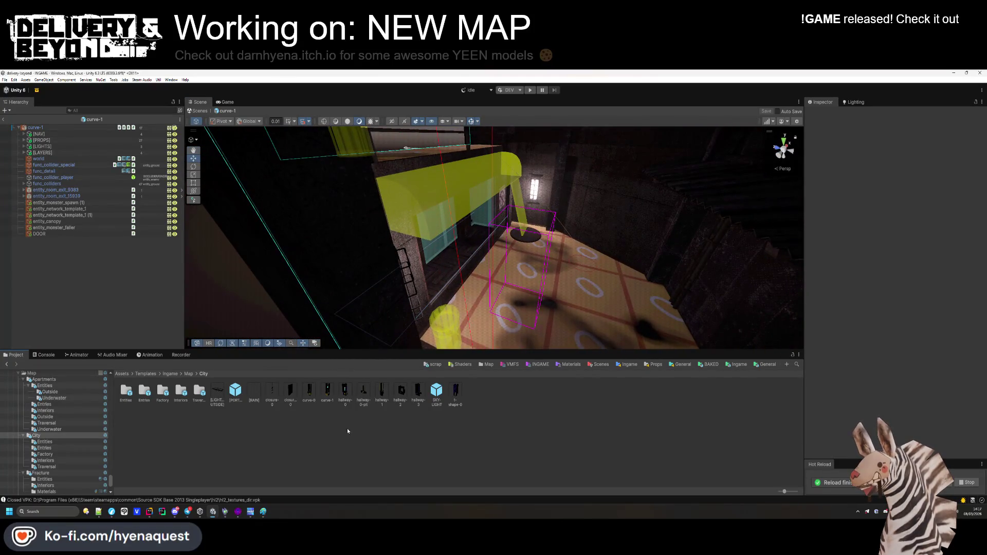
Review hallway-2 and Factory's factory-hallway-1 prefabs, then move up to the Ingame folder.
{"action": "double_click", "coordinate": [401, 391]}
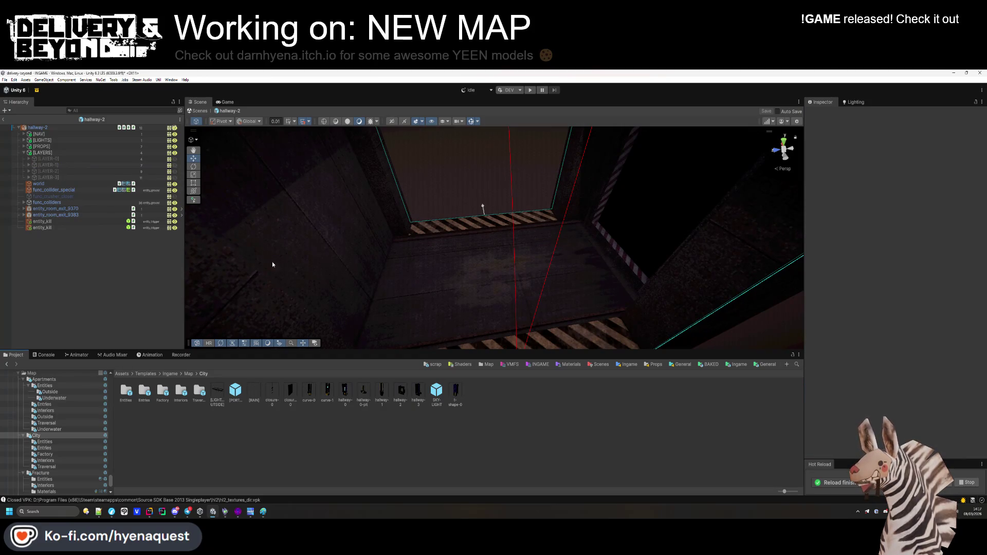
{"action": "double_click", "coordinate": [162, 391]}
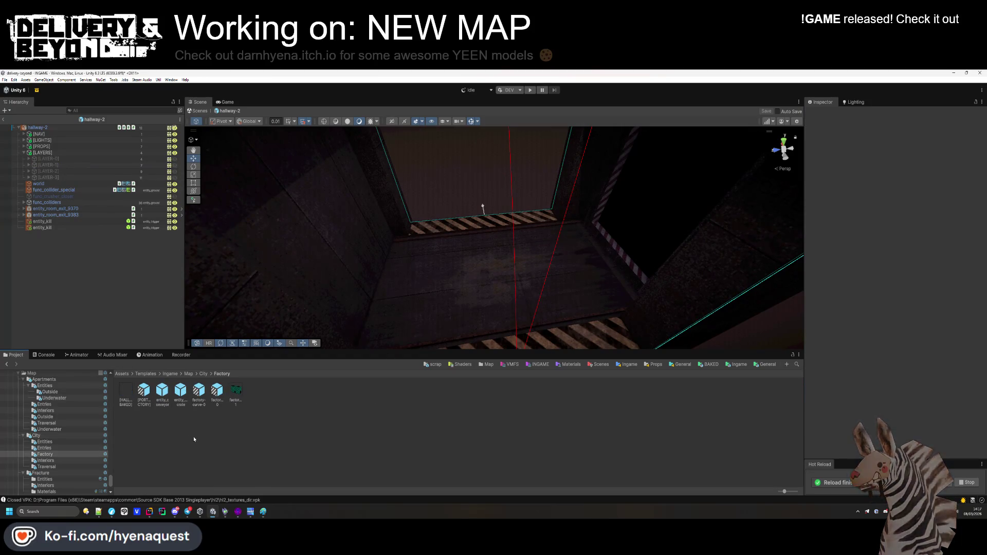
{"action": "double_click", "coordinate": [235, 396]}
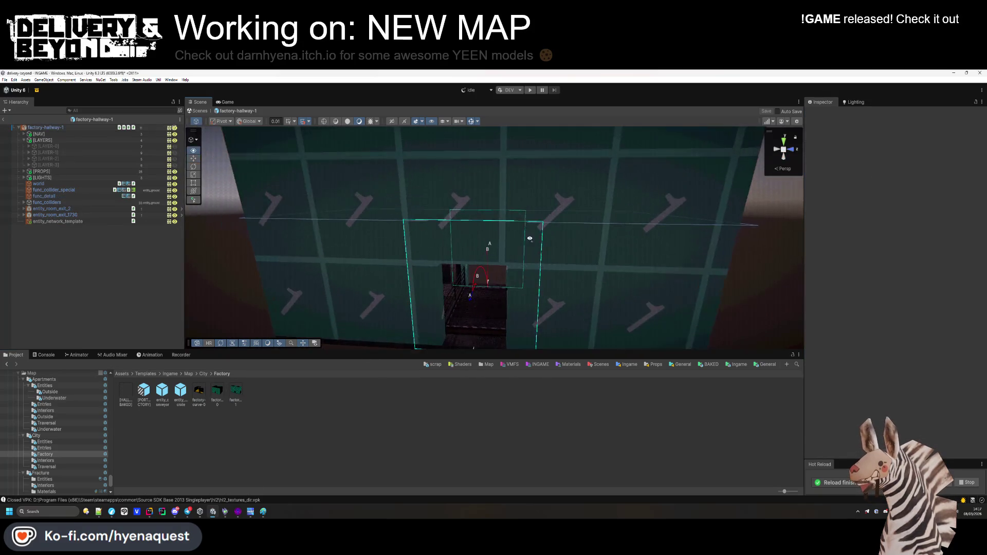
{"action": "mouse_move", "coordinate": [366, 282]}
{"action": "left_mouse_down"}
{"action": "mouse_move", "coordinate": [608, 337]}
{"action": "mouse_move", "coordinate": [473, 326]}
{"action": "mouse_move", "coordinate": [575, 352]}
{"action": "mouse_move", "coordinate": [529, 269]}
{"action": "mouse_move", "coordinate": [519, 287]}
{"action": "left_mouse_up"}
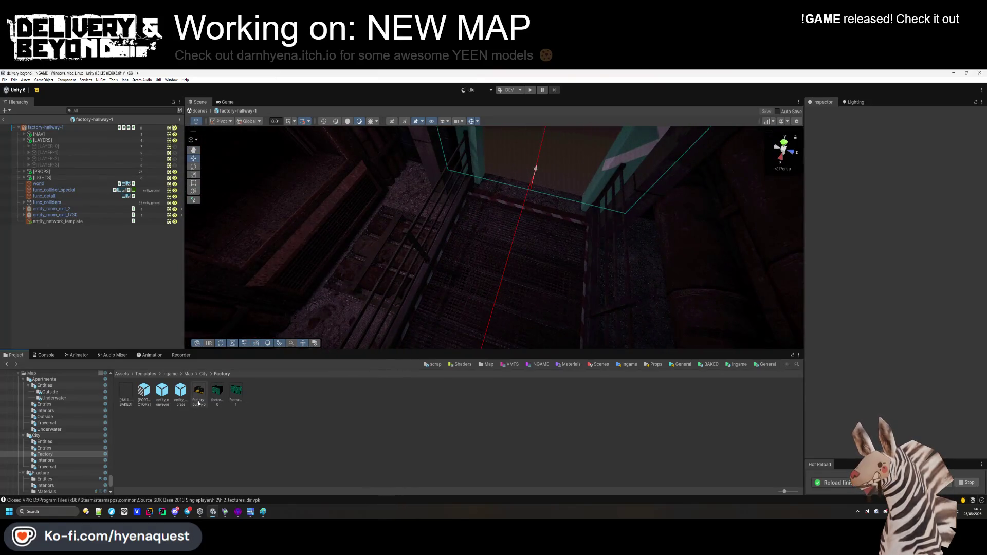
{"action": "left_click", "coordinate": [203, 374]}
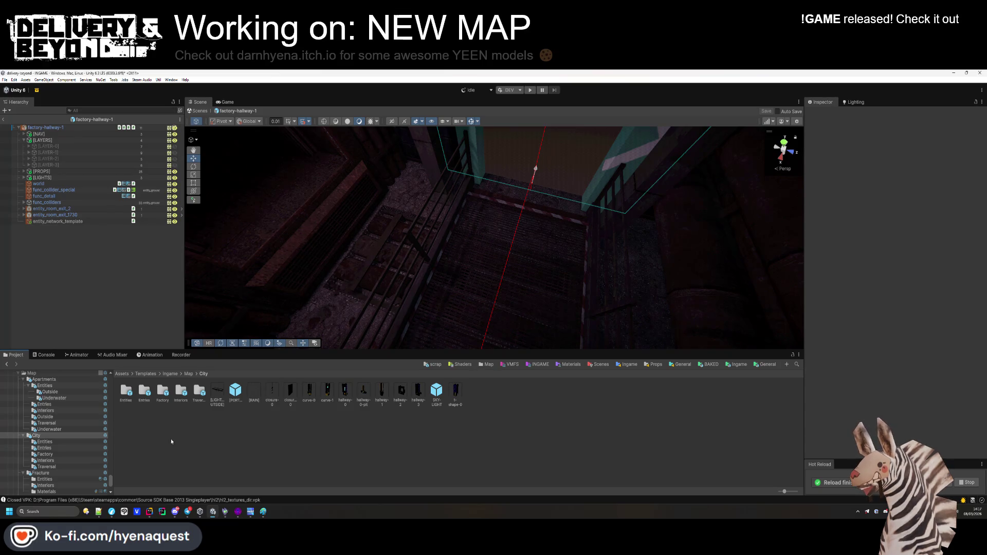
{"action": "left_click", "coordinate": [170, 374]}
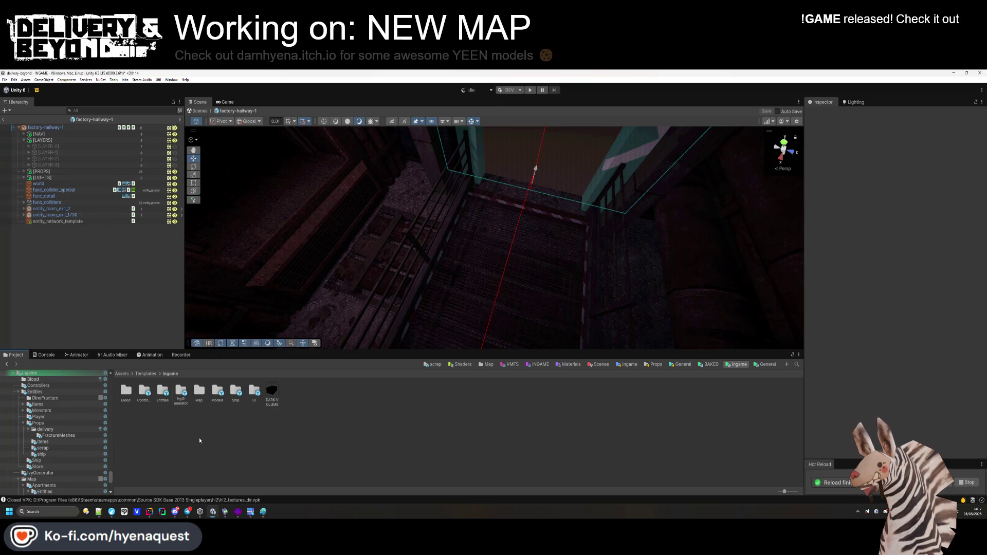
Browse the Map > Train folder, then open and orbit the Fracture entry-0 prefab.
{"action": "double_click", "coordinate": [197, 403]}
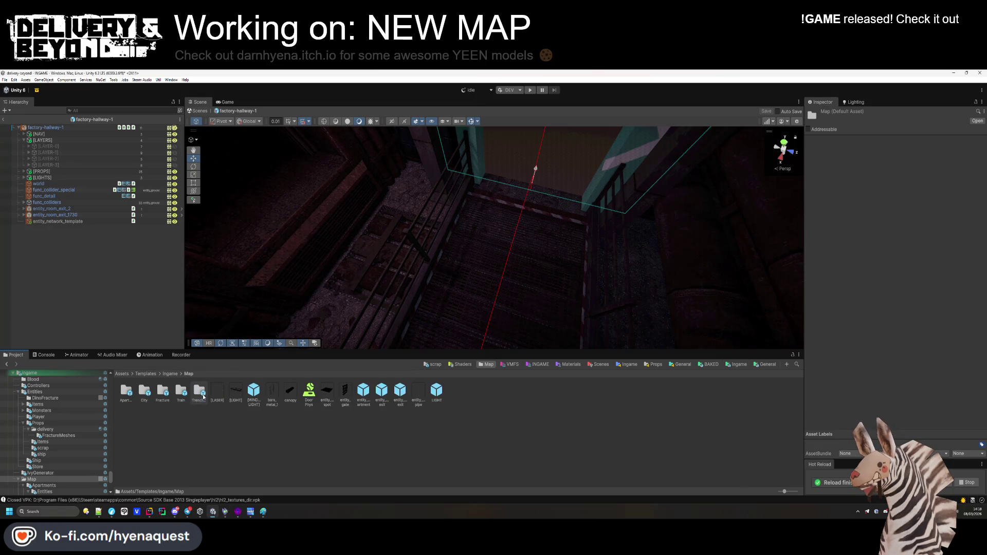
{"action": "double_click", "coordinate": [184, 400]}
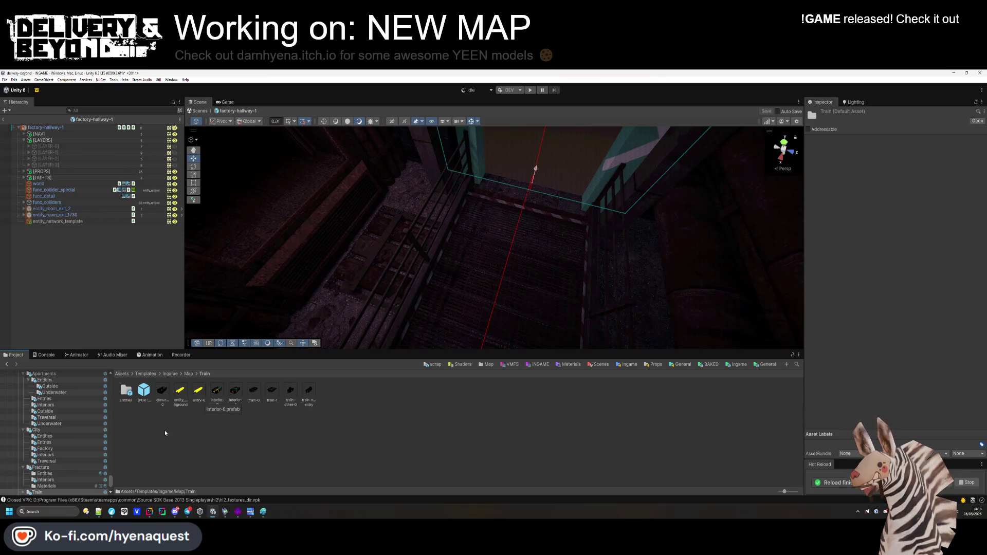
{"action": "key", "text": "BackSpace"}
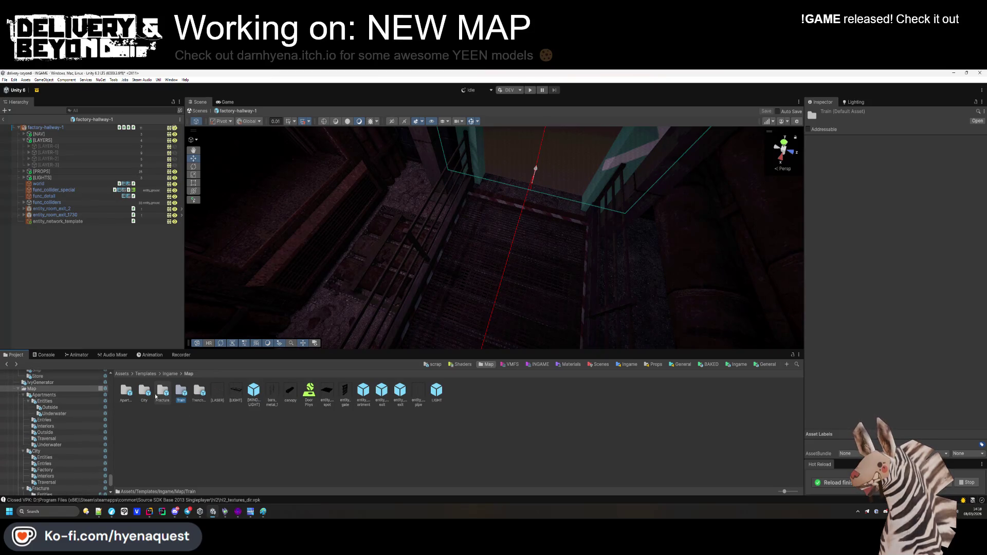
{"action": "double_click", "coordinate": [158, 394]}
{"action": "double_click", "coordinate": [271, 391]}
{"action": "mouse_move", "coordinate": [363, 331]}
{"action": "left_mouse_down"}
{"action": "mouse_move", "coordinate": [286, 304]}
{"action": "mouse_move", "coordinate": [565, 247]}
{"action": "mouse_move", "coordinate": [619, 286]}
{"action": "mouse_move", "coordinate": [426, 209]}
{"action": "mouse_move", "coordinate": [390, 242]}
{"action": "mouse_move", "coordinate": [287, 288]}
{"action": "mouse_move", "coordinate": [387, 306]}
{"action": "left_mouse_up"}
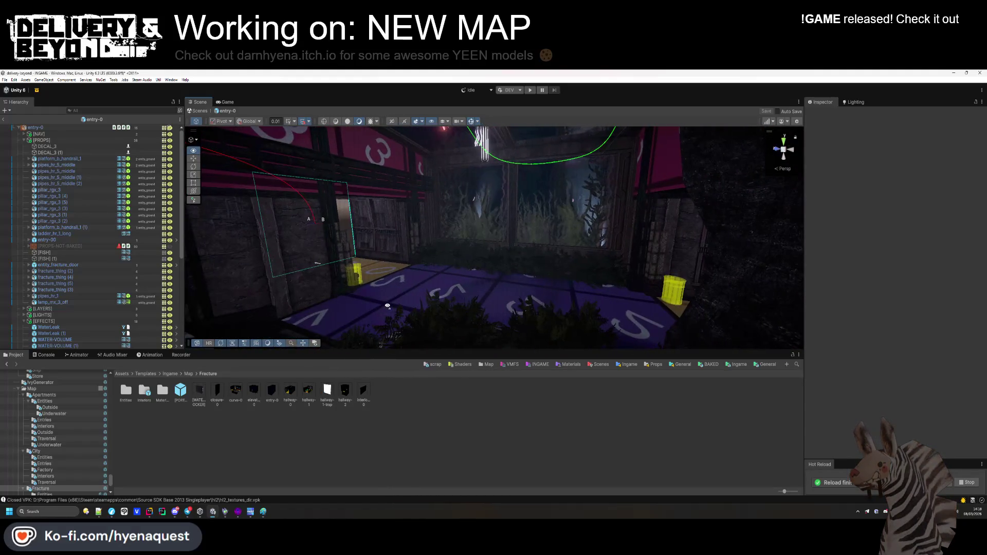
Reopen the Trenches interior-closure-0 prefab and zoom in on its rock mesh.
{"action": "key", "text": "BackSpace"}
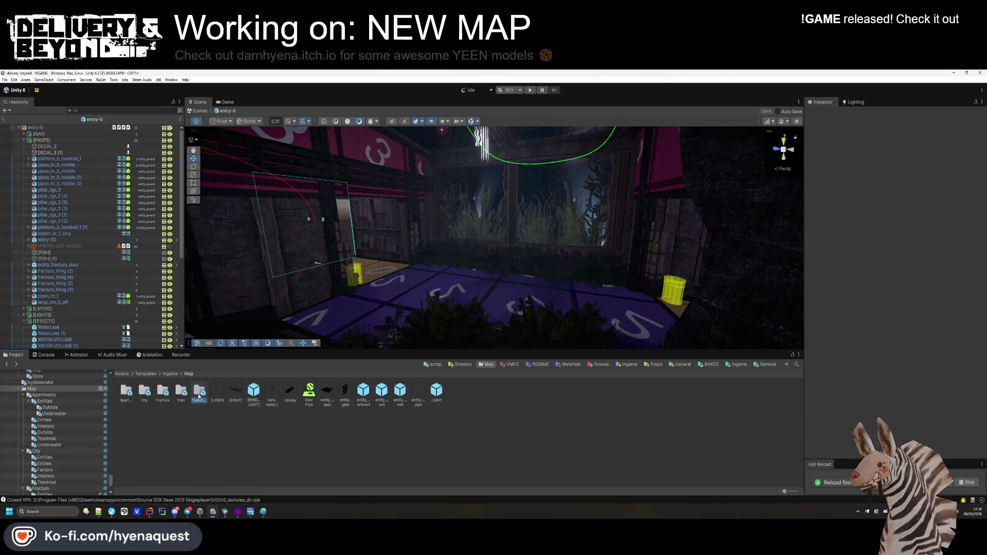
{"action": "double_click", "coordinate": [199, 392]}
{"action": "double_click", "coordinate": [217, 391]}
{"action": "left_click_drag", "start_coordinate": [450, 260], "coordinate": [452, 221]}
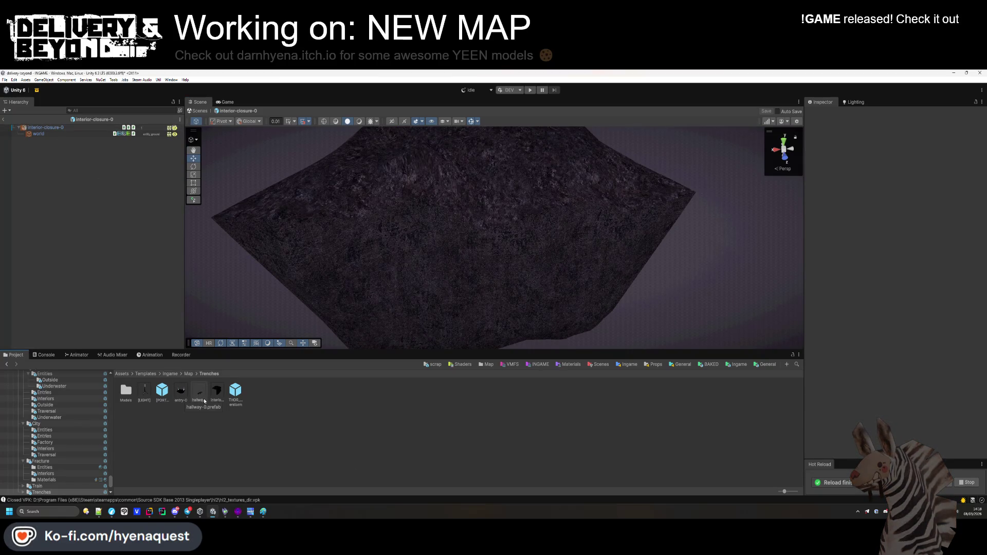
Inspect the Trenches world settings in Assets > Resources > World.
{"action": "left_click", "coordinate": [169, 374]}
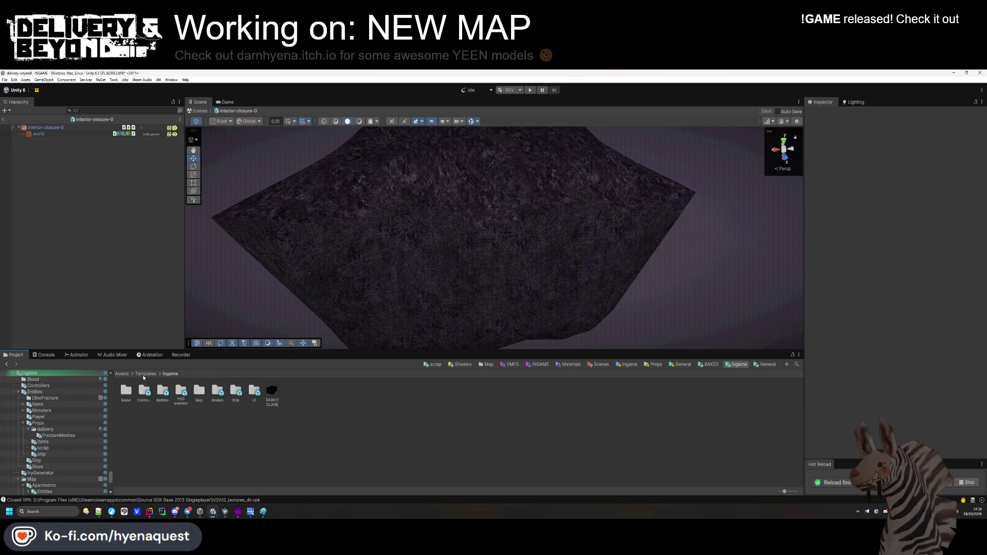
{"action": "left_click", "coordinate": [124, 375]}
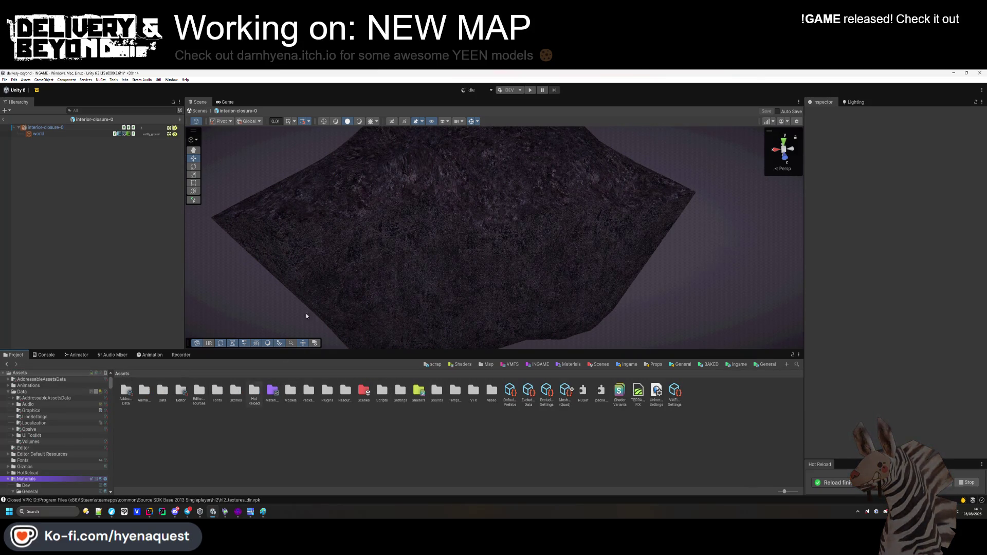
{"action": "double_click", "coordinate": [348, 392]}
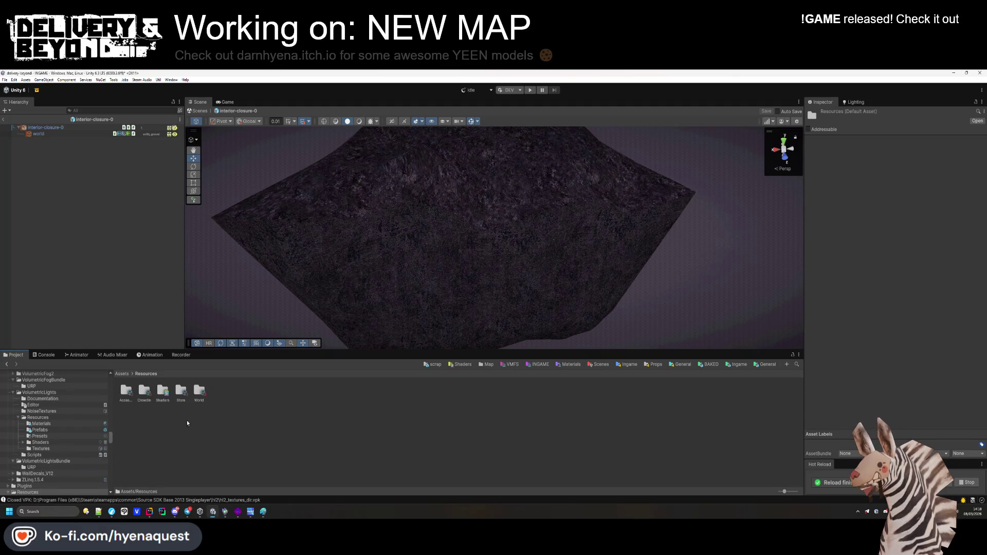
{"action": "double_click", "coordinate": [197, 392]}
{"action": "left_click", "coordinate": [200, 394]}
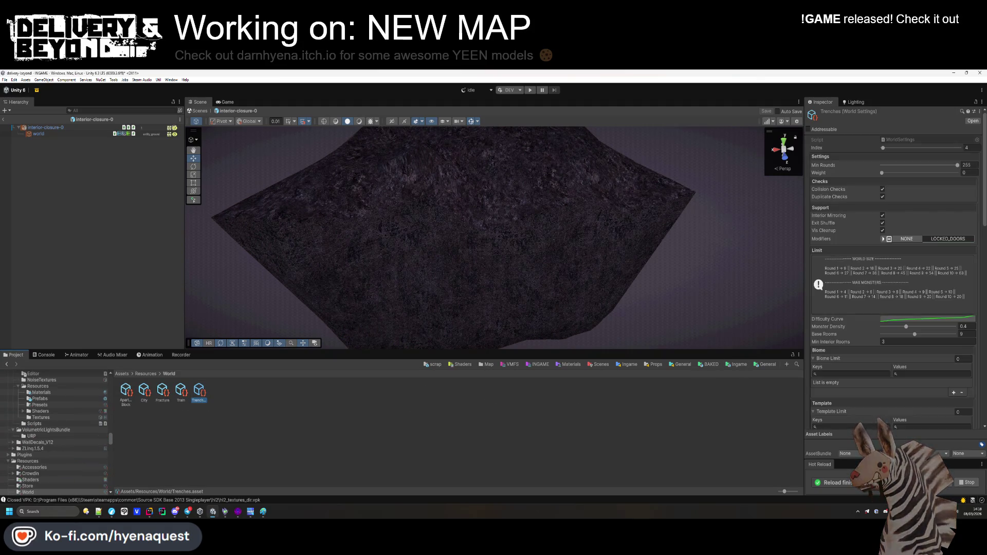
{"action": "scroll", "coordinate": [906, 321], "scroll_direction": "down", "scroll_amount": 10}
{"action": "scroll", "coordinate": [907, 321], "scroll_direction": "down", "scroll_amount": 1}
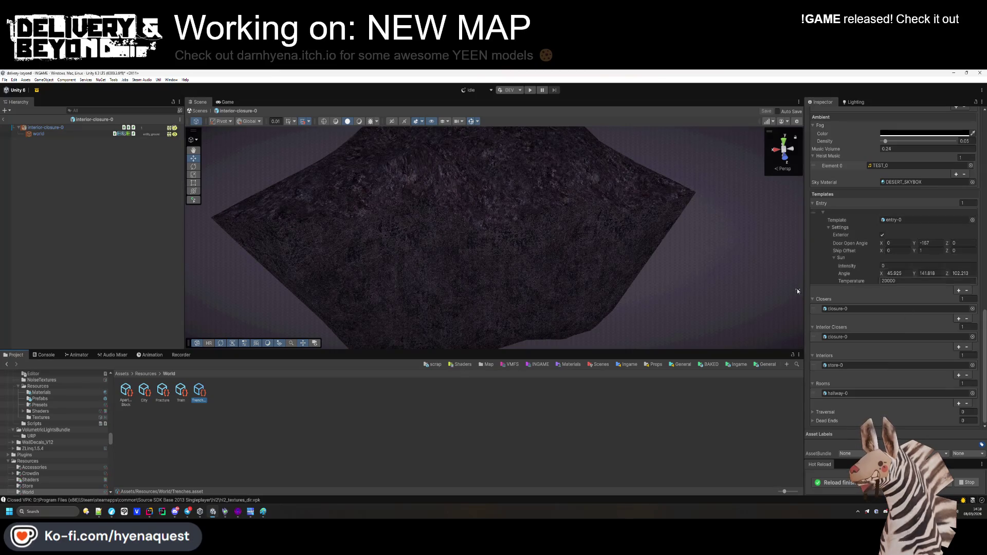
{"action": "scroll", "coordinate": [514, 262], "scroll_direction": "up", "scroll_amount": 3}
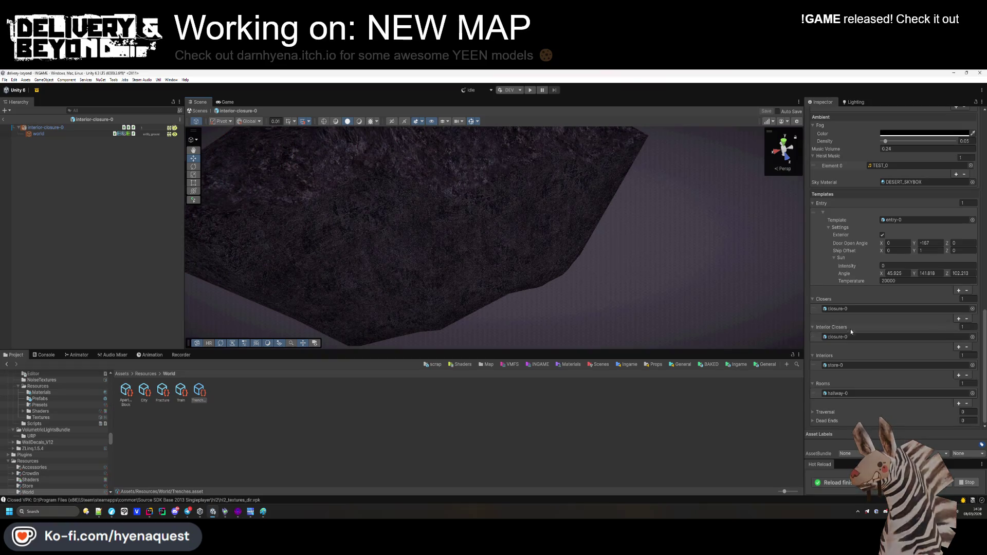
Set interior-closure-0 as the Trenches Interior Closers template, replacing closure-0.
{"action": "left_click", "coordinate": [836, 338]}
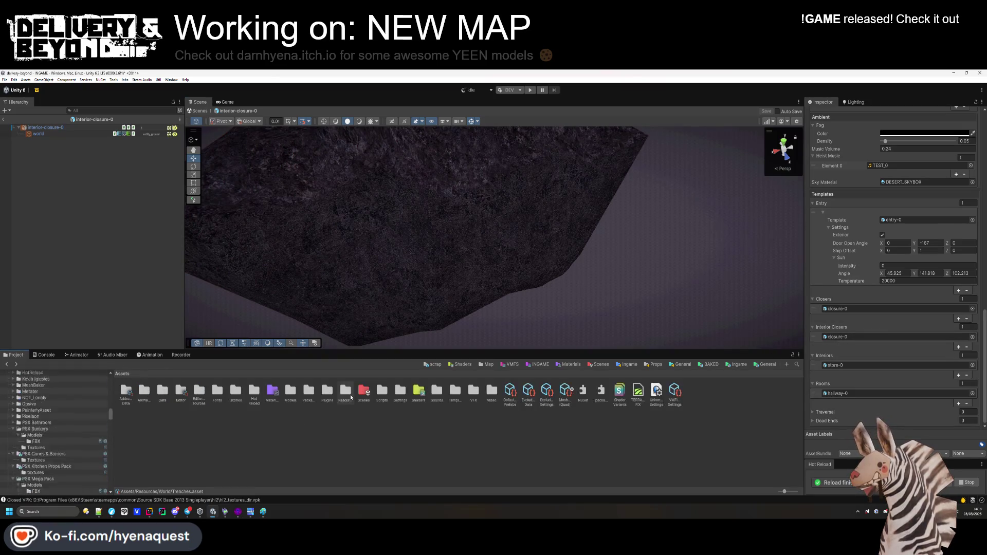
{"action": "double_click", "coordinate": [346, 394]}
{"action": "left_click", "coordinate": [845, 336]}
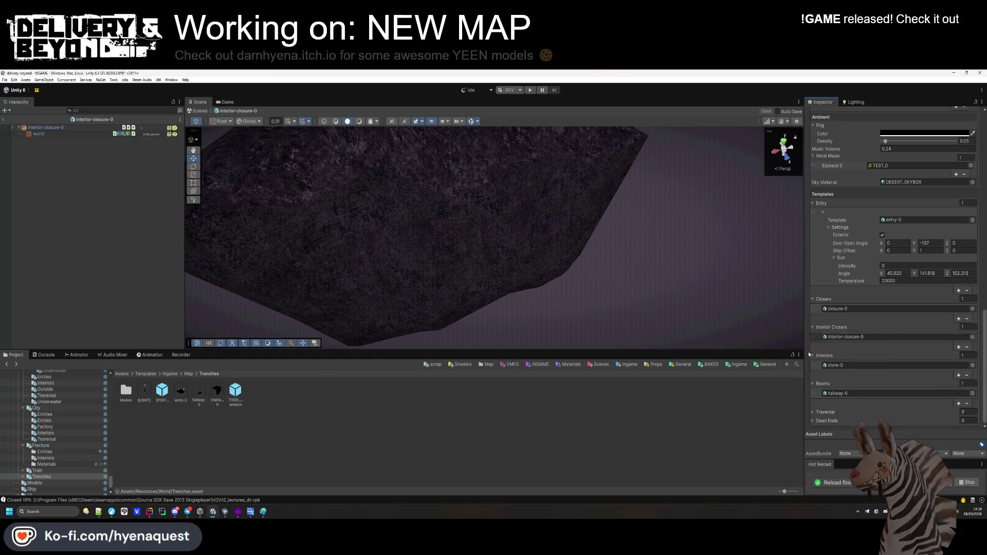
{"action": "left_click", "coordinate": [372, 451]}
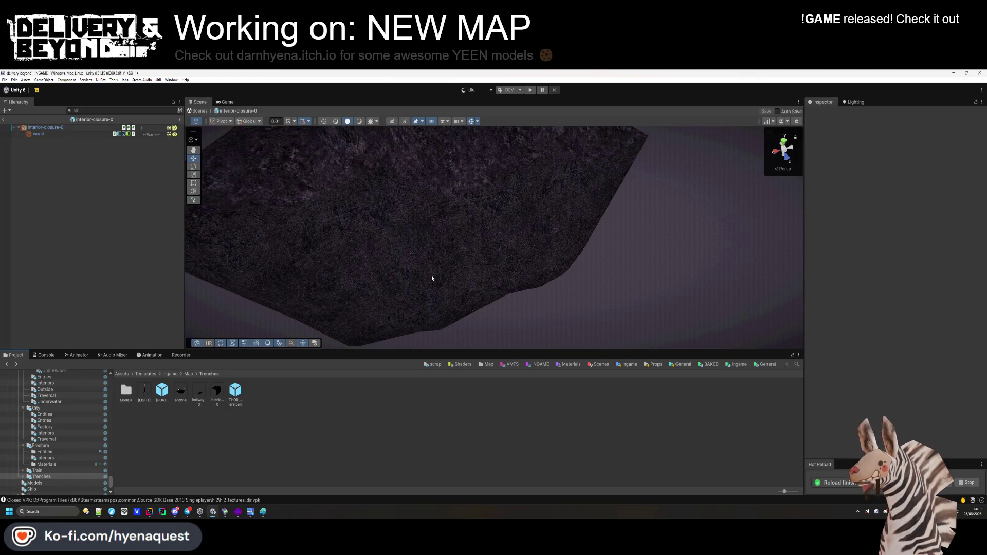
Exit interior-closure-0, open hallway-0, and delete its duplicate [LIGHT] (1).
{"action": "scroll", "coordinate": [431, 276], "scroll_direction": "down", "scroll_amount": 5}
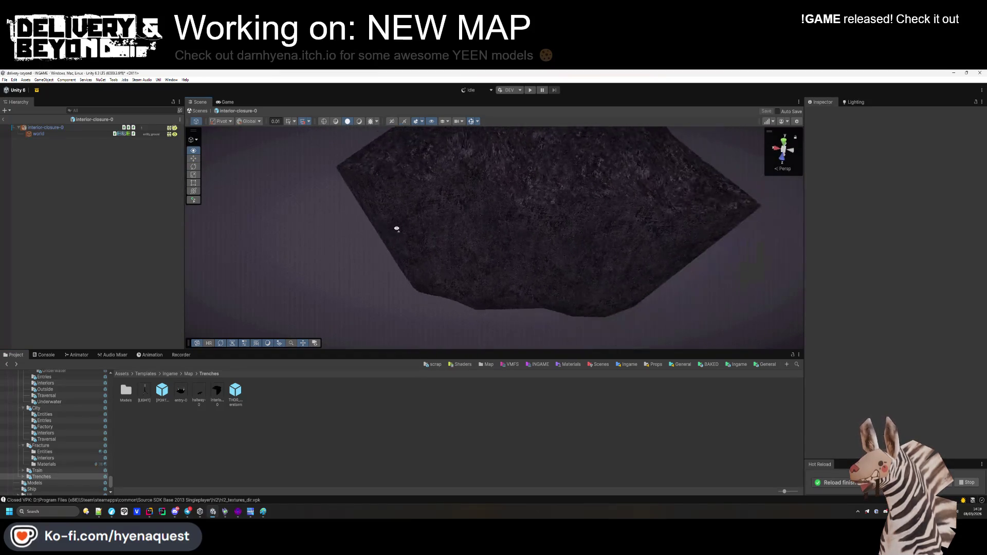
{"action": "left_click", "coordinate": [7, 120]}
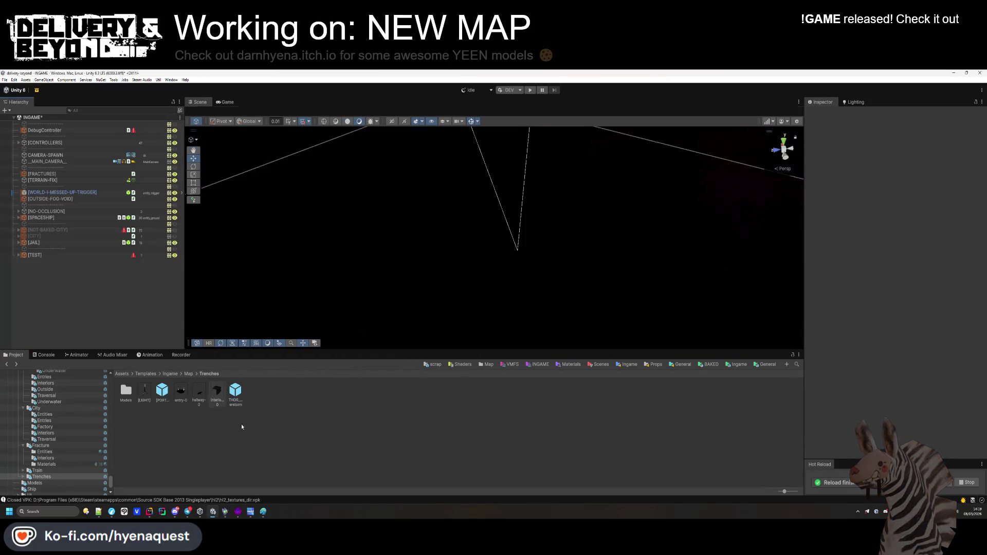
{"action": "double_click", "coordinate": [202, 399]}
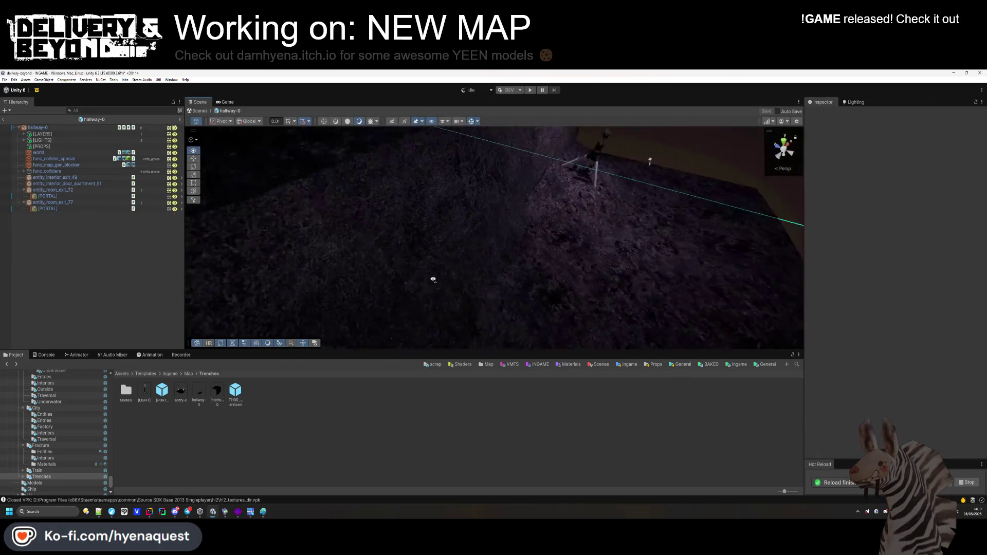
{"action": "left_click", "coordinate": [577, 189]}
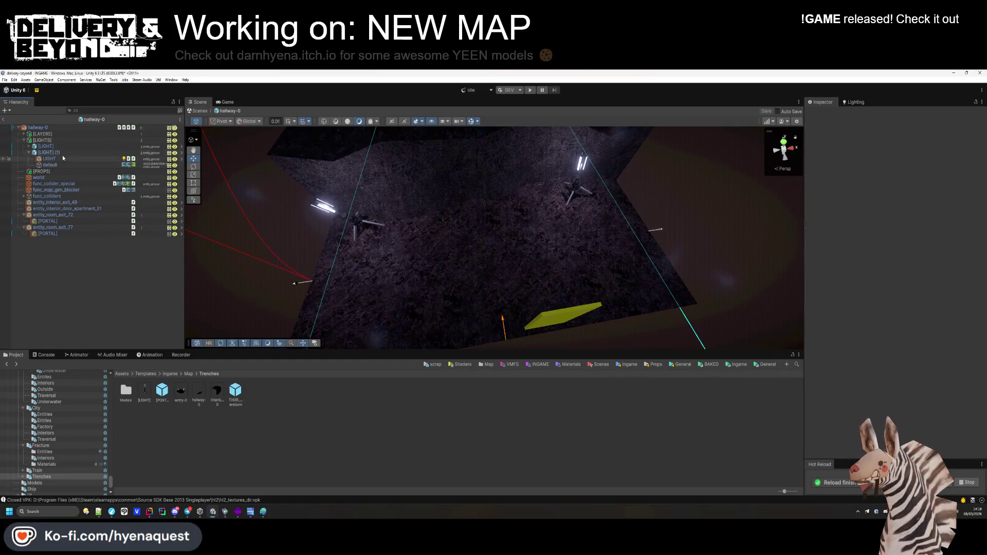
{"action": "left_click", "coordinate": [49, 152]}
{"action": "key", "text": "Delete"}
Slide the remaining [LIGHT] along X to 5.21 and orbit the hallway.
{"action": "left_click", "coordinate": [287, 234]}
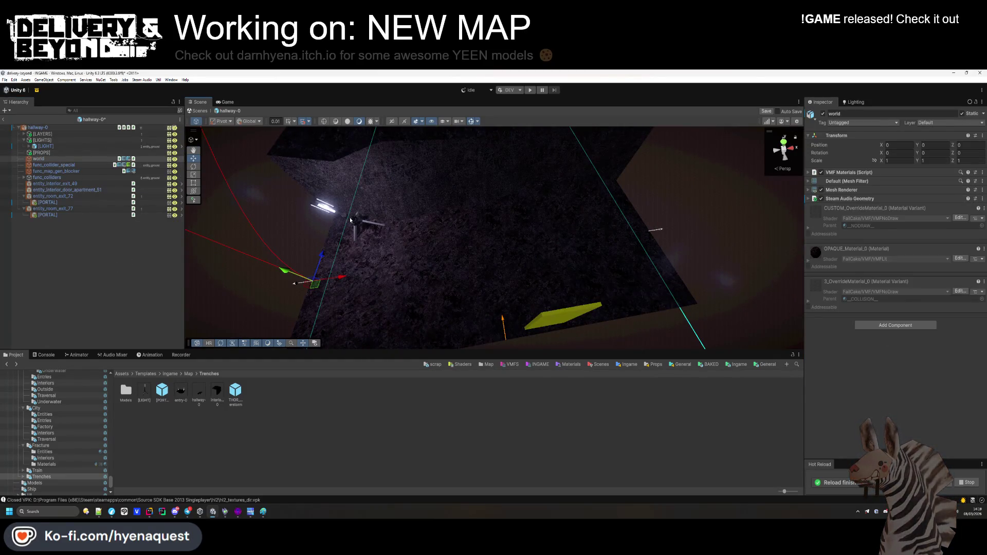
{"action": "left_click", "coordinate": [46, 146]}
{"action": "left_click_drag", "start_coordinate": [400, 225], "coordinate": [488, 221]}
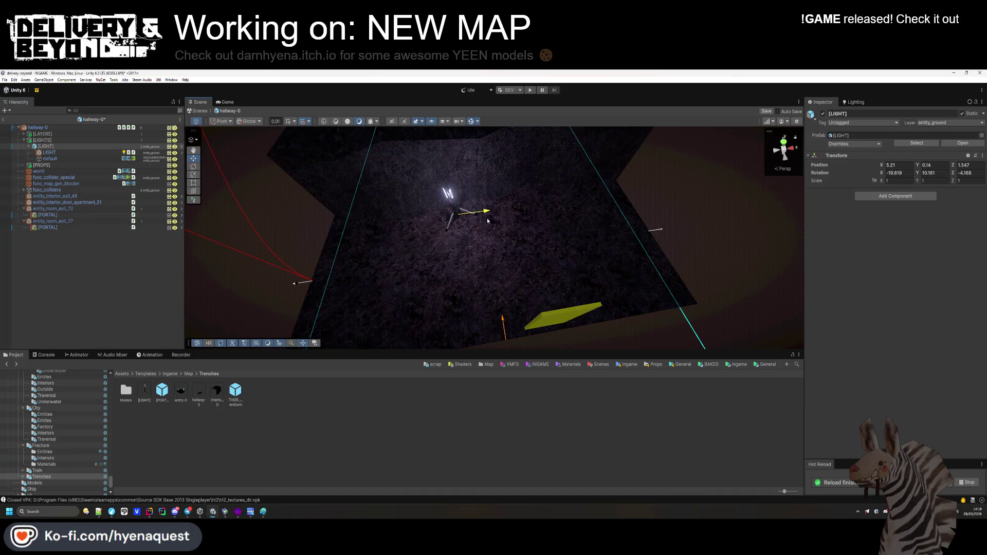
{"action": "left_click", "coordinate": [272, 267]}
{"action": "mouse_move", "coordinate": [272, 267]}
{"action": "left_mouse_down"}
{"action": "mouse_move", "coordinate": [372, 283]}
{"action": "mouse_move", "coordinate": [677, 260]}
{"action": "mouse_move", "coordinate": [458, 232]}
{"action": "left_mouse_up"}
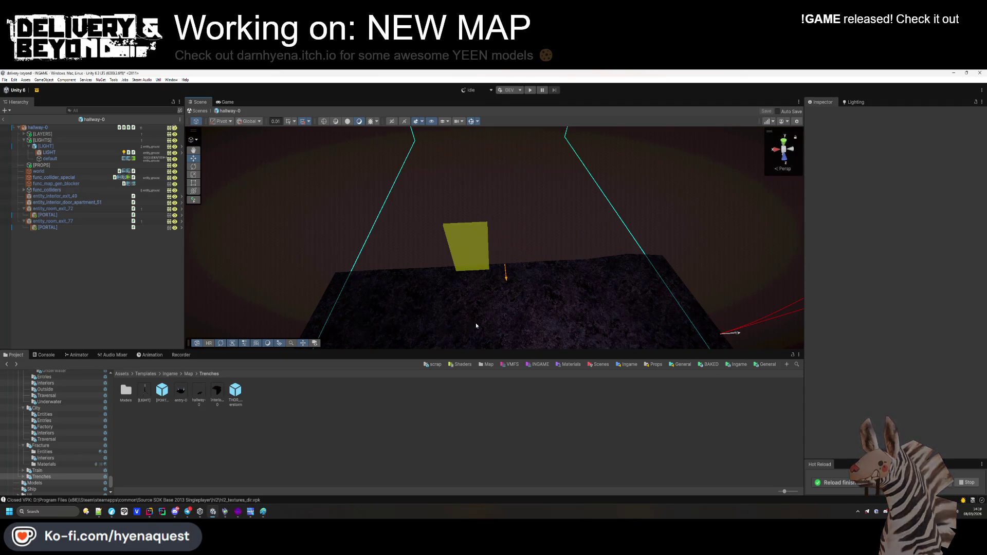
Switch back to Hammer++ and click the rock brush, then clear the selection.
{"action": "left_click", "coordinate": [238, 512]}
{"action": "left_click", "coordinate": [378, 170]}
{"action": "left_click", "coordinate": [372, 148]}
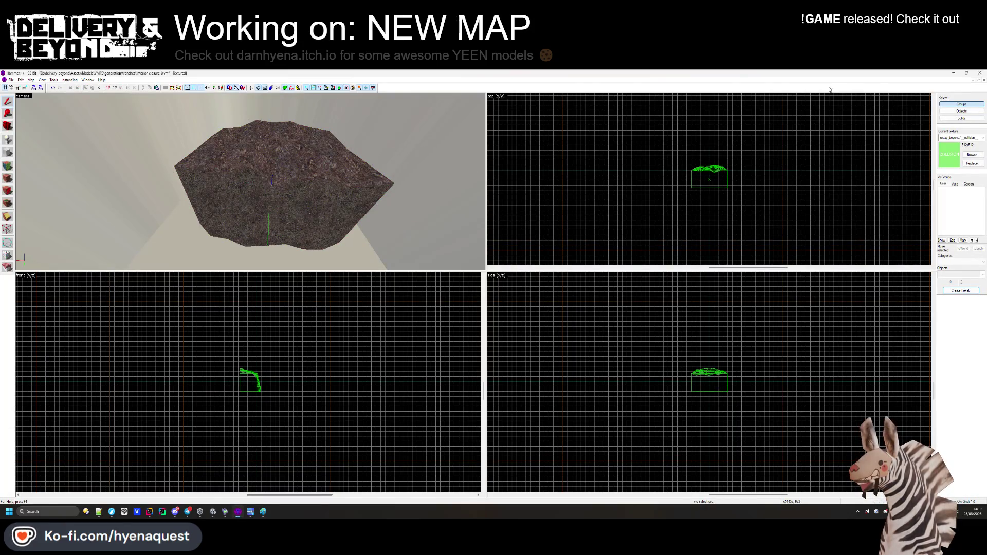
Close the interior-closure map and open interior-0.vmf.
{"action": "left_click", "coordinate": [983, 80]}
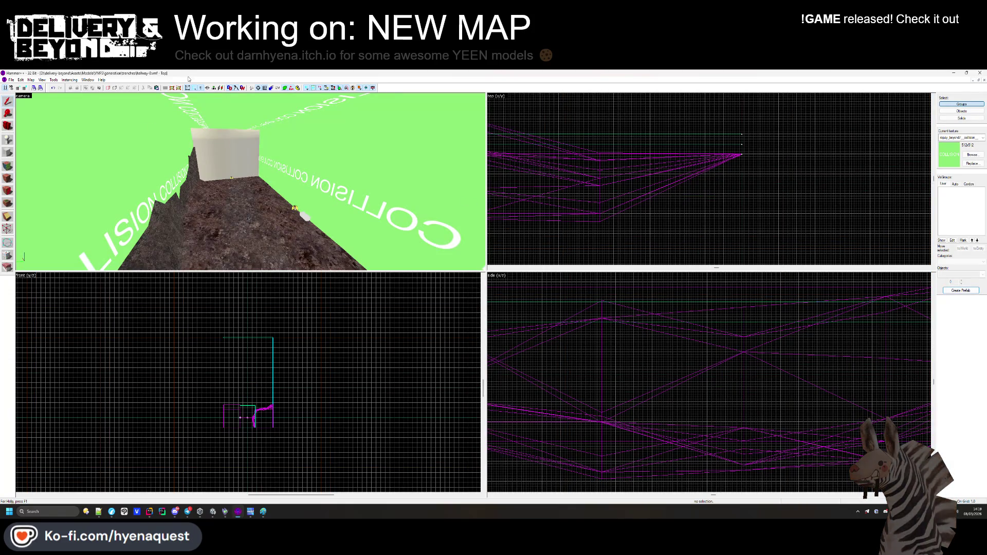
{"action": "left_click", "coordinate": [10, 80]}
{"action": "left_click", "coordinate": [30, 94]}
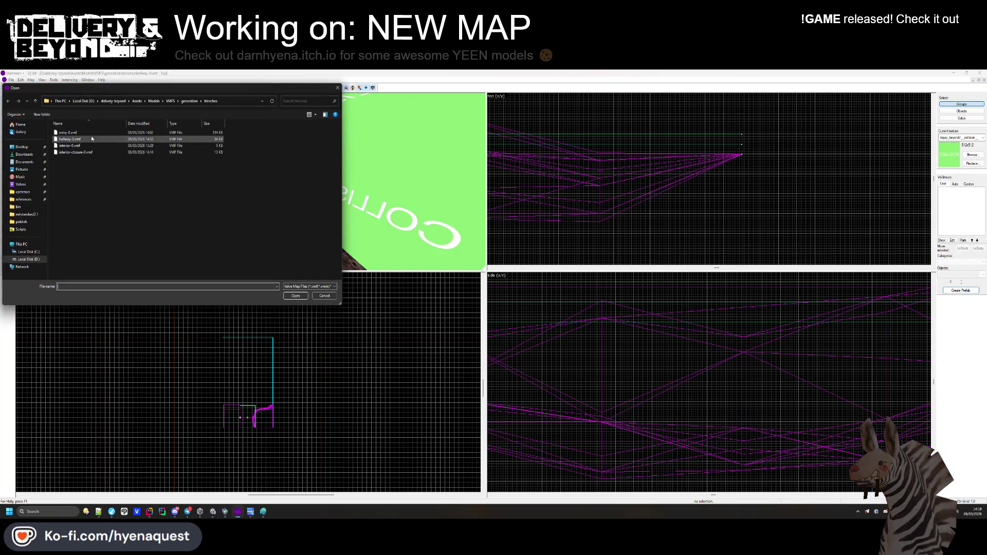
{"action": "double_click", "coordinate": [78, 145]}
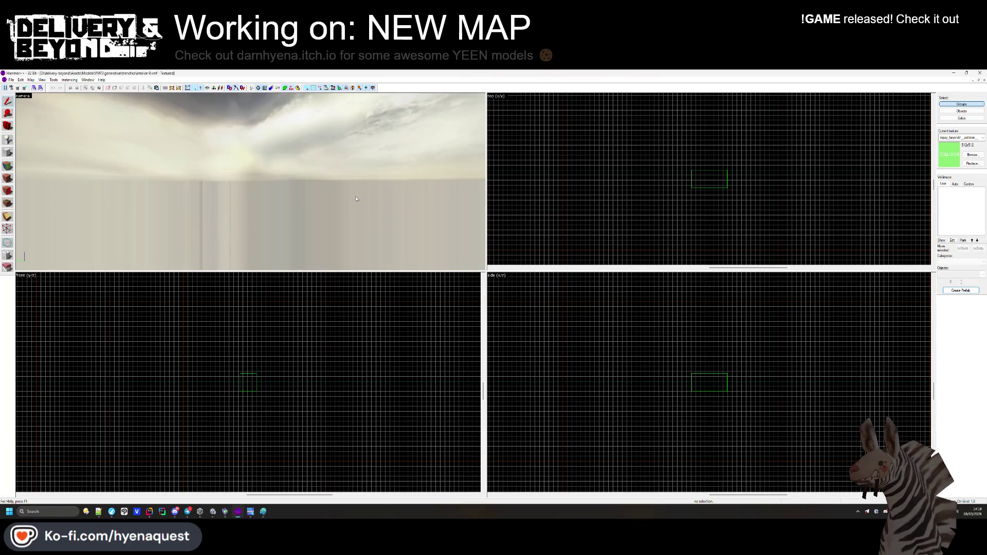
Select the large rock brush group and toggle vertex editing on and off.
{"action": "left_click", "coordinate": [251, 184]}
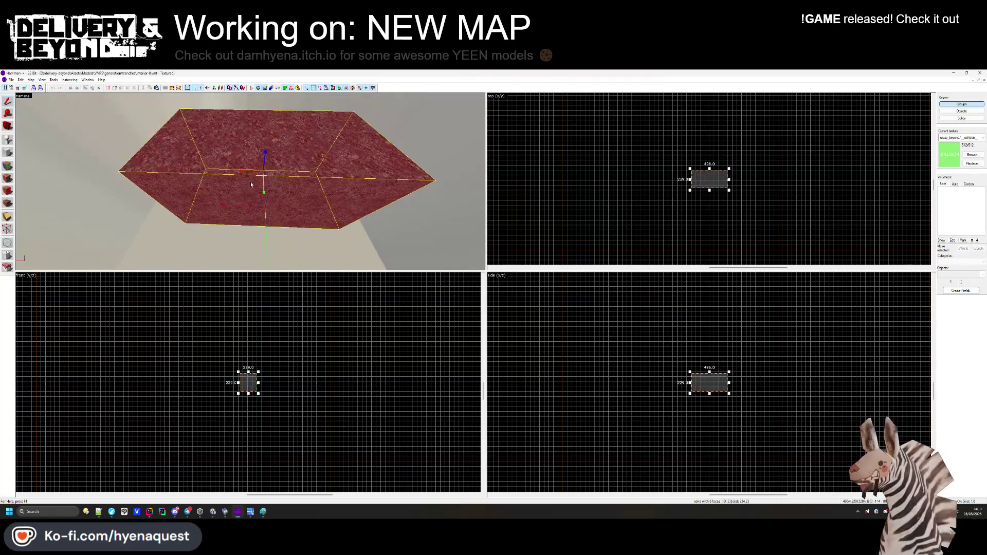
{"action": "scroll", "coordinate": [715, 183], "scroll_direction": "up", "scroll_amount": 8}
{"action": "scroll", "coordinate": [521, 177], "scroll_direction": "down", "scroll_amount": 2}
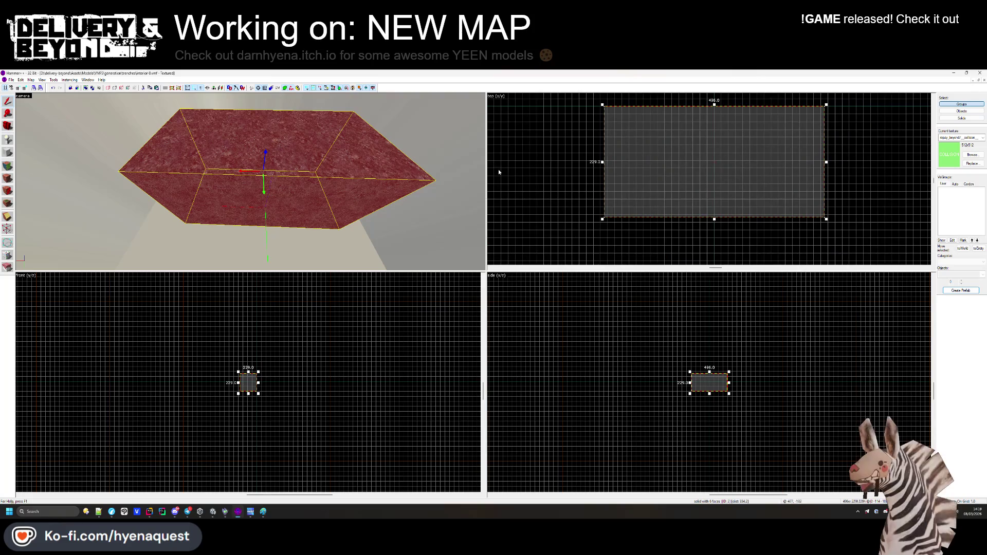
{"action": "scroll", "coordinate": [606, 222], "scroll_direction": "up", "scroll_amount": 3}
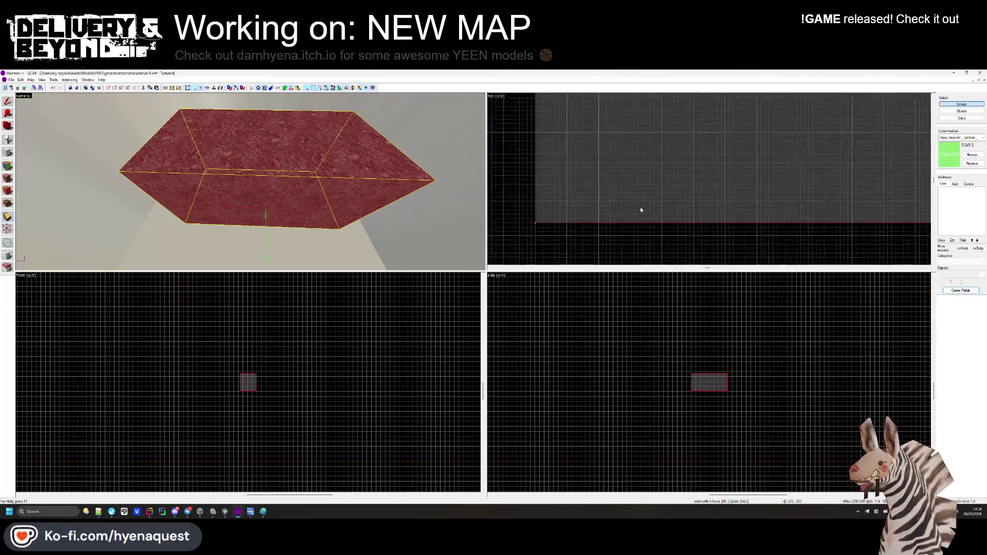
{"action": "scroll", "coordinate": [621, 221], "scroll_direction": "down", "scroll_amount": 4}
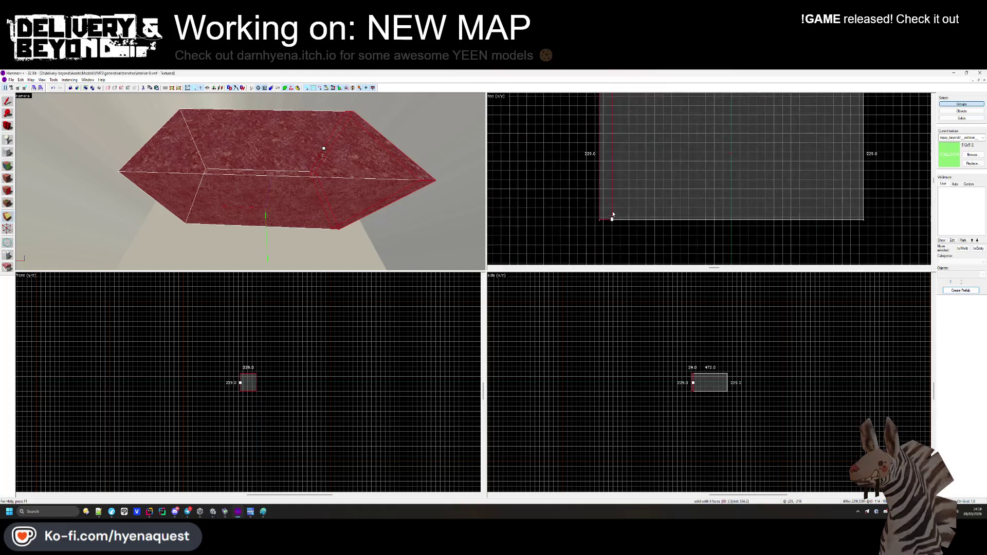
{"action": "left_click", "coordinate": [614, 180]}
{"action": "scroll", "coordinate": [745, 200], "scroll_direction": "up", "scroll_amount": 2}
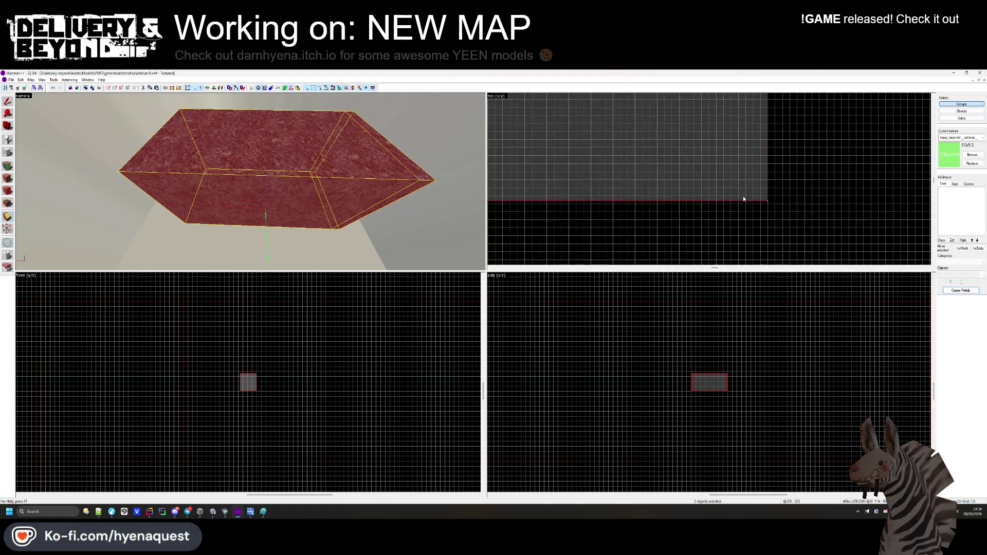
{"action": "key", "text": "shift+v"}
{"action": "key", "text": "shift+s"}
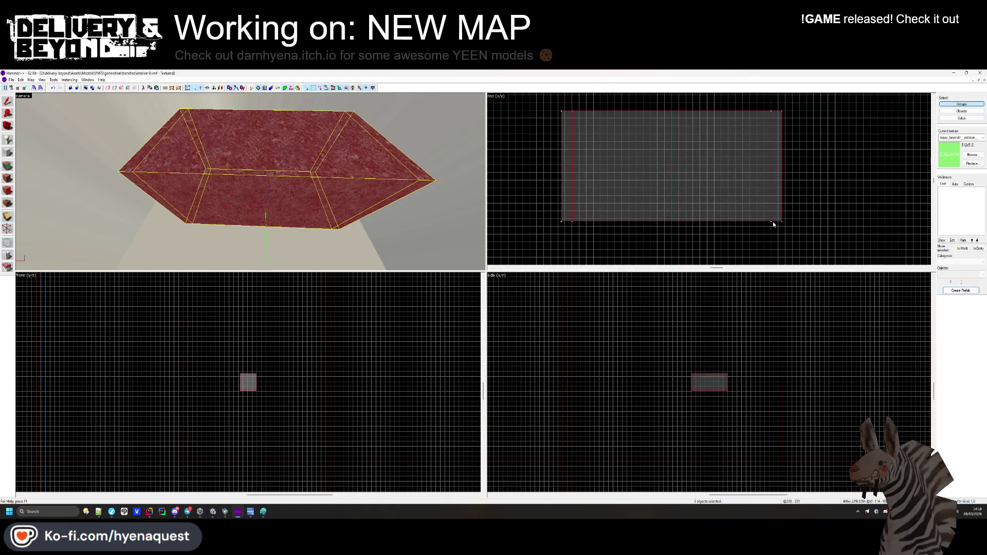
Cut the 448-wide solid's depth from 229 to 185, after undoing a trial 53.
{"action": "left_click", "coordinate": [439, 240]}
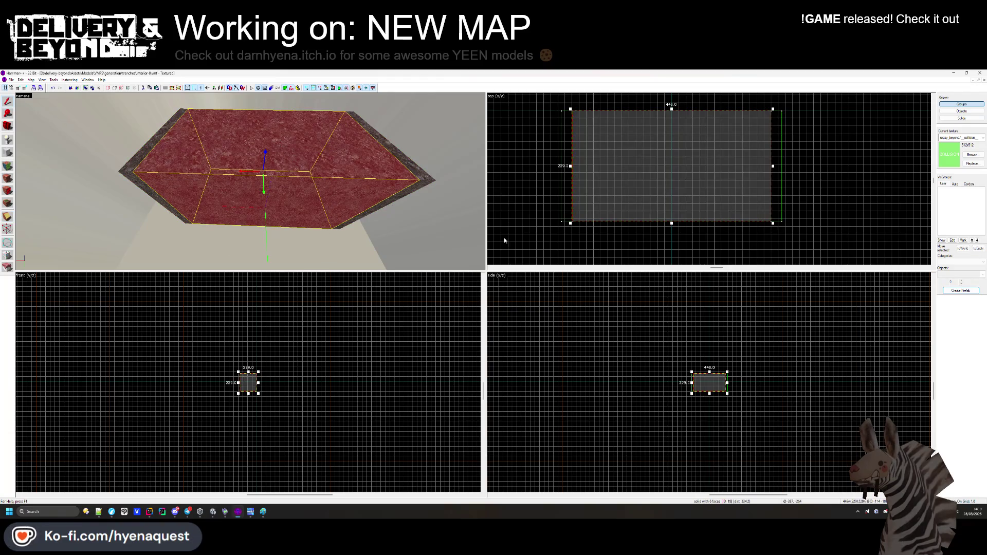
{"action": "left_click_drag", "start_coordinate": [671, 223], "coordinate": [673, 136]}
{"action": "key", "text": "ctrl+z"}
{"action": "scroll", "coordinate": [669, 155], "scroll_direction": "down", "scroll_amount": 2}
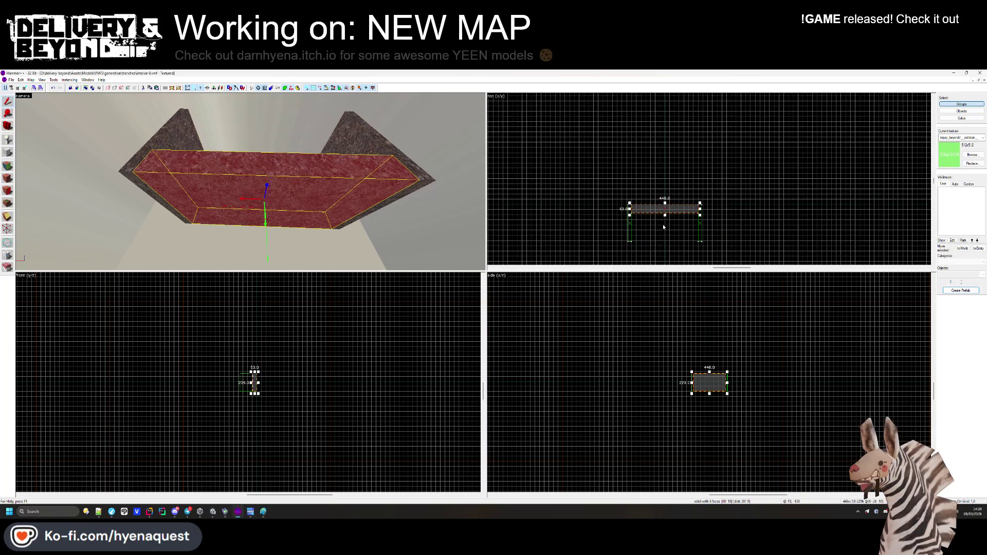
{"action": "scroll", "coordinate": [670, 155], "scroll_direction": "up", "scroll_amount": 3}
{"action": "left_click", "coordinate": [671, 156]}
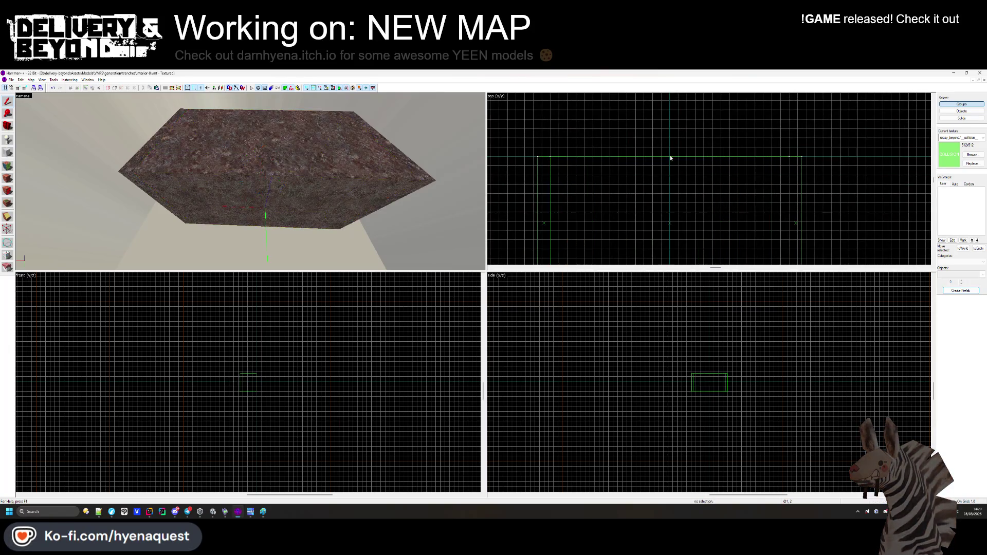
{"action": "left_click", "coordinate": [668, 164]}
{"action": "mouse_move", "coordinate": [670, 155]}
{"action": "left_mouse_down"}
{"action": "mouse_move", "coordinate": [672, 203]}
{"action": "mouse_move", "coordinate": [673, 177]}
{"action": "mouse_move", "coordinate": [666, 193]}
{"action": "left_mouse_up"}
{"action": "scroll", "coordinate": [673, 197], "scroll_direction": "down", "scroll_amount": 1}
{"action": "scroll", "coordinate": [673, 177], "scroll_direction": "down", "scroll_amount": 1}
{"action": "scroll", "coordinate": [668, 206], "scroll_direction": "up", "scroll_amount": 4}
{"action": "key", "text": "Escape"}
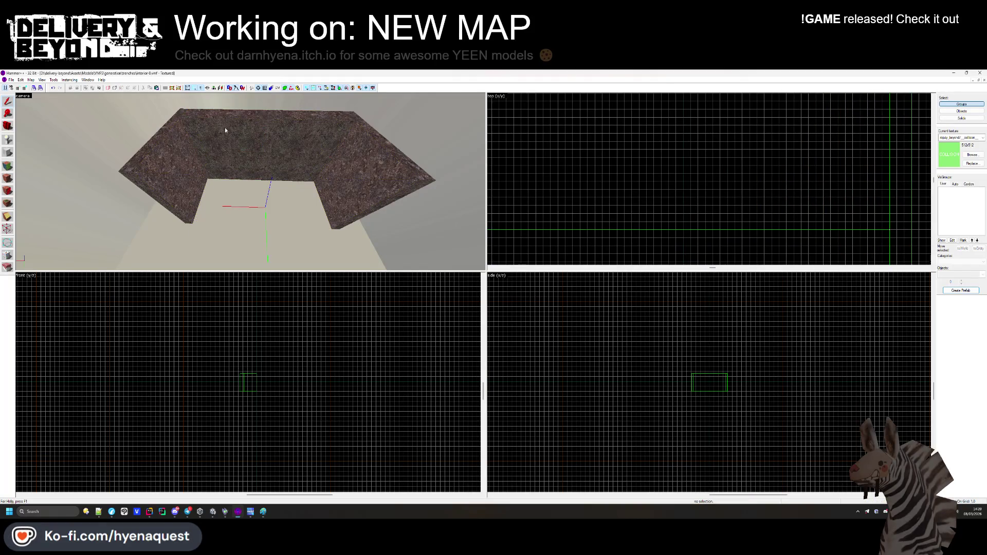
Free-look in 3D and select the brush under the crosshair.
{"action": "key", "text": "z"}
{"action": "mouse_move", "coordinate": [251, 182]}
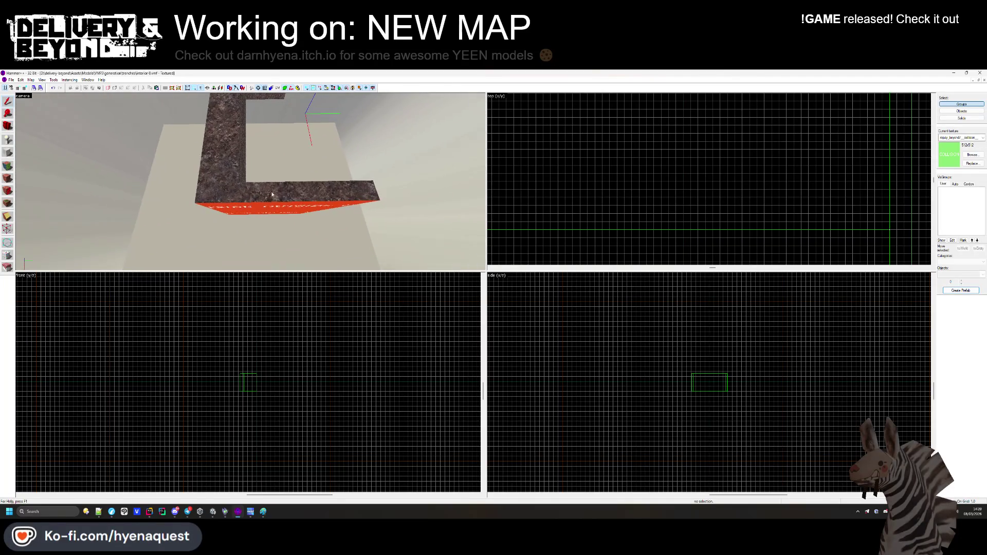
{"action": "left_click", "coordinate": [250, 181]}
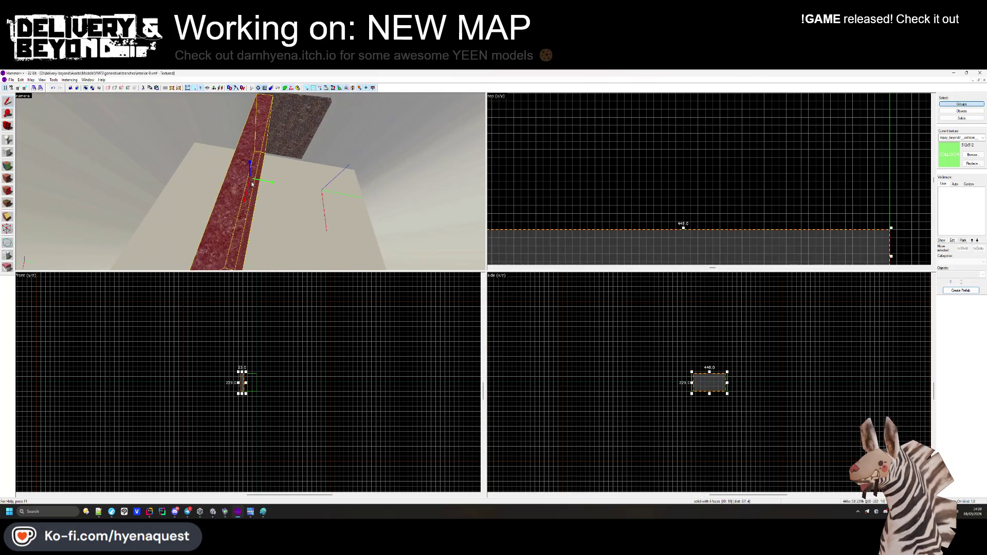
Widen the brush from 53 to 101 and stretch its edge further out.
{"action": "scroll", "coordinate": [676, 187], "scroll_direction": "down", "scroll_amount": 2}
{"action": "mouse_move", "coordinate": [676, 187]}
{"action": "left_mouse_down"}
{"action": "mouse_move", "coordinate": [668, 166]}
{"action": "mouse_move", "coordinate": [612, 154]}
{"action": "left_mouse_up"}
{"action": "scroll", "coordinate": [668, 166], "scroll_direction": "up", "scroll_amount": 3}
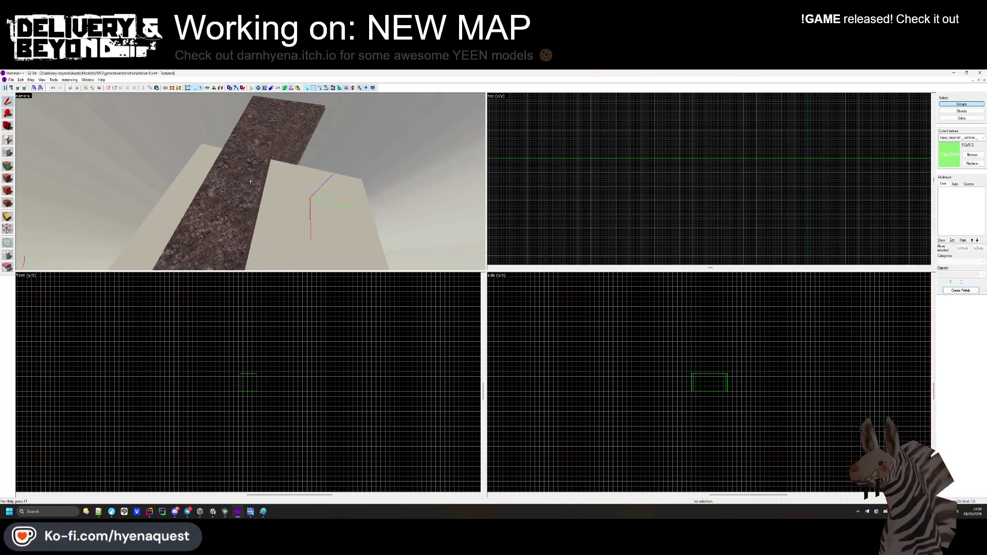
{"action": "key", "text": "z"}
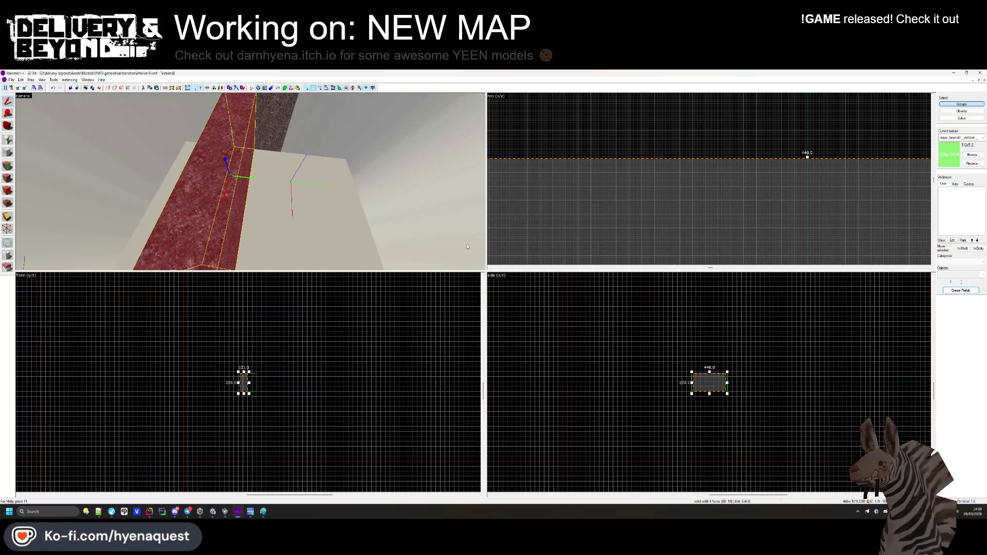
{"action": "left_click_drag", "start_coordinate": [807, 158], "coordinate": [804, 199]}
{"action": "left_click", "coordinate": [631, 187]}
Look toward the pillar and check several solids, ending on the long red wall brush.
{"action": "key", "text": "z"}
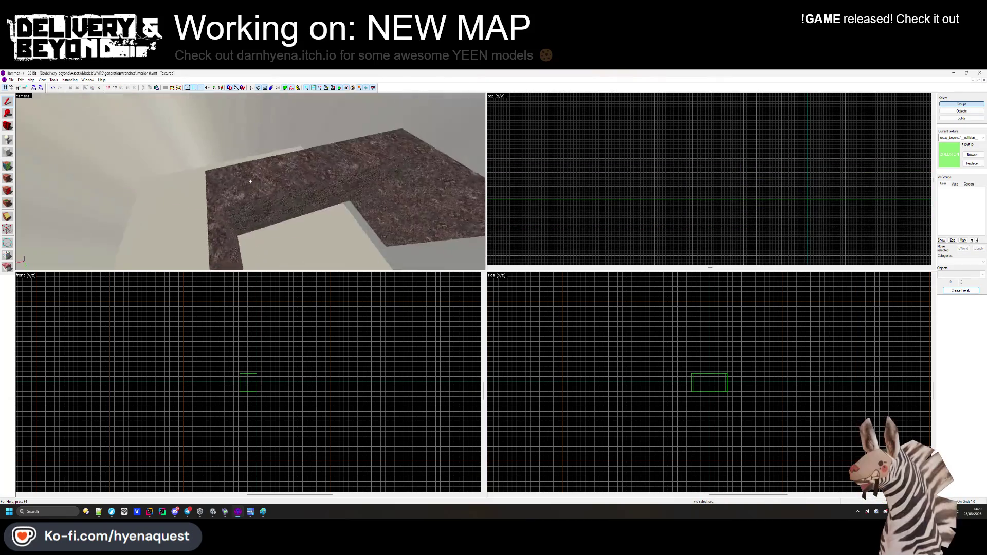
{"action": "key", "text": "z"}
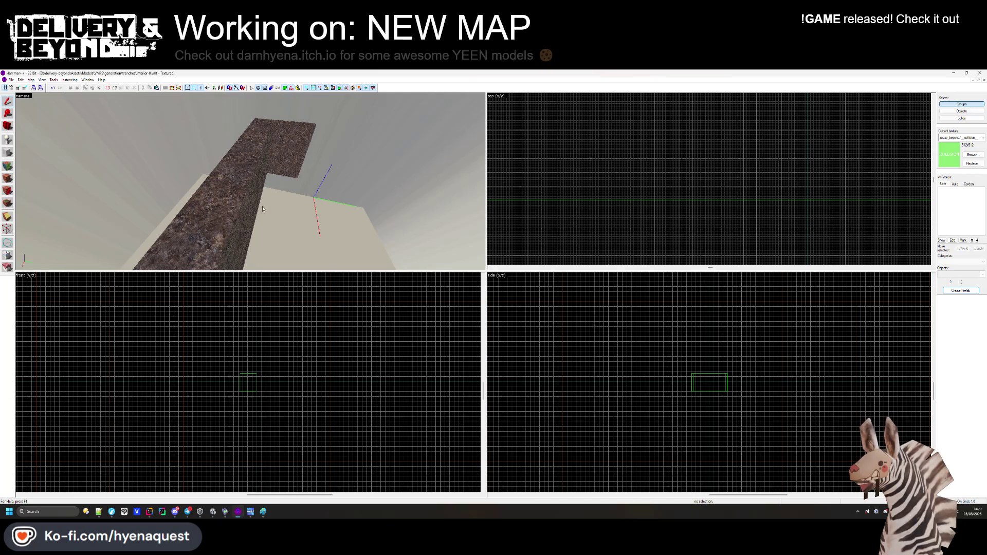
{"action": "left_click", "coordinate": [266, 211]}
{"action": "key", "text": "z"}
{"action": "left_click", "coordinate": [210, 154]}
{"action": "scroll", "coordinate": [684, 127], "scroll_direction": "up", "scroll_amount": 6}
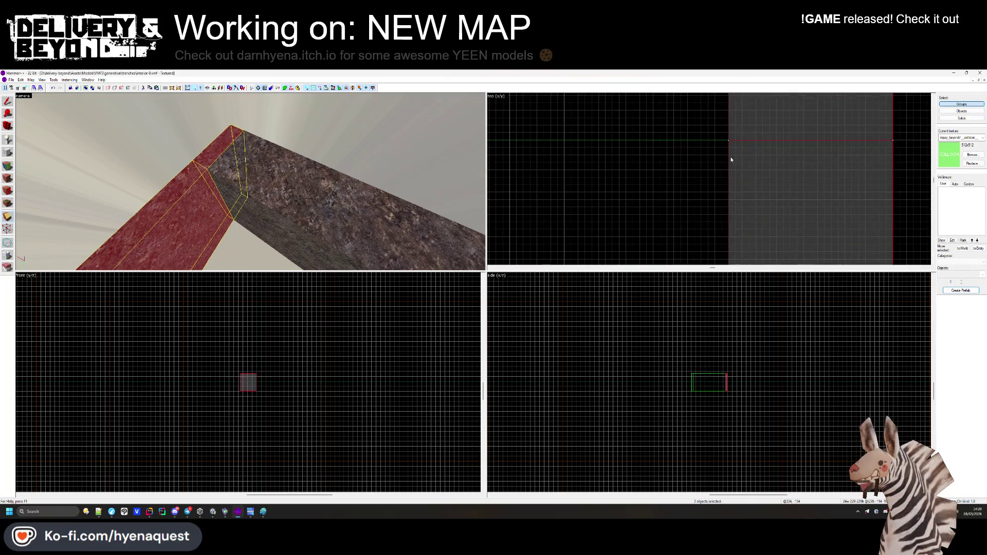
{"action": "scroll", "coordinate": [731, 150], "scroll_direction": "down", "scroll_amount": 4}
{"action": "left_click", "coordinate": [283, 162]}
{"action": "scroll", "coordinate": [578, 165], "scroll_direction": "up", "scroll_amount": 4}
{"action": "left_click", "coordinate": [597, 167]}
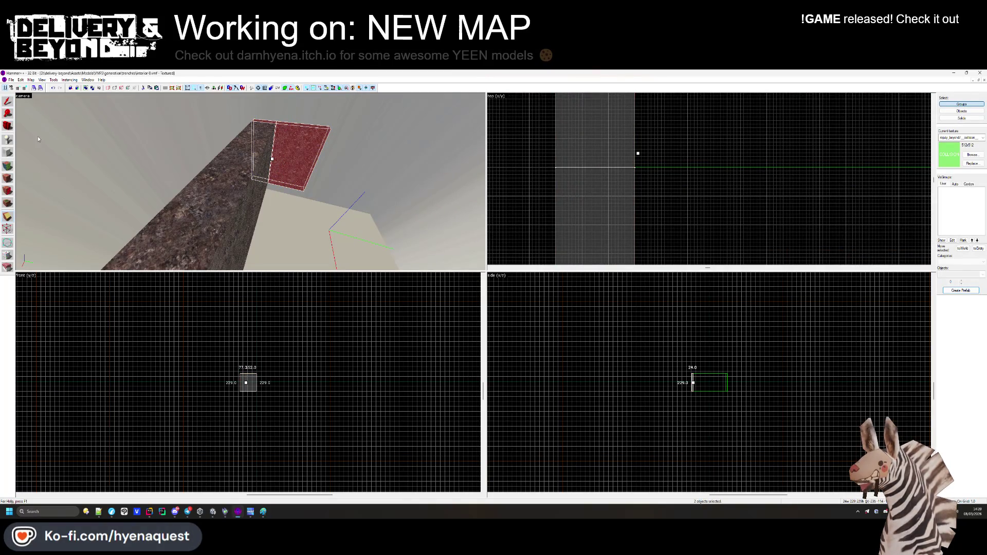
{"action": "left_click", "coordinate": [221, 202]}
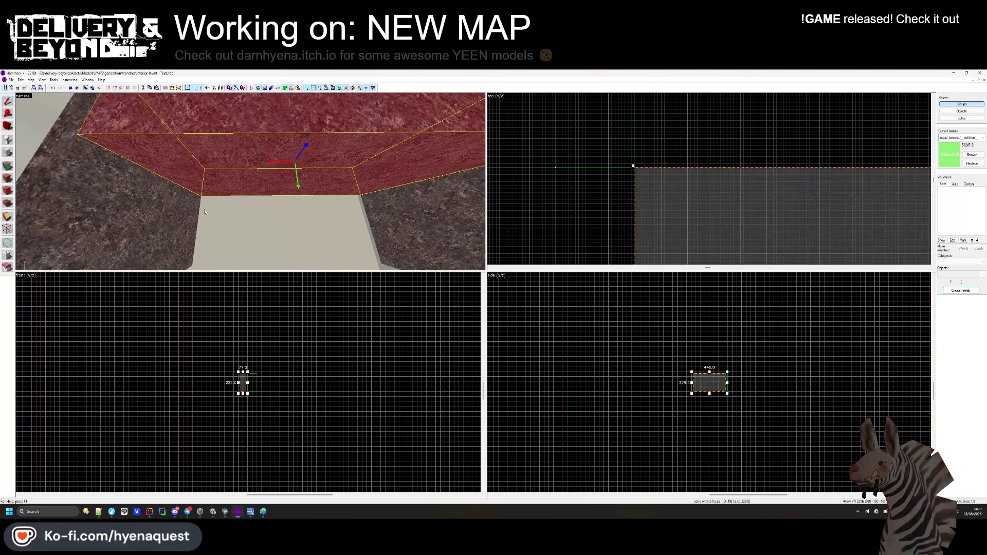
Open hallway-0.vmf from the trenches folder.
{"action": "left_click", "coordinate": [11, 79]}
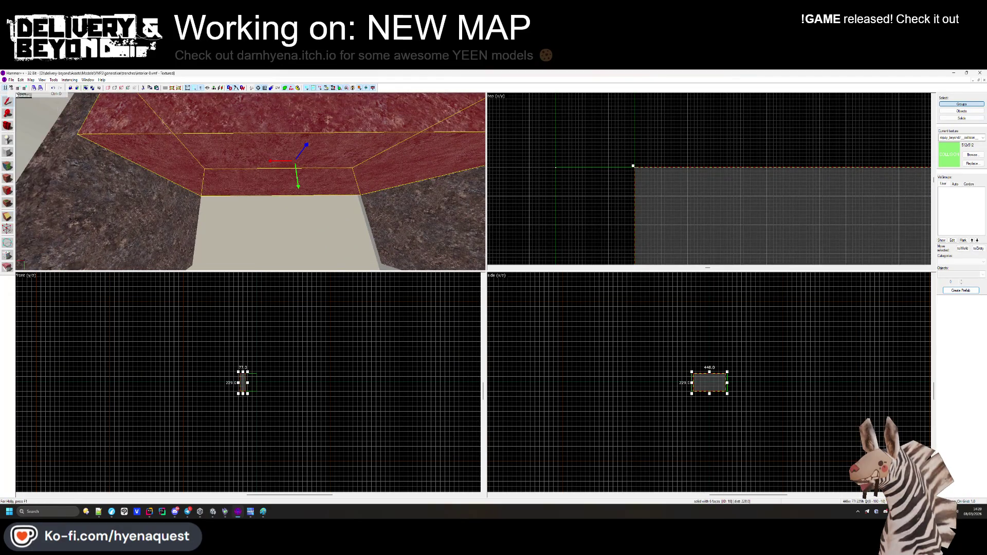
{"action": "left_click", "coordinate": [20, 92]}
{"action": "double_click", "coordinate": [80, 139]}
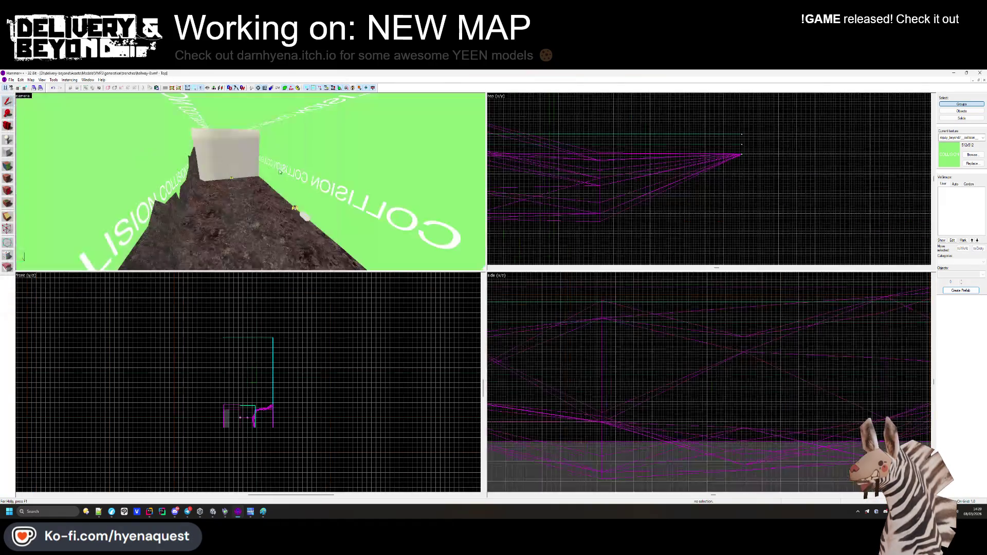
Close the hallway-0 map and center the 2D and 3D views on the pasted brushes.
{"action": "left_click", "coordinate": [755, 142]}
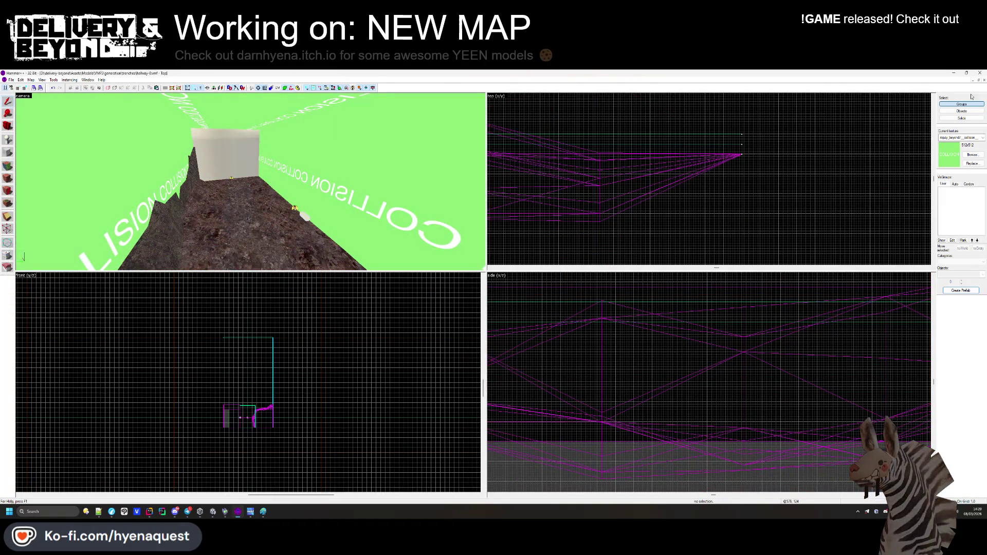
{"action": "left_click", "coordinate": [983, 81]}
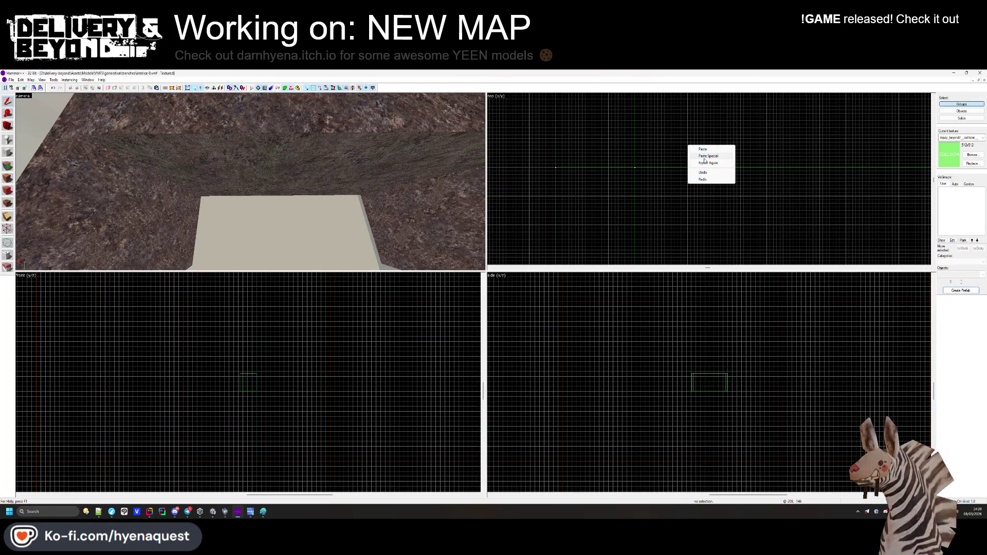
{"action": "key", "text": "ctrl+e"}
{"action": "key", "text": "ctrl+shift+e"}
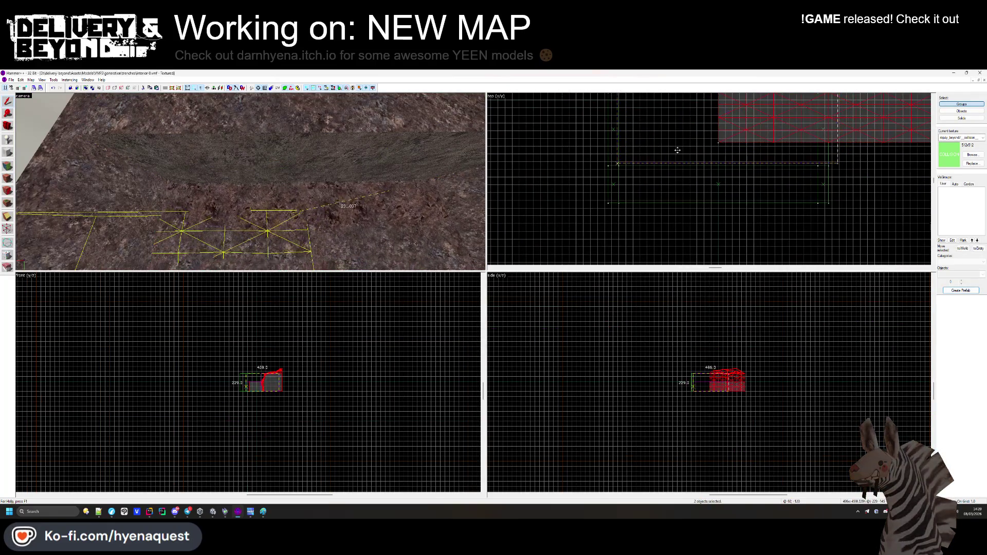
{"action": "scroll", "coordinate": [643, 227], "scroll_direction": "down", "scroll_amount": 3}
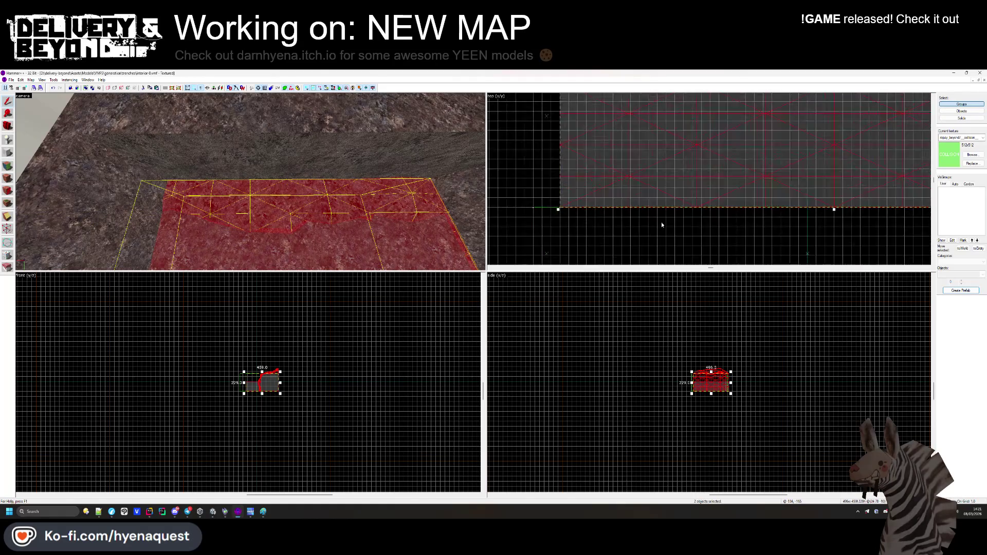
{"action": "scroll", "coordinate": [865, 143], "scroll_direction": "down", "scroll_amount": 1}
Narrow the pasted brushes from 466 to 448 units wide and pull the top edge down thin.
{"action": "left_click_drag", "start_coordinate": [864, 121], "coordinate": [858, 121]}
{"action": "scroll", "coordinate": [858, 124], "scroll_direction": "up", "scroll_amount": 3}
{"action": "scroll", "coordinate": [811, 224], "scroll_direction": "down", "scroll_amount": 3}
{"action": "left_click", "coordinate": [761, 105]}
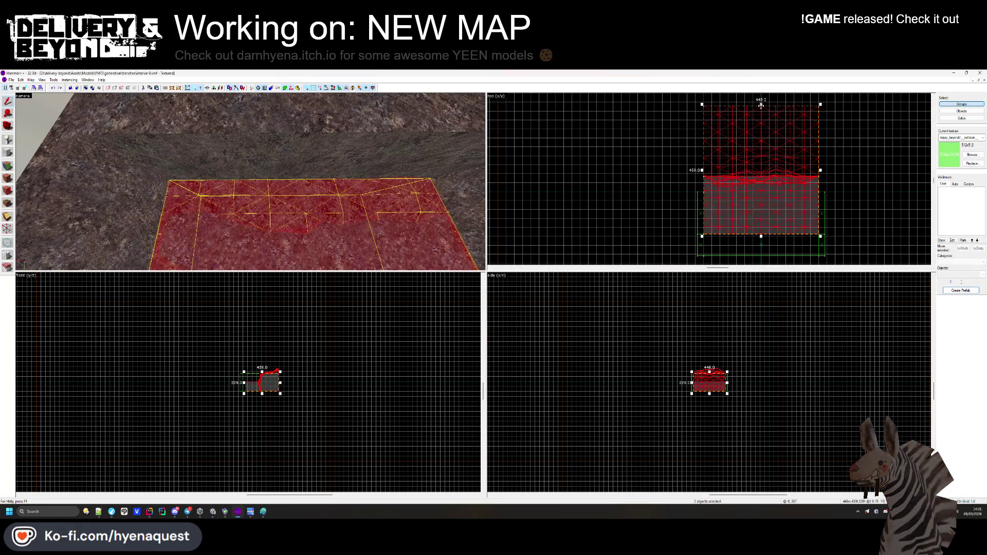
{"action": "left_click", "coordinate": [761, 110]}
{"action": "scroll", "coordinate": [761, 110], "scroll_direction": "up", "scroll_amount": 3}
{"action": "left_click_drag", "start_coordinate": [711, 140], "coordinate": [710, 202]}
{"action": "key", "text": "Escape"}
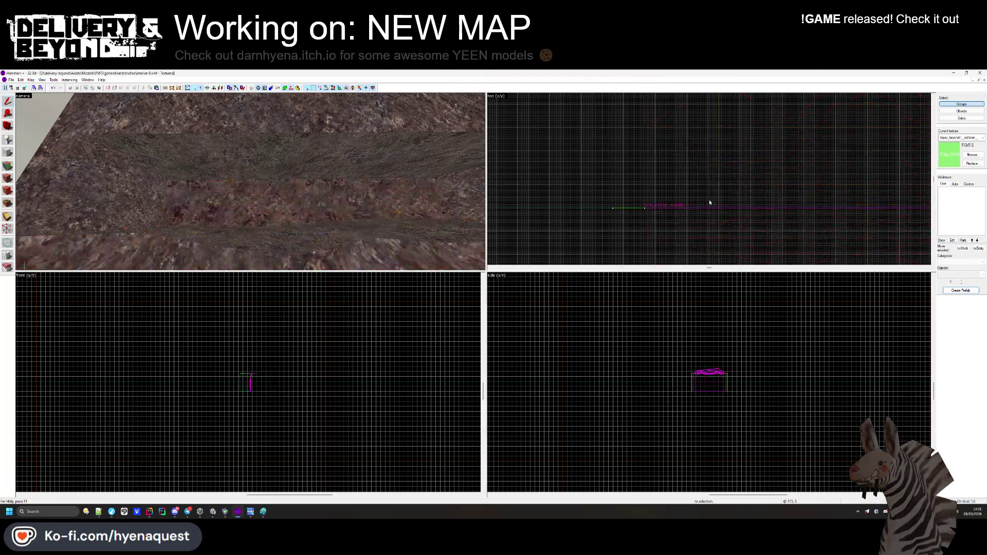
Swing the camera to the terrain ridge and select individual solids, including the thin red brush.
{"action": "key", "text": "z"}
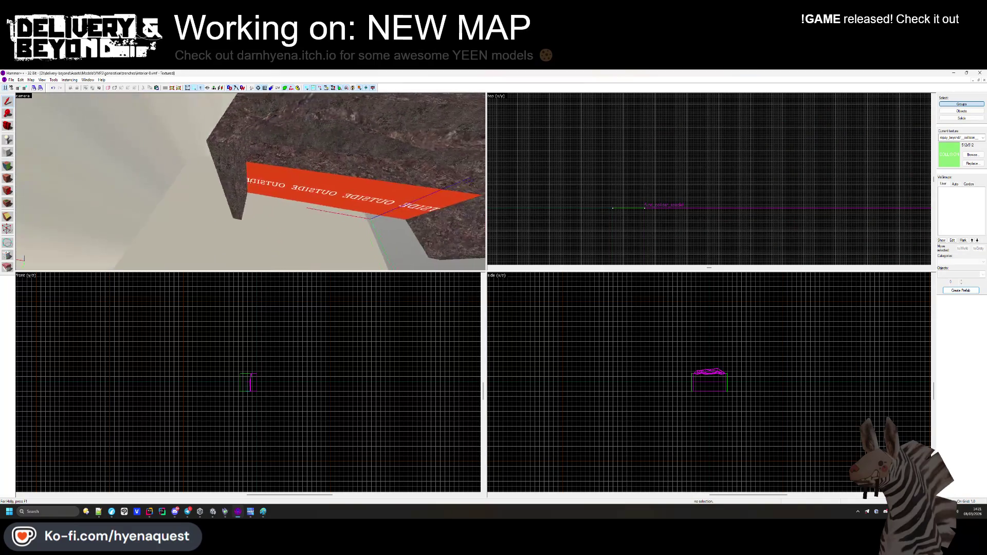
{"action": "key", "text": "z"}
{"action": "left_click", "coordinate": [251, 184]}
{"action": "key", "text": "Escape"}
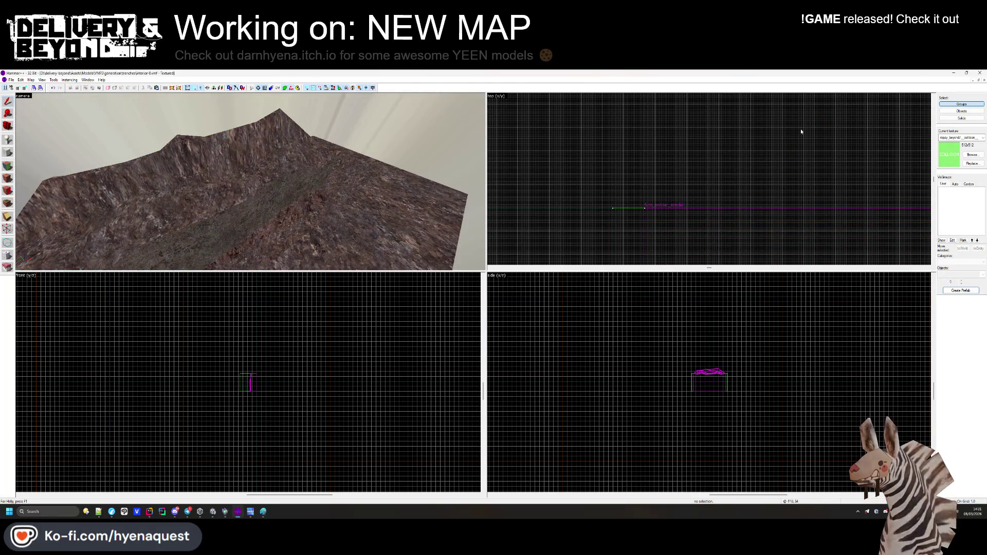
{"action": "left_click", "coordinate": [961, 119]}
{"action": "left_click", "coordinate": [236, 213]}
{"action": "left_click", "coordinate": [280, 241]}
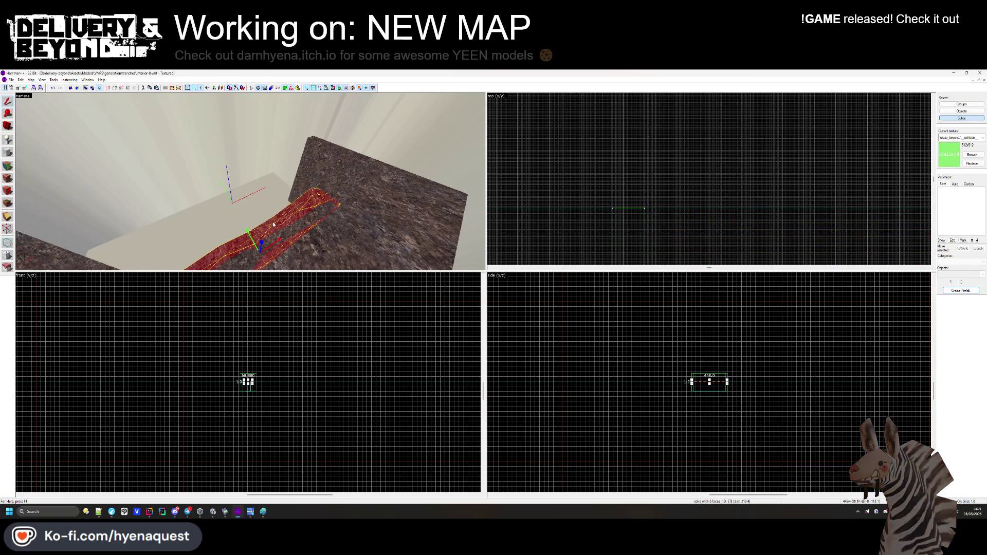
{"action": "key", "text": "Escape"}
Select the pair of thin brushes, widen them from 56.88 to 152, then delete them.
{"action": "left_click", "coordinate": [276, 139]}
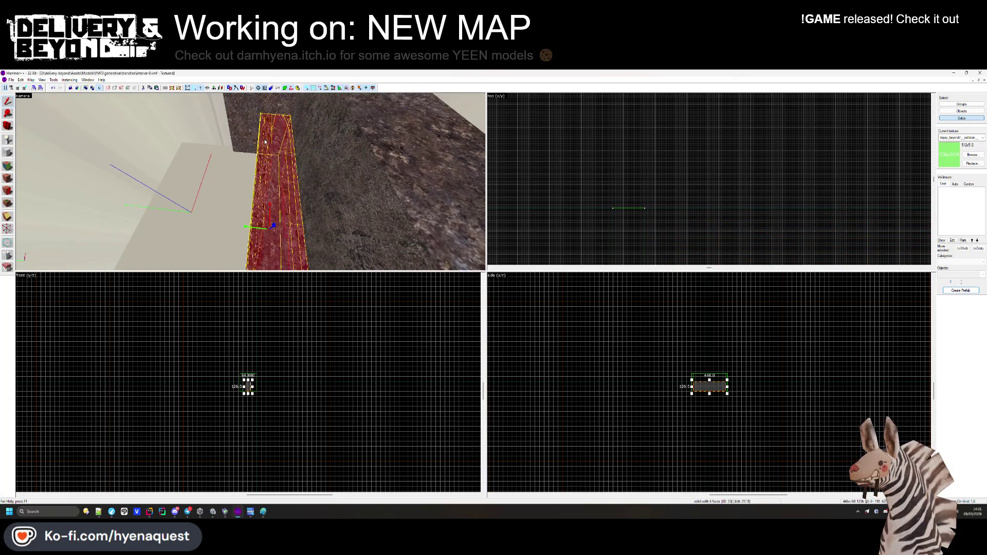
{"action": "scroll", "coordinate": [596, 212], "scroll_direction": "up", "scroll_amount": 5}
{"action": "left_click_drag", "start_coordinate": [756, 174], "coordinate": [756, 130]}
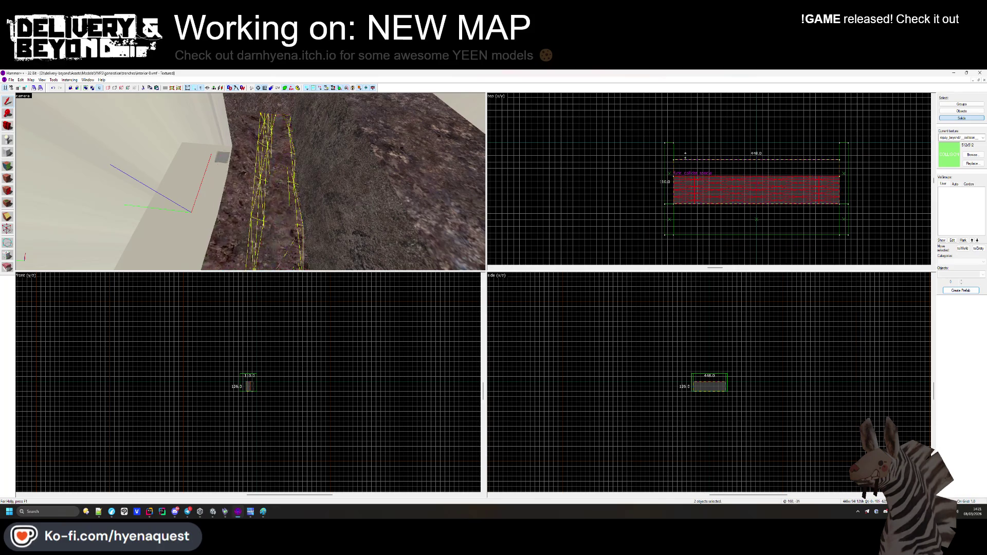
{"action": "scroll", "coordinate": [663, 137], "scroll_direction": "up", "scroll_amount": 3}
{"action": "key", "text": "Delete"}
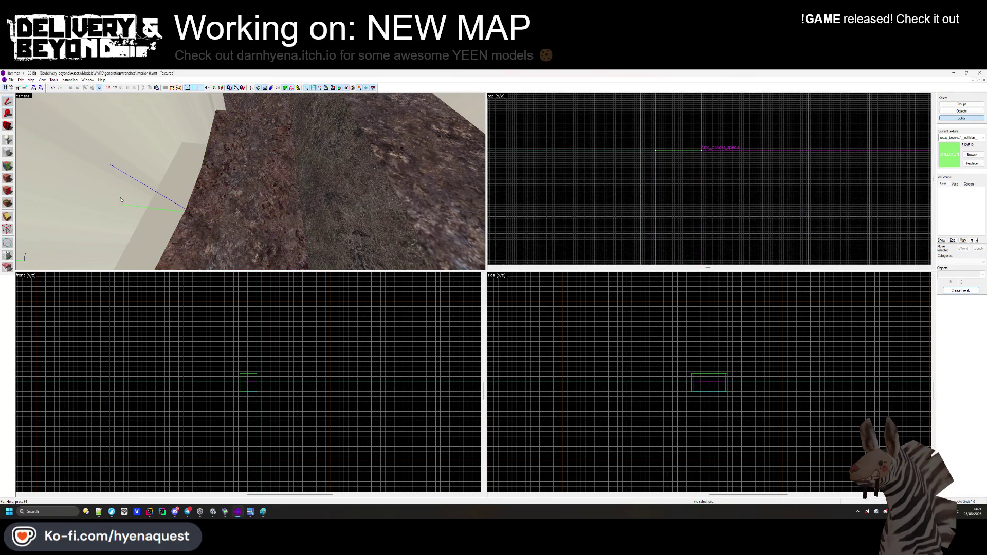
Show the ground face's displacement settings in the Face Edit Sheet.
{"action": "left_click", "coordinate": [11, 169]}
{"action": "left_click", "coordinate": [240, 141]}
{"action": "left_click", "coordinate": [466, 241]}
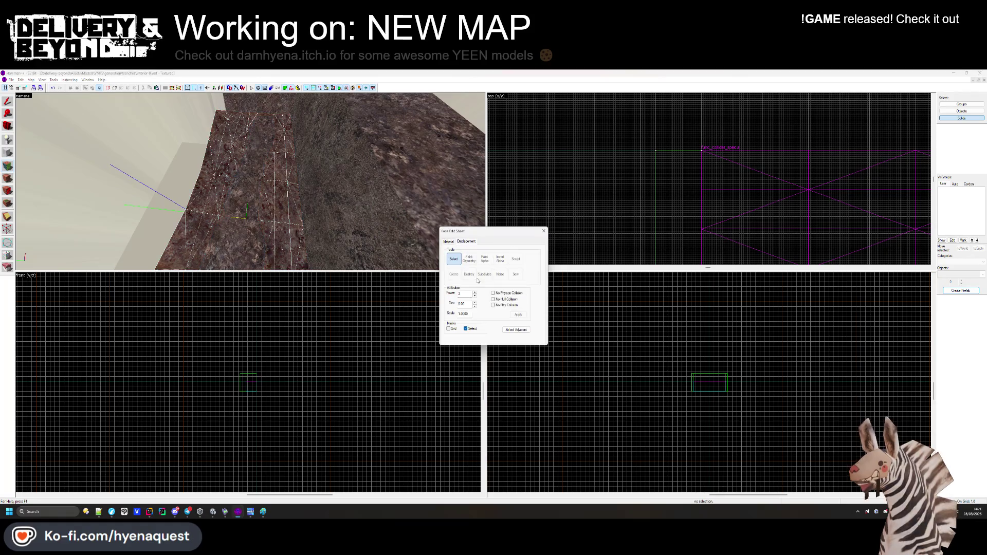
Replace the face's old displacement with a new power-3 displacement.
{"action": "left_click", "coordinate": [468, 277]}
{"action": "left_click", "coordinate": [454, 274]}
{"action": "left_click", "coordinate": [483, 294]}
{"action": "key", "text": "Up"}
{"action": "key", "text": "Up"}
{"action": "key", "text": "Up"}
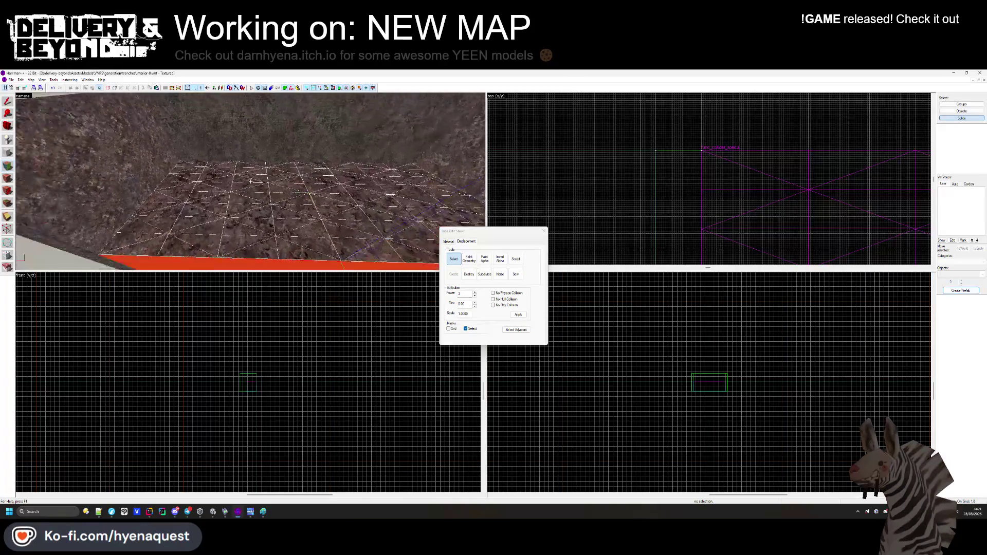
Sculpt bumps into the ground beside the orange strip with Paint Geometry at distance 4.
{"action": "left_click", "coordinate": [469, 260]}
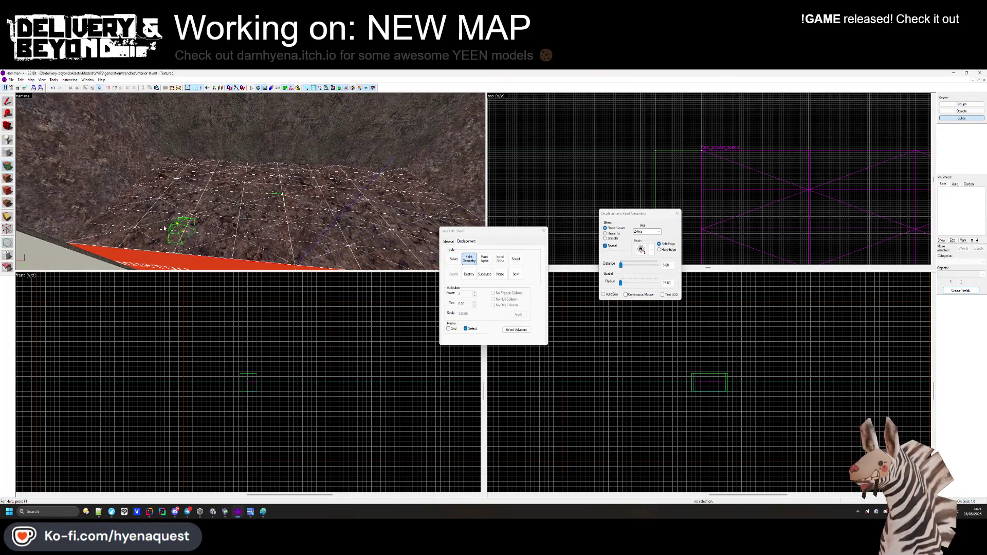
{"action": "left_click_drag", "start_coordinate": [621, 268], "coordinate": [622, 267]}
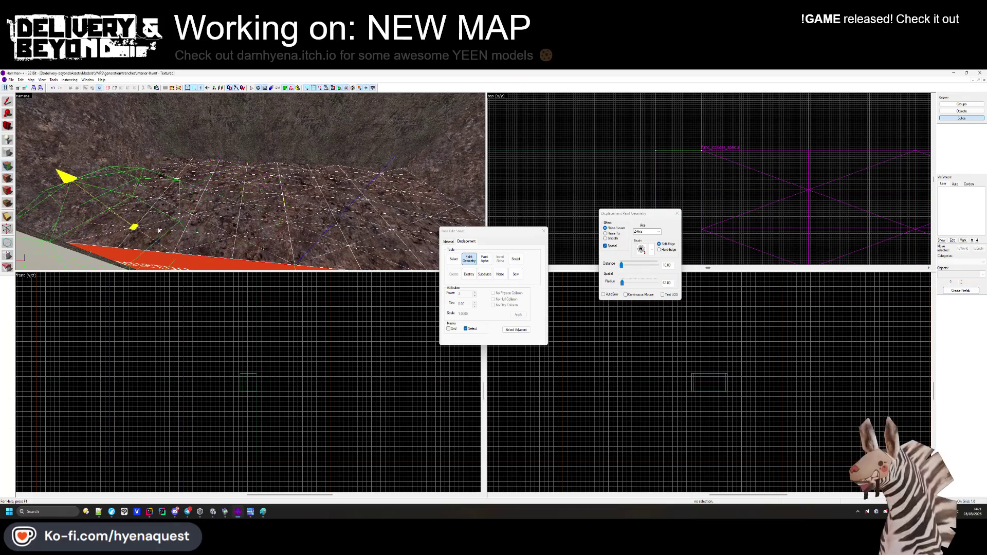
{"action": "key", "text": "z"}
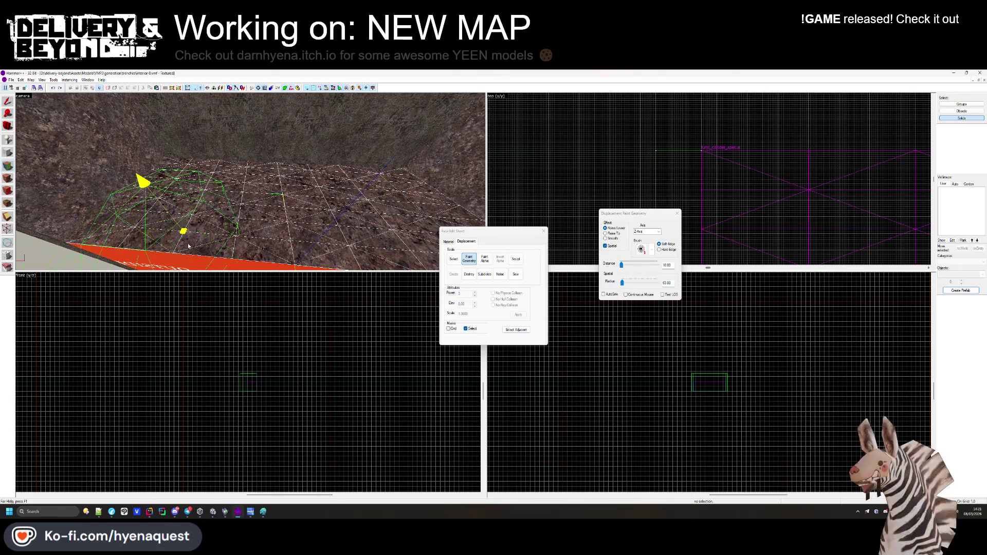
{"action": "key", "text": "z"}
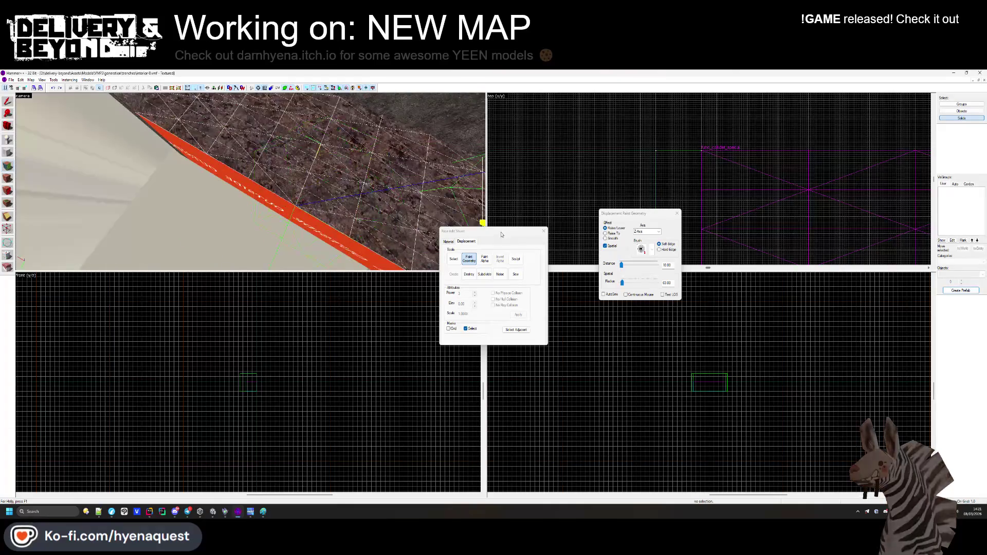
{"action": "left_click_drag", "start_coordinate": [621, 267], "coordinate": [620, 268]}
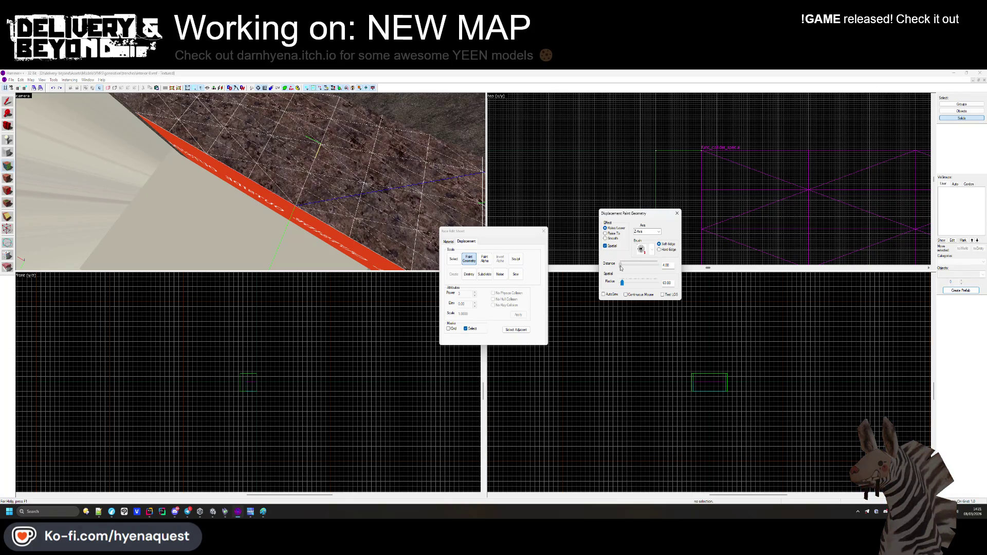
{"action": "key", "text": "z"}
{"action": "key", "text": "z"}
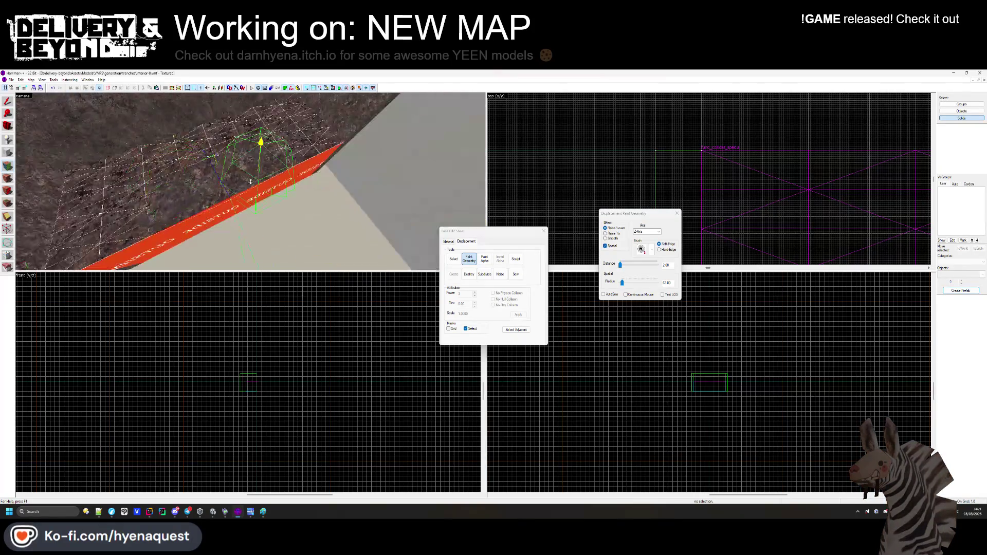
{"action": "mouse_move", "coordinate": [282, 167]}
{"action": "left_mouse_down"}
{"action": "mouse_move", "coordinate": [220, 103]}
{"action": "mouse_move", "coordinate": [48, 171]}
{"action": "mouse_move", "coordinate": [56, 221]}
{"action": "mouse_move", "coordinate": [62, 205]}
{"action": "mouse_move", "coordinate": [242, 125]}
{"action": "mouse_move", "coordinate": [139, 136]}
{"action": "mouse_move", "coordinate": [183, 159]}
{"action": "mouse_move", "coordinate": [281, 160]}
{"action": "left_mouse_up"}
{"action": "key", "text": "Down"}
{"action": "key", "text": "Down"}
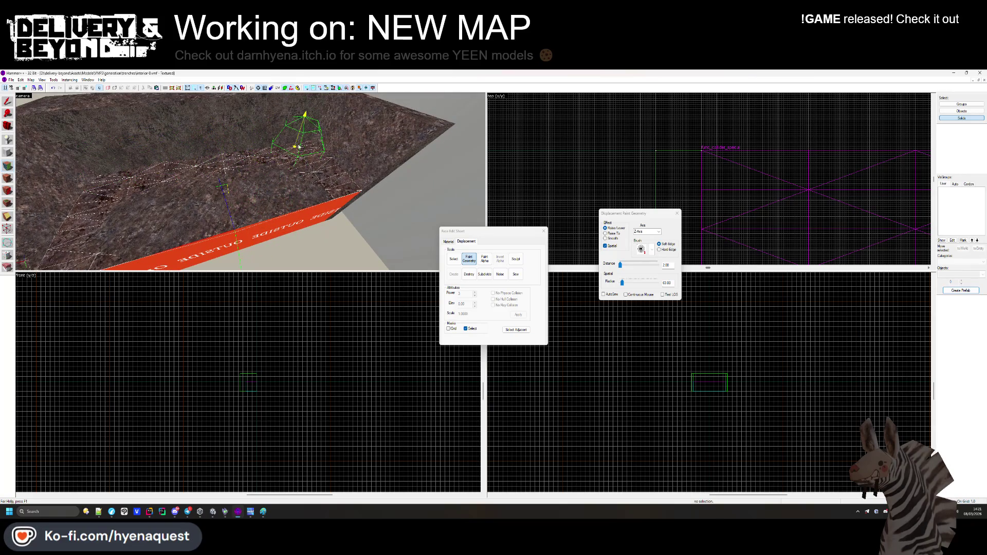
Close the displacement dialogs and pick a trench wall face for texture editing.
{"action": "left_click", "coordinate": [544, 231]}
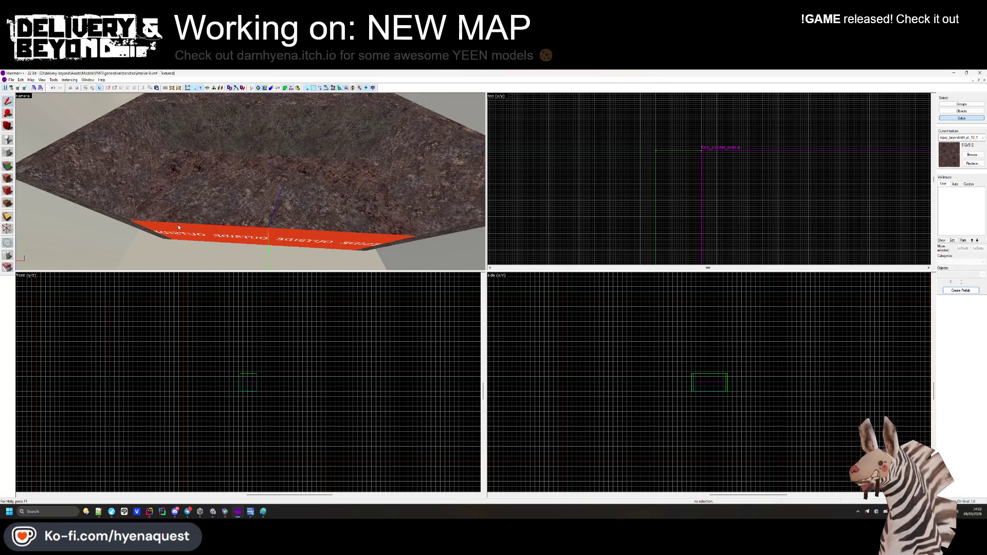
{"action": "key", "text": "z"}
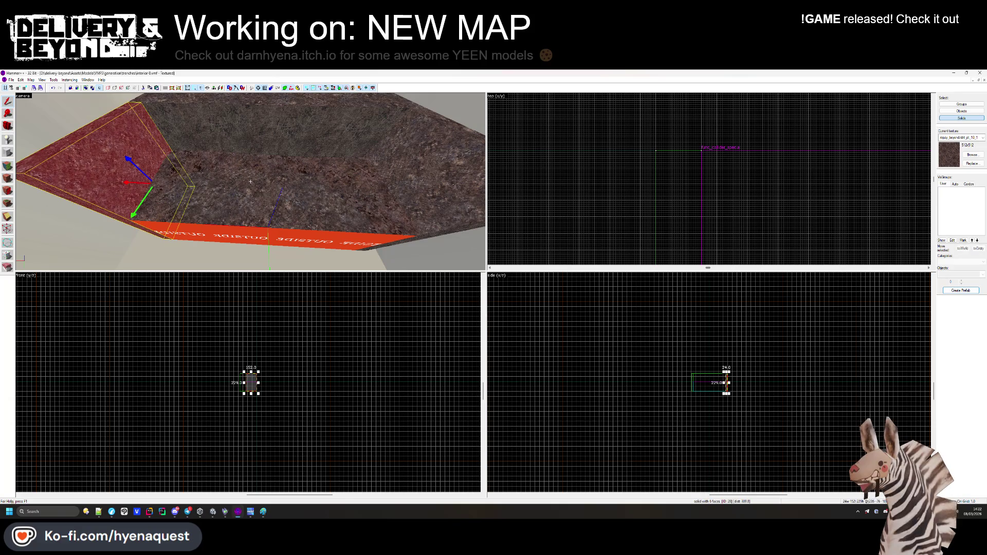
{"action": "key", "text": "w"}
{"action": "key", "text": "z"}
{"action": "key", "text": "z"}
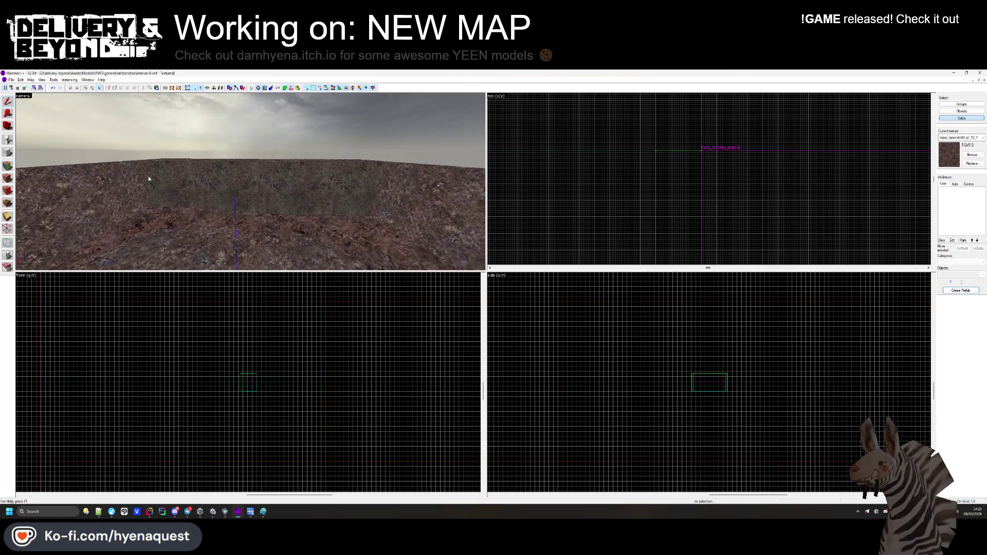
{"action": "key", "text": "shift+a"}
{"action": "left_click", "coordinate": [22, 173]}
{"action": "key", "text": "z"}
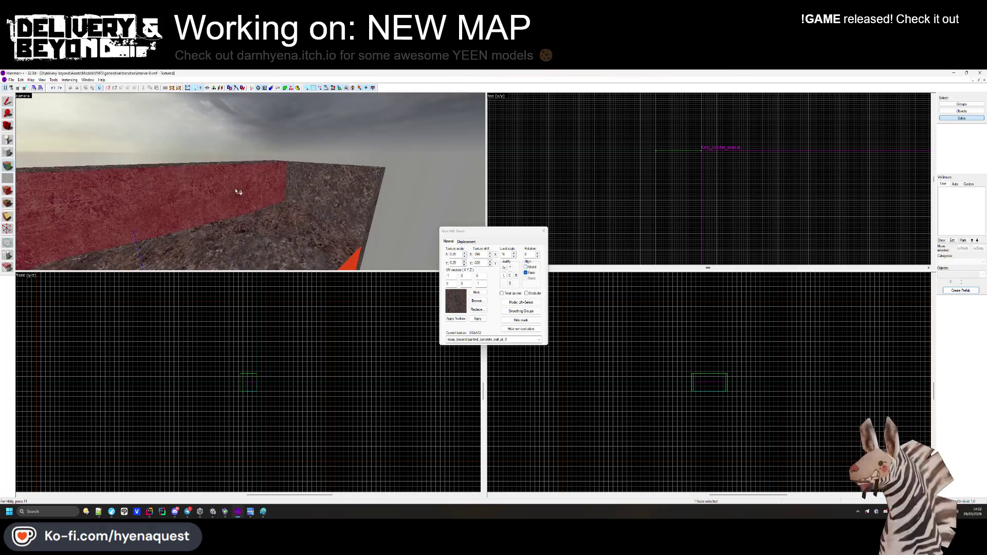
{"action": "key", "text": "z"}
Select the grey wall face, the red OUTSIDE face and another wall face.
{"action": "key", "text": "w"}
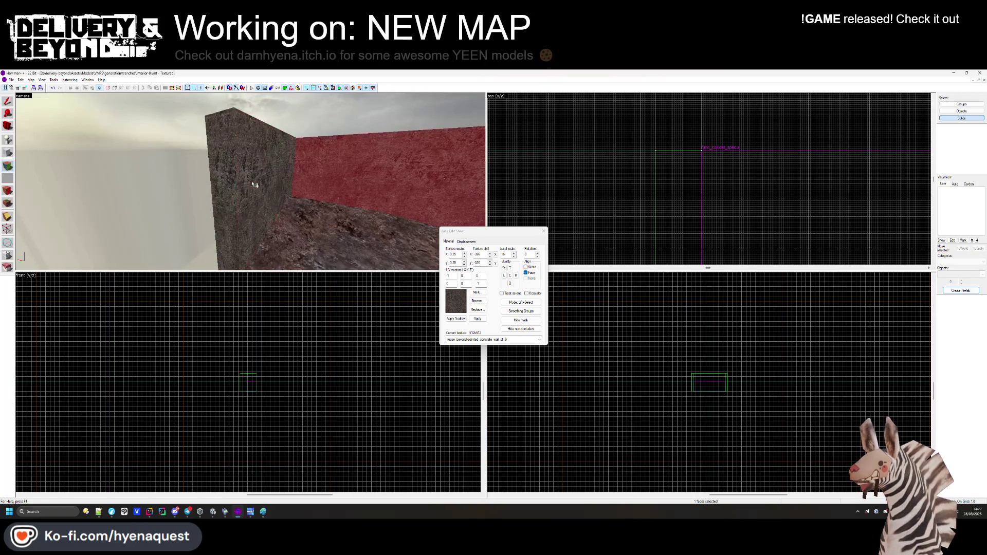
{"action": "left_click", "coordinate": [278, 223]}
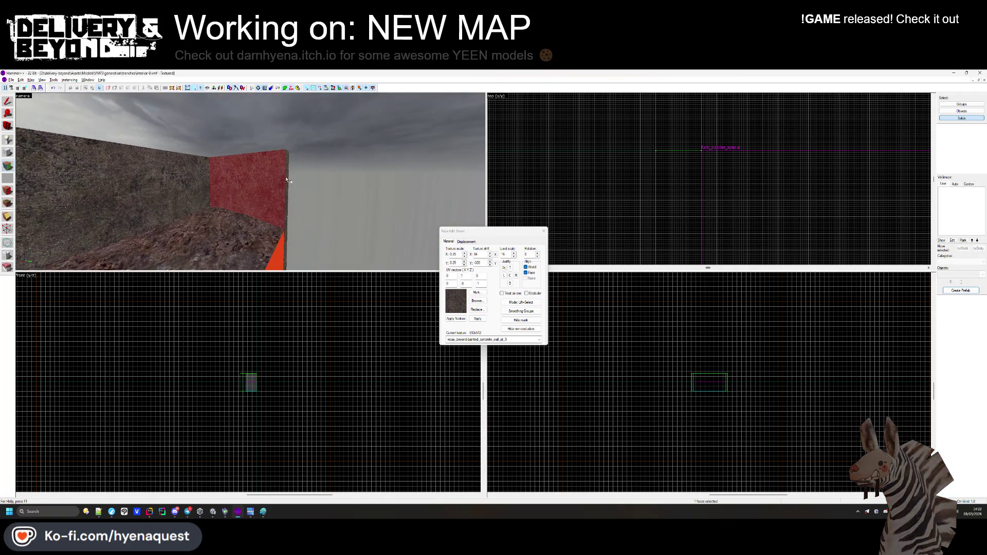
{"action": "key", "text": "d"}
{"action": "key", "text": "z"}
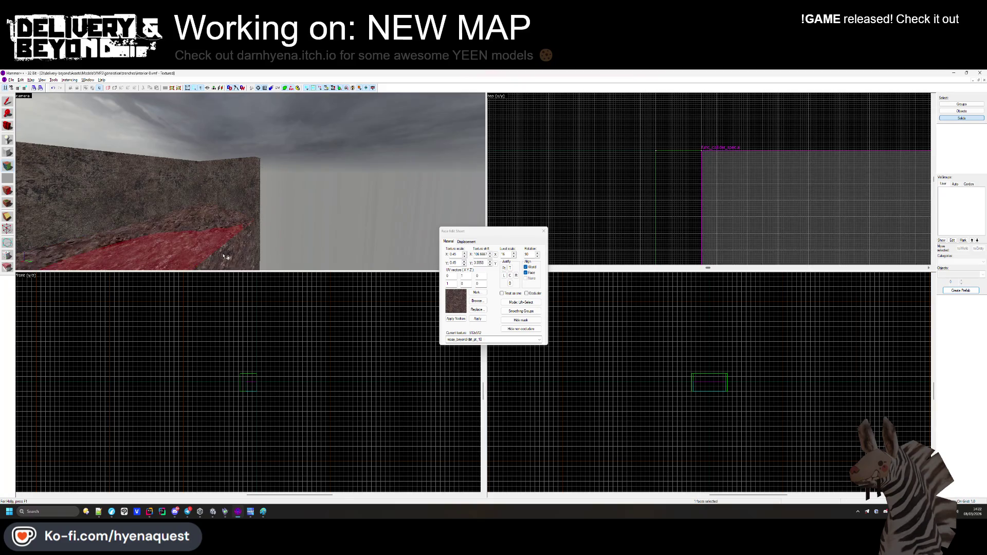
{"action": "key", "text": "s"}
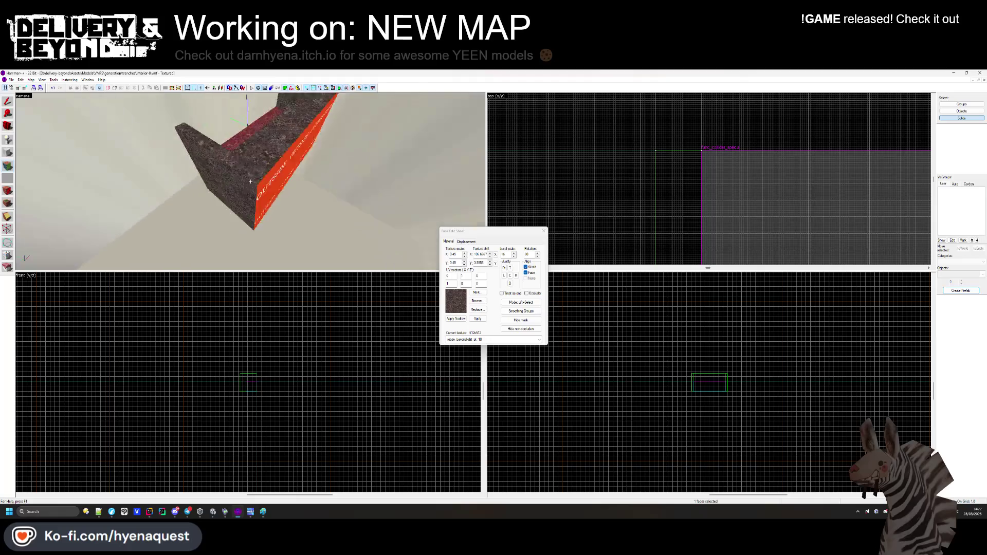
{"action": "left_click", "coordinate": [250, 181]}
{"action": "key", "text": "w"}
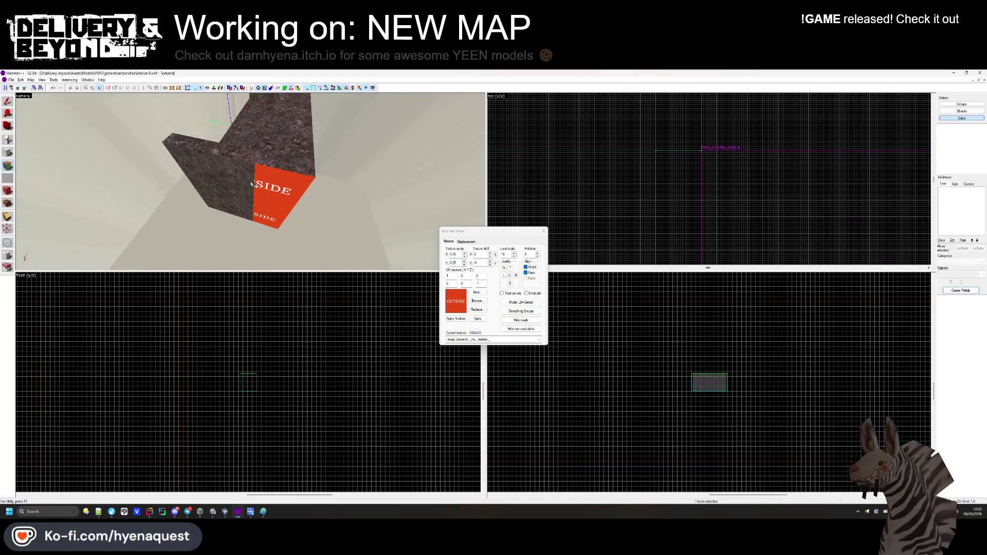
{"action": "key", "text": "z"}
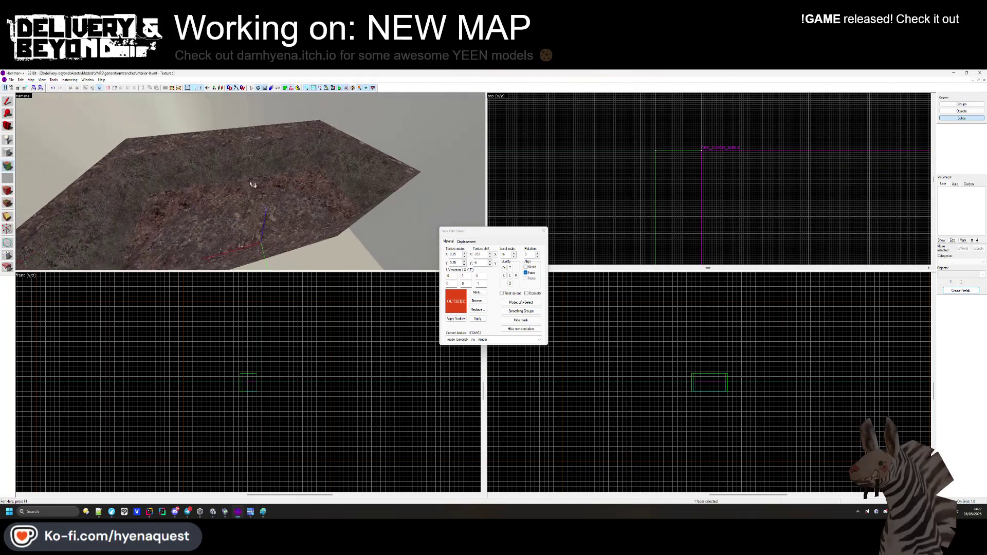
{"action": "left_click", "coordinate": [335, 130], "text": "ctrl"}
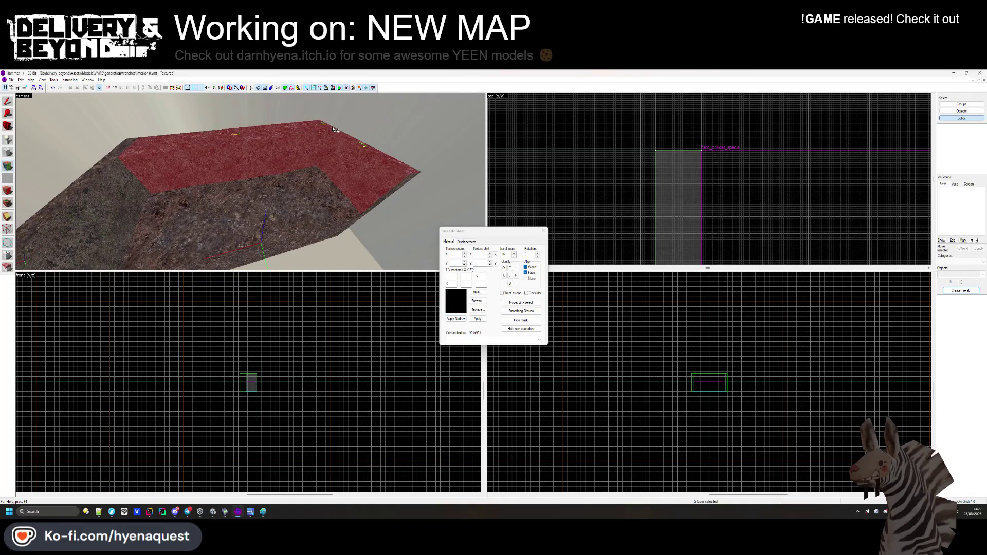
Bring up the power-3 Displacement Create prompt for the selected trench faces.
{"action": "key", "text": "z"}
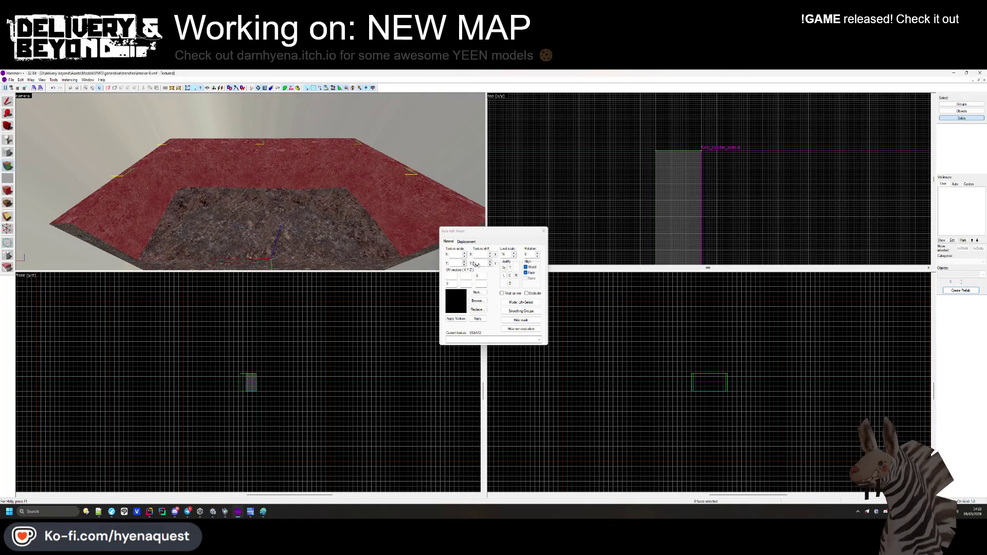
{"action": "key", "text": "z"}
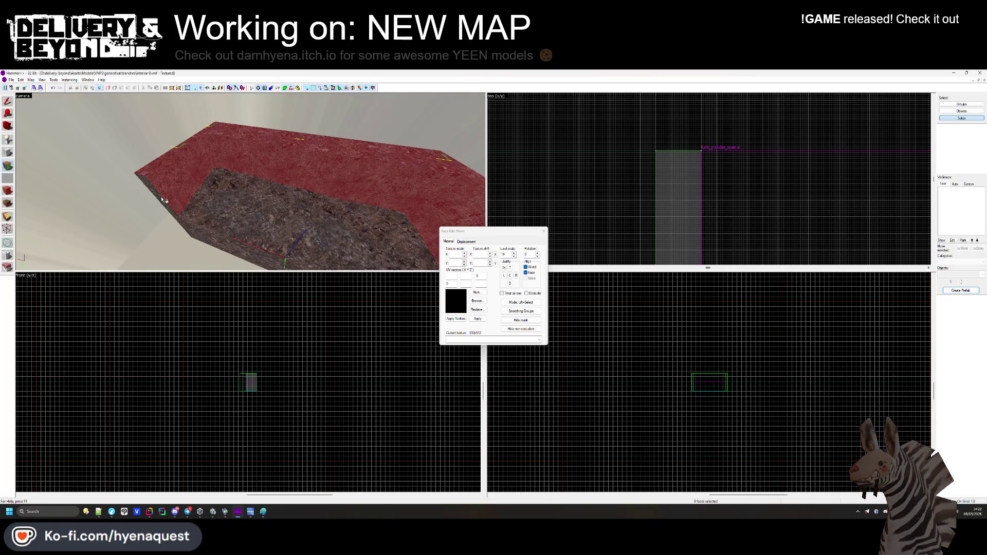
{"action": "key", "text": "z"}
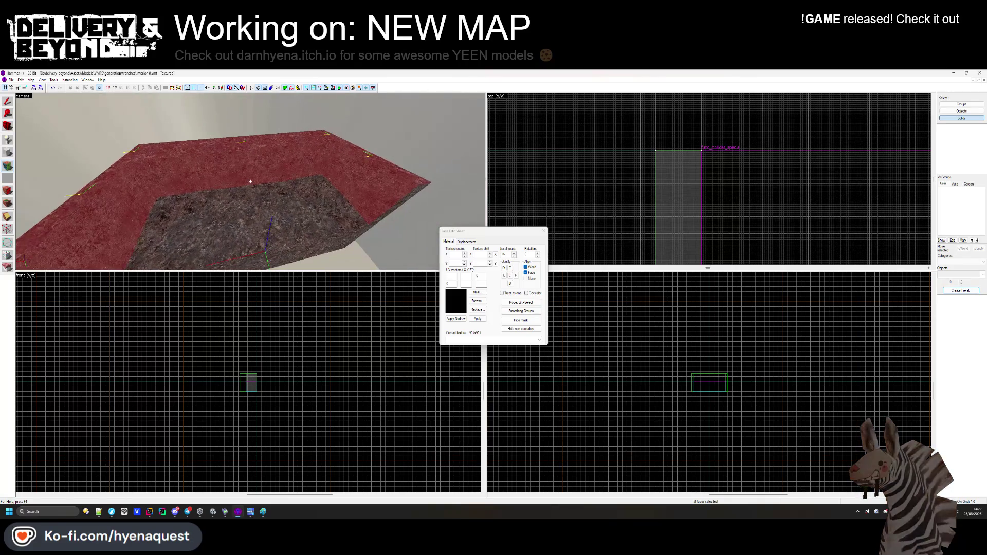
{"action": "key", "text": "w"}
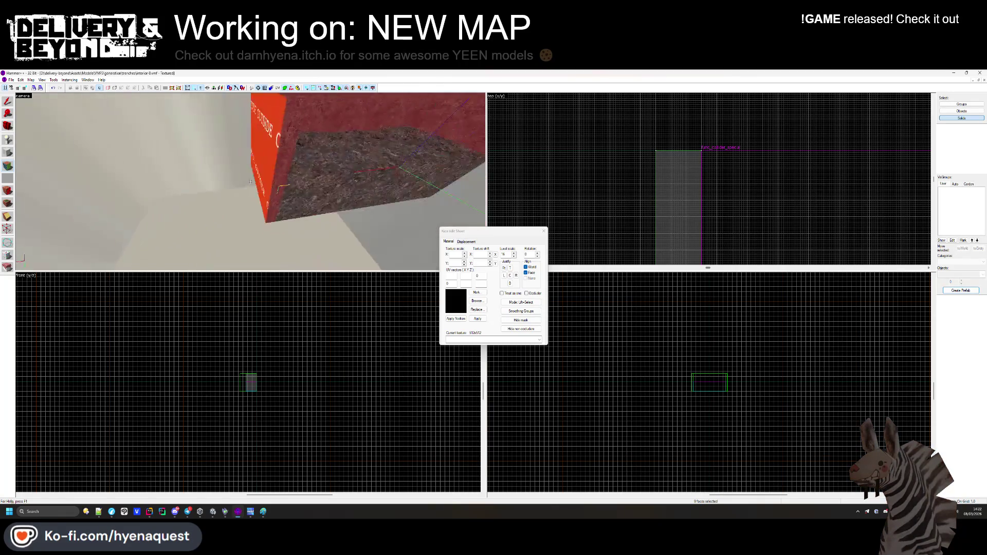
{"action": "key", "text": "w"}
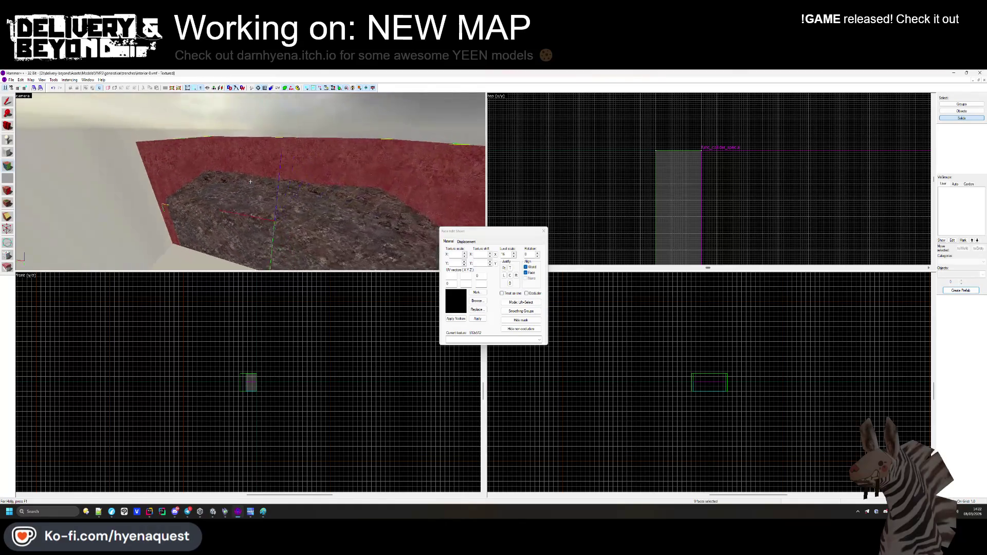
{"action": "key", "text": "s"}
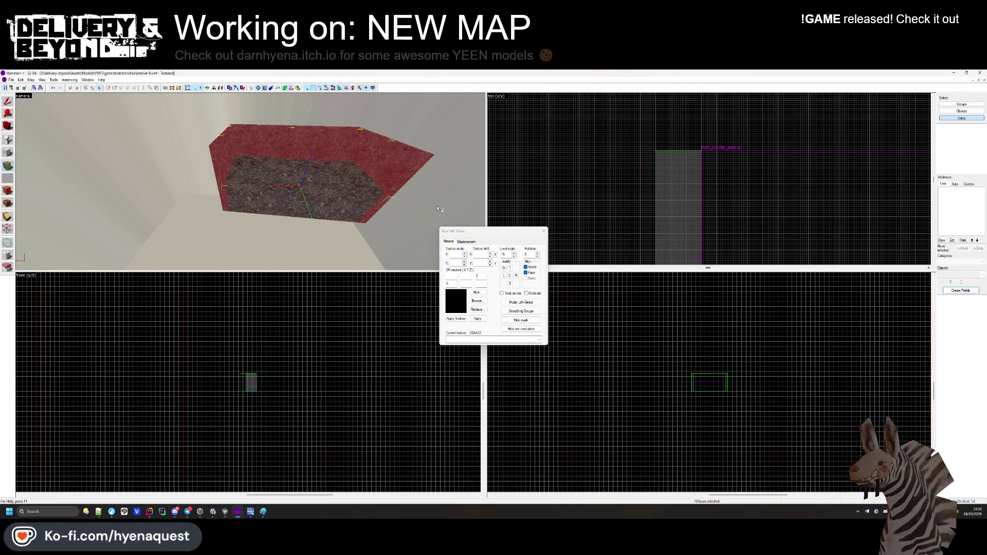
{"action": "left_click", "coordinate": [470, 242]}
{"action": "left_click", "coordinate": [454, 274]}
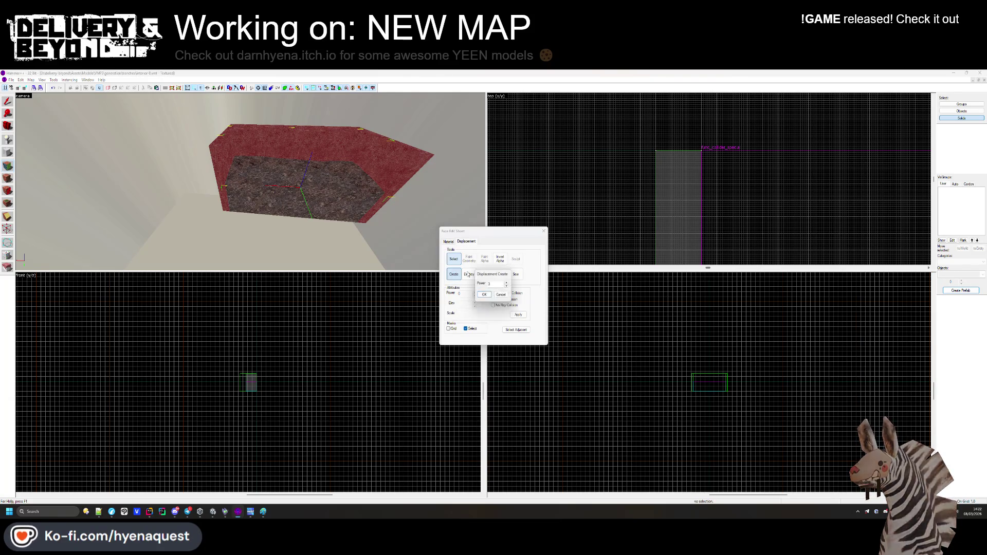
Turn the selected trench wall faces into power-3 displacements.
{"action": "left_click", "coordinate": [491, 294]}
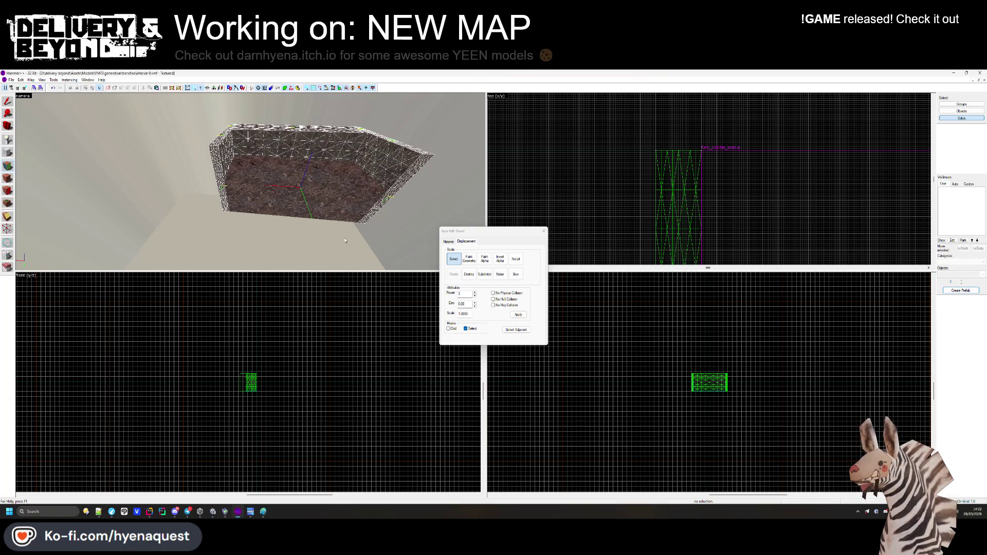
{"action": "key", "text": "z"}
{"action": "key", "text": "w"}
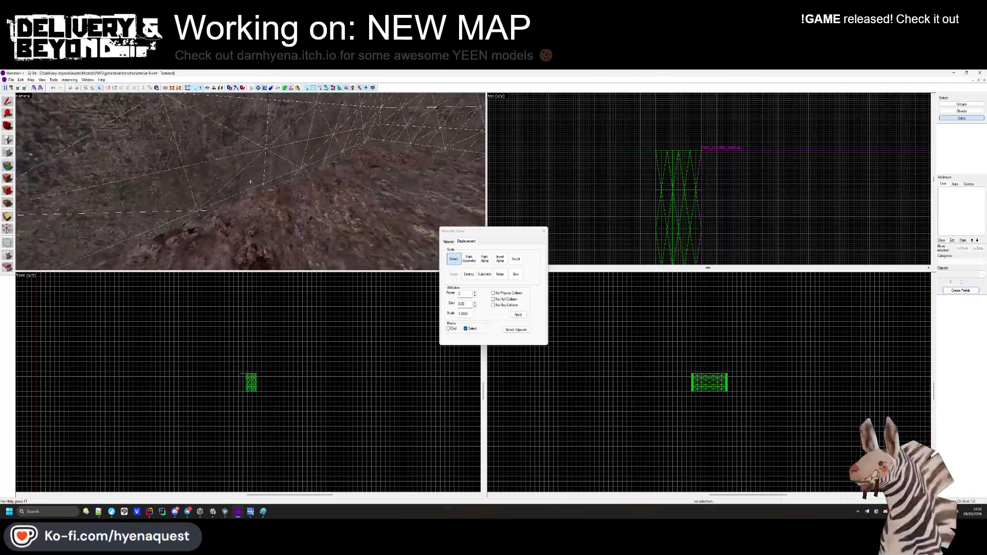
{"action": "key", "text": "s"}
{"action": "key", "text": "z"}
Open Paint Geometry and inspect the displaced floor and ridge from several angles.
{"action": "left_click", "coordinate": [469, 259]}
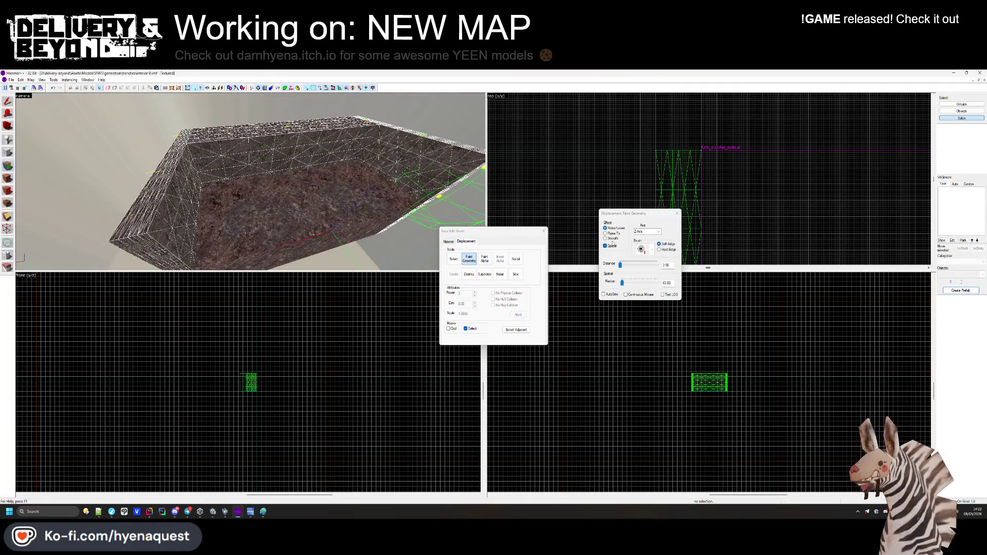
{"action": "key", "text": "z"}
{"action": "key", "text": "w"}
{"action": "key", "text": "z"}
{"action": "key", "text": "z"}
{"action": "key", "text": "s"}
{"action": "key", "text": "z"}
{"action": "key", "text": "z"}
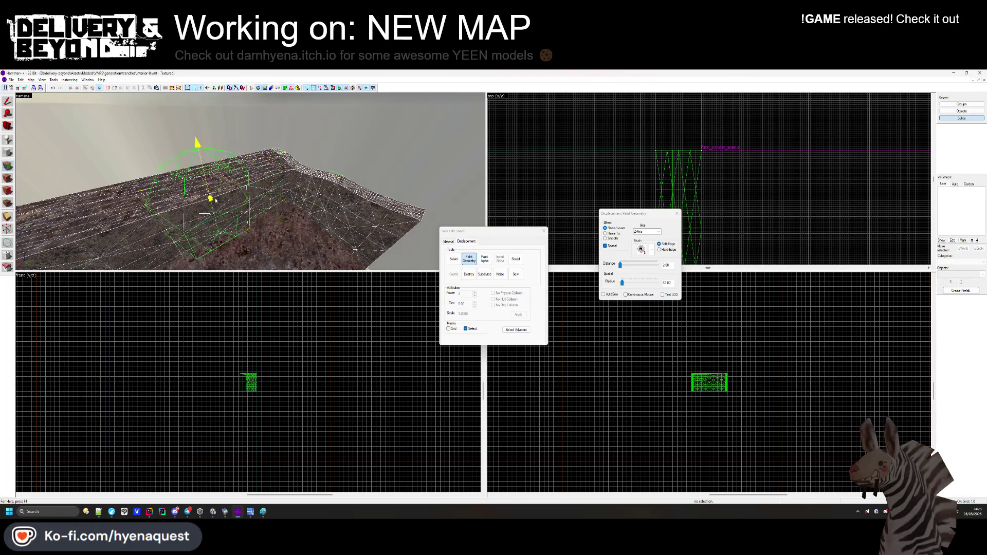
{"action": "key", "text": "z"}
{"action": "key", "text": "z"}
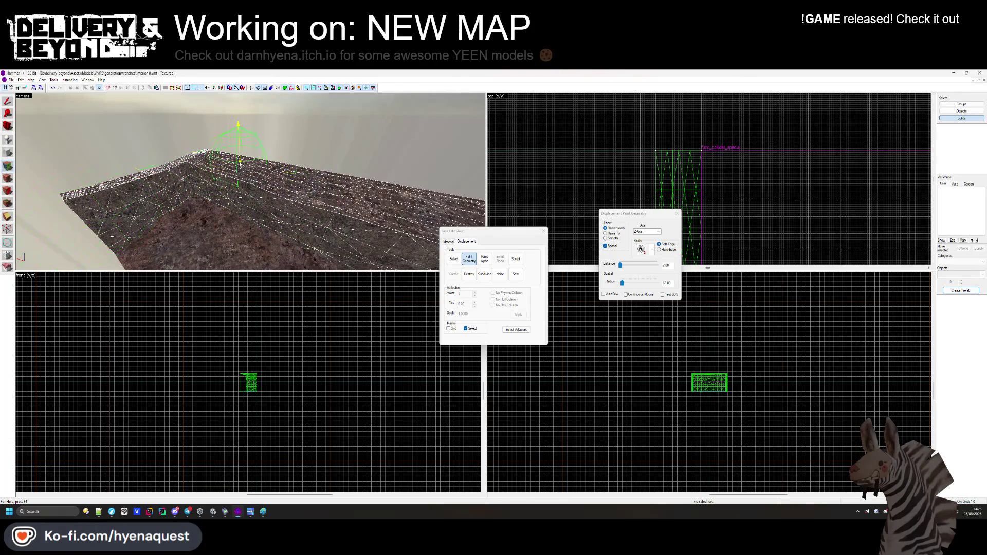
{"action": "key", "text": "z"}
{"action": "key", "text": "z"}
{"action": "key", "text": "z"}
{"action": "key", "text": "z"}
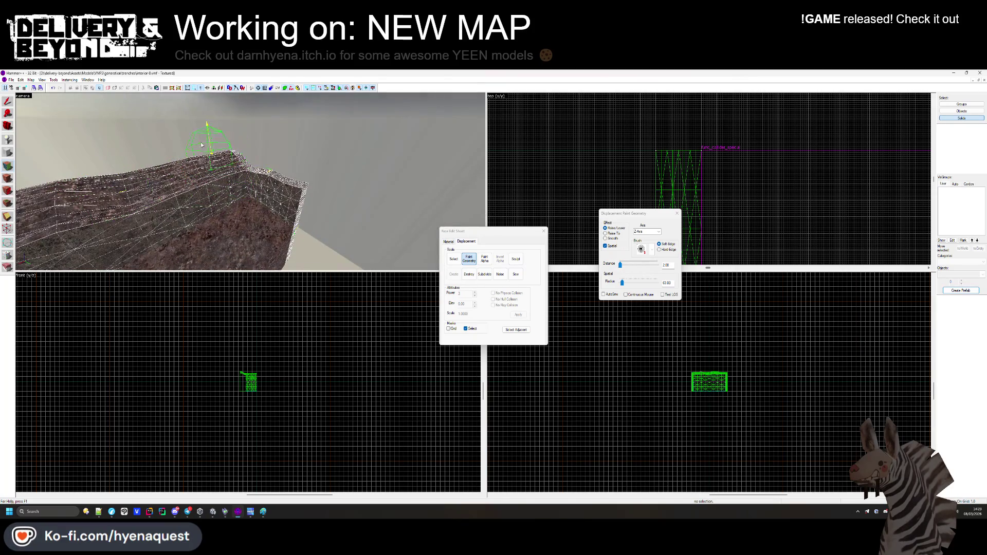
{"action": "key", "text": "z"}
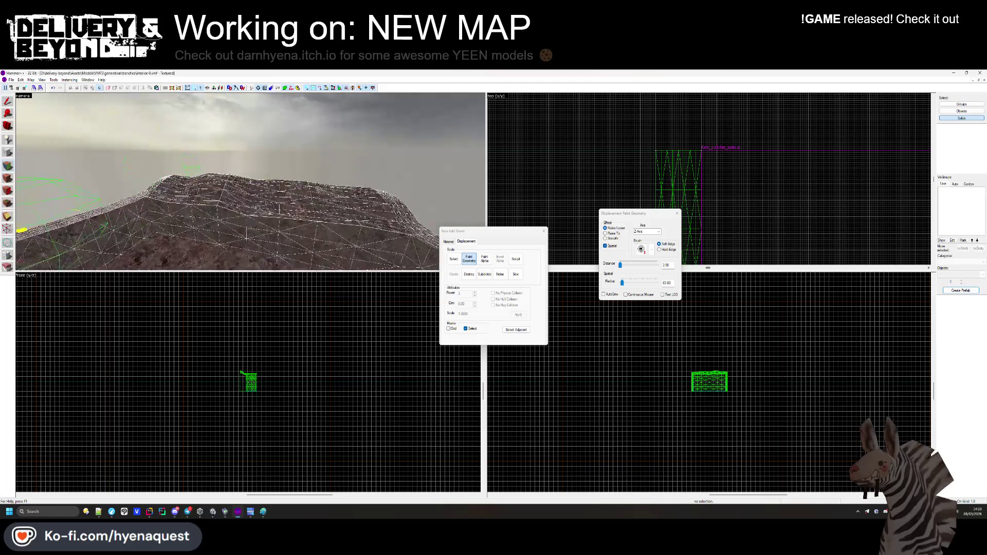
{"action": "key", "text": "z"}
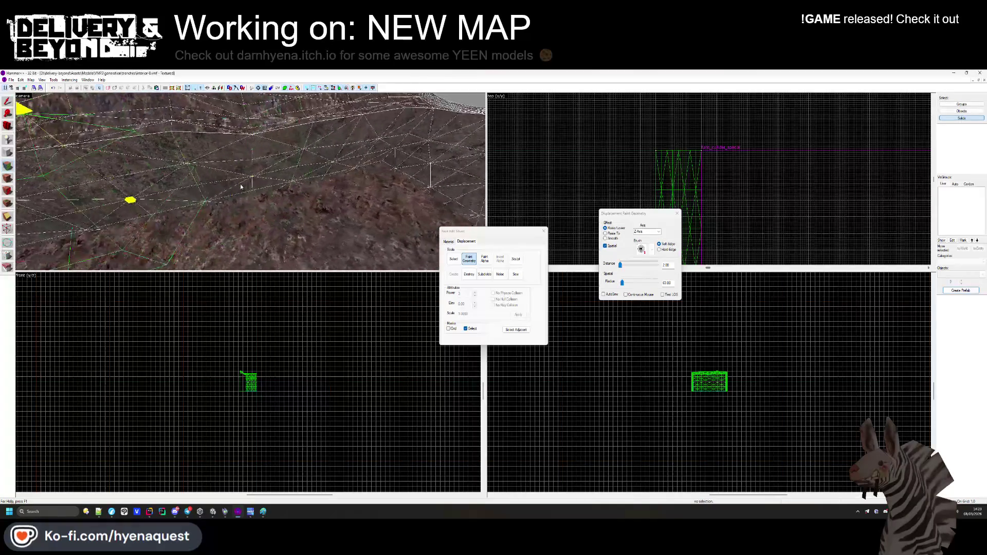
{"action": "left_click", "coordinate": [657, 232]}
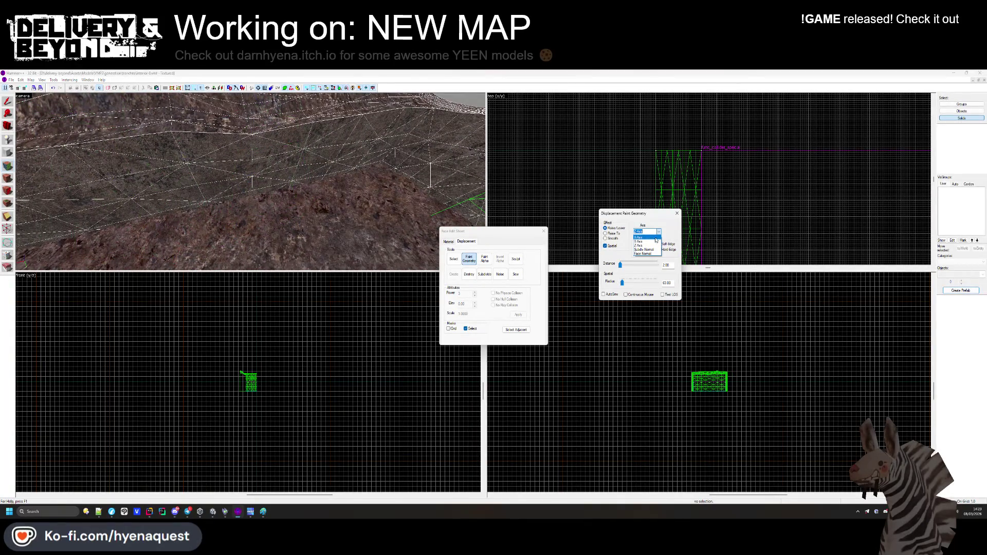
Push the rock wall outward along the X axis, then sculpt its upper ridge along Y.
{"action": "left_click", "coordinate": [639, 237]}
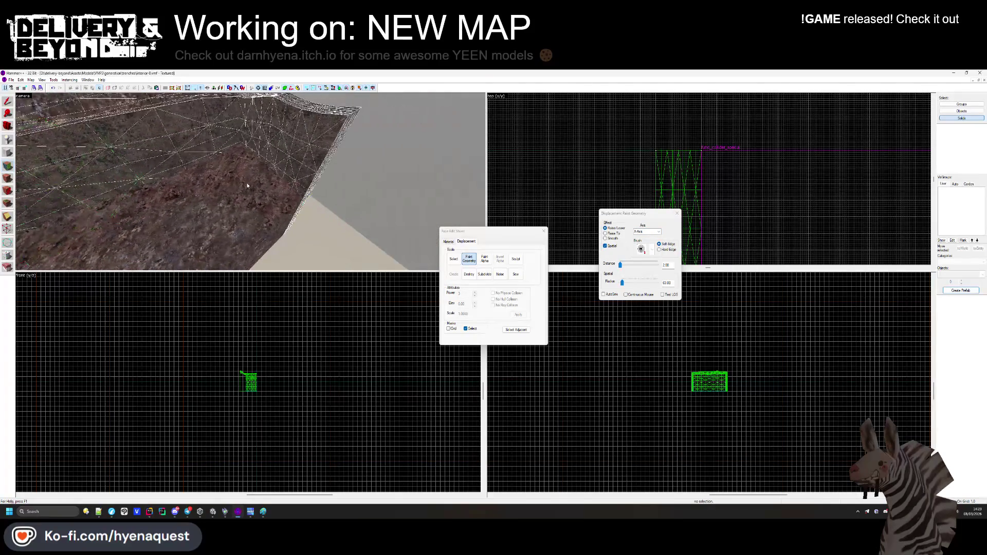
{"action": "mouse_move", "coordinate": [282, 188]}
{"action": "left_mouse_down"}
{"action": "mouse_move", "coordinate": [270, 165]}
{"action": "mouse_move", "coordinate": [250, 182]}
{"action": "mouse_move", "coordinate": [257, 214]}
{"action": "mouse_move", "coordinate": [251, 184]}
{"action": "left_mouse_up"}
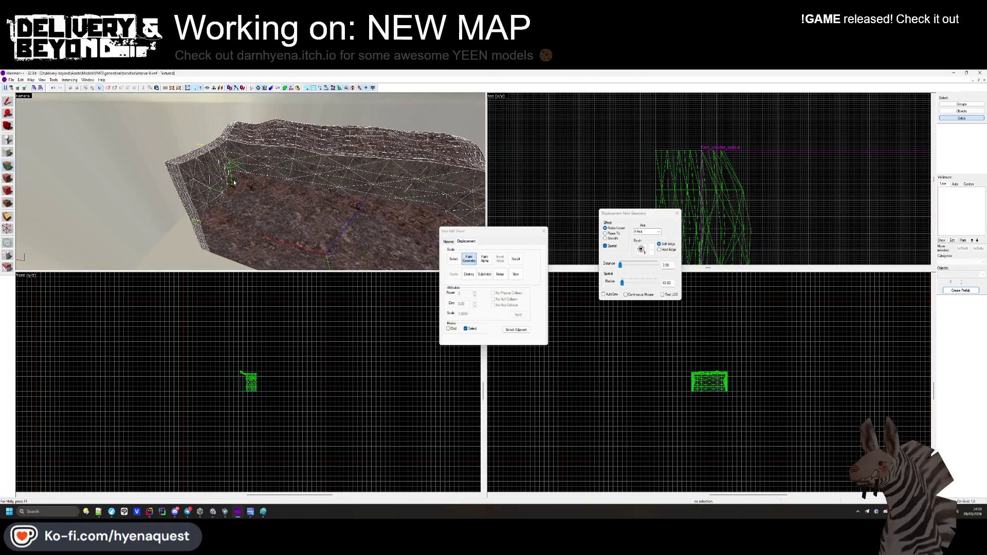
{"action": "mouse_move", "coordinate": [212, 177]}
{"action": "left_mouse_down"}
{"action": "mouse_move", "coordinate": [211, 154]}
{"action": "mouse_move", "coordinate": [252, 195]}
{"action": "left_mouse_up"}
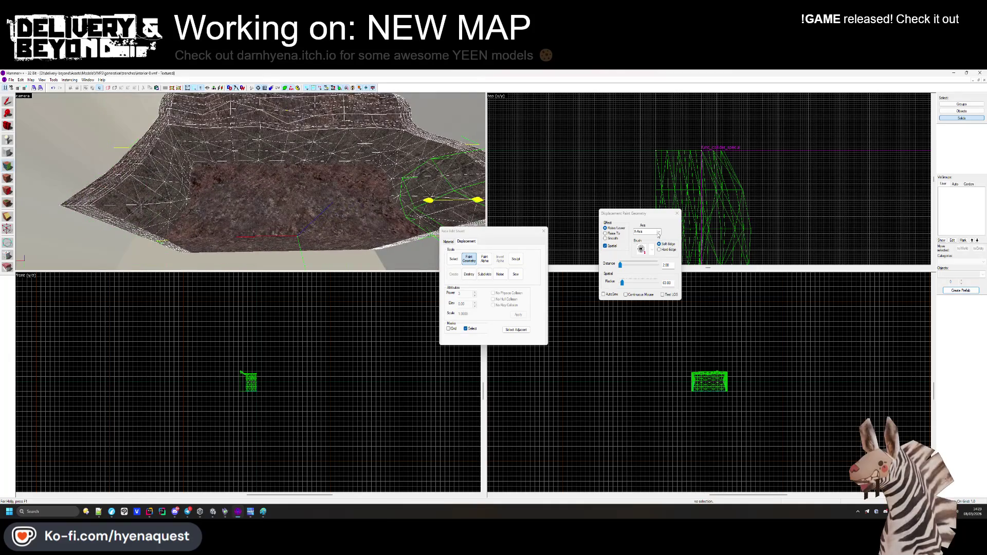
{"action": "left_click", "coordinate": [649, 241]}
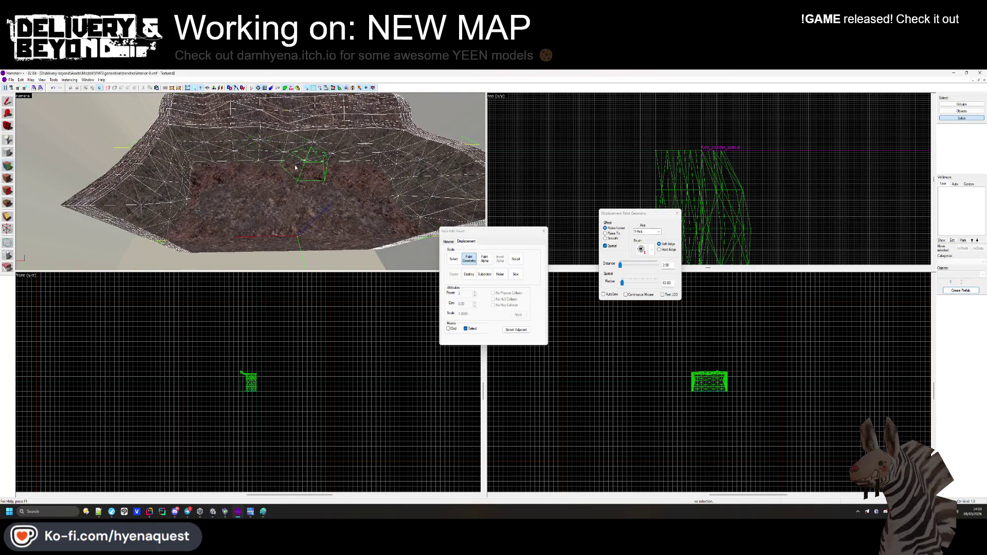
{"action": "mouse_move", "coordinate": [234, 167]}
{"action": "left_mouse_down"}
{"action": "mouse_move", "coordinate": [195, 132]}
{"action": "mouse_move", "coordinate": [362, 148]}
{"action": "mouse_move", "coordinate": [232, 177]}
{"action": "left_mouse_up"}
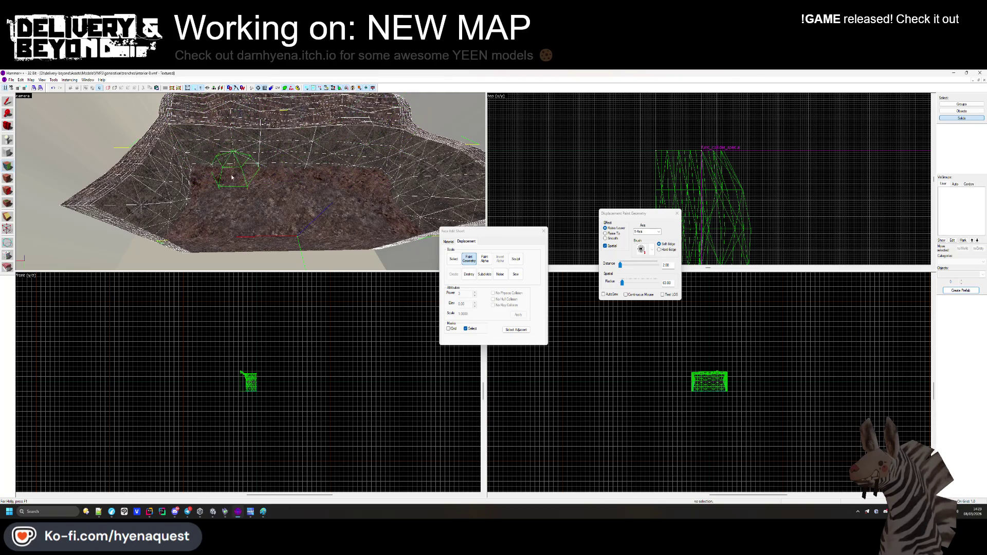
Switch the sculpting effect from Raise/Lower to Raise To.
{"action": "key", "text": "z"}
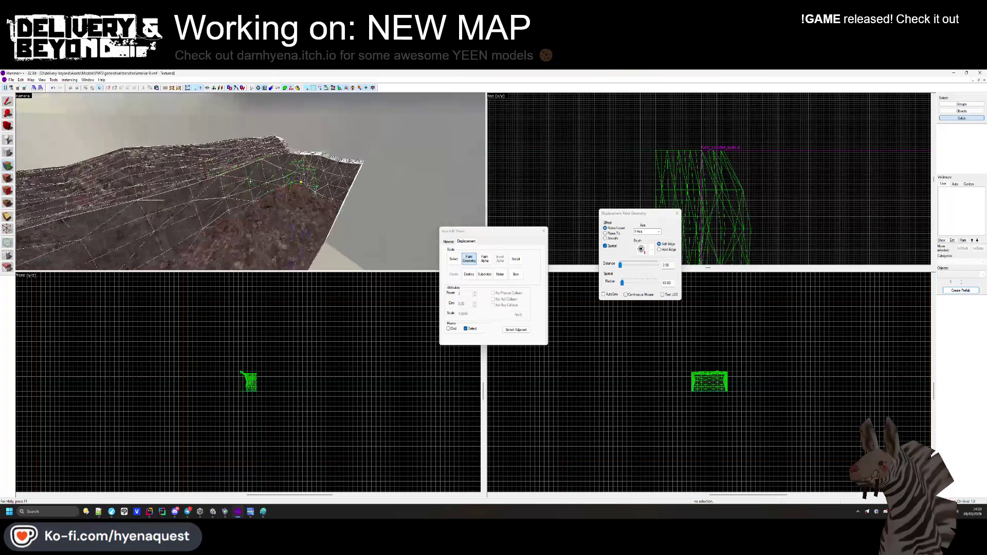
{"action": "key", "text": "w"}
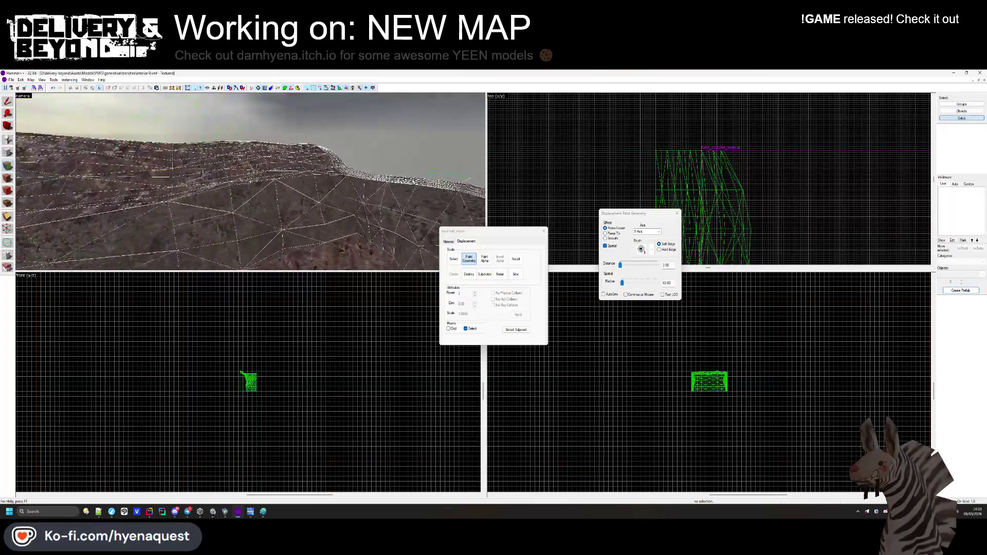
{"action": "key", "text": "s"}
{"action": "key", "text": "z"}
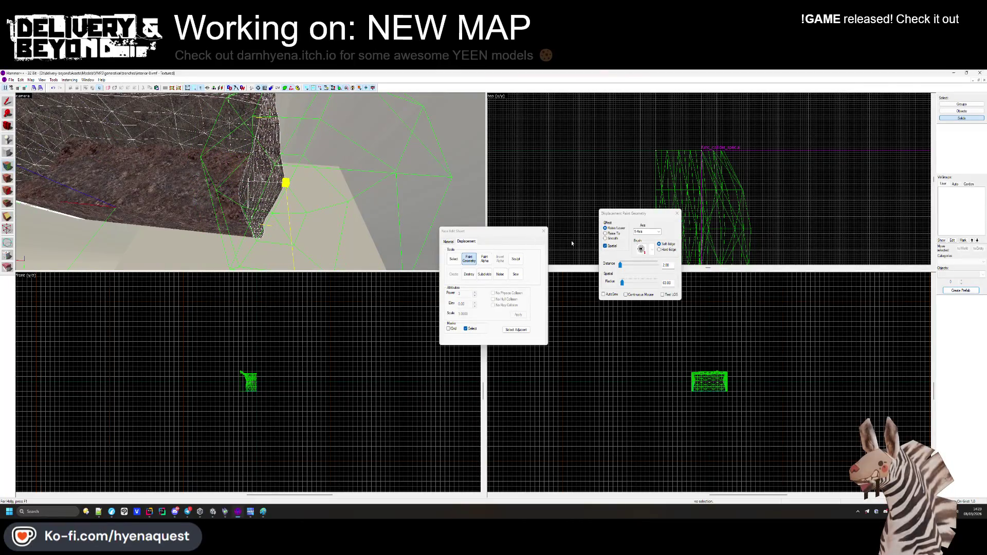
{"action": "left_click", "coordinate": [605, 233]}
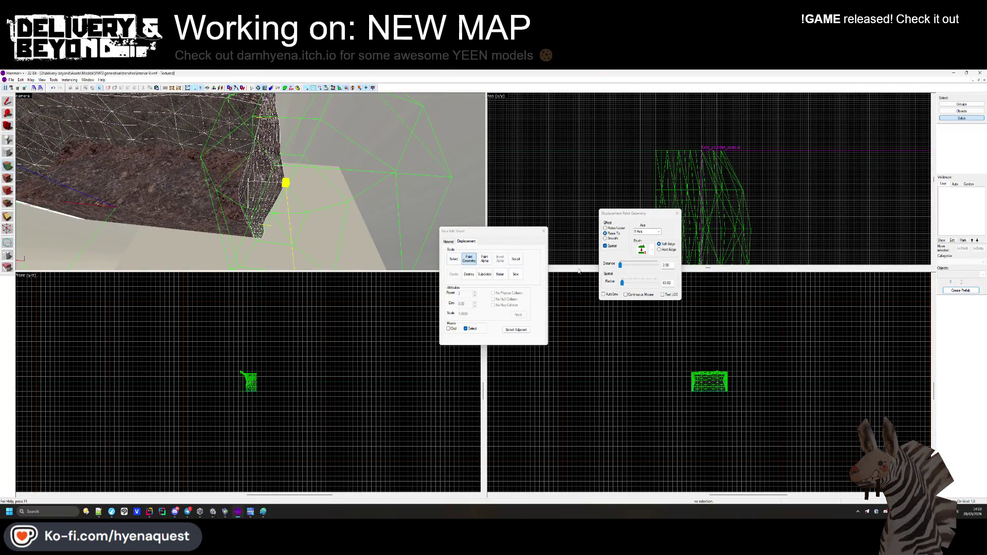
Set the Paint Geometry sculpting axis to X-Axis.
{"action": "left_click", "coordinate": [653, 232]}
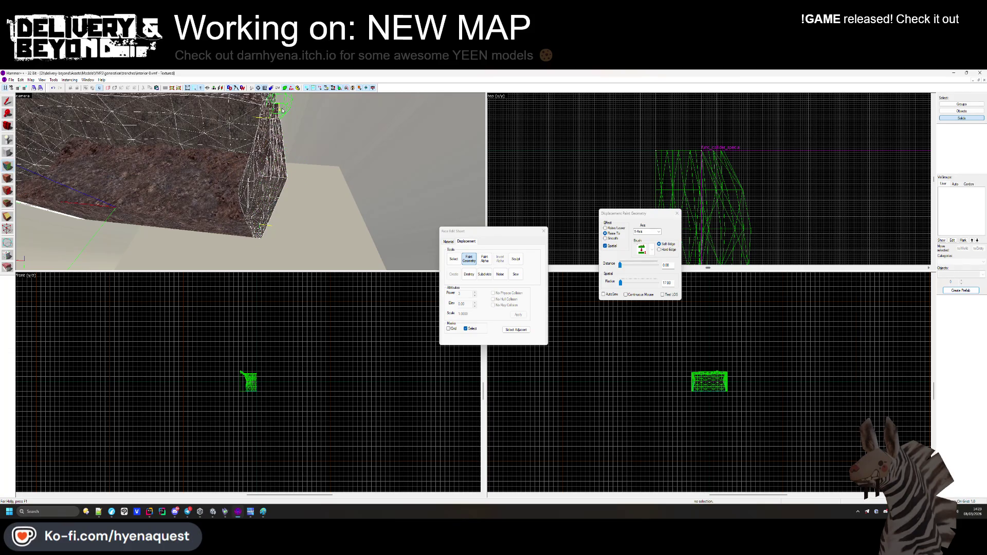
{"action": "key", "text": "z"}
Look over the ridge and cliff, then shrink the sculpting brush radius down from 17.
{"action": "key", "text": "z"}
{"action": "left_click", "coordinate": [646, 232]}
{"action": "left_click", "coordinate": [642, 237]}
{"action": "key", "text": "z"}
{"action": "key", "text": "z"}
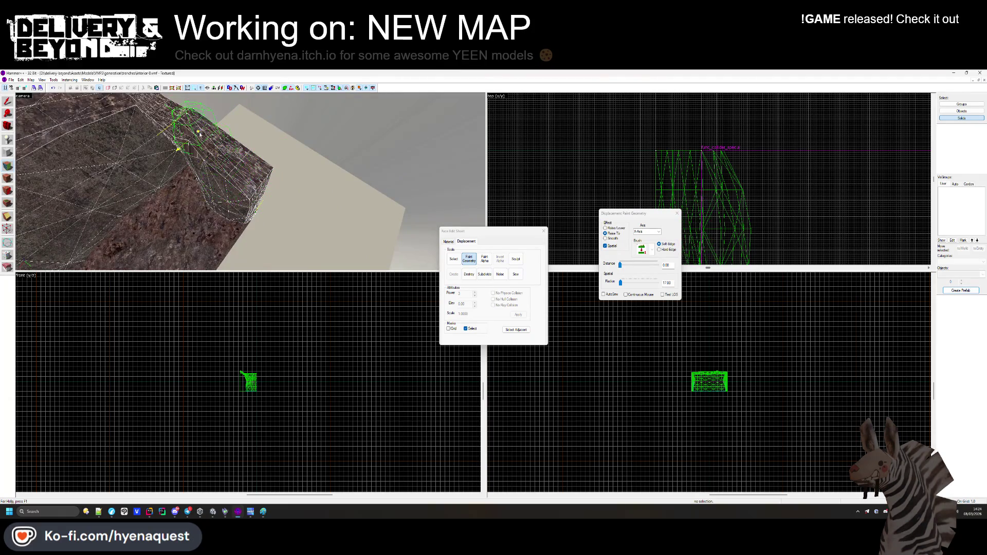
{"action": "key", "text": "z"}
{"action": "key", "text": "z"}
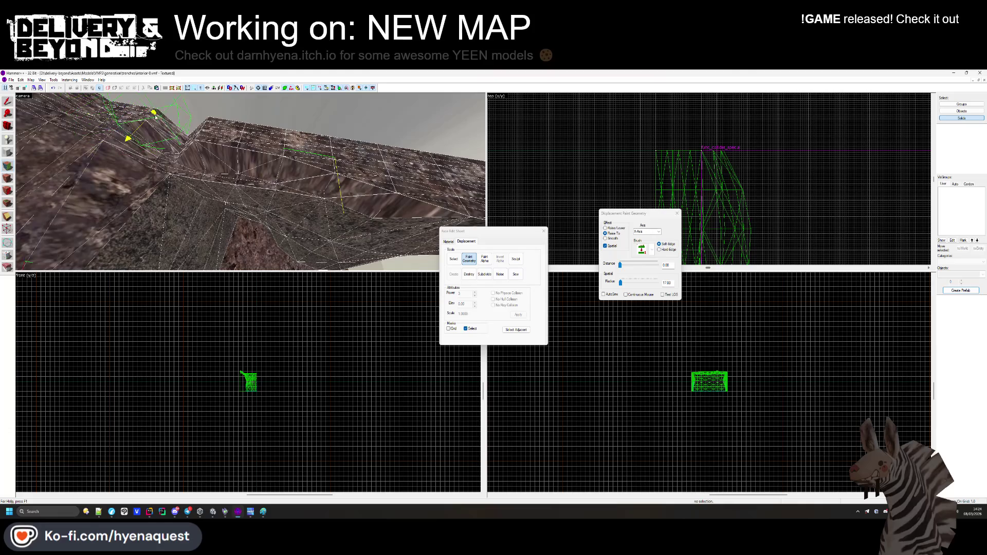
{"action": "key", "text": "z"}
{"action": "key", "text": "z"}
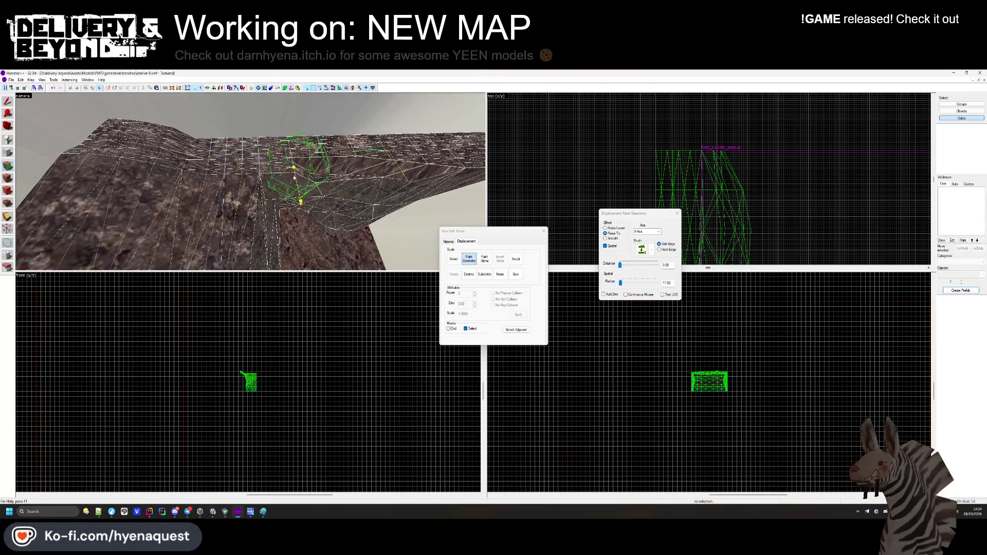
{"action": "key", "text": "z"}
{"action": "key", "text": "z"}
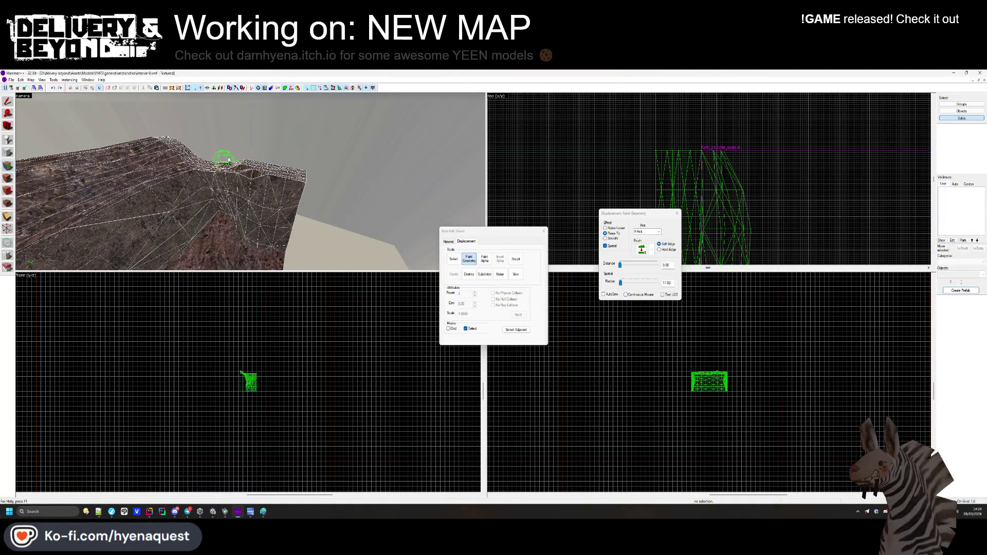
{"action": "key", "text": "z"}
{"action": "key", "text": "z"}
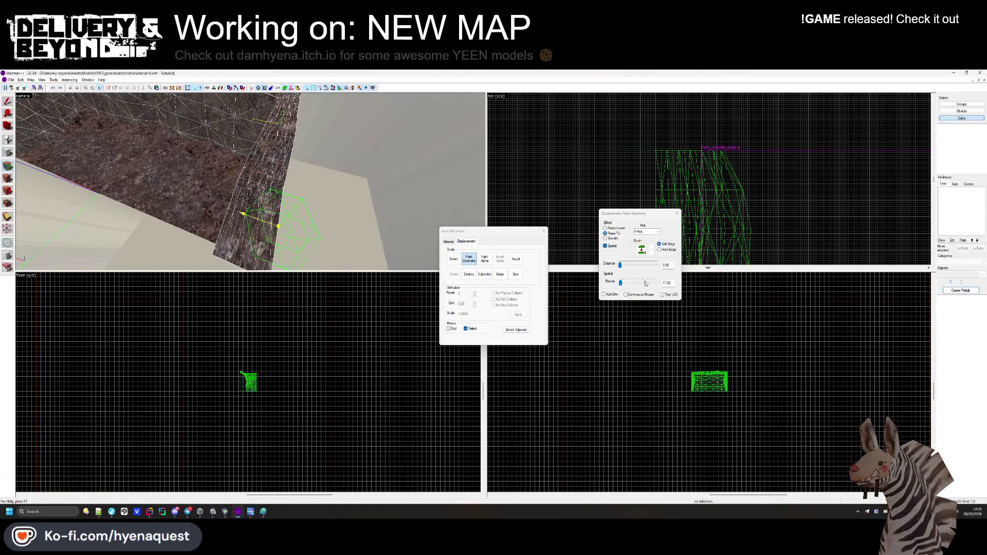
{"action": "left_click_drag", "start_coordinate": [622, 286], "coordinate": [621, 287]}
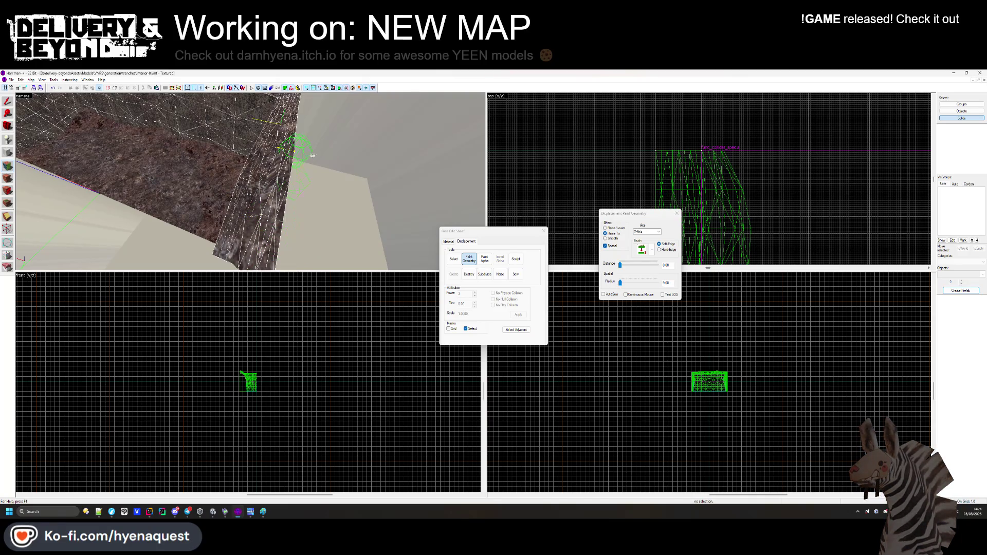
Inspect the cliff slopes, sew the displacement edges together and close the Face Edit Sheet.
{"action": "left_click_drag", "start_coordinate": [323, 101], "coordinate": [304, 183]}
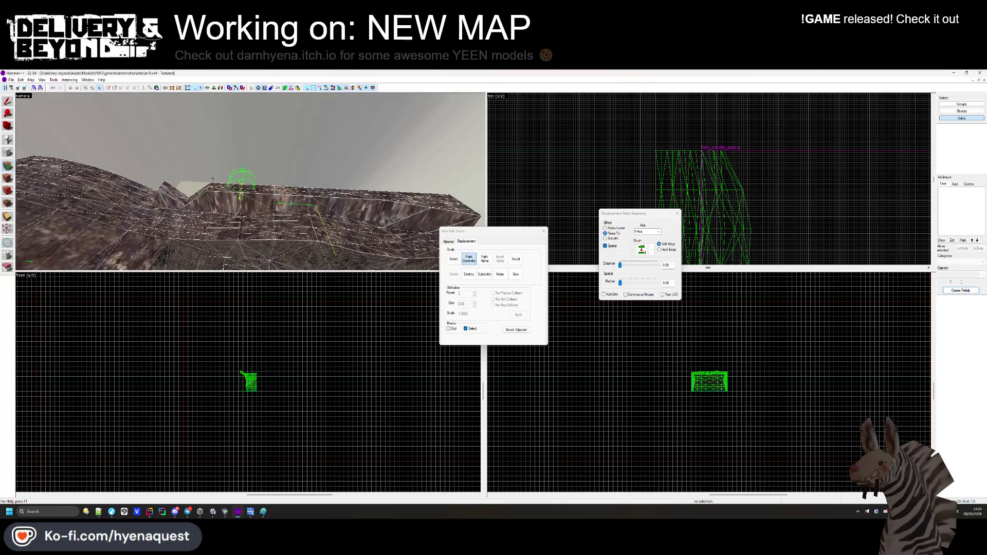
{"action": "mouse_move", "coordinate": [147, 181]}
{"action": "left_mouse_down"}
{"action": "mouse_move", "coordinate": [286, 176]}
{"action": "mouse_move", "coordinate": [247, 187]}
{"action": "mouse_move", "coordinate": [144, 176]}
{"action": "mouse_move", "coordinate": [251, 182]}
{"action": "mouse_move", "coordinate": [236, 171]}
{"action": "mouse_move", "coordinate": [250, 182]}
{"action": "left_mouse_up"}
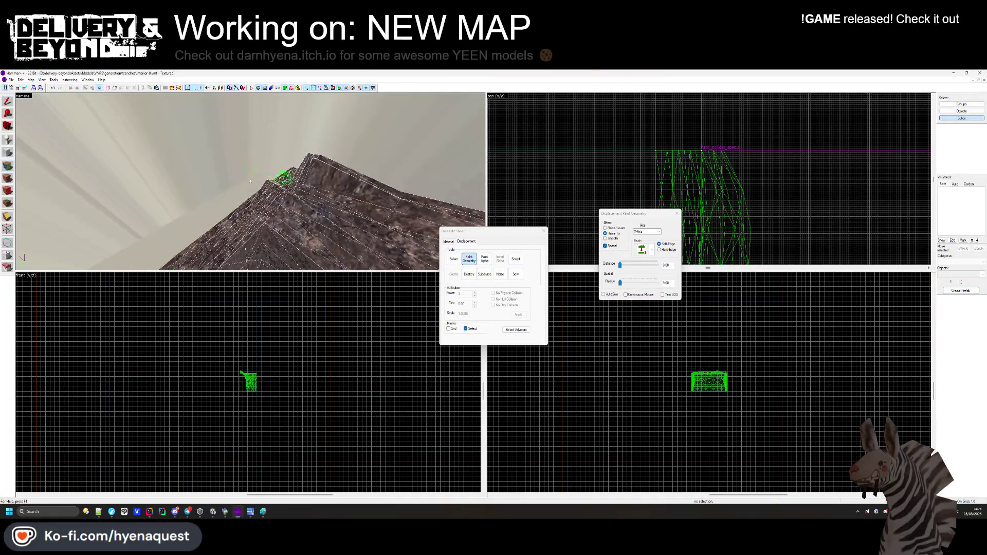
{"action": "left_click_drag", "start_coordinate": [162, 237], "coordinate": [250, 182]}
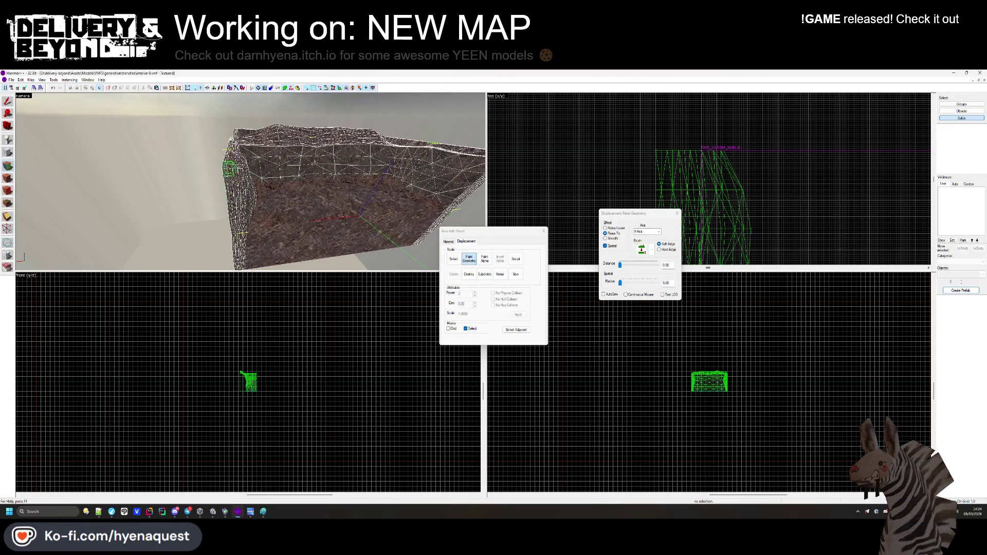
{"action": "mouse_move", "coordinate": [224, 271]}
{"action": "left_mouse_down"}
{"action": "mouse_move", "coordinate": [251, 182]}
{"action": "mouse_move", "coordinate": [245, 255]}
{"action": "left_mouse_up"}
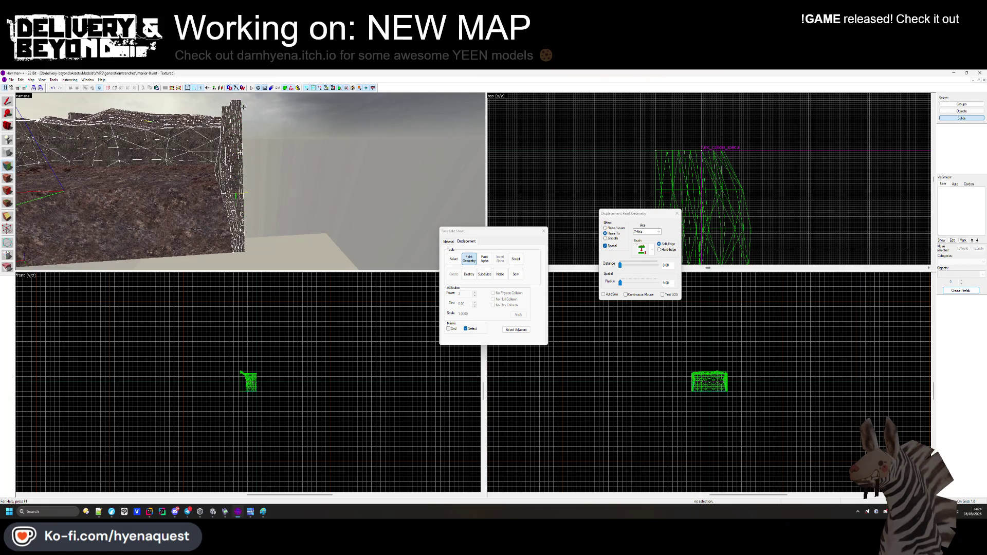
{"action": "left_click", "coordinate": [516, 274]}
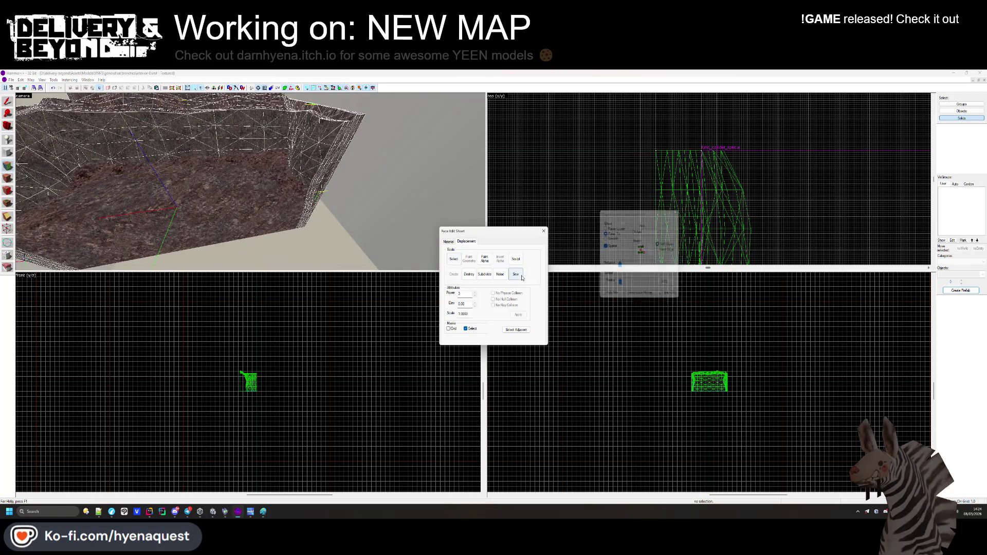
{"action": "key", "text": "Escape"}
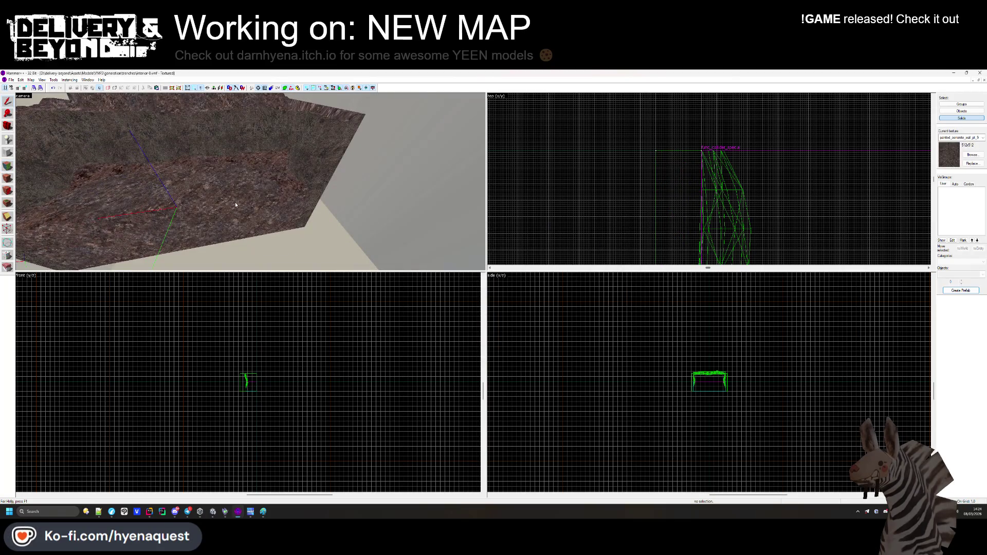
Look down into the trench and select the trench floor solid.
{"action": "key", "text": "z"}
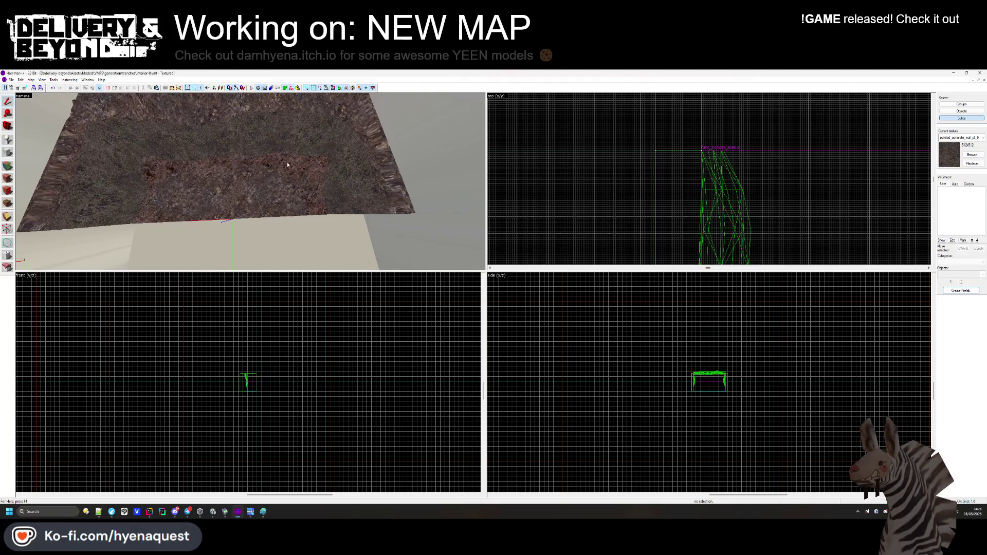
{"action": "left_click", "coordinate": [264, 187]}
{"action": "left_click", "coordinate": [9, 153]}
{"action": "scroll", "coordinate": [555, 119], "scroll_direction": "down", "scroll_amount": 3}
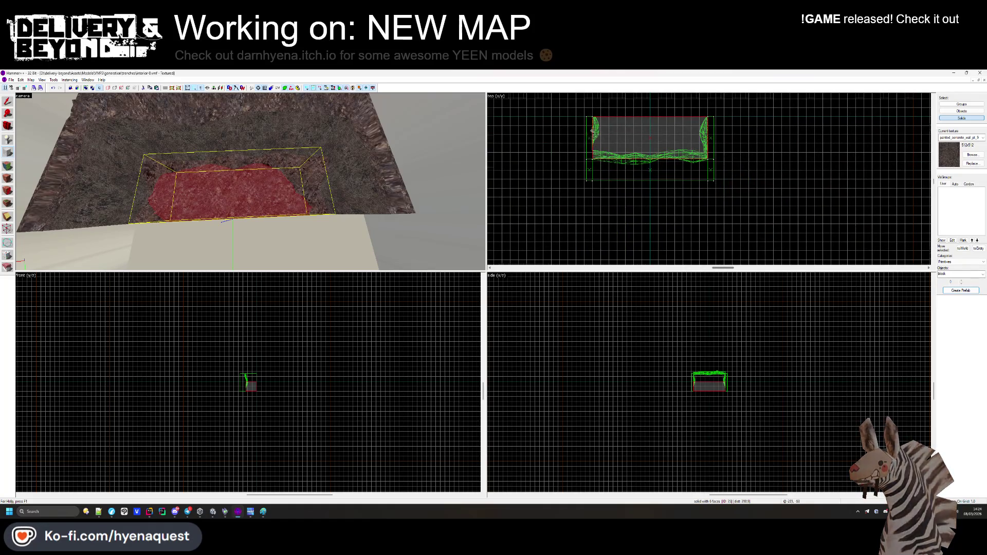
Outline a new block across the trench floor, widened to 376 units.
{"action": "scroll", "coordinate": [610, 117], "scroll_direction": "up", "scroll_amount": 5}
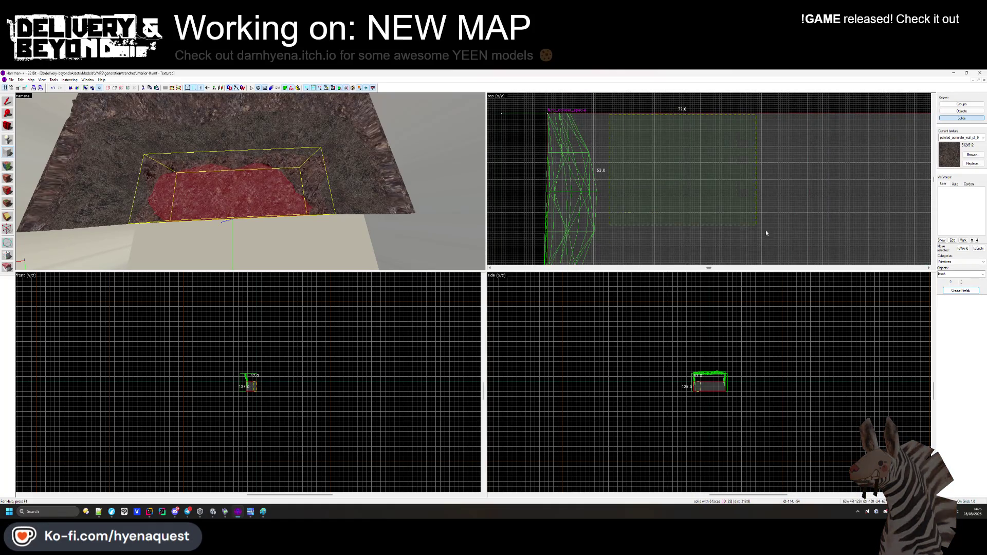
{"action": "left_click_drag", "start_coordinate": [746, 221], "coordinate": [845, 258]}
{"action": "scroll", "coordinate": [690, 166], "scroll_direction": "down", "scroll_amount": 3}
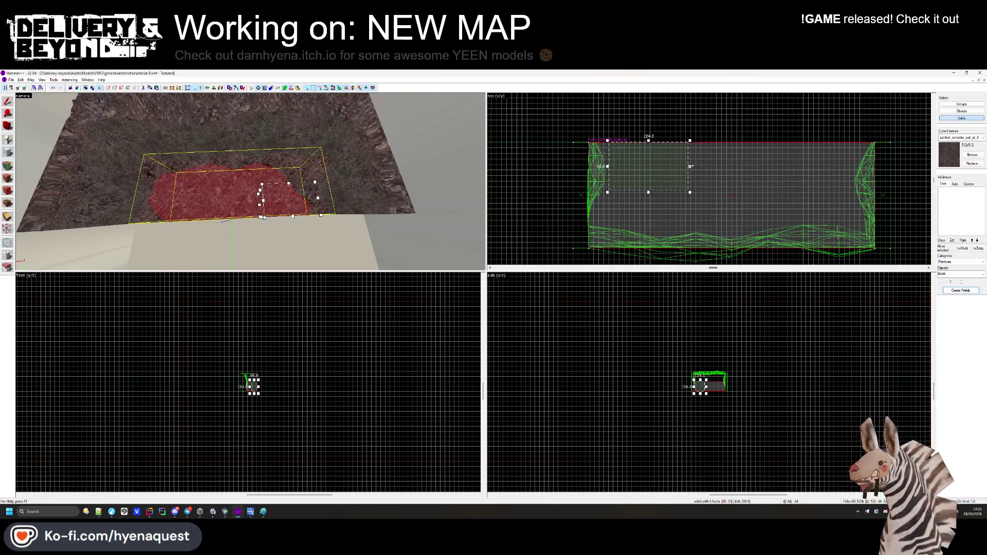
{"action": "scroll", "coordinate": [846, 196], "scroll_direction": "up", "scroll_amount": 3}
{"action": "left_click_drag", "start_coordinate": [864, 154], "coordinate": [862, 147]}
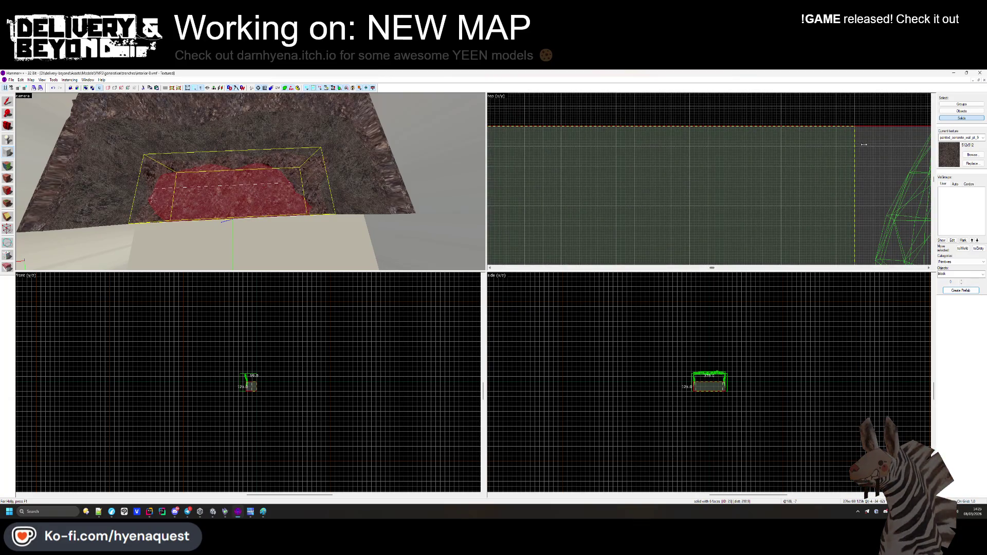
{"action": "scroll", "coordinate": [859, 135], "scroll_direction": "down", "scroll_amount": 3}
{"action": "scroll", "coordinate": [860, 133], "scroll_direction": "down", "scroll_amount": 1}
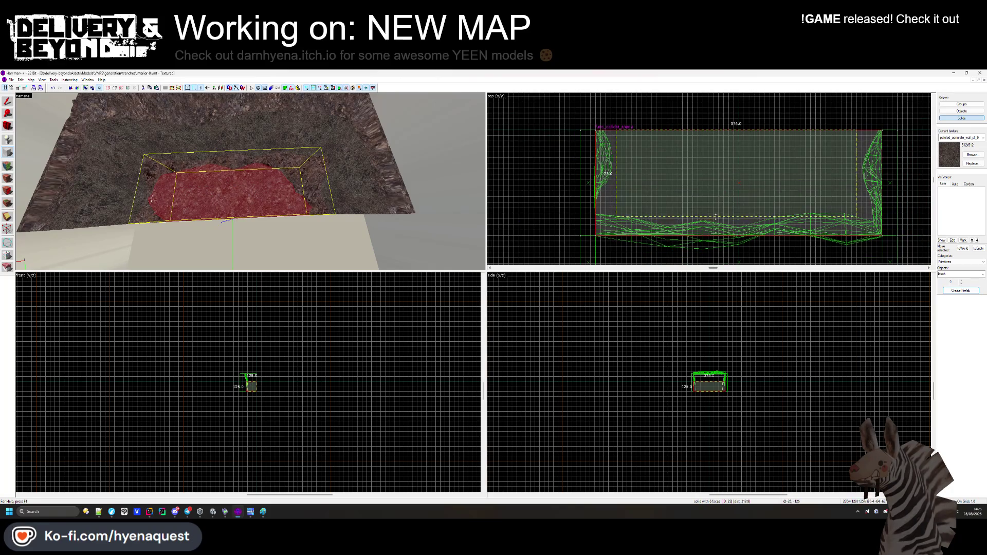
{"action": "scroll", "coordinate": [716, 218], "scroll_direction": "up", "scroll_amount": 3}
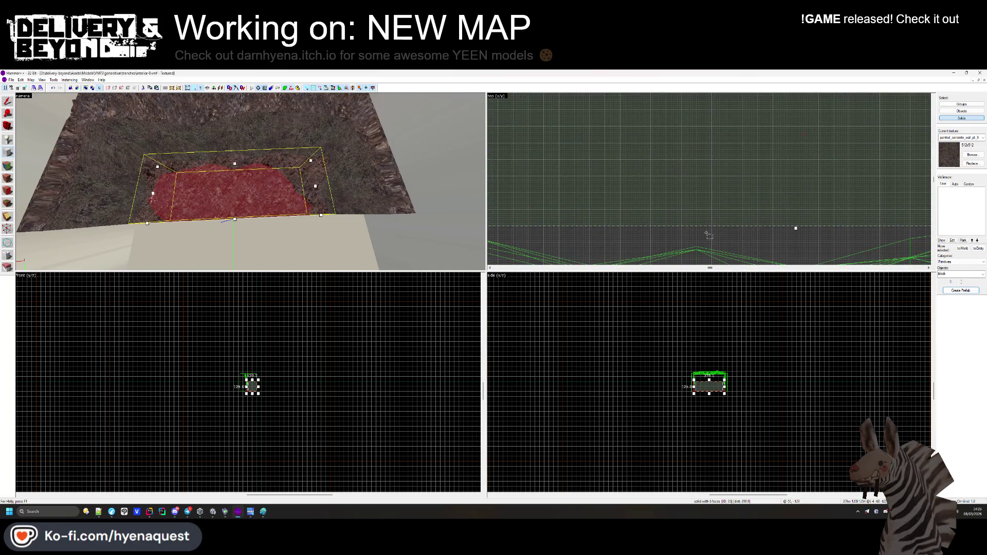
{"action": "scroll", "coordinate": [736, 370], "scroll_direction": "up", "scroll_amount": 5}
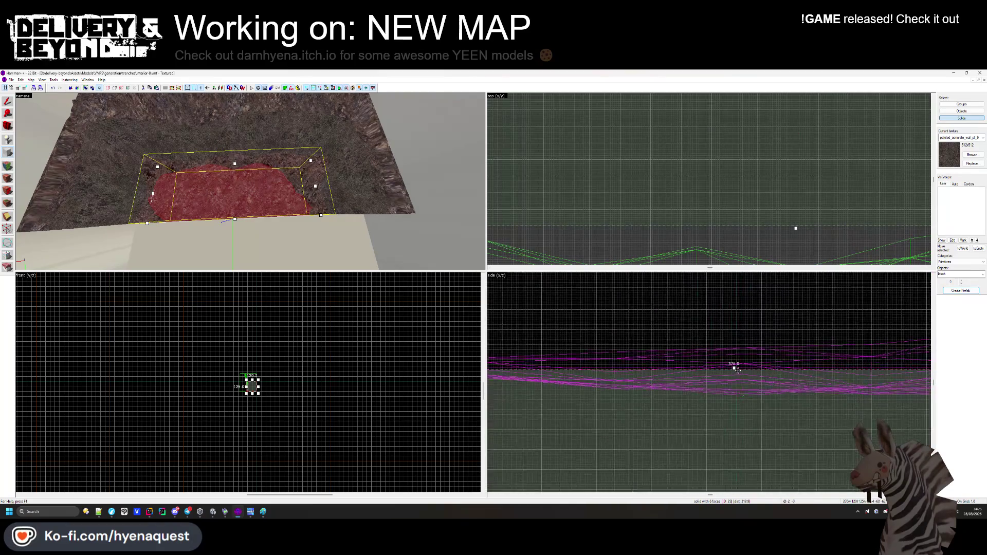
Make the block 18 units tall and create it.
{"action": "left_click_drag", "start_coordinate": [734, 368], "coordinate": [736, 345]}
{"action": "scroll", "coordinate": [736, 344], "scroll_direction": "down", "scroll_amount": 5}
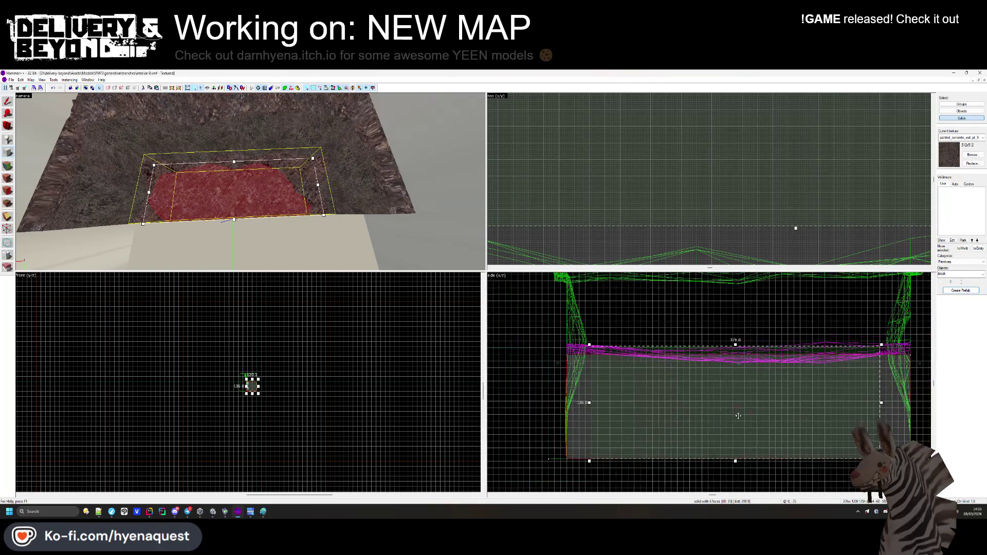
{"action": "left_click_drag", "start_coordinate": [736, 459], "coordinate": [736, 362]}
{"action": "scroll", "coordinate": [601, 335], "scroll_direction": "up", "scroll_amount": 5}
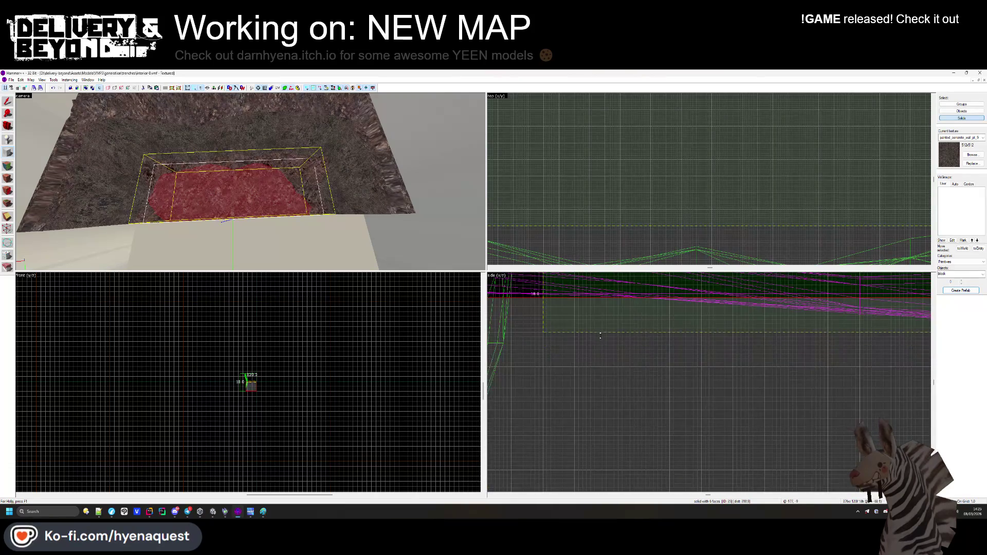
{"action": "key", "text": "Return"}
{"action": "left_click", "coordinate": [8, 178]}
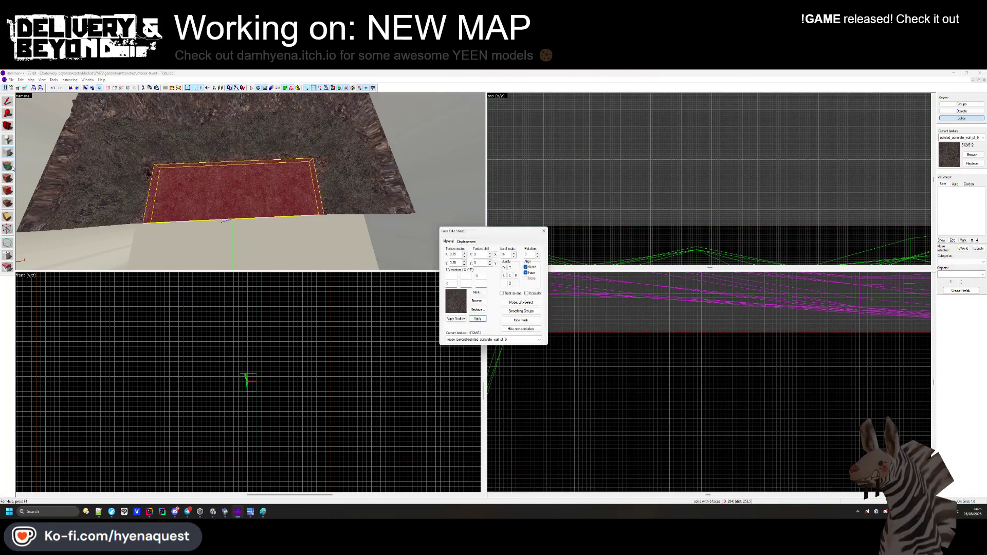
Apply the OUTSIDE texture to the new block's face.
{"action": "left_click", "coordinate": [238, 185]}
{"action": "mouse_move", "coordinate": [238, 185]}
{"action": "left_mouse_down"}
{"action": "mouse_move", "coordinate": [223, 200]}
{"action": "mouse_move", "coordinate": [250, 181]}
{"action": "left_mouse_up"}
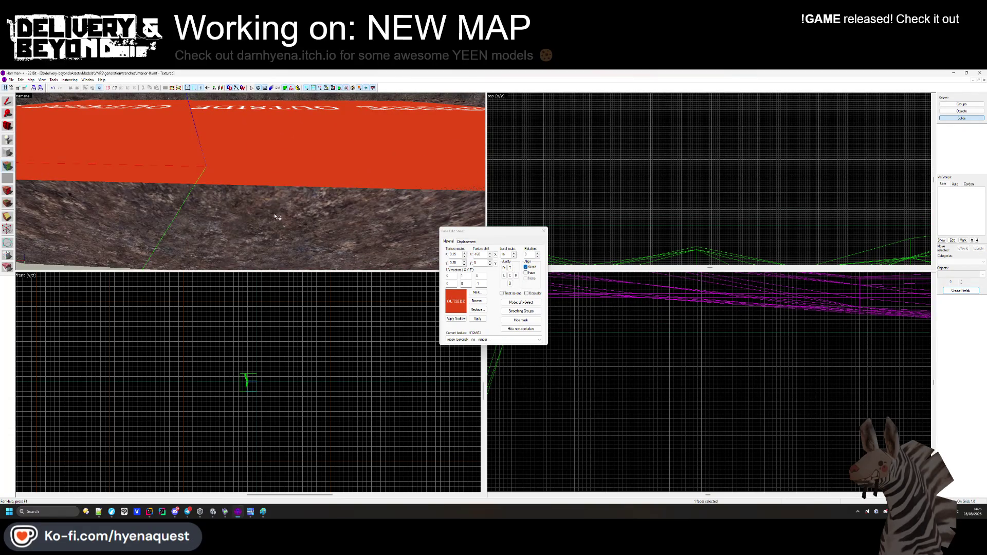
{"action": "left_click", "coordinate": [300, 164]}
{"action": "left_click_drag", "start_coordinate": [300, 163], "coordinate": [389, 238]}
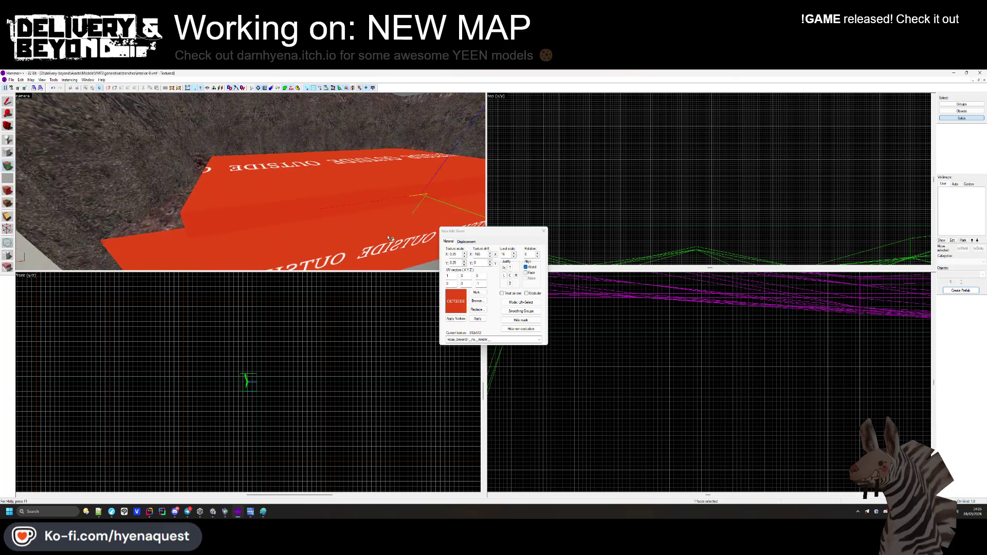
{"action": "left_click", "coordinate": [544, 231]}
Lower the red slab's top to make it a thin OUTSIDE-textured slab.
{"action": "left_click", "coordinate": [385, 207]}
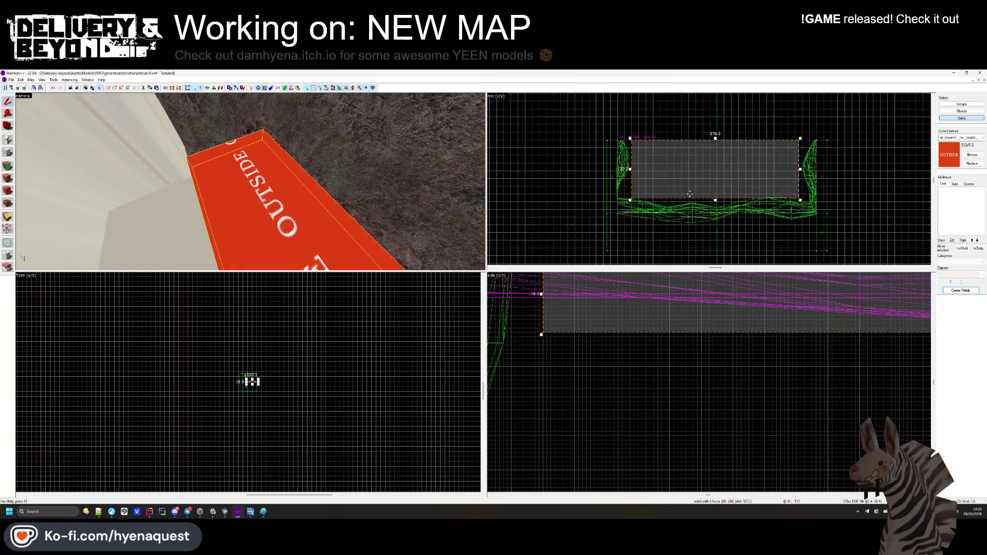
{"action": "scroll", "coordinate": [689, 194], "scroll_direction": "up", "scroll_amount": 3}
{"action": "key", "text": "Escape"}
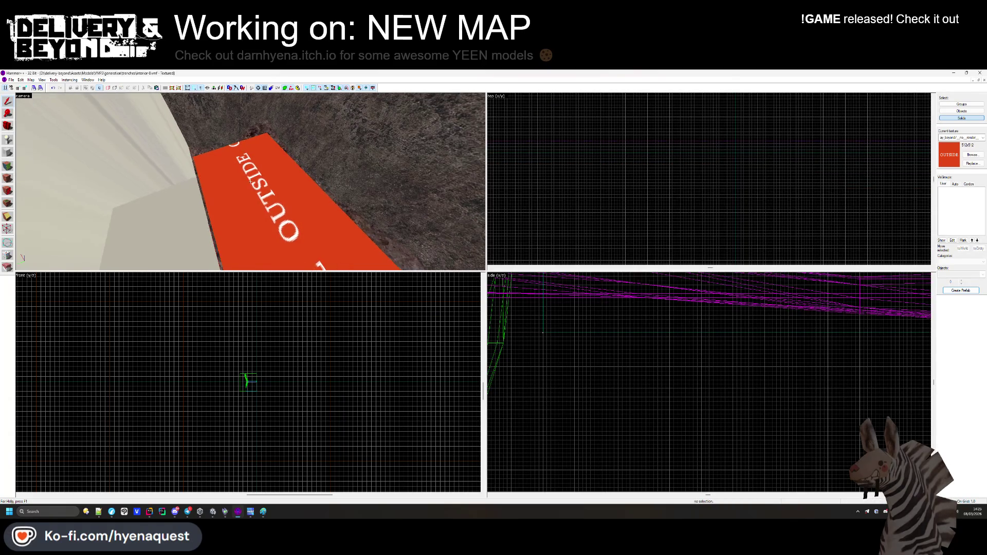
{"action": "left_click", "coordinate": [251, 181]}
{"action": "scroll", "coordinate": [792, 326], "scroll_direction": "up", "scroll_amount": 2}
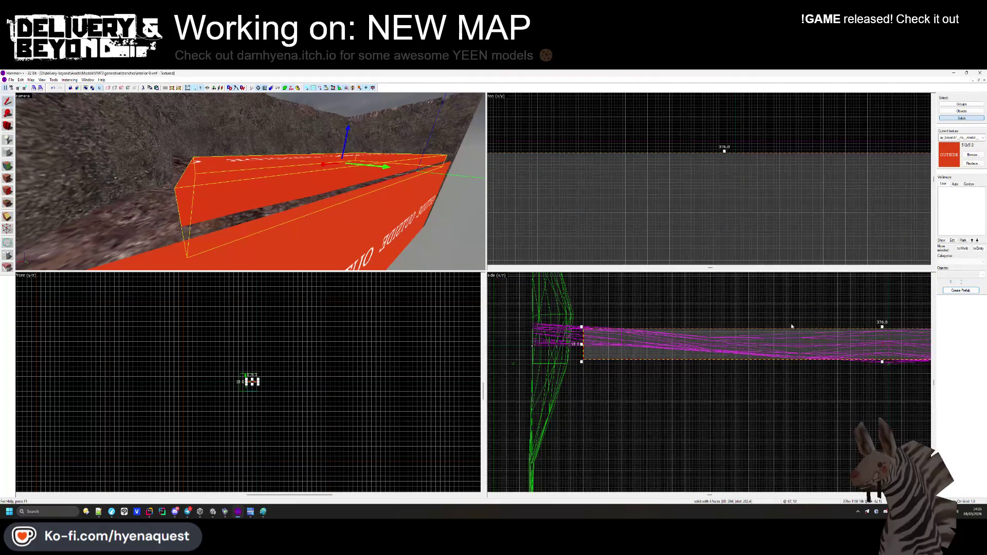
{"action": "scroll", "coordinate": [884, 326], "scroll_direction": "up", "scroll_amount": 2}
{"action": "left_click_drag", "start_coordinate": [882, 324], "coordinate": [887, 350]}
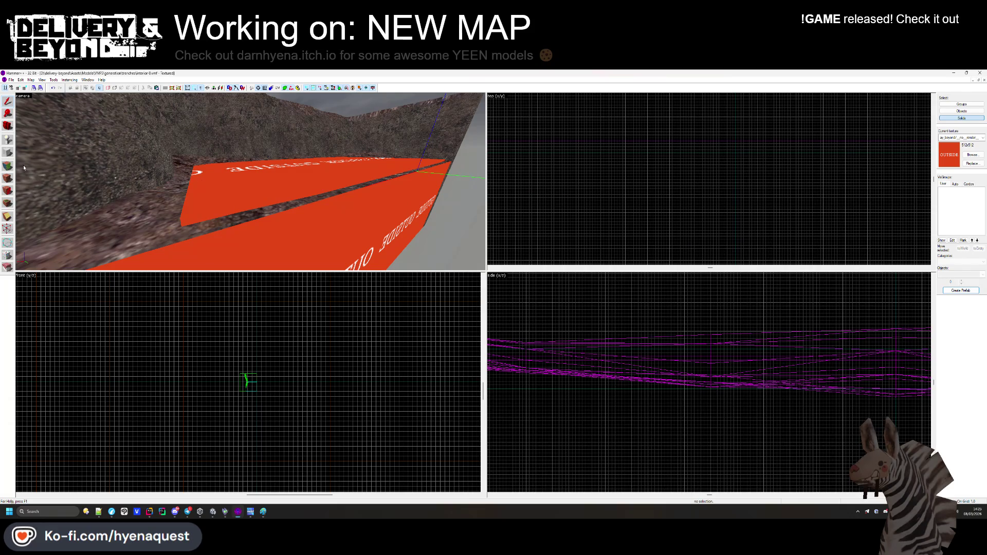
{"action": "left_click", "coordinate": [9, 167]}
{"action": "left_click", "coordinate": [309, 194]}
Cover the walkway face with the asphalt_old_pt_1_1 gravel texture.
{"action": "left_click", "coordinate": [475, 301]}
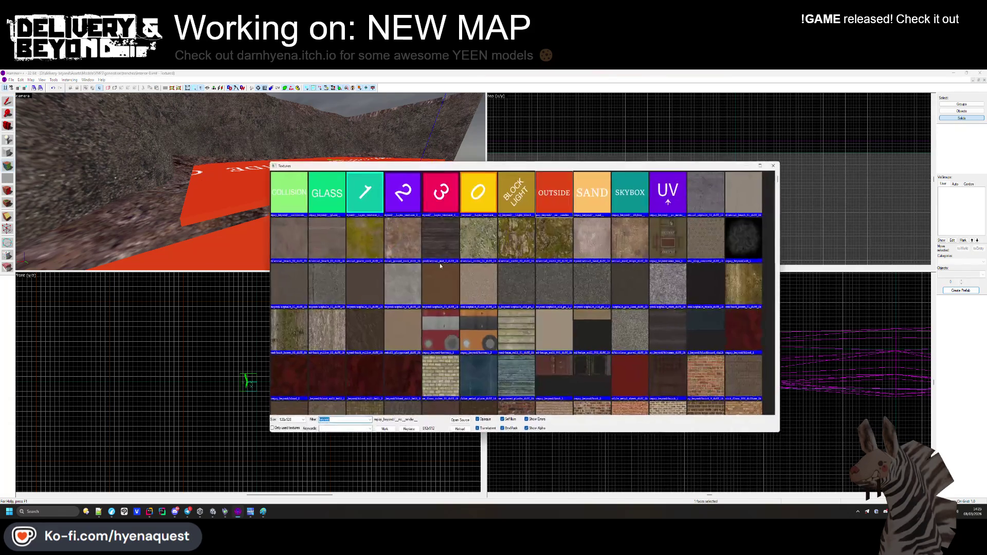
{"action": "double_click", "coordinate": [551, 274]}
{"action": "left_click", "coordinate": [543, 231]}
{"action": "key", "text": "z"}
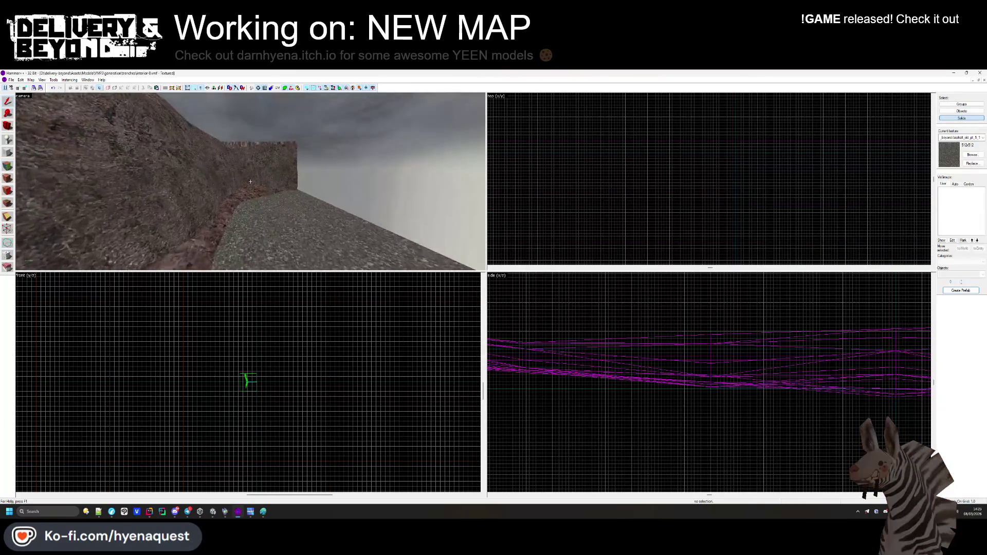
{"action": "key", "text": "z"}
Back away to see the whole floor and select the gravel floor solid.
{"action": "left_click", "coordinate": [256, 186]}
{"action": "scroll", "coordinate": [711, 177], "scroll_direction": "up", "scroll_amount": 5}
{"action": "left_click", "coordinate": [721, 197]}
{"action": "scroll", "coordinate": [724, 210], "scroll_direction": "down", "scroll_amount": 3}
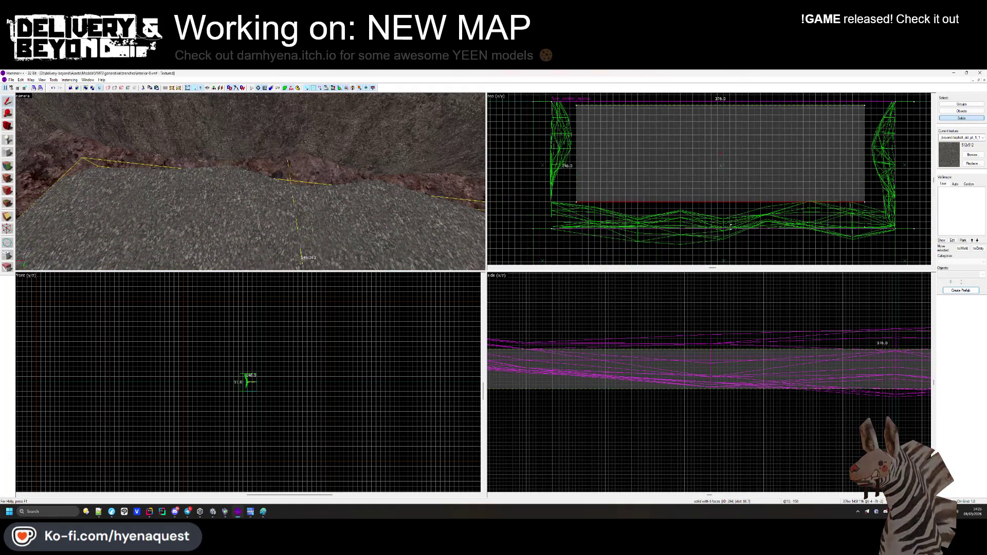
{"action": "scroll", "coordinate": [730, 224], "scroll_direction": "up", "scroll_amount": 4}
{"action": "key", "text": "Escape"}
{"action": "key", "text": "z"}
{"action": "key", "text": "s"}
{"action": "key", "text": "z"}
{"action": "left_click", "coordinate": [199, 188]}
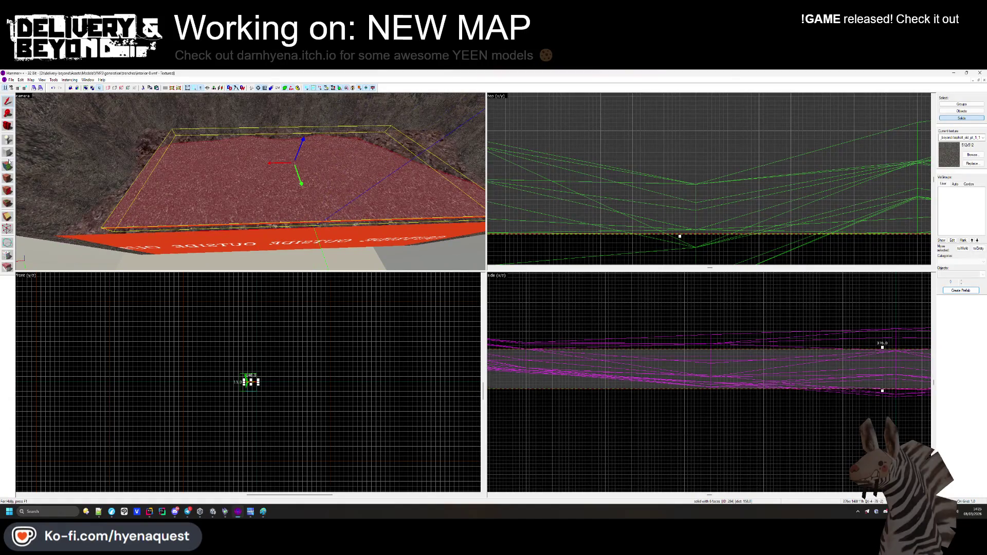
Draw a thin 104x3 block strip along the floor's orange front edge.
{"action": "left_click", "coordinate": [8, 162]}
{"action": "scroll", "coordinate": [825, 148], "scroll_direction": "up", "scroll_amount": 5}
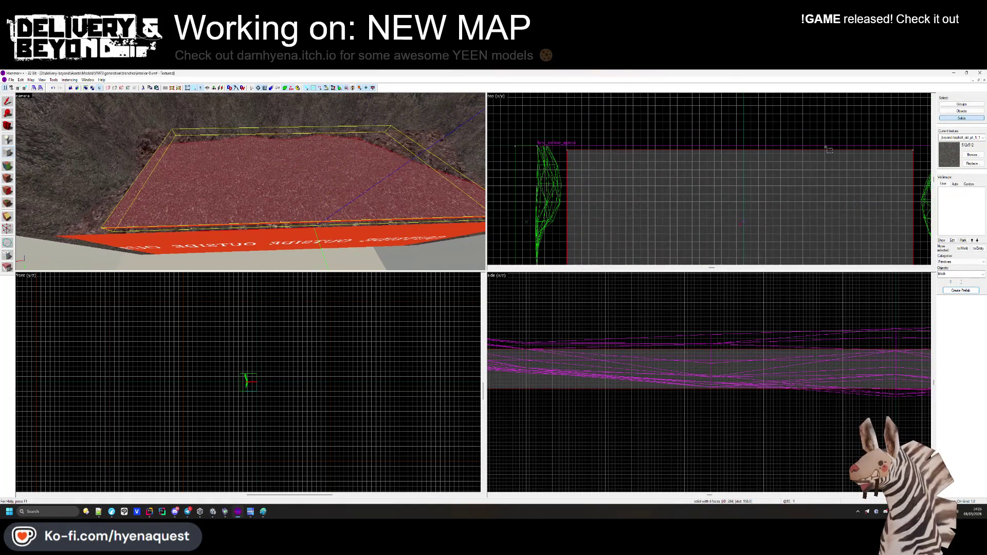
{"action": "scroll", "coordinate": [825, 148], "scroll_direction": "up", "scroll_amount": 3}
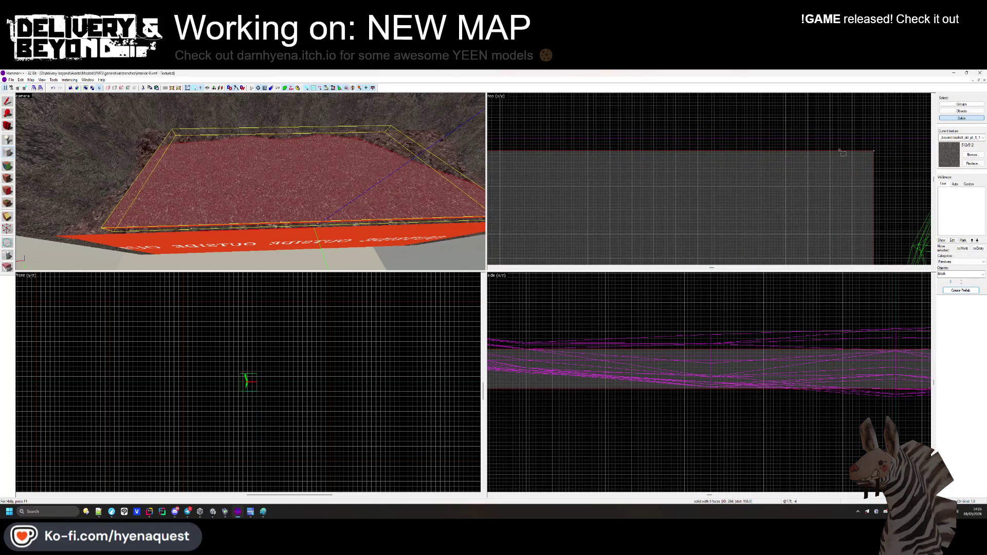
{"action": "left_click_drag", "start_coordinate": [850, 152], "coordinate": [543, 140]}
{"action": "key", "text": "Return"}
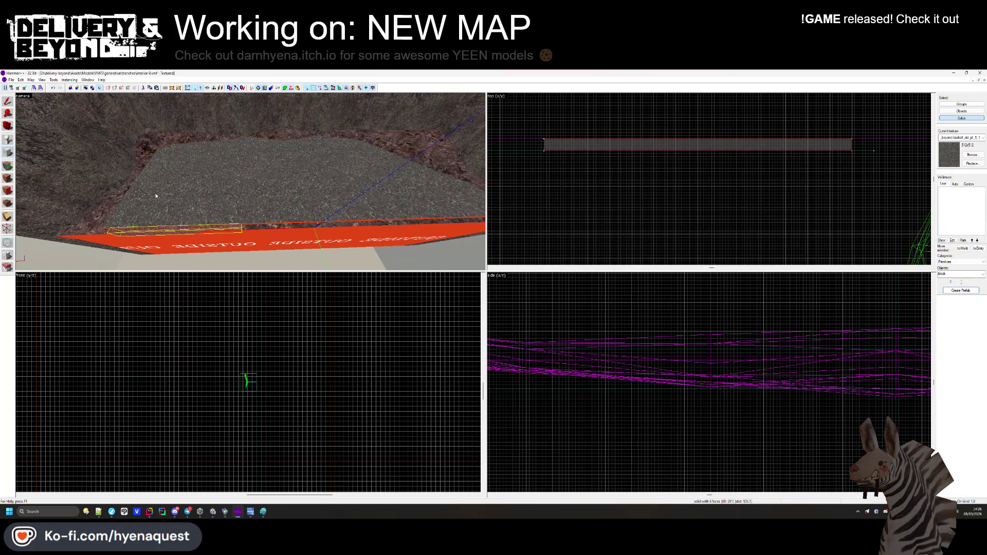
{"action": "left_click", "coordinate": [12, 164]}
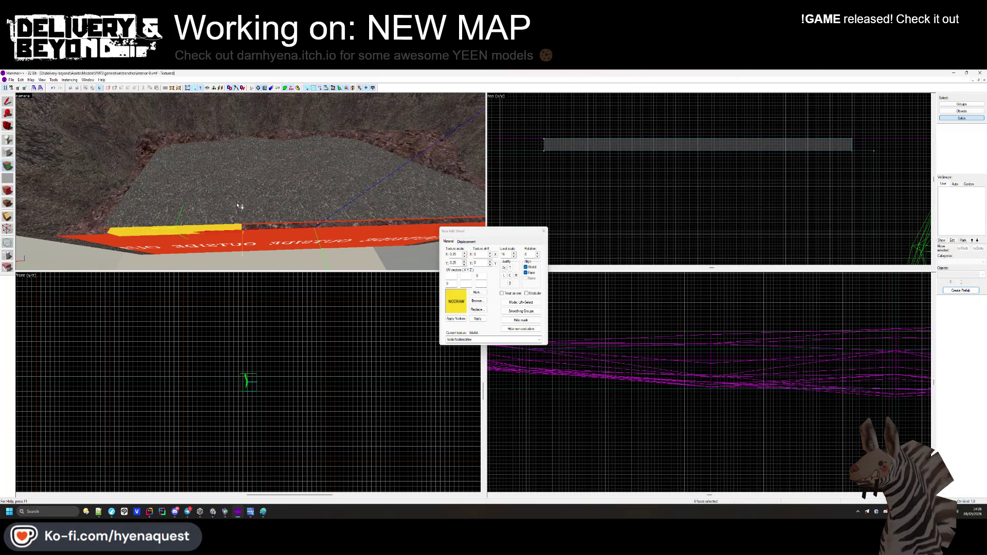
{"action": "left_click", "coordinate": [240, 150]}
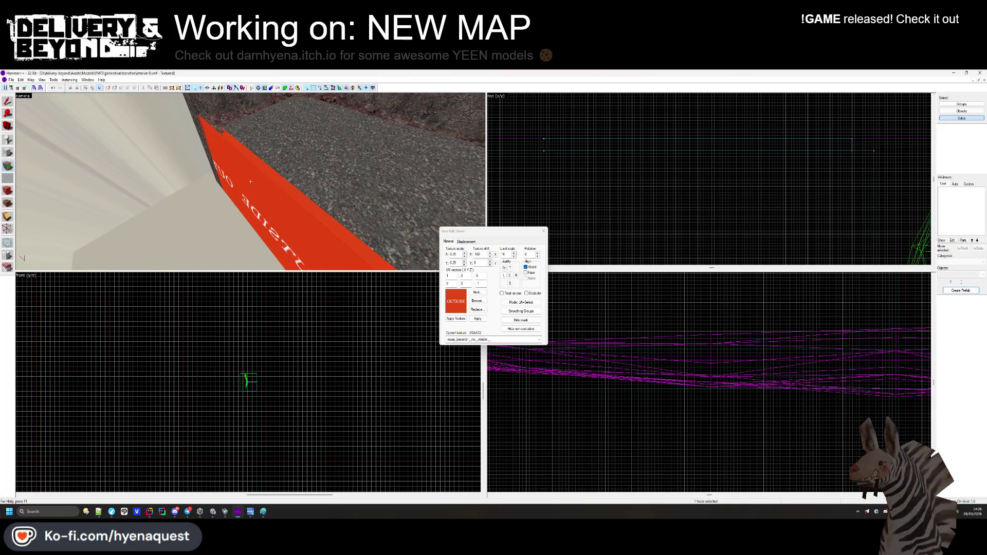
{"action": "scroll", "coordinate": [240, 150], "scroll_direction": "down", "scroll_amount": 3}
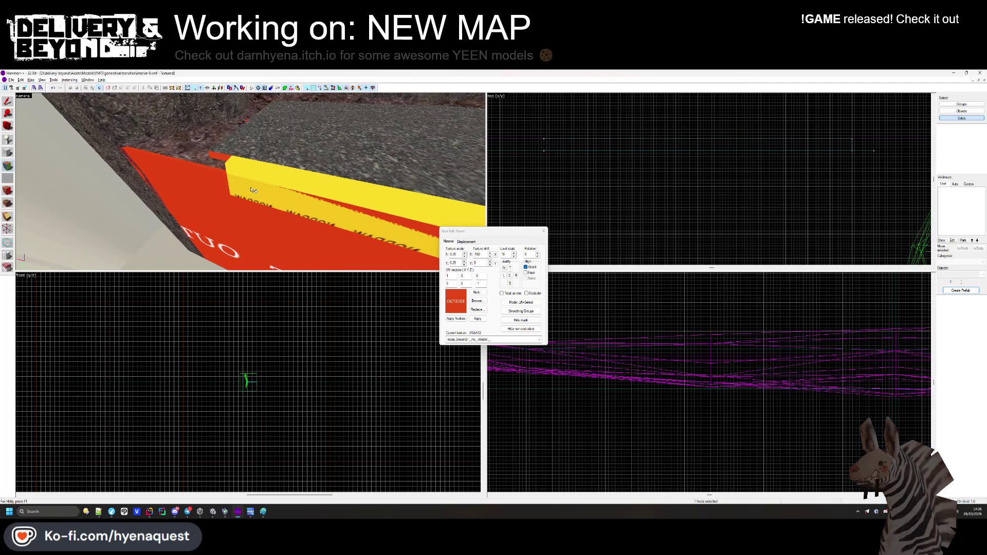
{"action": "scroll", "coordinate": [252, 191], "scroll_direction": "down", "scroll_amount": 2}
{"action": "left_click", "coordinate": [279, 144]}
{"action": "scroll", "coordinate": [250, 181], "scroll_direction": "up", "scroll_amount": 3}
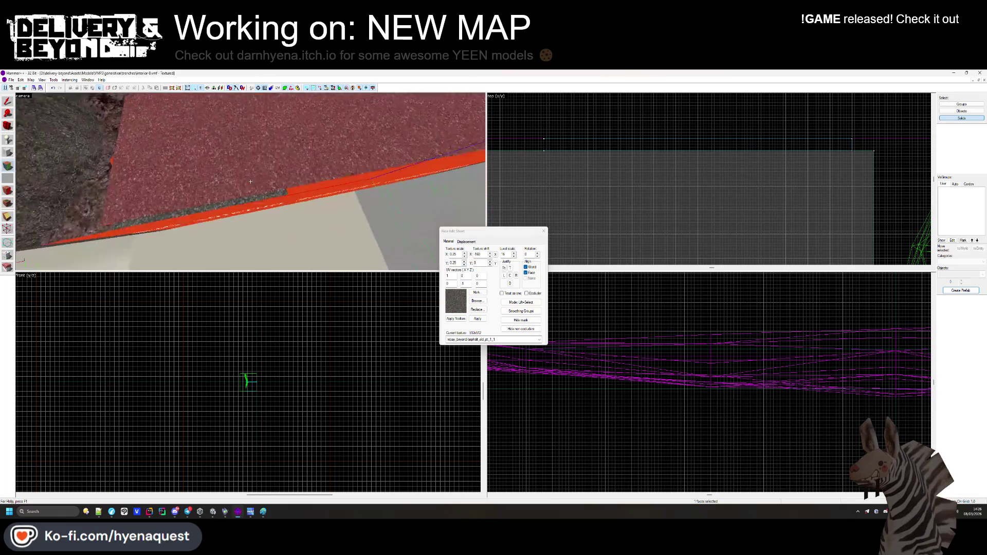
{"action": "key", "text": "Escape"}
{"action": "left_click_drag", "start_coordinate": [250, 182], "coordinate": [216, 178]}
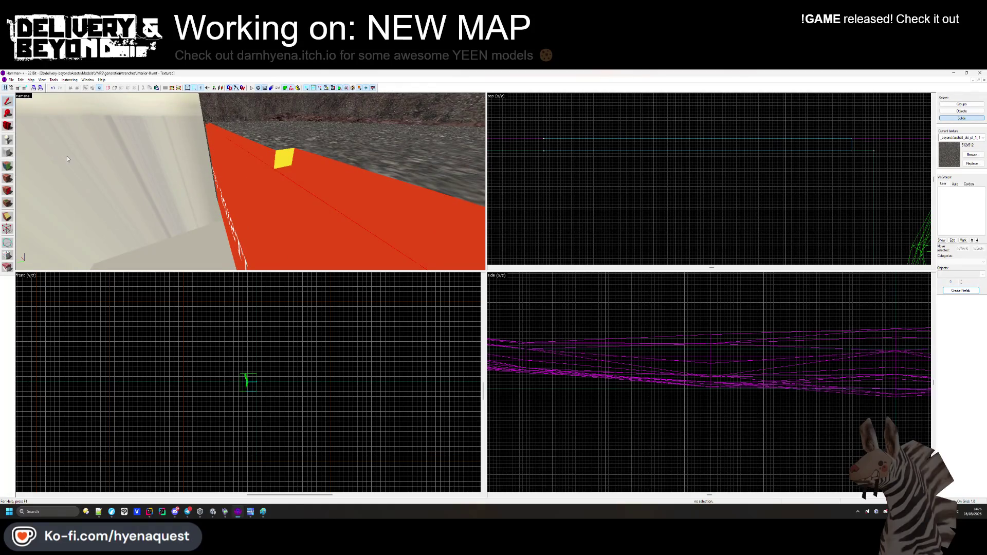
{"action": "scroll", "coordinate": [143, 163], "scroll_direction": "up", "scroll_amount": 3}
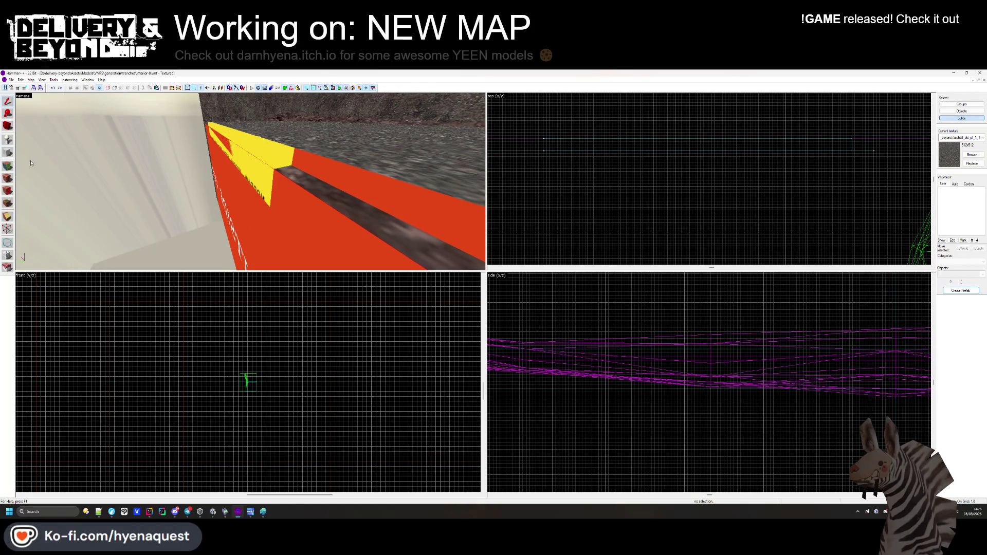
{"action": "key", "text": "shift+a"}
{"action": "left_click", "coordinate": [266, 190]}
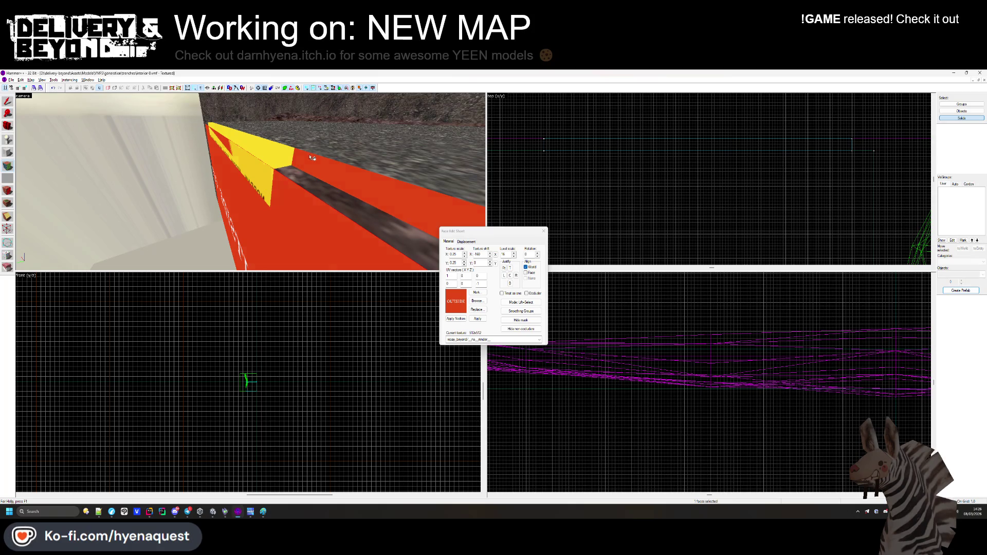
{"action": "left_click", "coordinate": [290, 156]}
{"action": "mouse_move", "coordinate": [290, 156]}
{"action": "left_mouse_down"}
{"action": "mouse_move", "coordinate": [251, 182]}
{"action": "mouse_move", "coordinate": [273, 100]}
{"action": "left_mouse_up"}
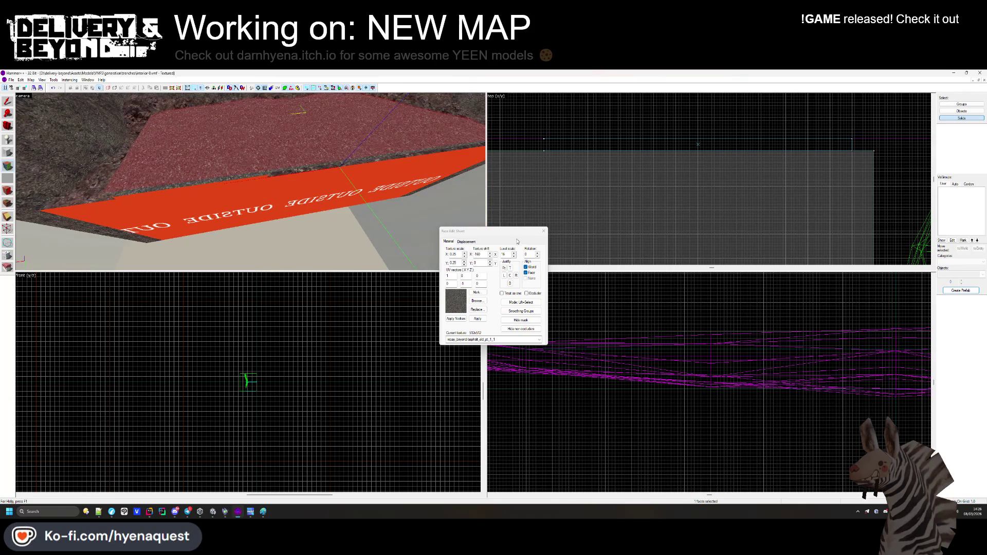
{"action": "key", "text": "z"}
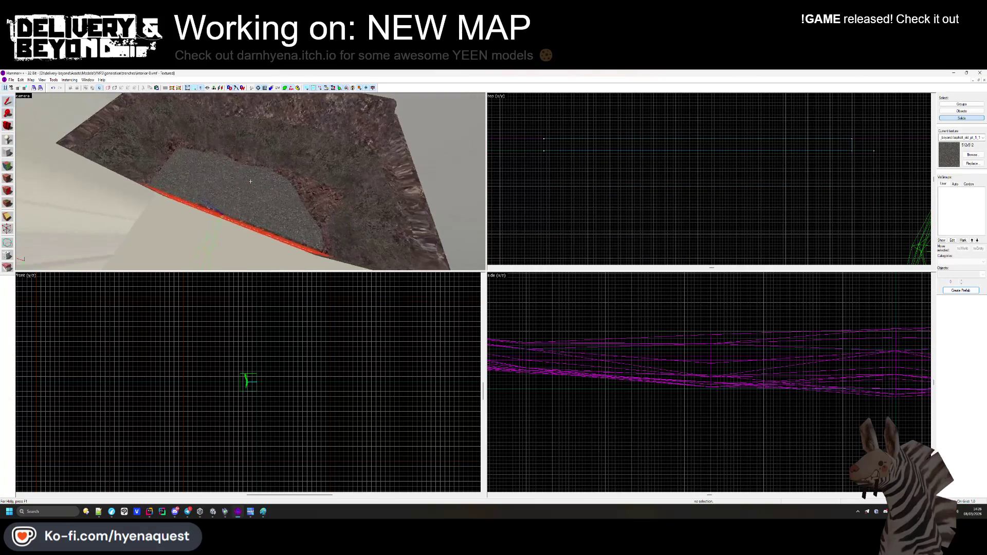
Draw a narrow, tall post block beside the trench's rocky wall.
{"action": "key", "text": "w"}
{"action": "key", "text": "z"}
{"action": "left_click", "coordinate": [251, 183]}
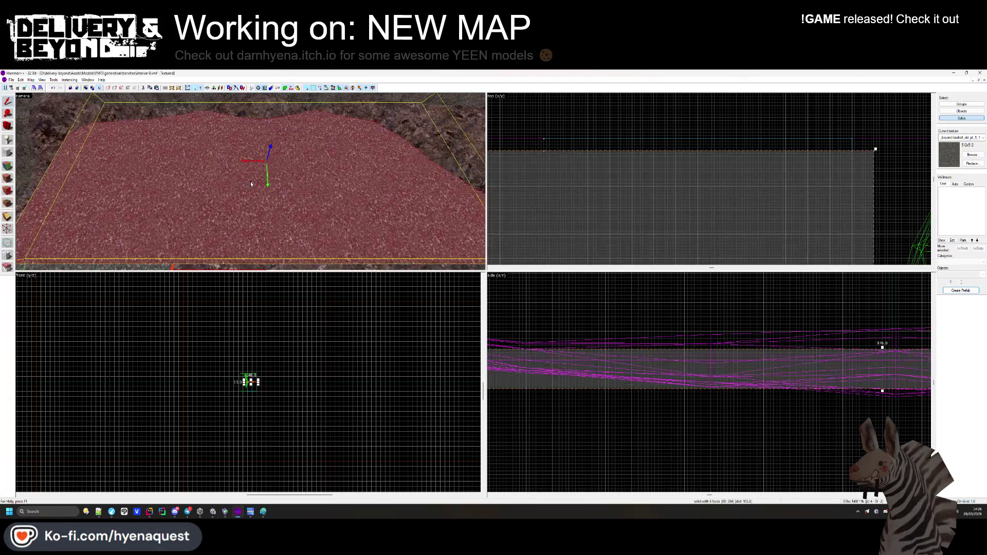
{"action": "scroll", "coordinate": [782, 135], "scroll_direction": "down", "scroll_amount": 2}
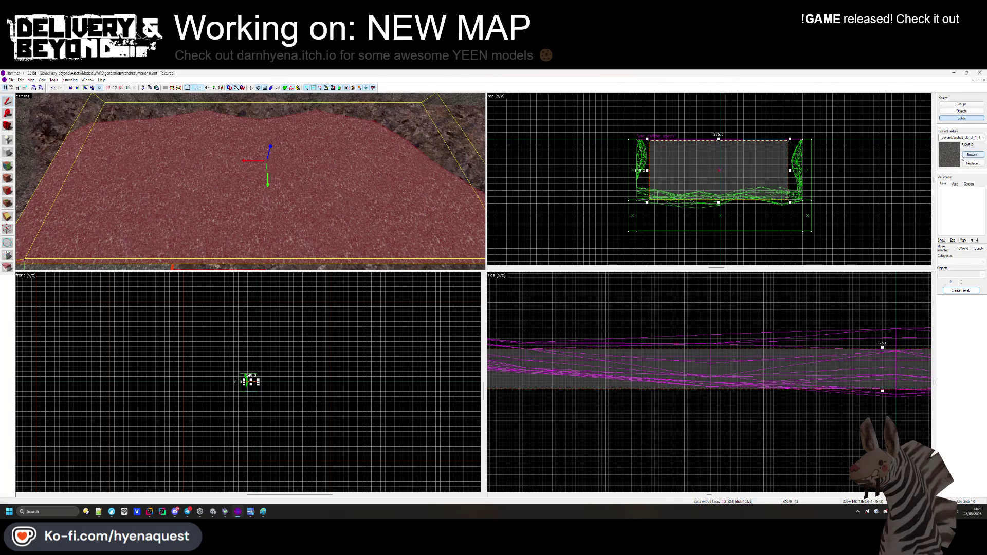
{"action": "key", "text": "shift+b"}
{"action": "scroll", "coordinate": [651, 145], "scroll_direction": "up", "scroll_amount": 4}
{"action": "left_click_drag", "start_coordinate": [657, 118], "coordinate": [657, 119]}
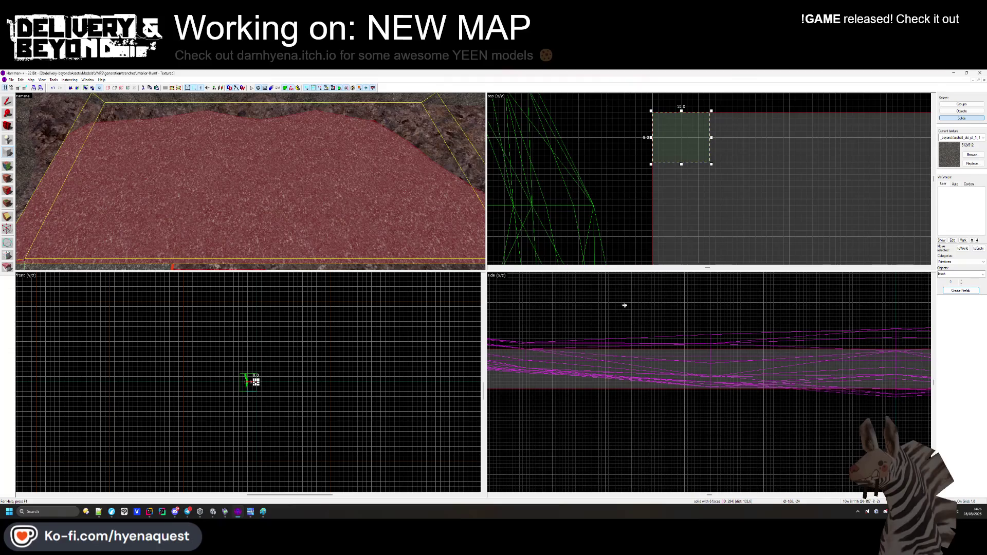
{"action": "scroll", "coordinate": [267, 408], "scroll_direction": "up", "scroll_amount": 5}
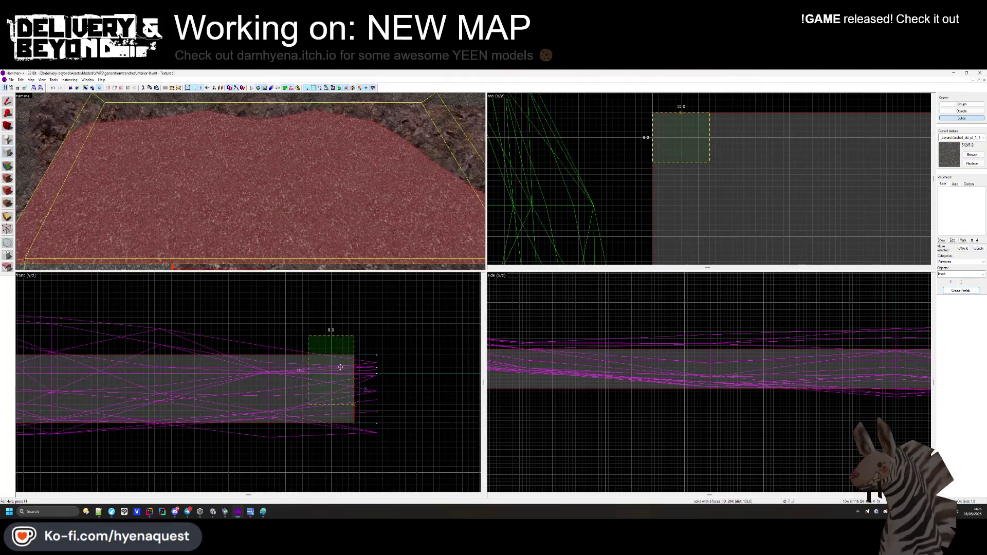
{"action": "left_click_drag", "start_coordinate": [339, 395], "coordinate": [338, 328]}
{"action": "scroll", "coordinate": [346, 405], "scroll_direction": "down", "scroll_amount": 5}
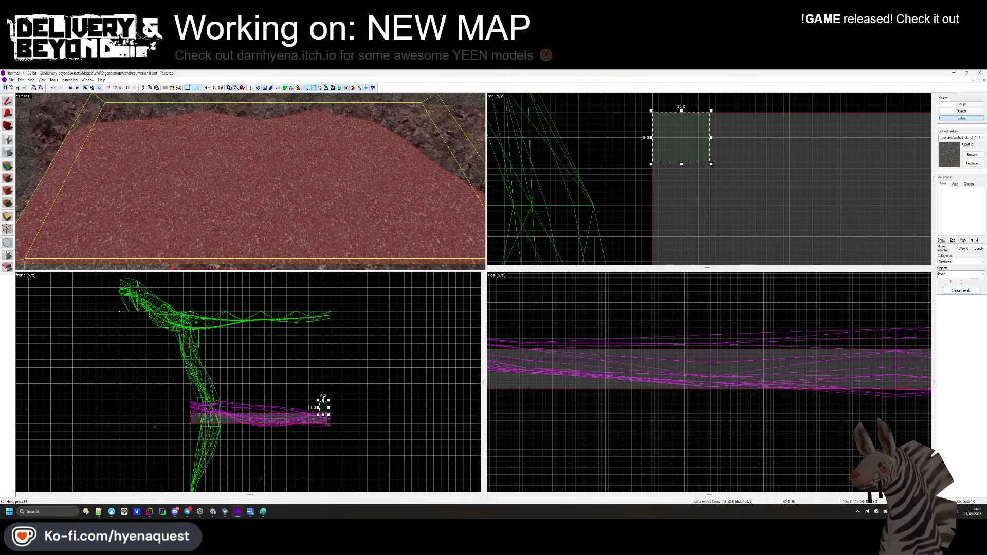
{"action": "scroll", "coordinate": [327, 322], "scroll_direction": "up", "scroll_amount": 8}
{"action": "key", "text": "Return"}
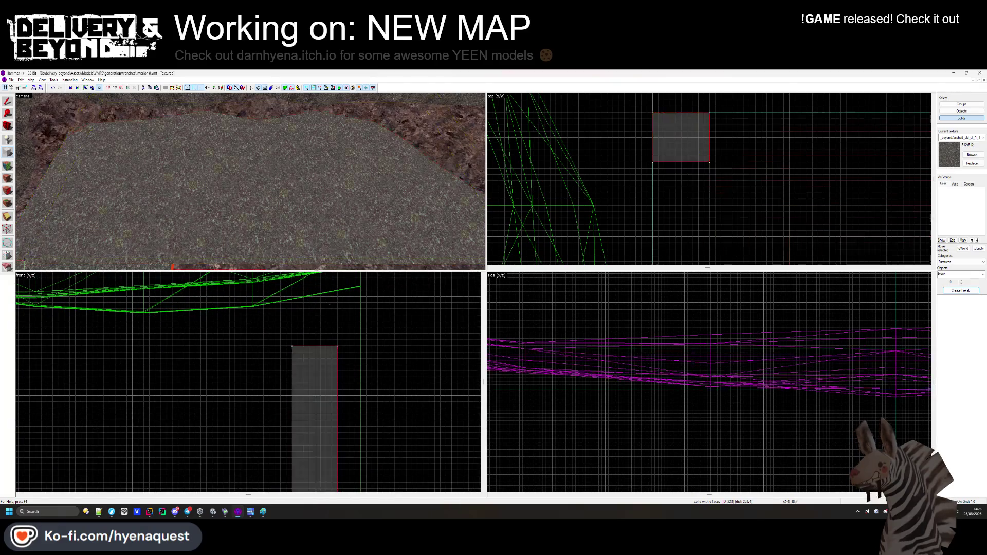
Apply the orange OUTSIDE texture to the new thin post.
{"action": "key", "text": "ctrl+shift+e"}
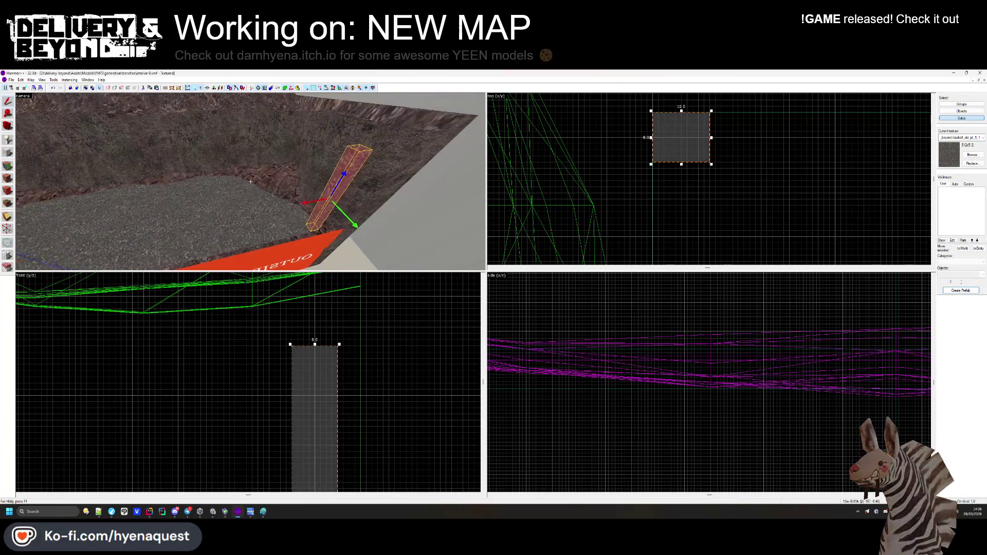
{"action": "scroll", "coordinate": [665, 235], "scroll_direction": "down", "scroll_amount": 5}
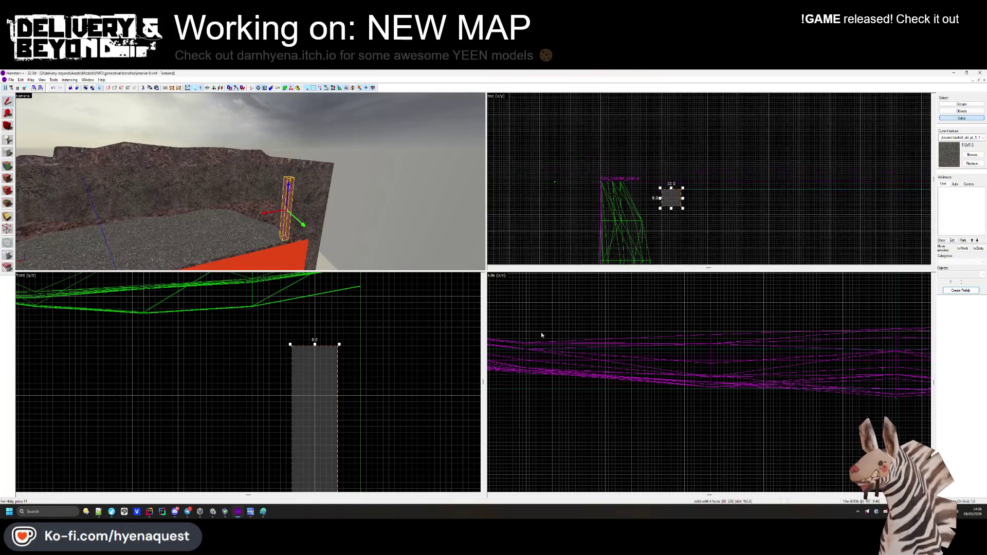
{"action": "scroll", "coordinate": [345, 396], "scroll_direction": "down", "scroll_amount": 8}
{"action": "scroll", "coordinate": [337, 349], "scroll_direction": "up", "scroll_amount": 6}
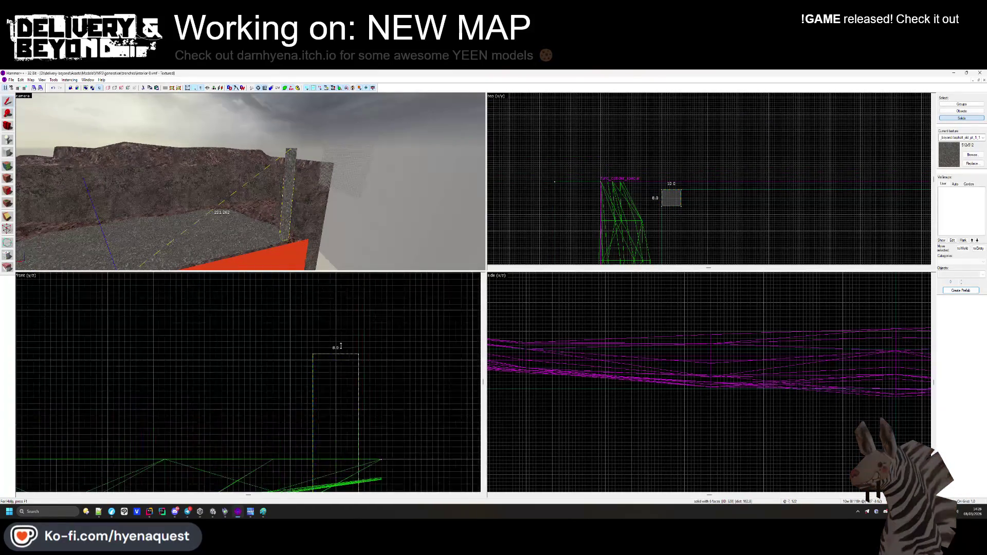
{"action": "key", "text": "ctrl+shift+e"}
{"action": "key", "text": "Escape"}
{"action": "key", "text": "z"}
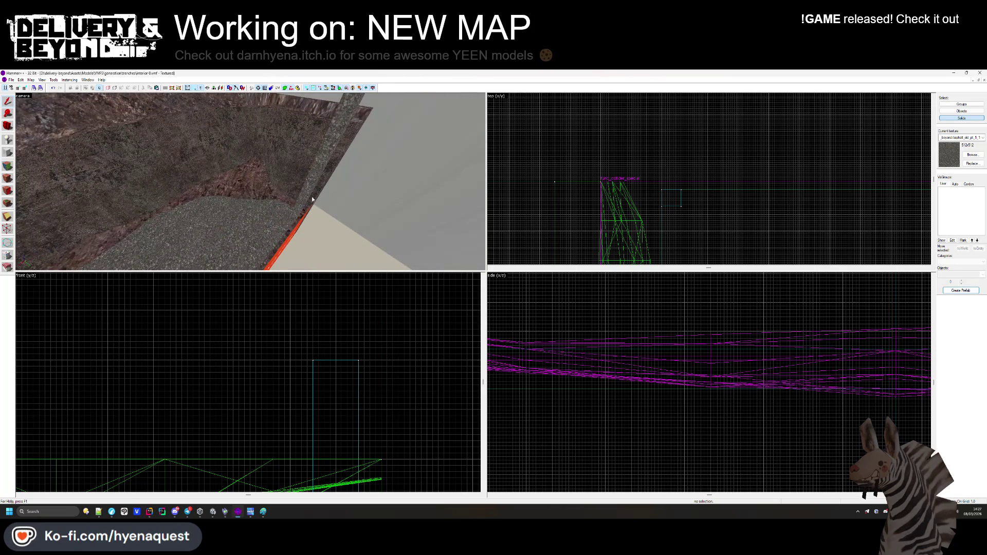
{"action": "left_click", "coordinate": [313, 197]}
{"action": "scroll", "coordinate": [671, 163], "scroll_direction": "down", "scroll_amount": 3}
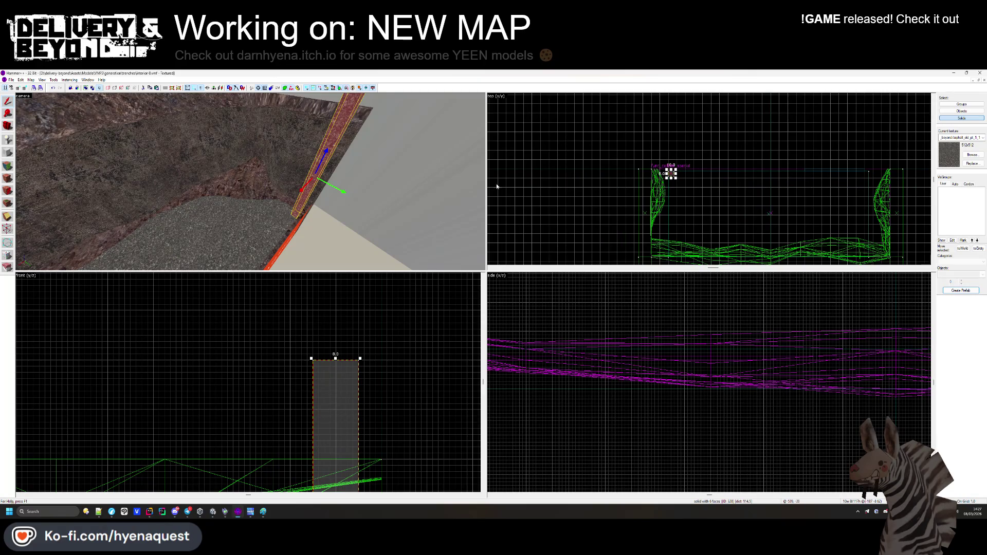
{"action": "left_click", "coordinate": [8, 178]}
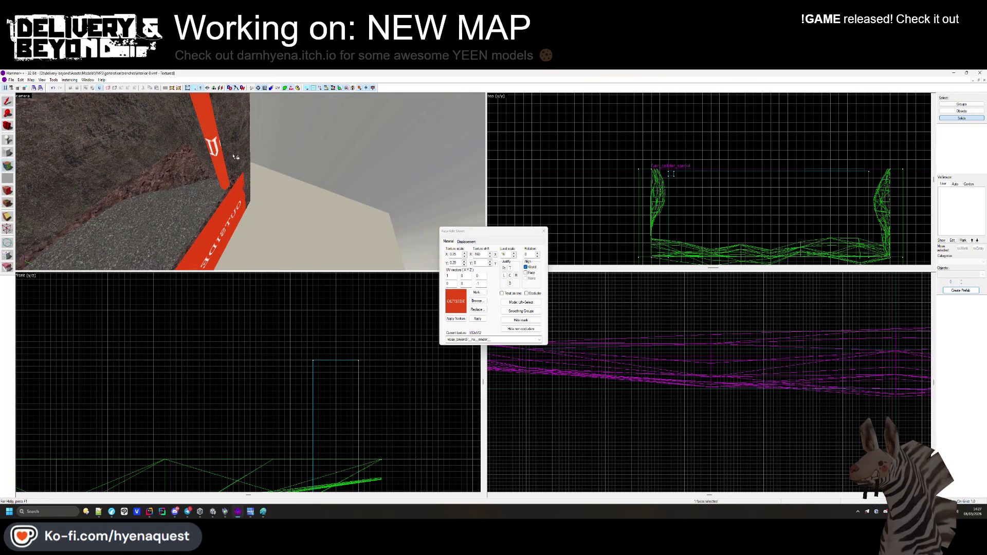
{"action": "left_click", "coordinate": [543, 231]}
Move the post 140 units along the trench wall.
{"action": "left_click", "coordinate": [221, 146]}
{"action": "scroll", "coordinate": [667, 170], "scroll_direction": "up", "scroll_amount": 5}
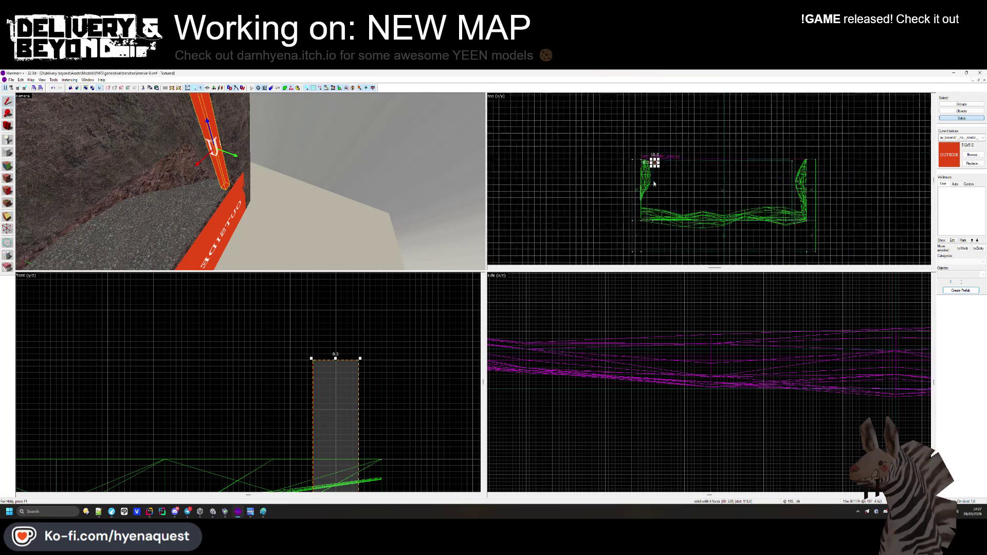
{"action": "mouse_move", "coordinate": [658, 152]}
{"action": "left_mouse_down"}
{"action": "mouse_move", "coordinate": [657, 205]}
{"action": "mouse_move", "coordinate": [648, 215]}
{"action": "mouse_move", "coordinate": [653, 210]}
{"action": "left_mouse_up"}
{"action": "scroll", "coordinate": [658, 205], "scroll_direction": "up", "scroll_amount": 3}
{"action": "key", "text": "Escape"}
Inspect the rocky wall solid and the small solid beside it.
{"action": "key", "text": "z"}
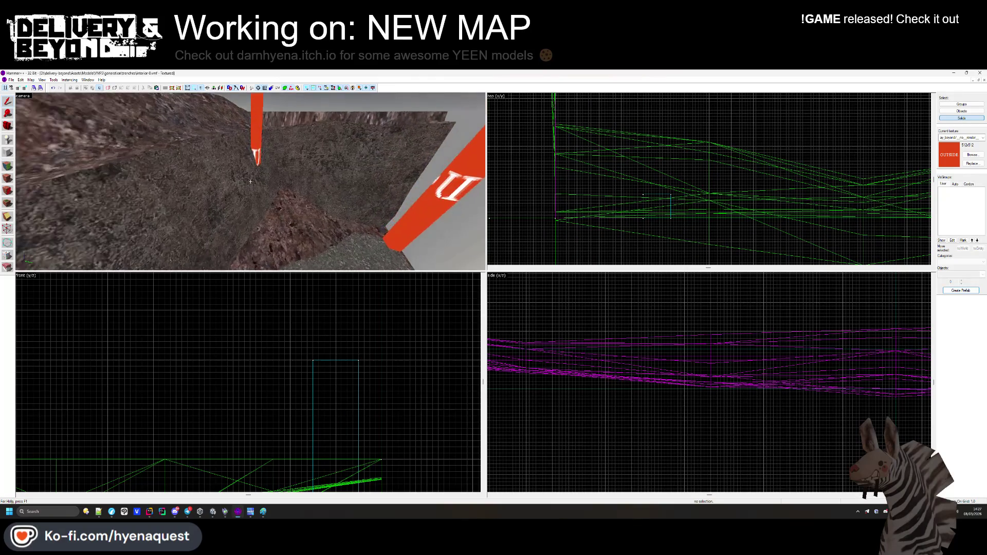
{"action": "key", "text": "z"}
{"action": "left_click", "coordinate": [659, 153]}
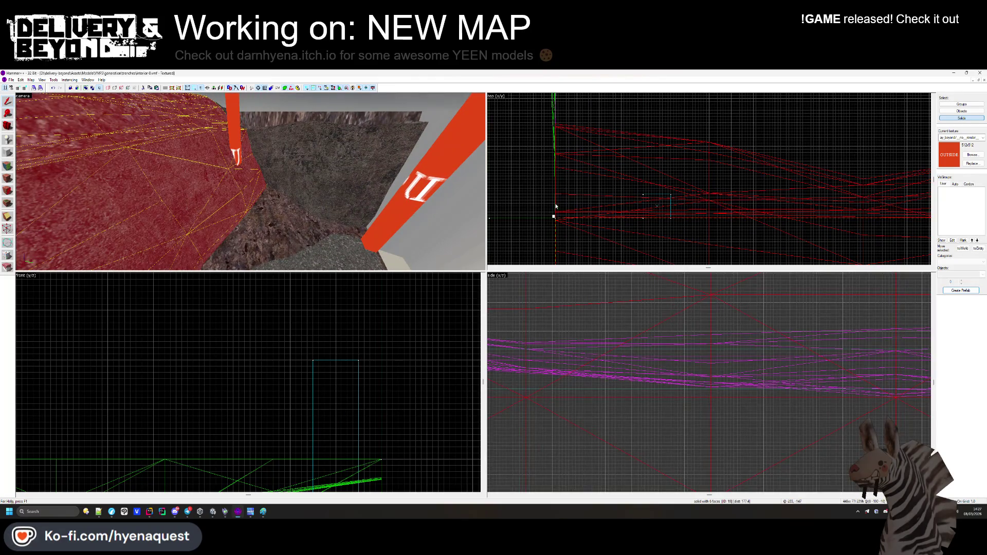
{"action": "left_click", "coordinate": [561, 204]}
{"action": "scroll", "coordinate": [564, 143], "scroll_direction": "down", "scroll_amount": 3}
{"action": "scroll", "coordinate": [680, 144], "scroll_direction": "up", "scroll_amount": 5}
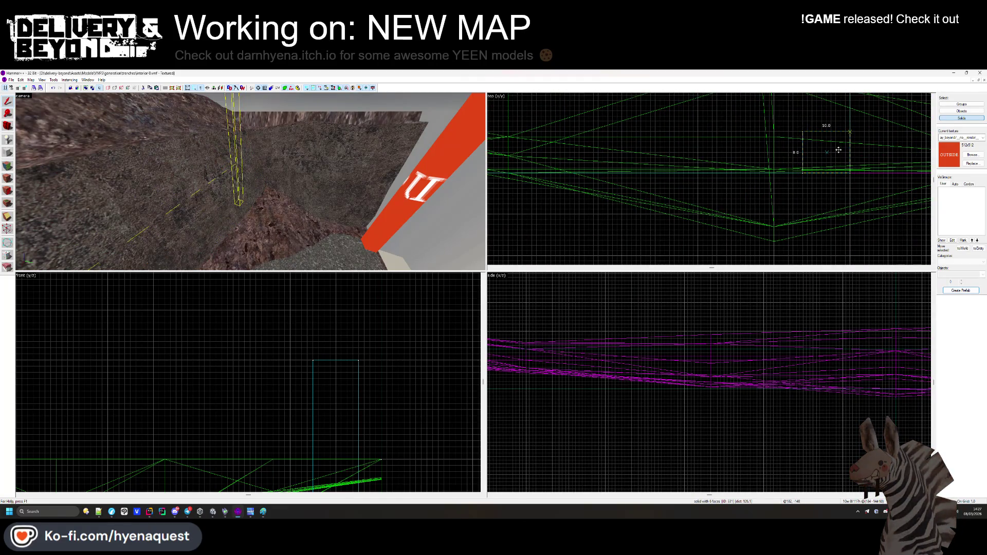
{"action": "key", "text": "Escape"}
{"action": "key", "text": "z"}
Inspect a red pole and the thin strip along the wall's base.
{"action": "key", "text": "s"}
{"action": "key", "text": "z"}
{"action": "left_click", "coordinate": [173, 168]}
{"action": "scroll", "coordinate": [689, 155], "scroll_direction": "down", "scroll_amount": 6}
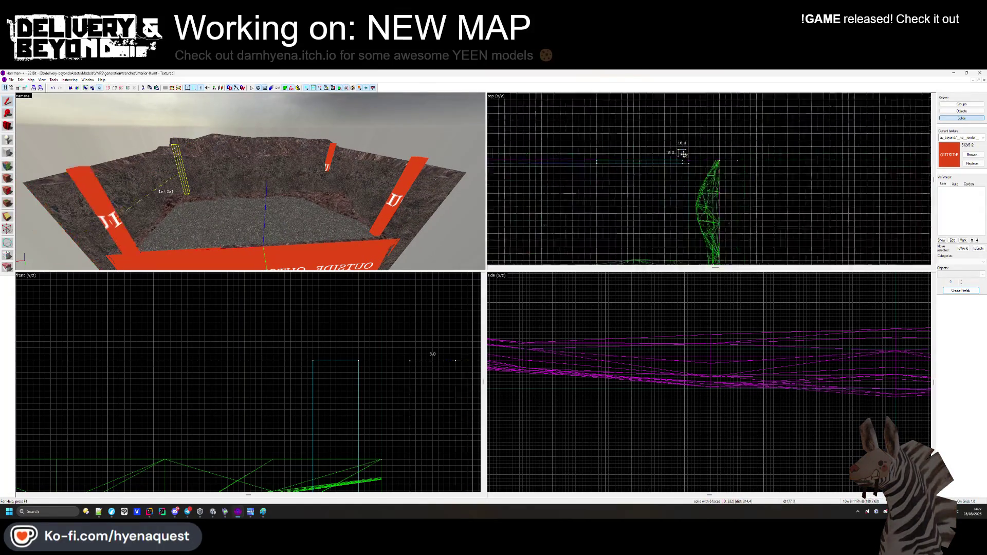
{"action": "scroll", "coordinate": [683, 152], "scroll_direction": "up", "scroll_amount": 8}
{"action": "key", "text": "Escape"}
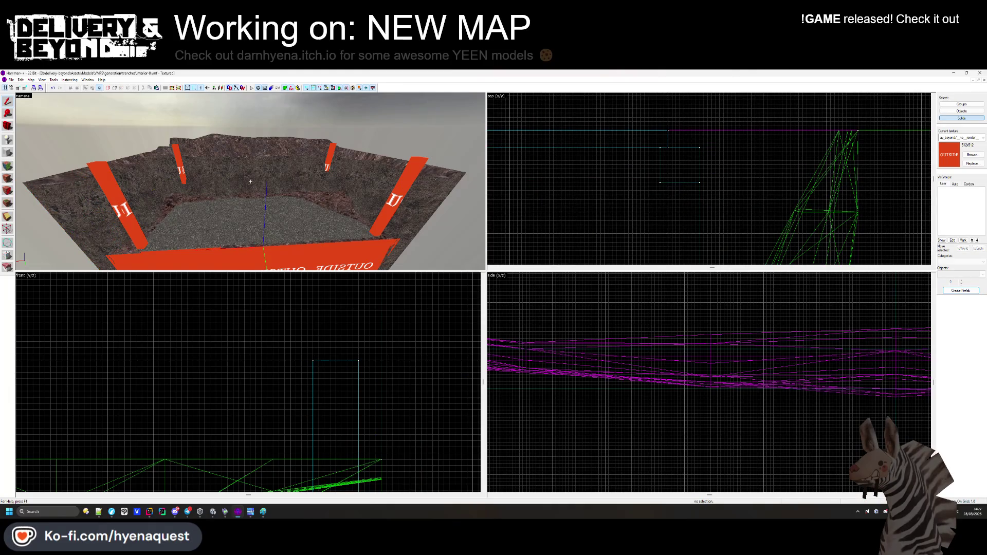
{"action": "key", "text": "w"}
{"action": "left_click", "coordinate": [170, 225]}
{"action": "scroll", "coordinate": [656, 139], "scroll_direction": "up", "scroll_amount": 3}
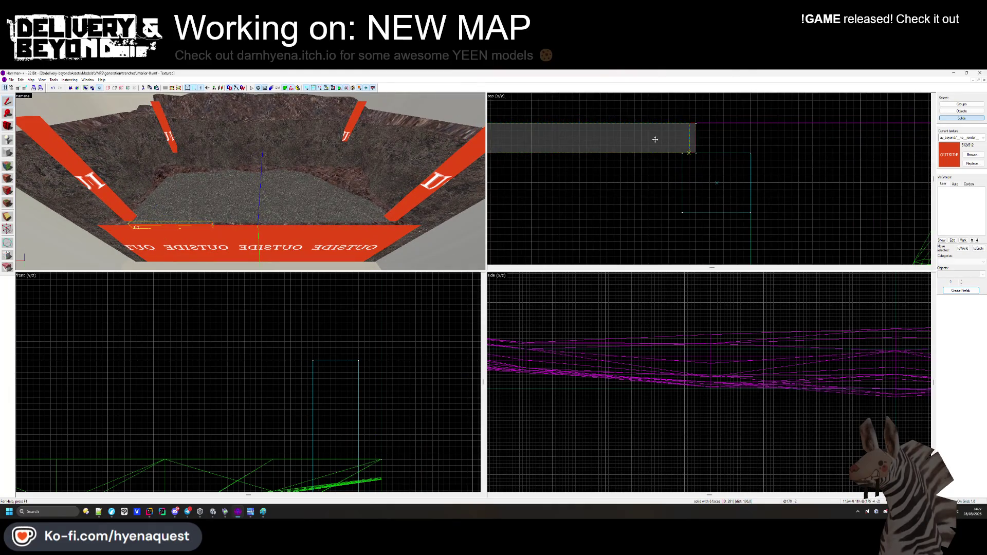
{"action": "key", "text": "Escape"}
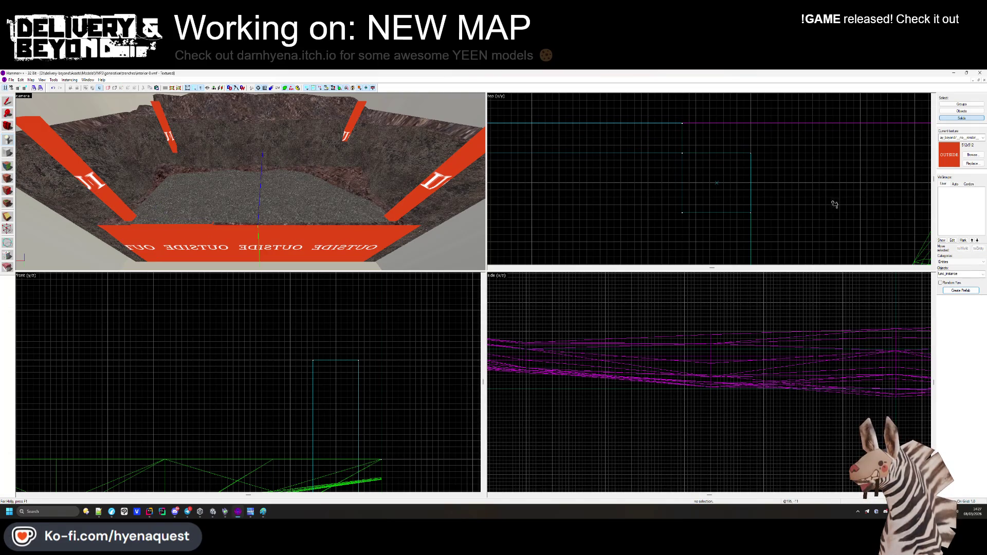
Place an info_player_start in the pit and stretch two orange pillars taller.
{"action": "type", "text": "player"}
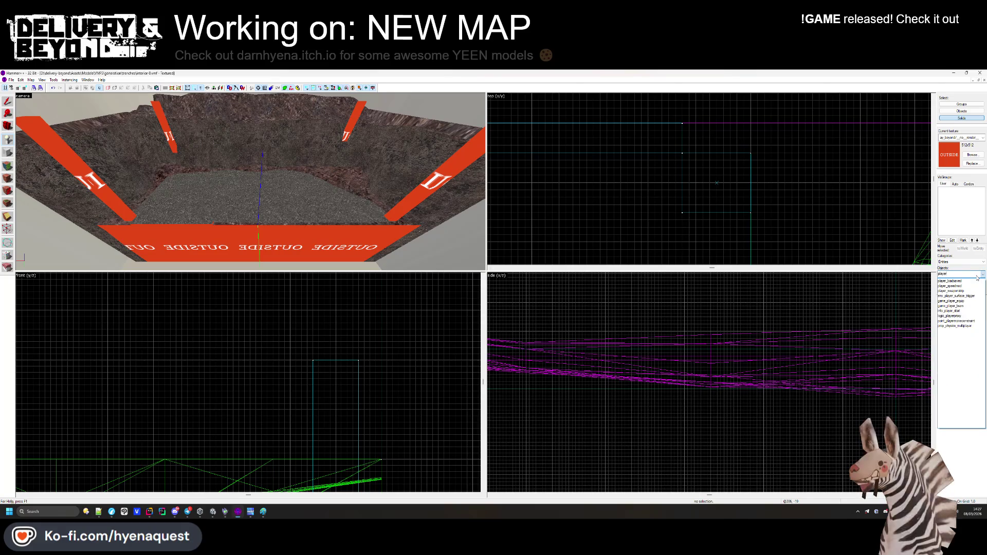
{"action": "left_click", "coordinate": [949, 311]}
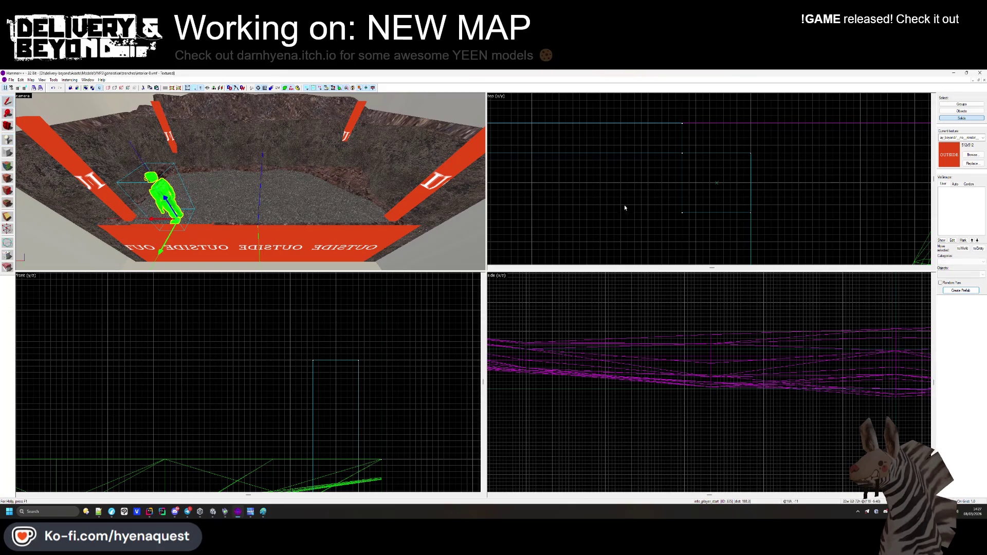
{"action": "left_click", "coordinate": [188, 182]}
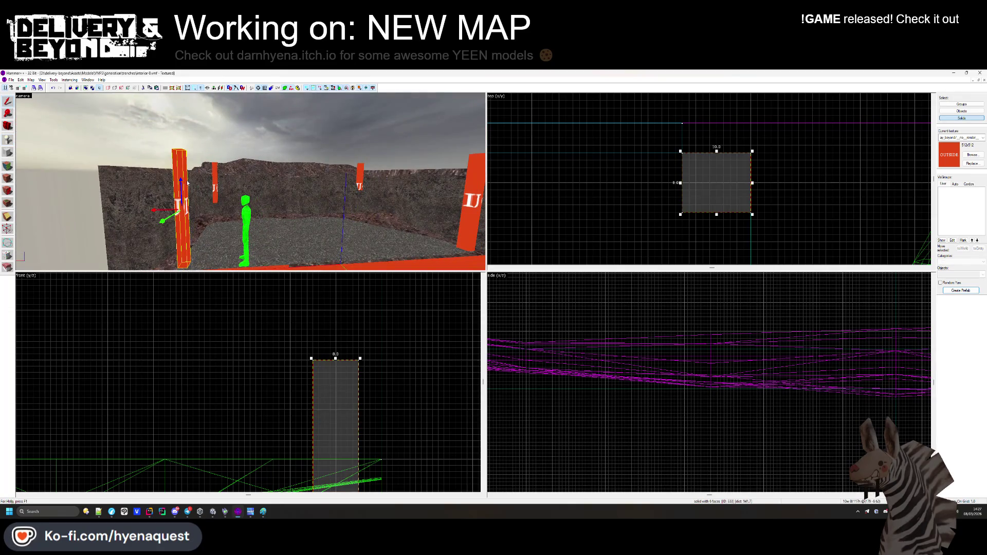
{"action": "left_click_drag", "start_coordinate": [188, 183], "coordinate": [251, 182]}
{"action": "left_click", "coordinate": [342, 179], "text": "ctrl"}
{"action": "scroll", "coordinate": [340, 319], "scroll_direction": "down", "scroll_amount": 5}
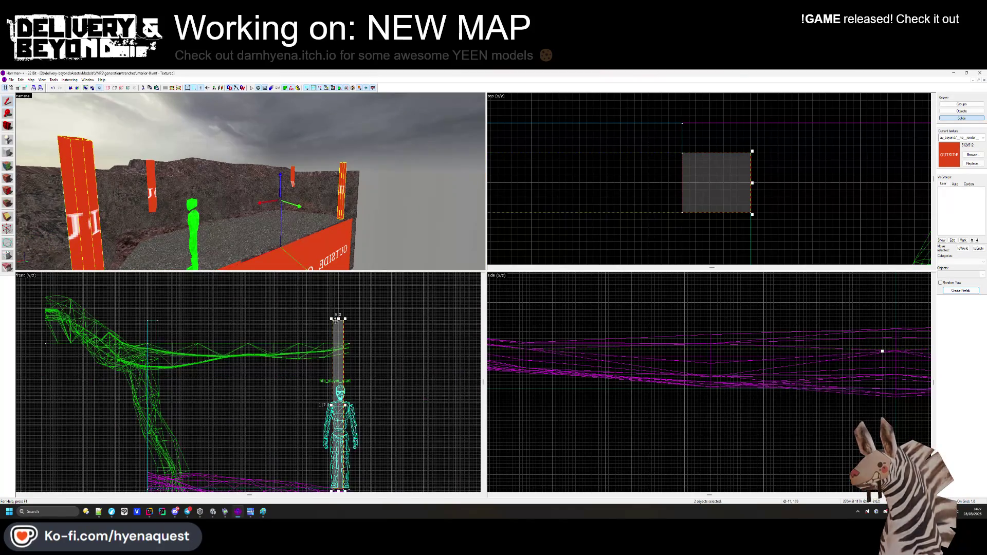
{"action": "scroll", "coordinate": [345, 342], "scroll_direction": "up", "scroll_amount": 3}
{"action": "left_click_drag", "start_coordinate": [348, 411], "coordinate": [348, 390]}
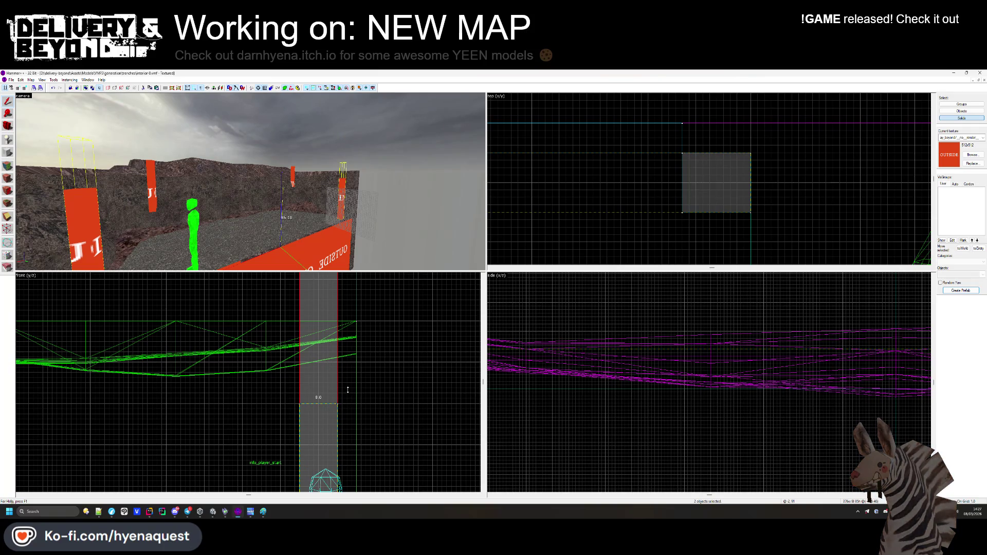
{"action": "left_click", "coordinate": [366, 353]}
Create a pillar-width beam block spanning the two orange pillars.
{"action": "left_click", "coordinate": [236, 166]}
{"action": "key", "text": "shift+b"}
{"action": "scroll", "coordinate": [637, 116], "scroll_direction": "up", "scroll_amount": 4}
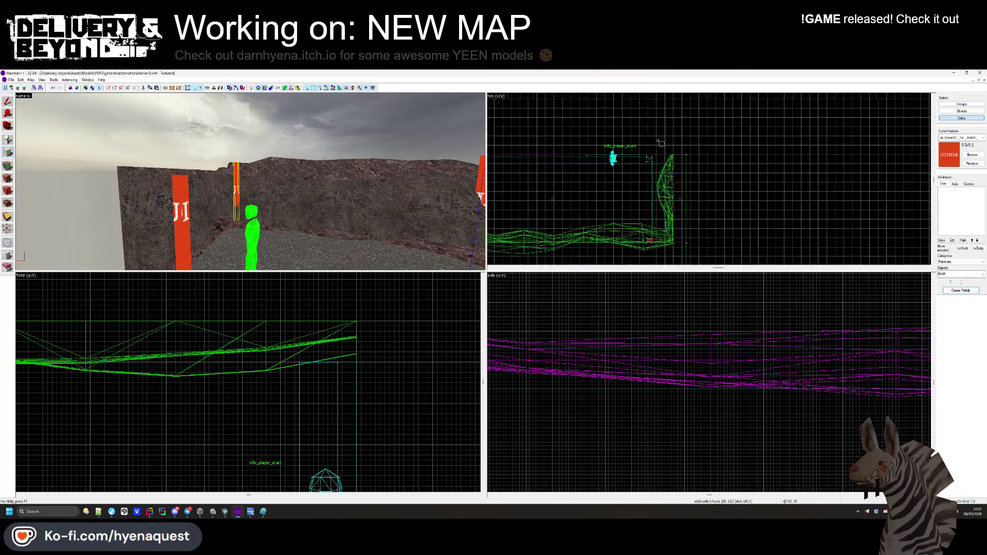
{"action": "mouse_move", "coordinate": [637, 116]}
{"action": "left_mouse_down"}
{"action": "mouse_move", "coordinate": [669, 175]}
{"action": "mouse_move", "coordinate": [658, 174]}
{"action": "mouse_move", "coordinate": [649, 239]}
{"action": "left_mouse_up"}
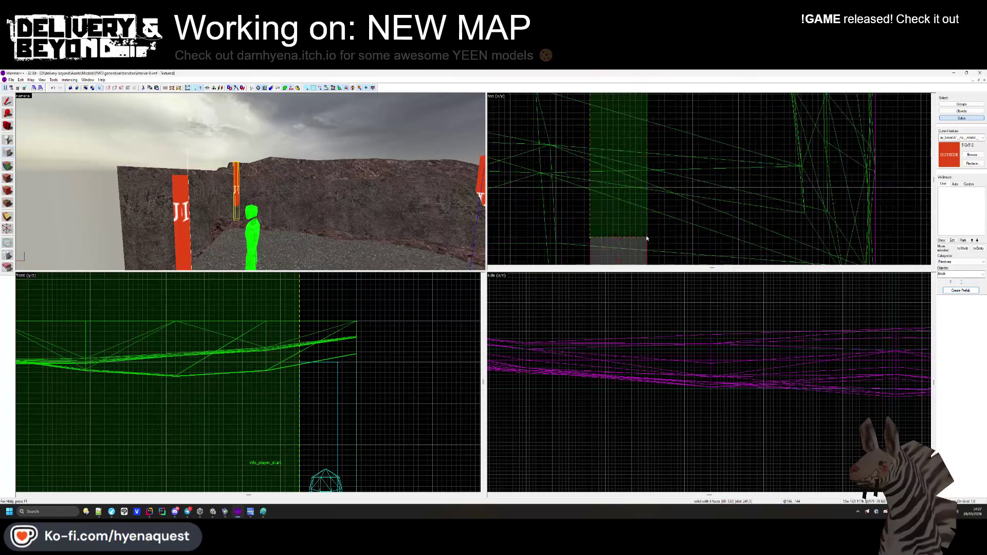
{"action": "scroll", "coordinate": [268, 379], "scroll_direction": "up", "scroll_amount": 2}
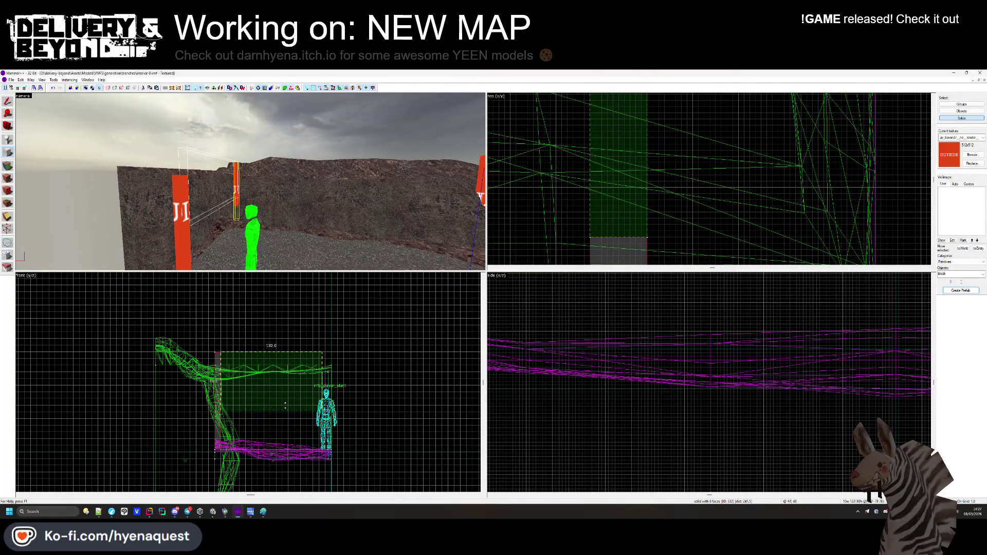
{"action": "scroll", "coordinate": [305, 375], "scroll_direction": "up", "scroll_amount": 3}
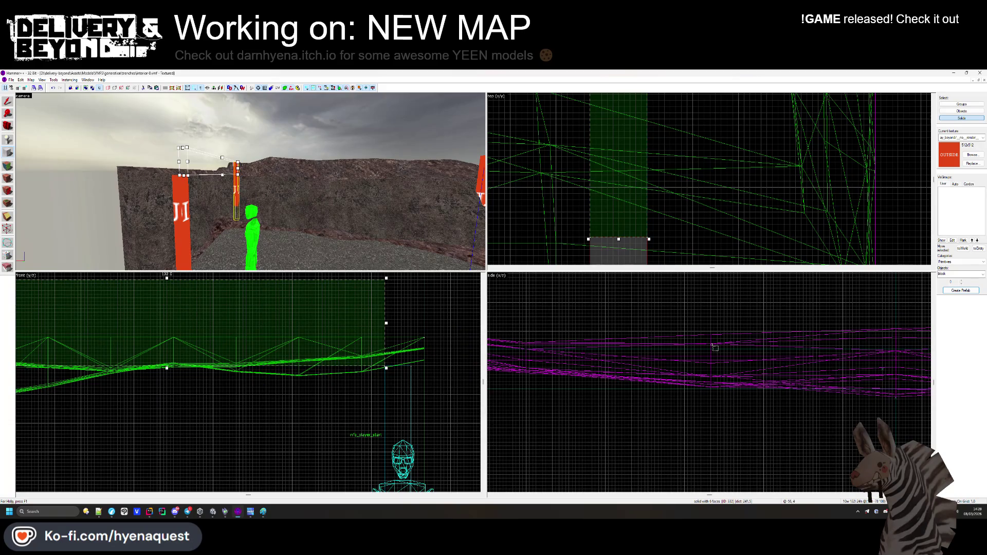
{"action": "scroll", "coordinate": [697, 215], "scroll_direction": "up", "scroll_amount": 5}
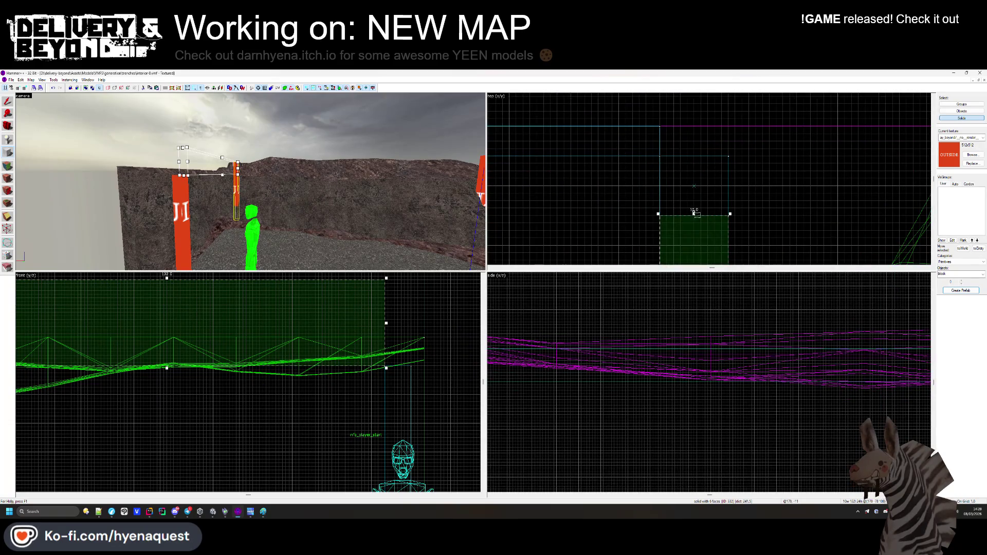
{"action": "left_click_drag", "start_coordinate": [694, 190], "coordinate": [692, 152]}
{"action": "scroll", "coordinate": [118, 298], "scroll_direction": "down", "scroll_amount": 4}
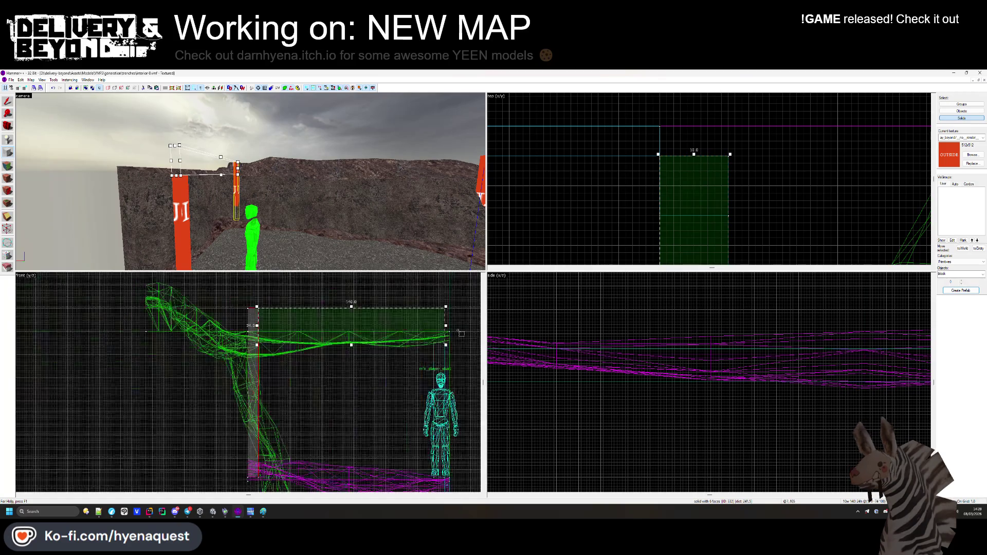
{"action": "key", "text": "Return"}
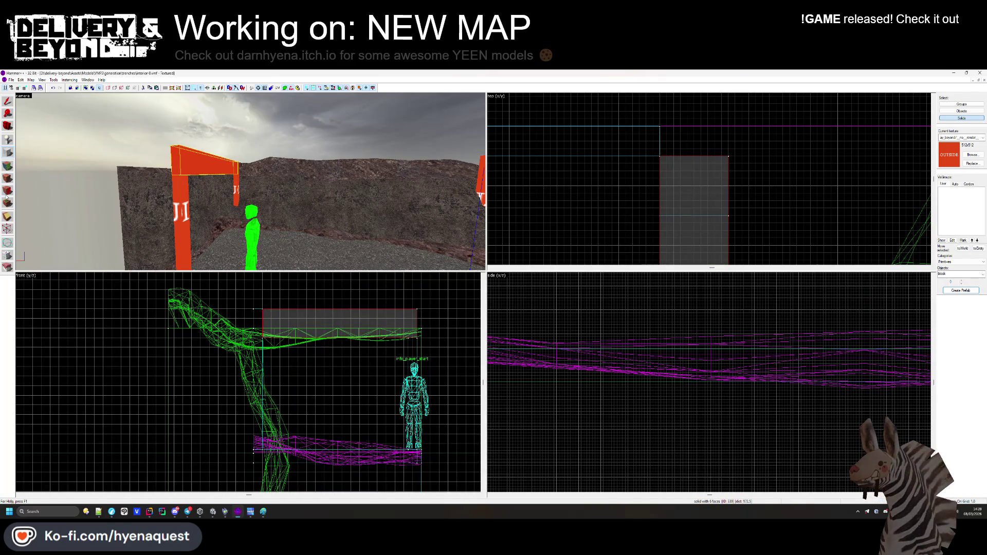
Clip the beam's underside and top so it slopes across the pillars.
{"action": "scroll", "coordinate": [255, 307], "scroll_direction": "up", "scroll_amount": 3}
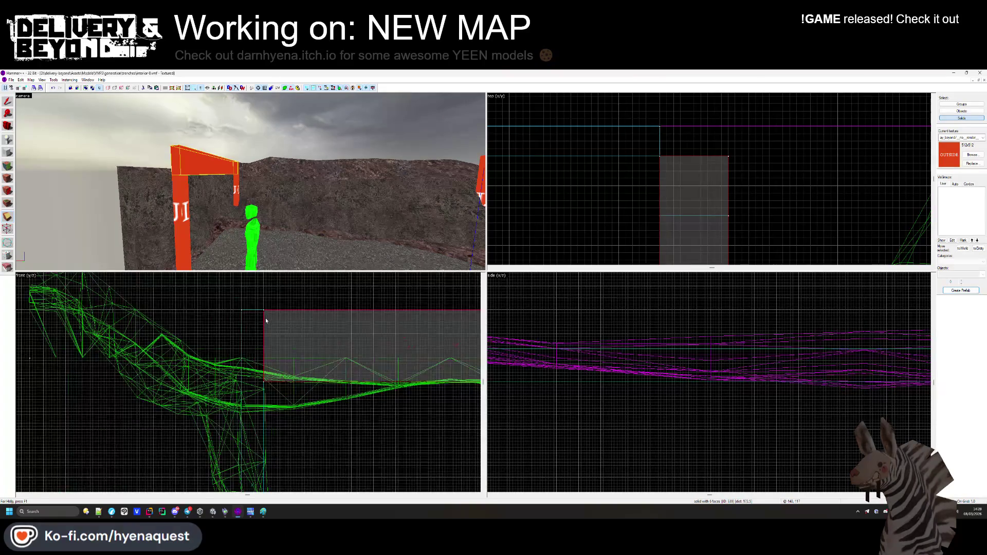
{"action": "scroll", "coordinate": [262, 337], "scroll_direction": "up", "scroll_amount": 5}
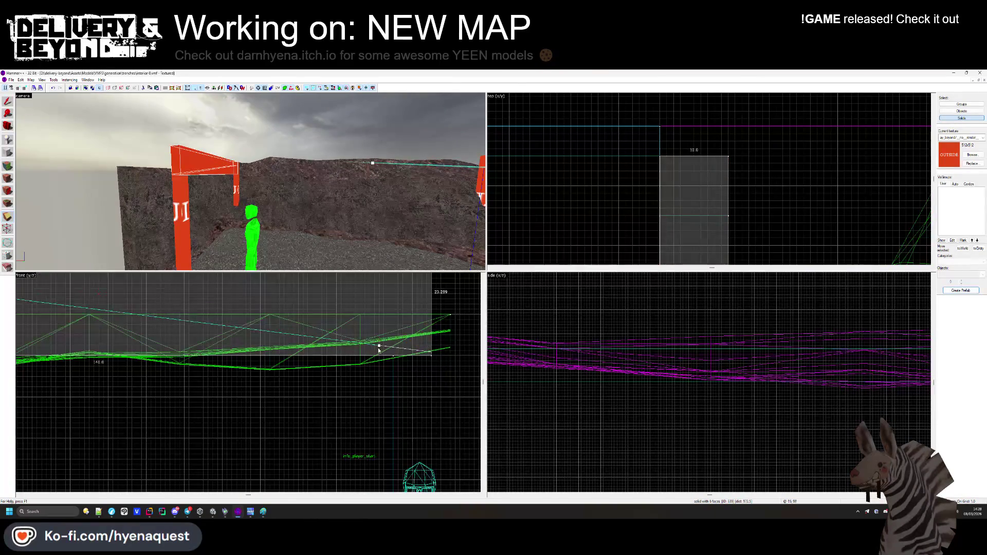
{"action": "scroll", "coordinate": [392, 361], "scroll_direction": "down", "scroll_amount": 3}
{"action": "scroll", "coordinate": [187, 344], "scroll_direction": "up", "scroll_amount": 5}
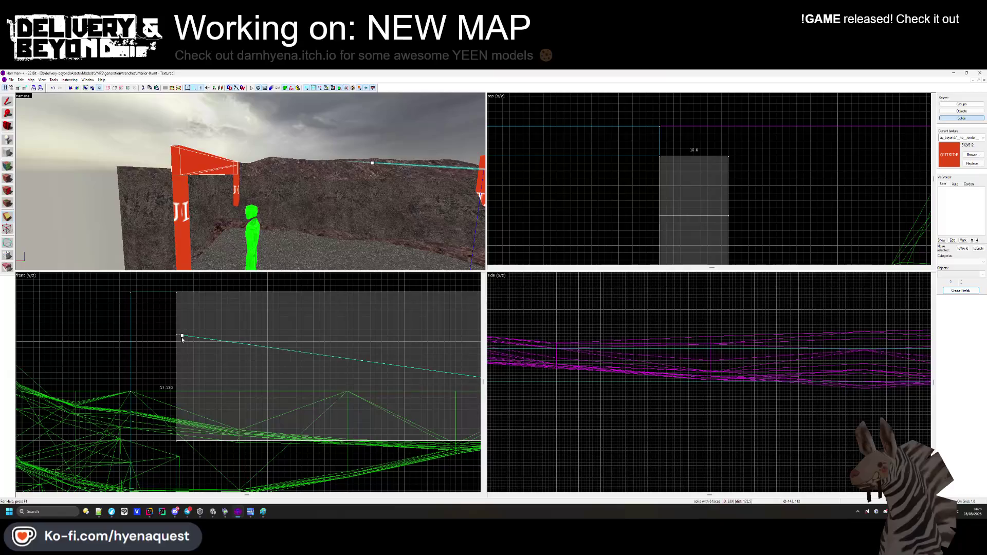
{"action": "key", "text": "Return"}
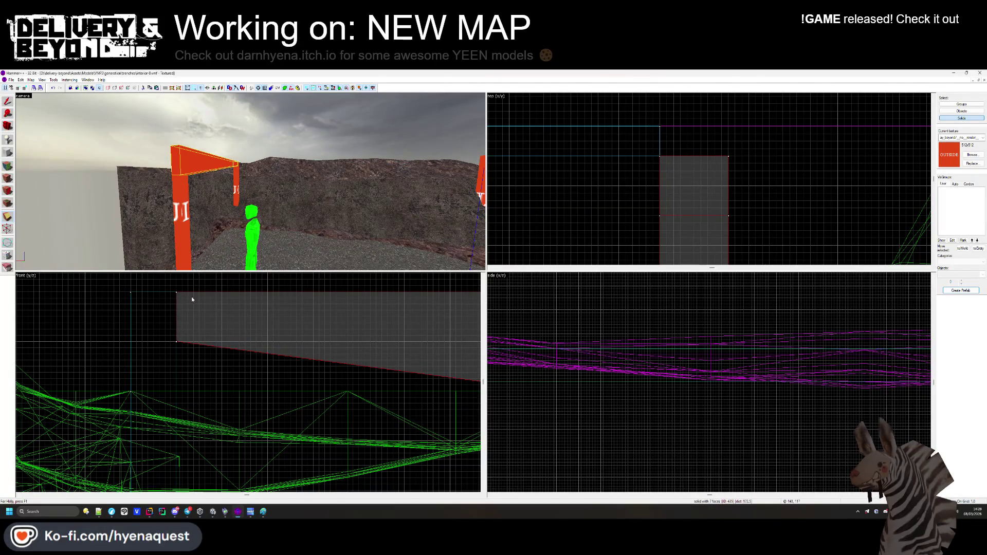
{"action": "scroll", "coordinate": [243, 294], "scroll_direction": "down", "scroll_amount": 3}
{"action": "scroll", "coordinate": [359, 282], "scroll_direction": "up", "scroll_amount": 2}
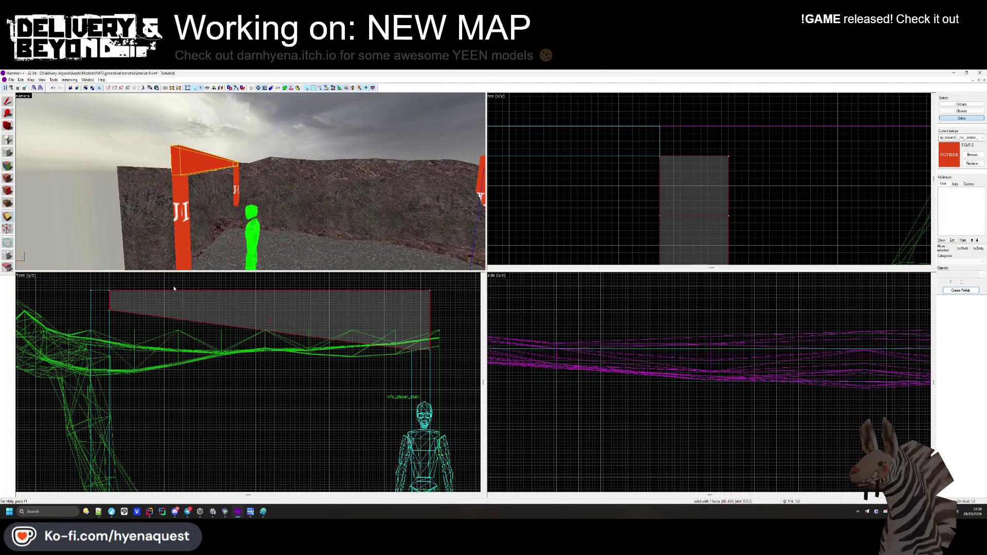
{"action": "left_click_drag", "start_coordinate": [113, 291], "coordinate": [430, 339]}
{"action": "scroll", "coordinate": [434, 329], "scroll_direction": "up", "scroll_amount": 2}
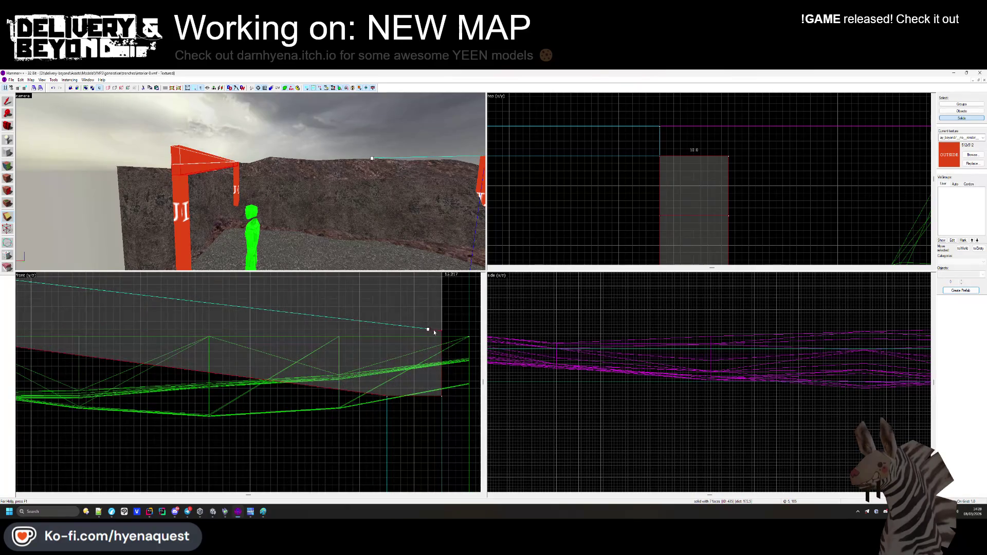
{"action": "scroll", "coordinate": [411, 331], "scroll_direction": "down", "scroll_amount": 3}
{"action": "key", "text": "Return"}
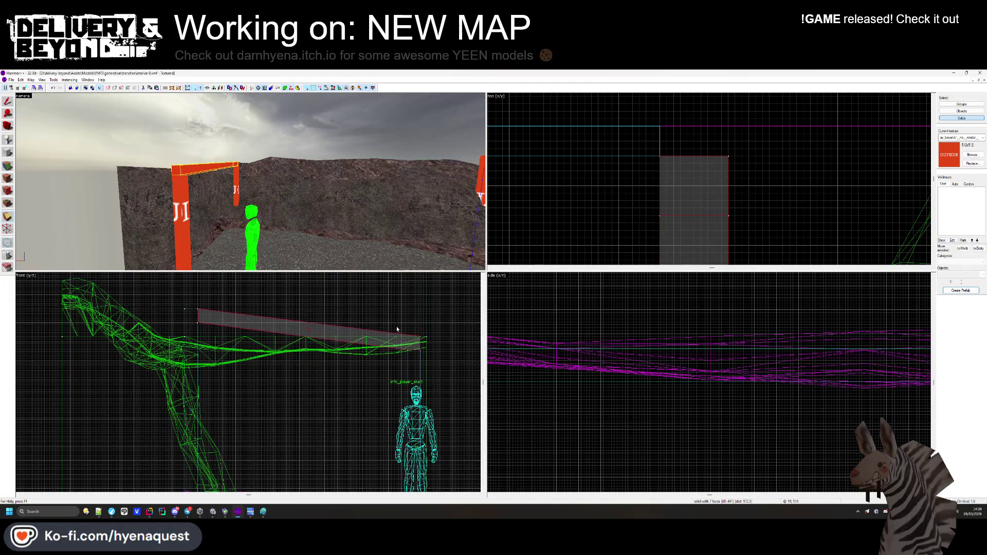
{"action": "scroll", "coordinate": [790, 140], "scroll_direction": "down", "scroll_amount": 3}
{"action": "left_click", "coordinate": [680, 184]}
{"action": "left_click", "coordinate": [219, 167]}
{"action": "scroll", "coordinate": [552, 163], "scroll_direction": "up", "scroll_amount": 5}
Inspect the right and left frames' top beams, then outline a small block in plan view.
{"action": "key", "text": "Escape"}
{"action": "mouse_move", "coordinate": [253, 184]}
{"action": "left_mouse_down"}
{"action": "mouse_move", "coordinate": [242, 170]}
{"action": "mouse_move", "coordinate": [247, 195]}
{"action": "mouse_move", "coordinate": [254, 184]}
{"action": "left_mouse_up"}
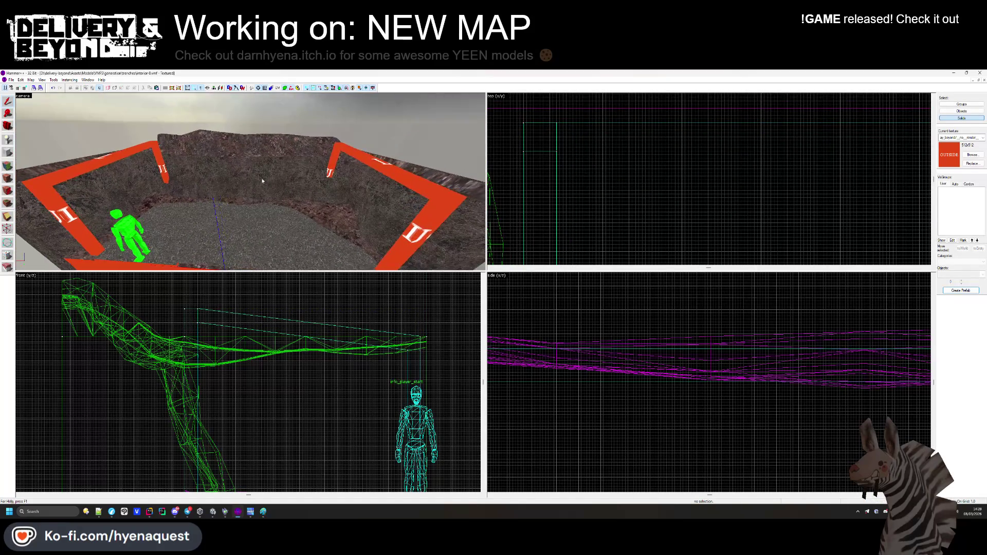
{"action": "left_click", "coordinate": [370, 159]}
{"action": "scroll", "coordinate": [240, 327], "scroll_direction": "up", "scroll_amount": 4}
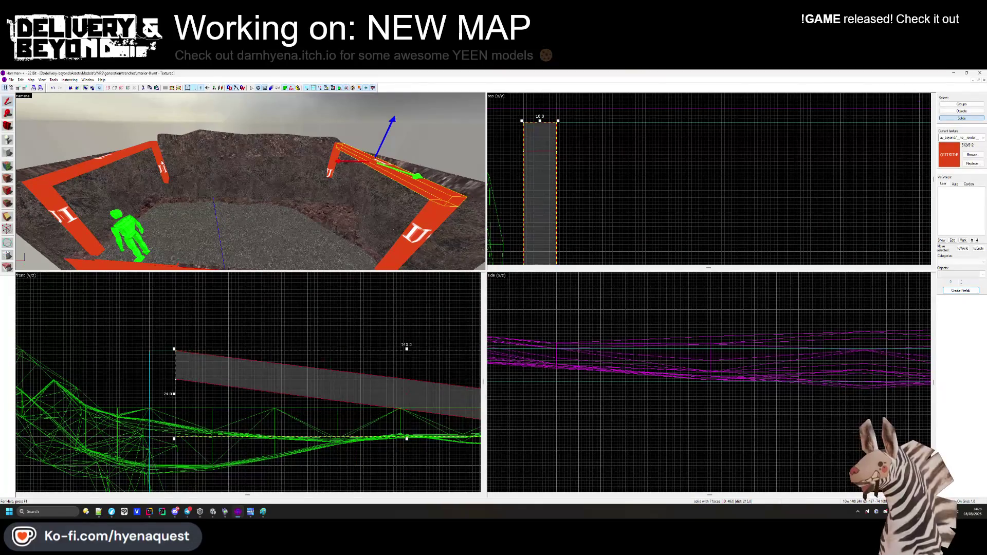
{"action": "left_click", "coordinate": [136, 150]}
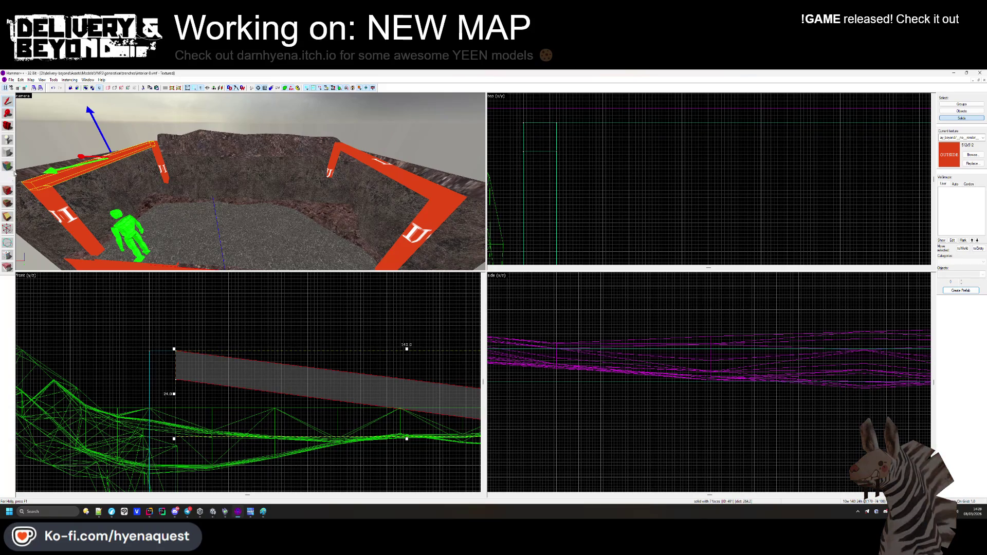
{"action": "scroll", "coordinate": [418, 150], "scroll_direction": "down", "scroll_amount": 5}
{"action": "scroll", "coordinate": [576, 183], "scroll_direction": "up", "scroll_amount": 5}
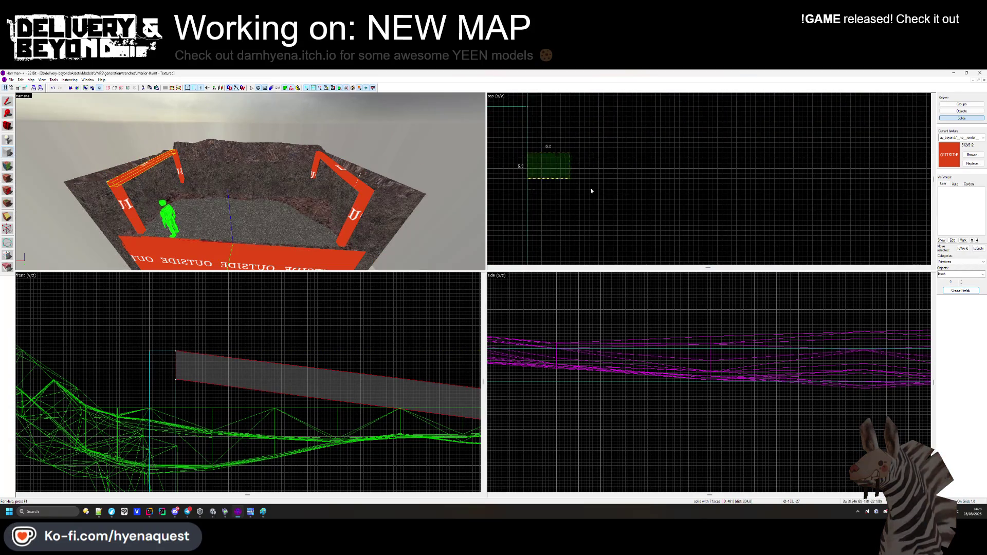
{"action": "left_click_drag", "start_coordinate": [527, 148], "coordinate": [611, 184]}
Create a thin 7-unit-high beam block stretched across the trench frames.
{"action": "scroll", "coordinate": [509, 168], "scroll_direction": "down", "scroll_amount": 10}
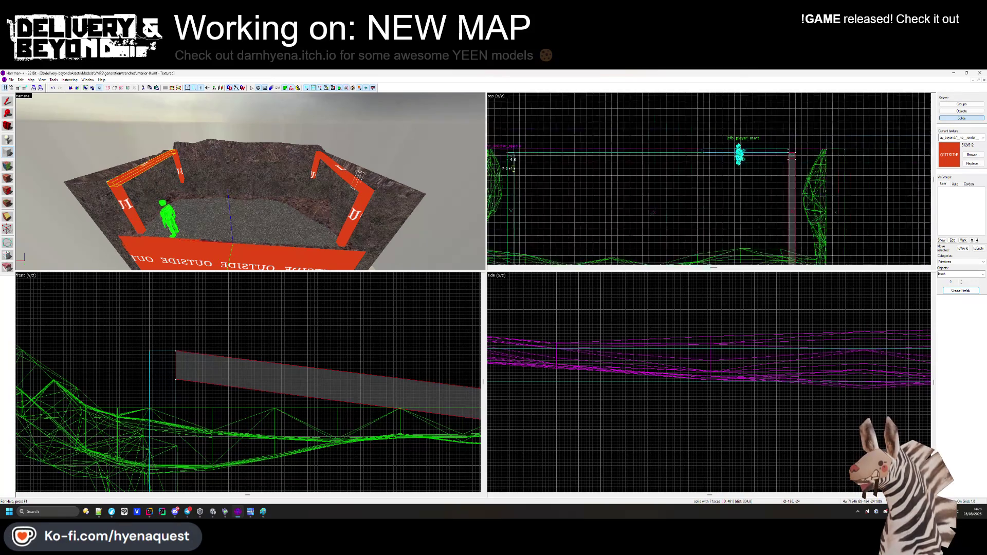
{"action": "left_click_drag", "start_coordinate": [524, 170], "coordinate": [723, 186]}
{"action": "scroll", "coordinate": [734, 175], "scroll_direction": "up", "scroll_amount": 10}
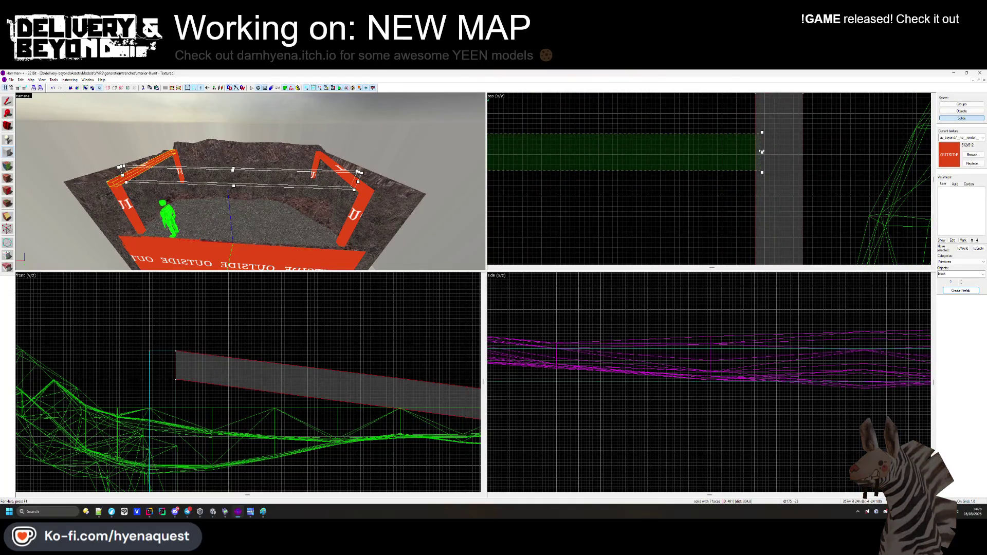
{"action": "scroll", "coordinate": [250, 449], "scroll_direction": "down", "scroll_amount": 3}
{"action": "scroll", "coordinate": [284, 371], "scroll_direction": "up", "scroll_amount": 5}
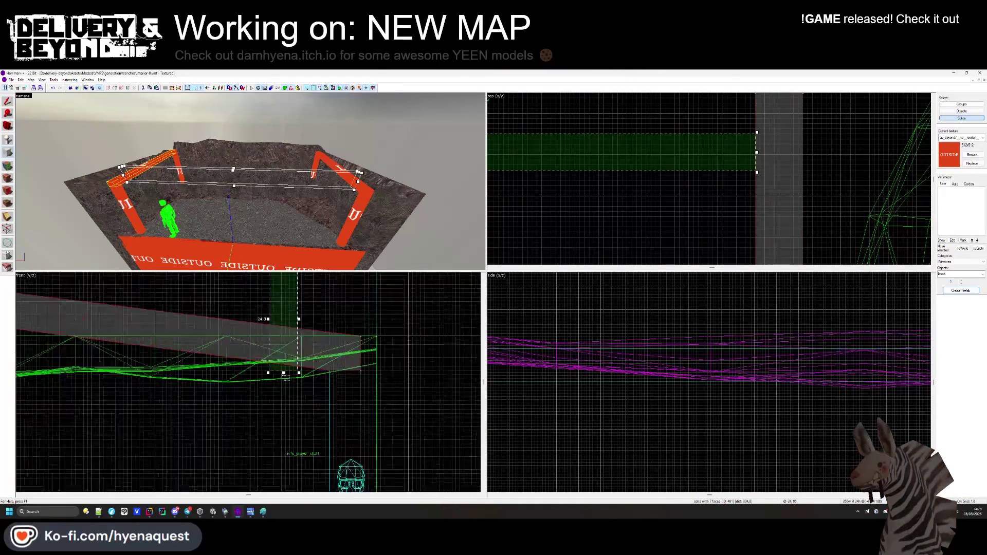
{"action": "left_click_drag", "start_coordinate": [284, 369], "coordinate": [278, 360]}
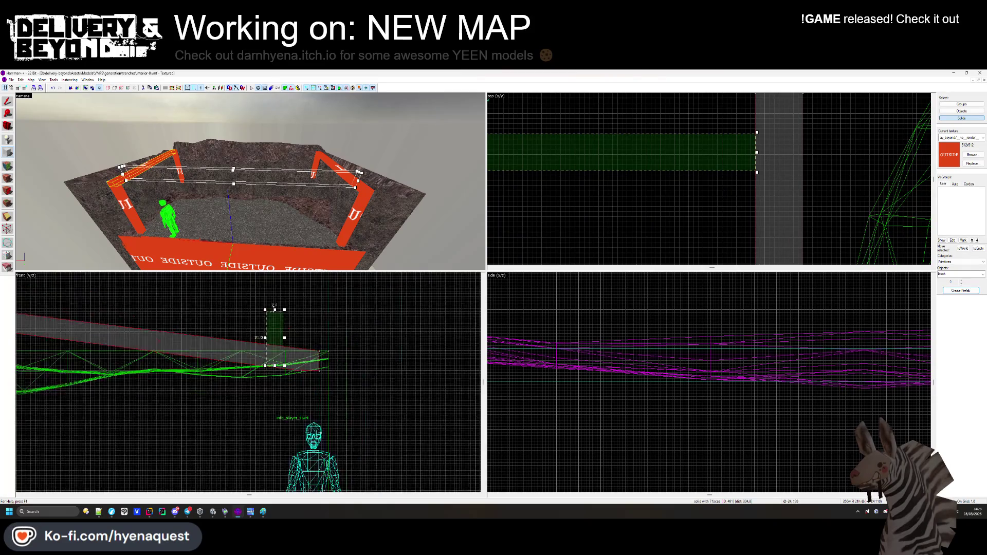
{"action": "scroll", "coordinate": [278, 360], "scroll_direction": "up", "scroll_amount": 3}
{"action": "scroll", "coordinate": [275, 354], "scroll_direction": "down", "scroll_amount": 3}
{"action": "scroll", "coordinate": [274, 354], "scroll_direction": "up", "scroll_amount": 3}
{"action": "key", "text": "Return"}
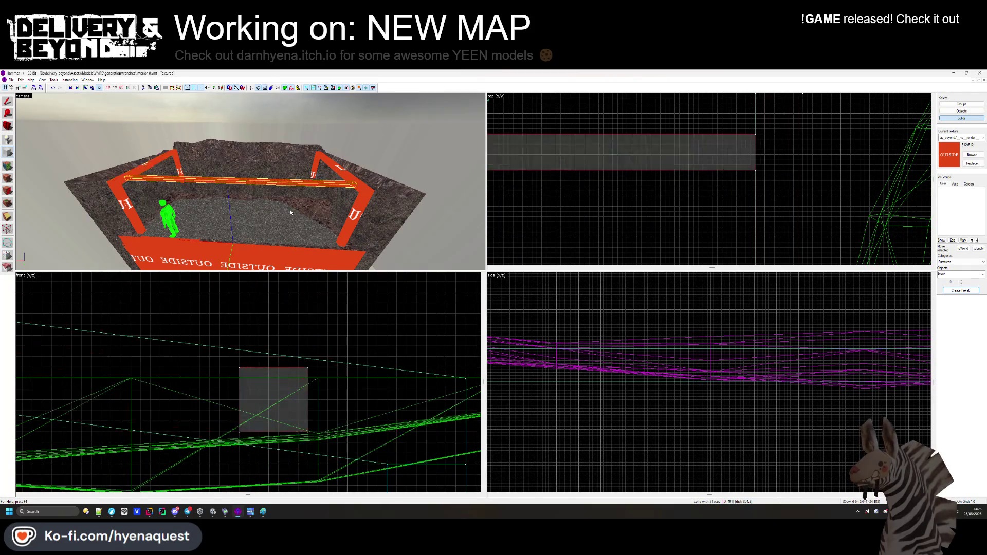
Raise the new crossbeam to the frame tops and centre it in the front view.
{"action": "scroll", "coordinate": [488, 203], "scroll_direction": "down", "scroll_amount": 3}
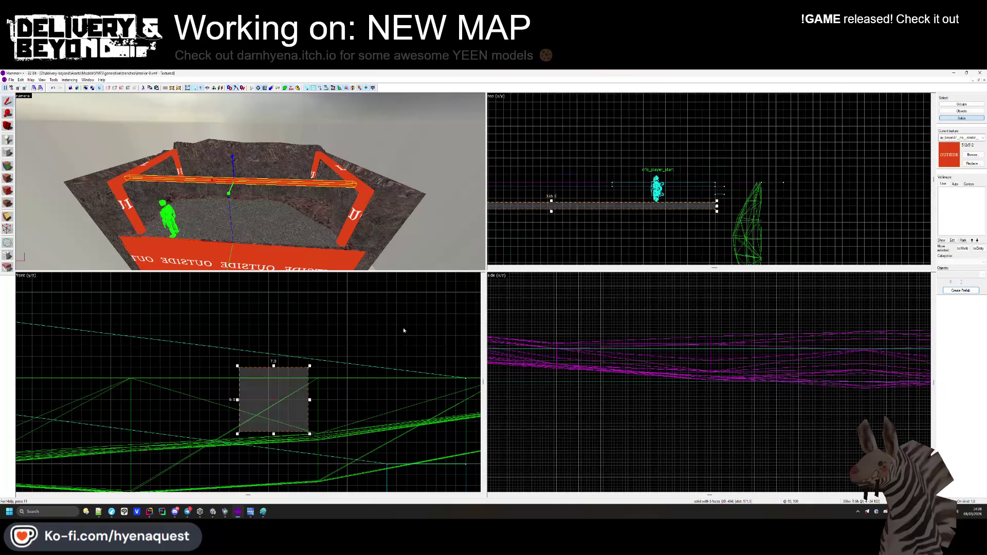
{"action": "scroll", "coordinate": [405, 383], "scroll_direction": "down", "scroll_amount": 3}
{"action": "left_click_drag", "start_coordinate": [381, 372], "coordinate": [56, 319]}
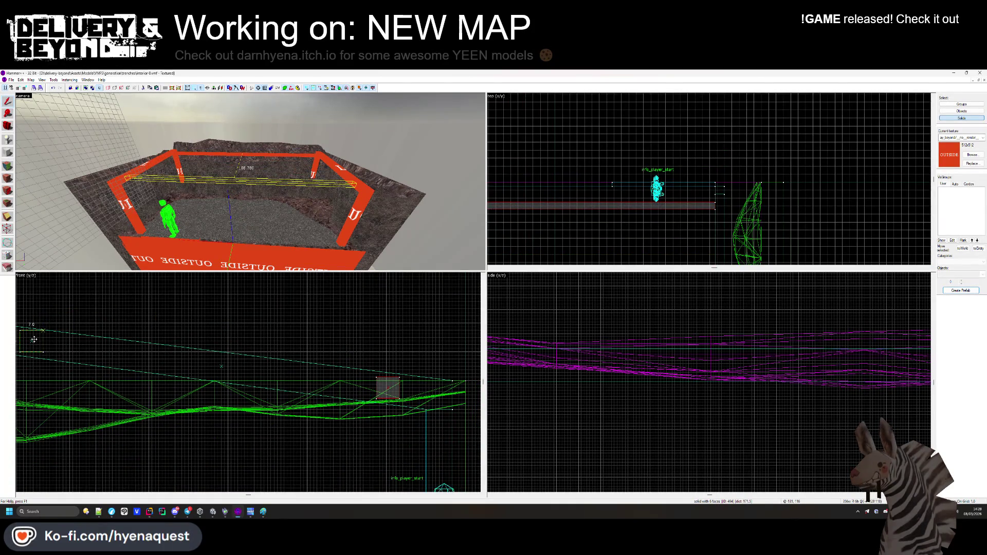
{"action": "mouse_move", "coordinate": [31, 340]}
{"action": "left_mouse_down"}
{"action": "mouse_move", "coordinate": [194, 429]}
{"action": "mouse_move", "coordinate": [283, 379]}
{"action": "left_mouse_up"}
{"action": "scroll", "coordinate": [289, 384], "scroll_direction": "up", "scroll_amount": 2}
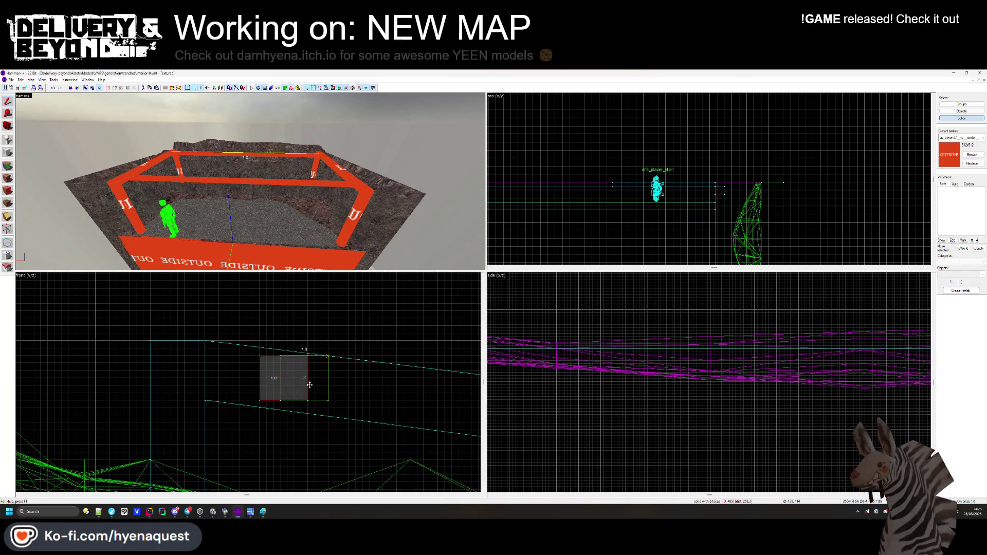
Stretch the frame's left vertical post into a long beam along the trench.
{"action": "key", "text": "Escape"}
{"action": "key", "text": "z"}
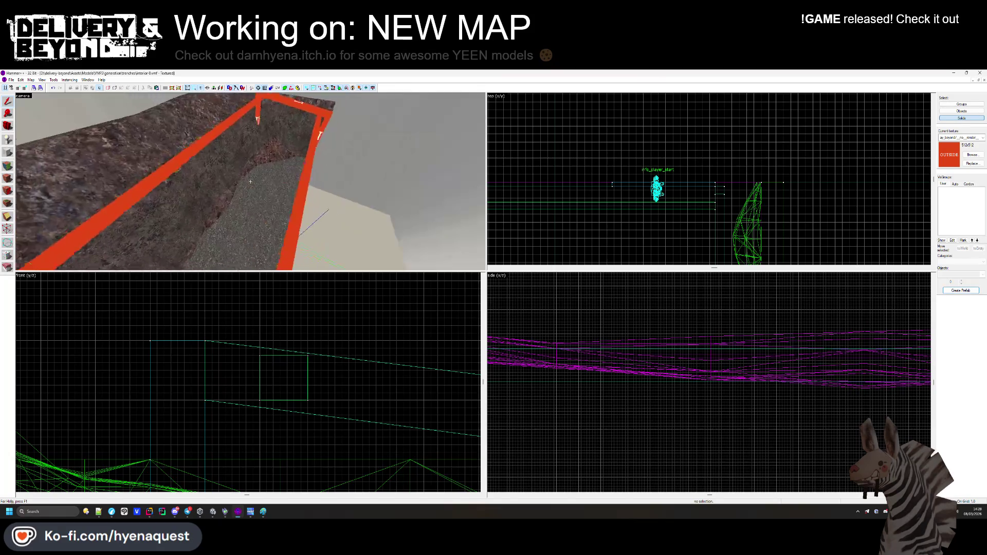
{"action": "key", "text": "w"}
{"action": "key", "text": "z"}
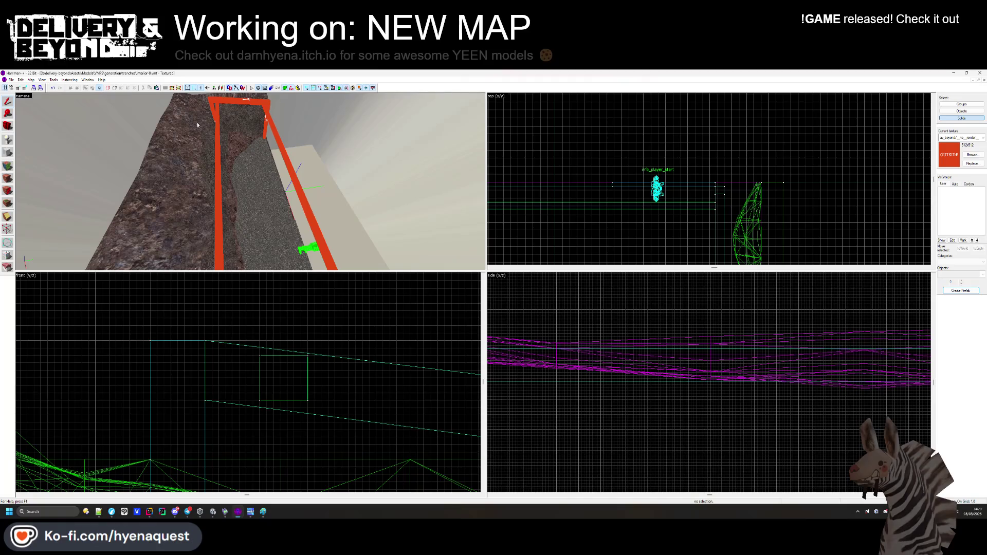
{"action": "left_click", "coordinate": [212, 99]}
{"action": "left_click", "coordinate": [211, 103]}
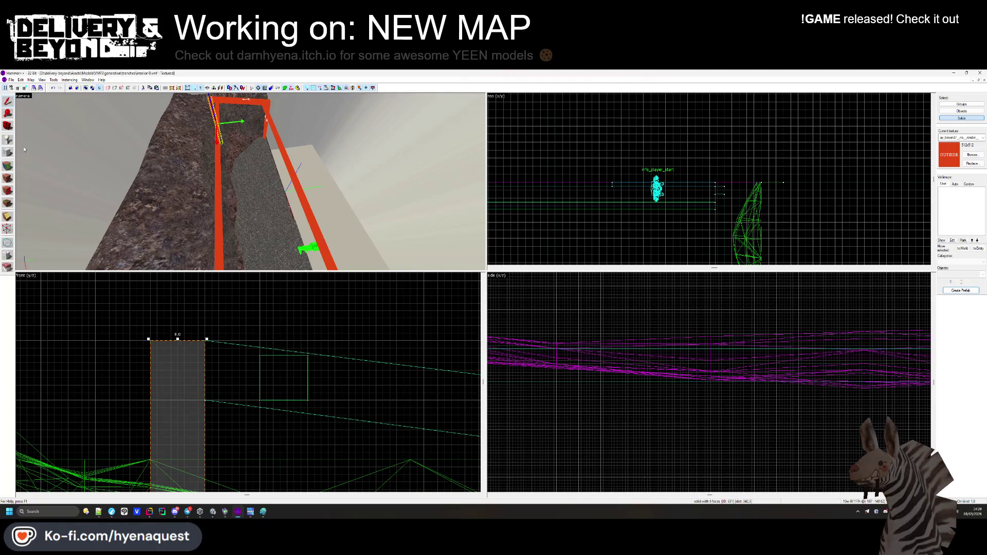
{"action": "scroll", "coordinate": [558, 153], "scroll_direction": "up", "scroll_amount": 6}
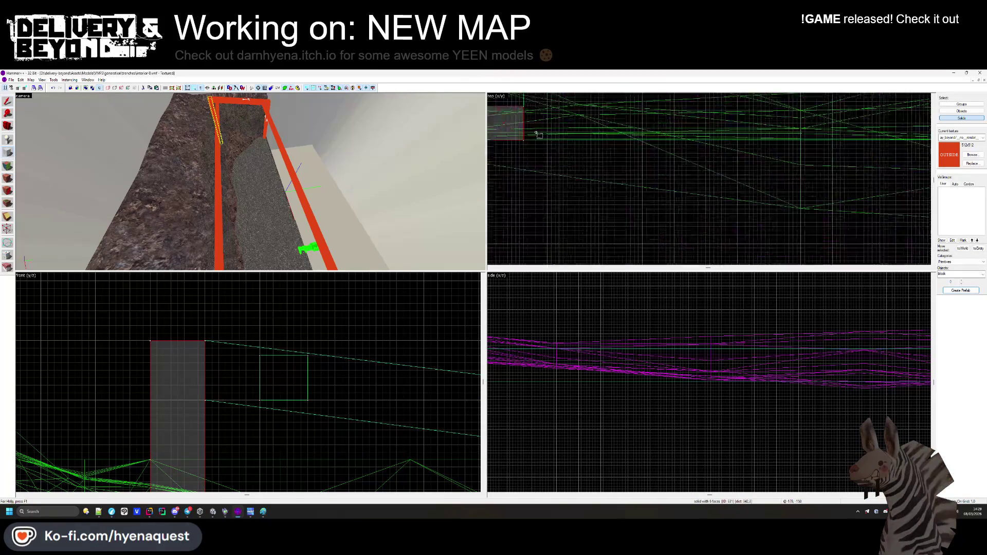
{"action": "mouse_move", "coordinate": [523, 101]}
{"action": "left_mouse_down"}
{"action": "mouse_move", "coordinate": [646, 152]}
{"action": "mouse_move", "coordinate": [649, 123]}
{"action": "mouse_move", "coordinate": [710, 147]}
{"action": "mouse_move", "coordinate": [779, 150]}
{"action": "mouse_move", "coordinate": [764, 145]}
{"action": "left_mouse_up"}
{"action": "scroll", "coordinate": [648, 122], "scroll_direction": "down", "scroll_amount": 3}
{"action": "scroll", "coordinate": [731, 148], "scroll_direction": "up", "scroll_amount": 2}
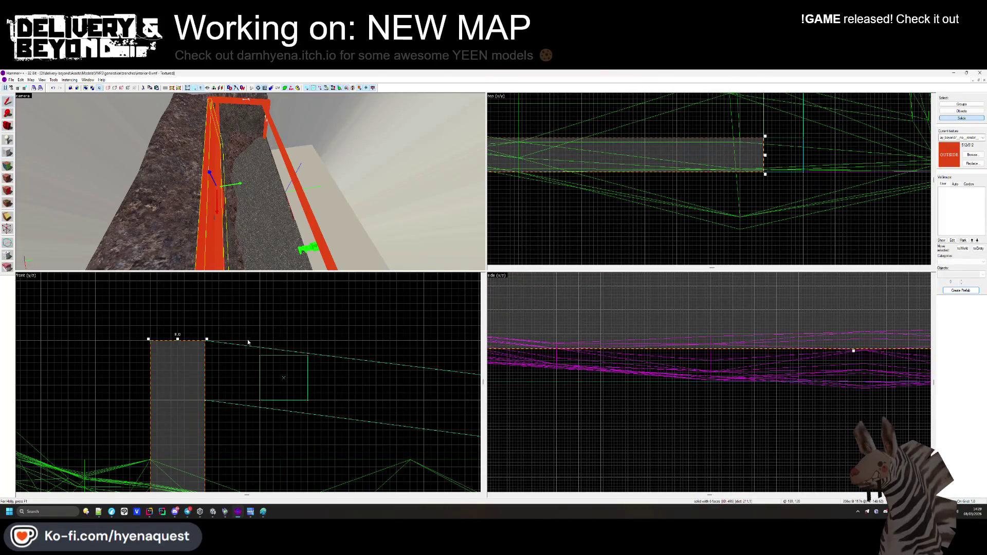
{"action": "scroll", "coordinate": [232, 407], "scroll_direction": "down", "scroll_amount": 3}
{"action": "scroll", "coordinate": [232, 408], "scroll_direction": "up", "scroll_amount": 1}
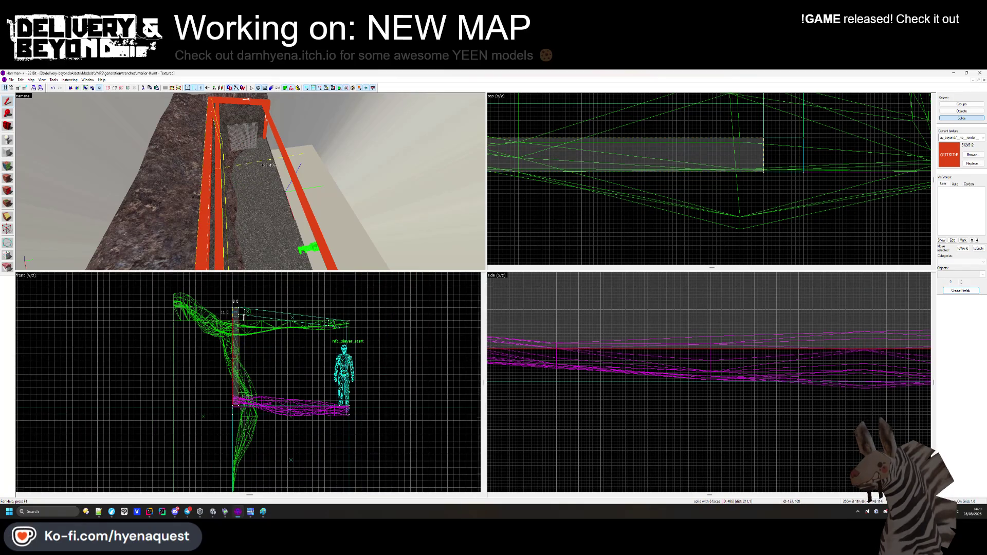
{"action": "scroll", "coordinate": [234, 406], "scroll_direction": "up", "scroll_amount": 5}
Inspect the frame pieces and red beams, centring all views on the red pillar.
{"action": "key", "text": "Escape"}
{"action": "key", "text": "z"}
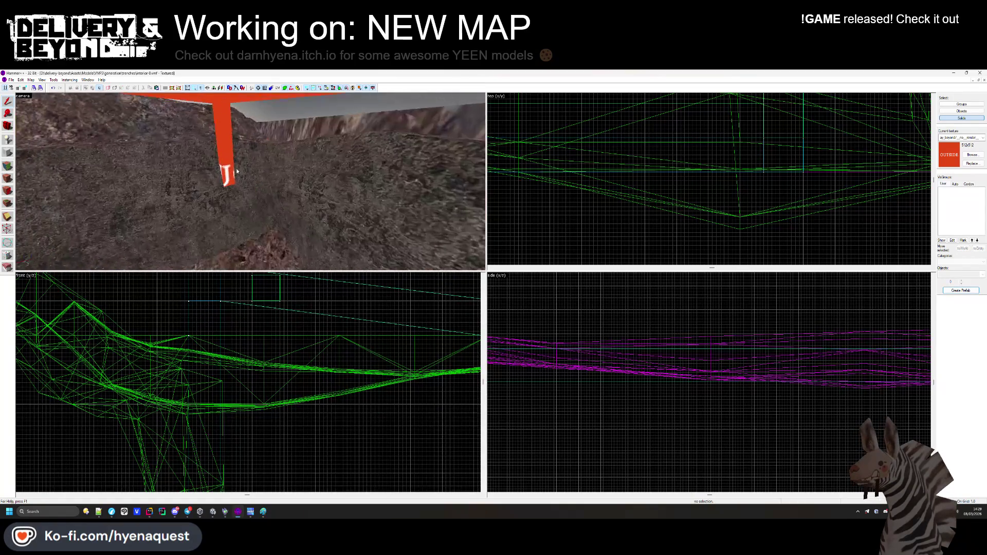
{"action": "left_click", "coordinate": [250, 181]}
{"action": "key", "text": "z"}
{"action": "scroll", "coordinate": [556, 181], "scroll_direction": "down", "scroll_amount": 4}
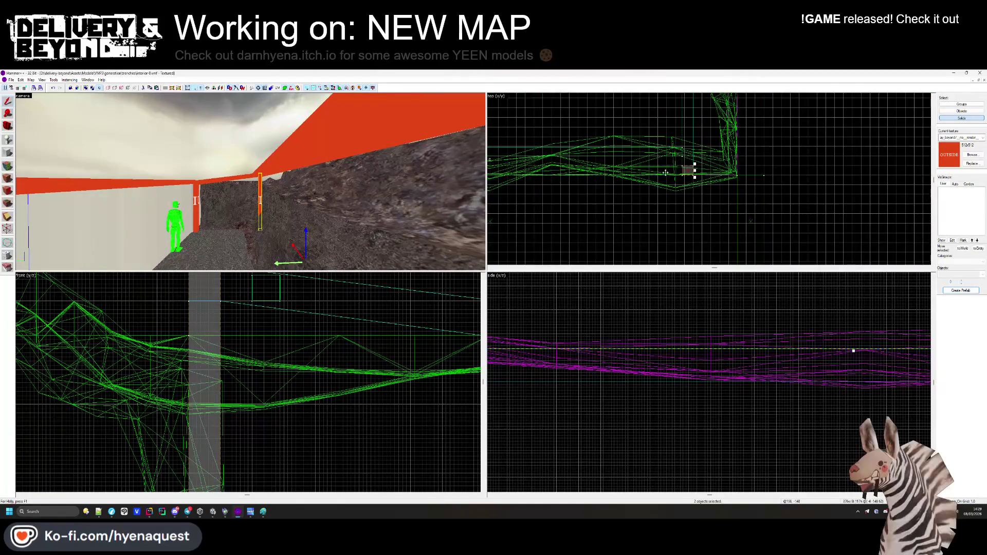
{"action": "scroll", "coordinate": [642, 180], "scroll_direction": "up", "scroll_amount": 4}
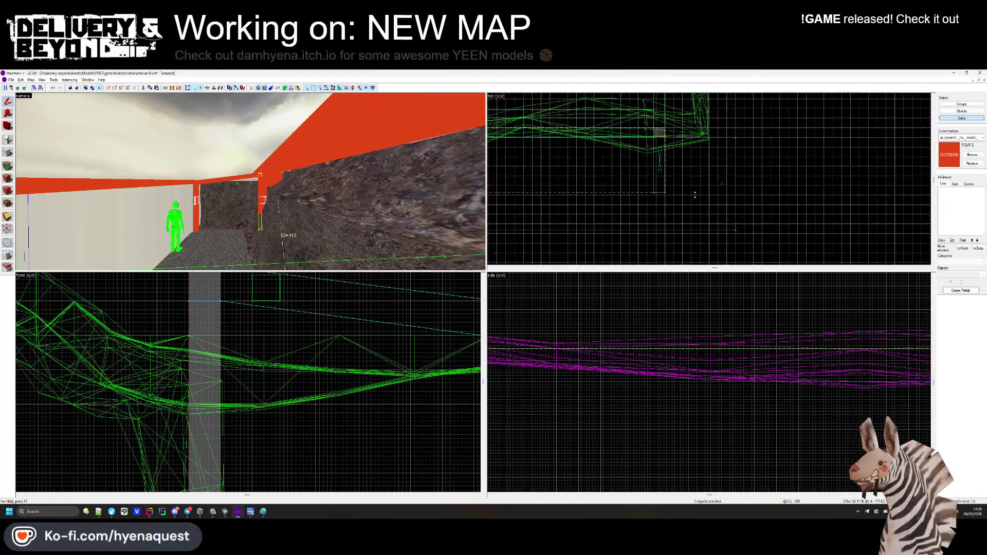
{"action": "key", "text": "Escape"}
{"action": "key", "text": "z"}
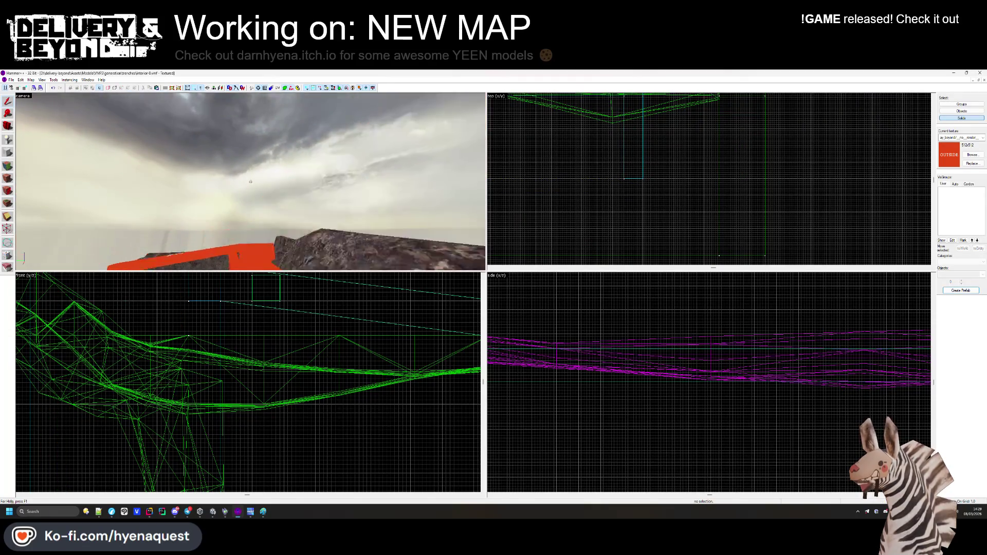
{"action": "scroll", "coordinate": [638, 134], "scroll_direction": "down", "scroll_amount": 5}
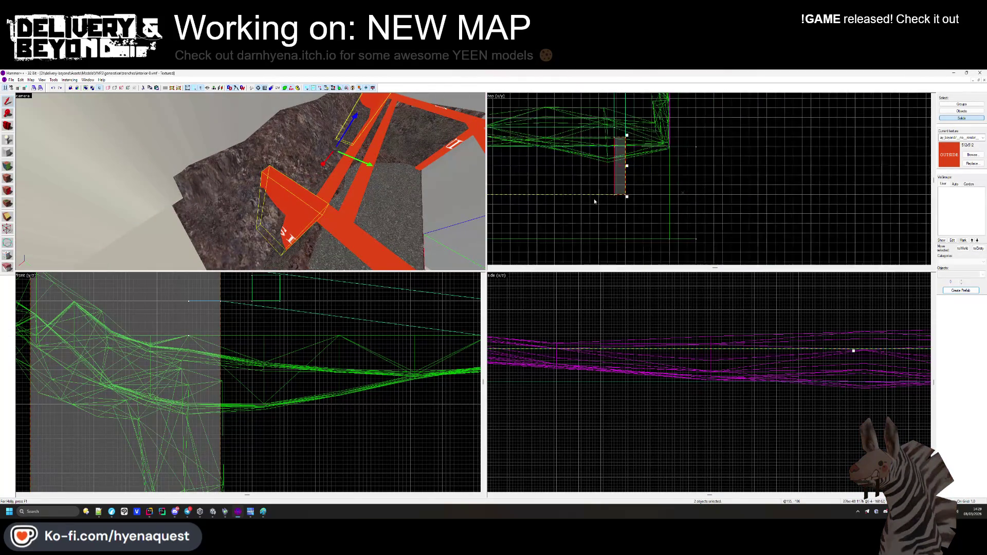
{"action": "left_click", "coordinate": [266, 188]}
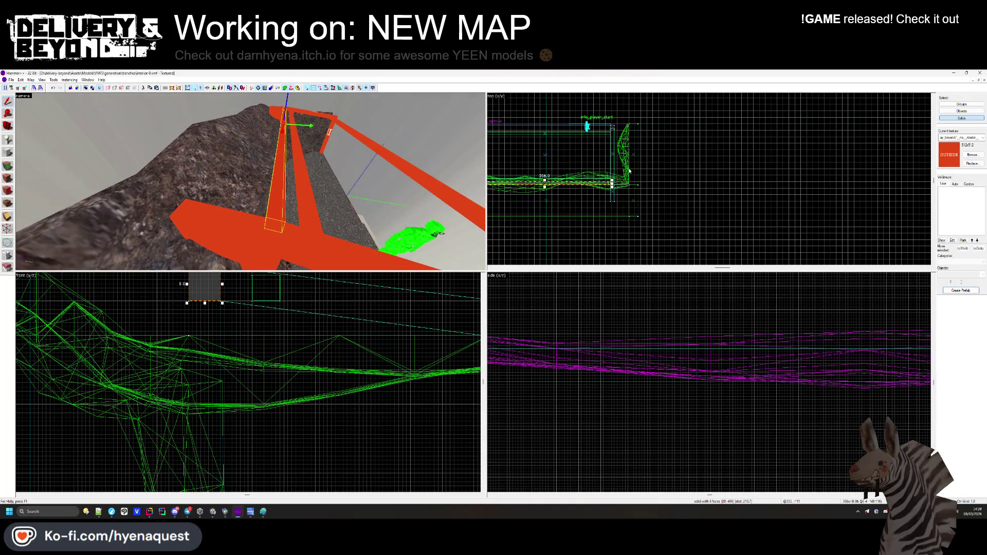
{"action": "scroll", "coordinate": [571, 181], "scroll_direction": "up", "scroll_amount": 2}
{"action": "key", "text": "ctrl+shift+e"}
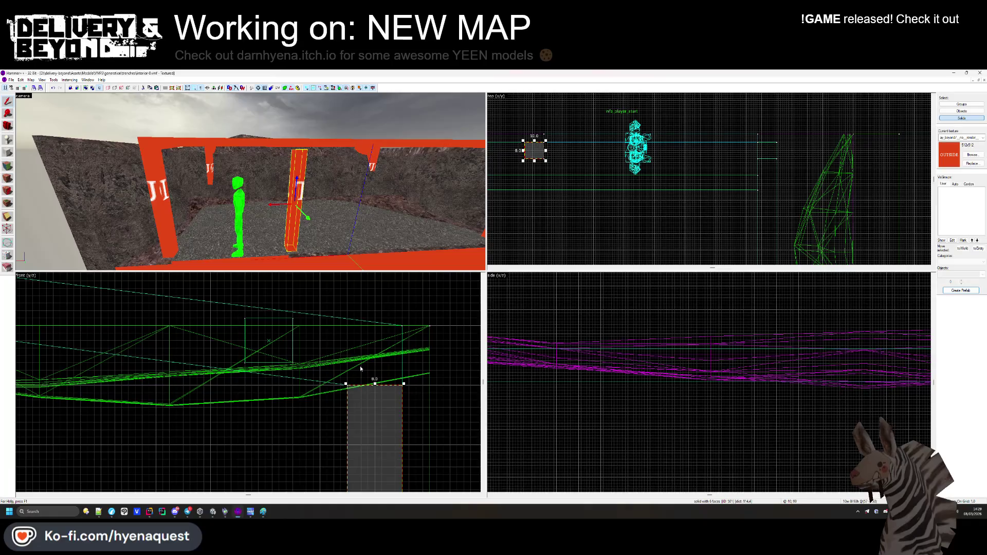
Make the red pillar taller, then reposition the 3D view near it.
{"action": "left_click_drag", "start_coordinate": [376, 385], "coordinate": [377, 319]}
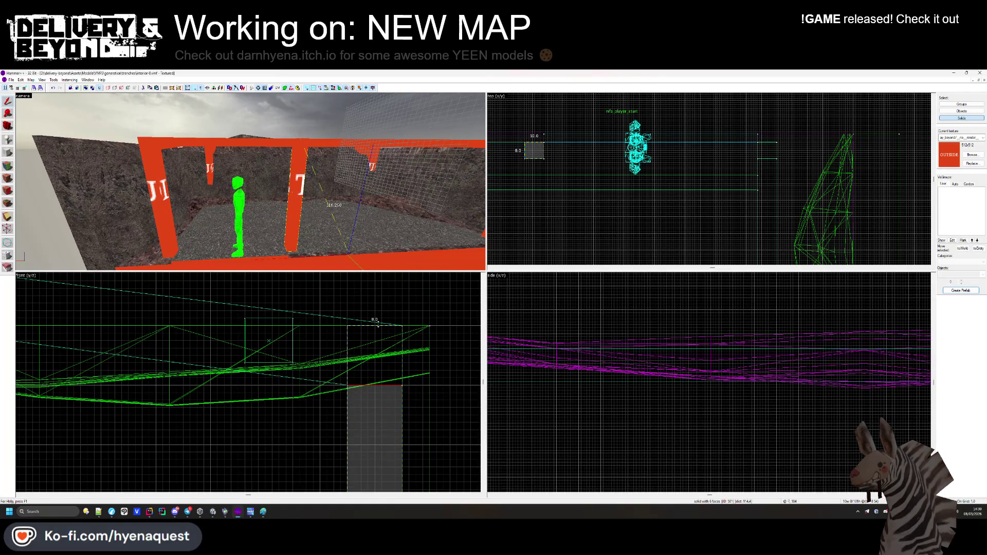
{"action": "key", "text": "Escape"}
{"action": "key", "text": "z"}
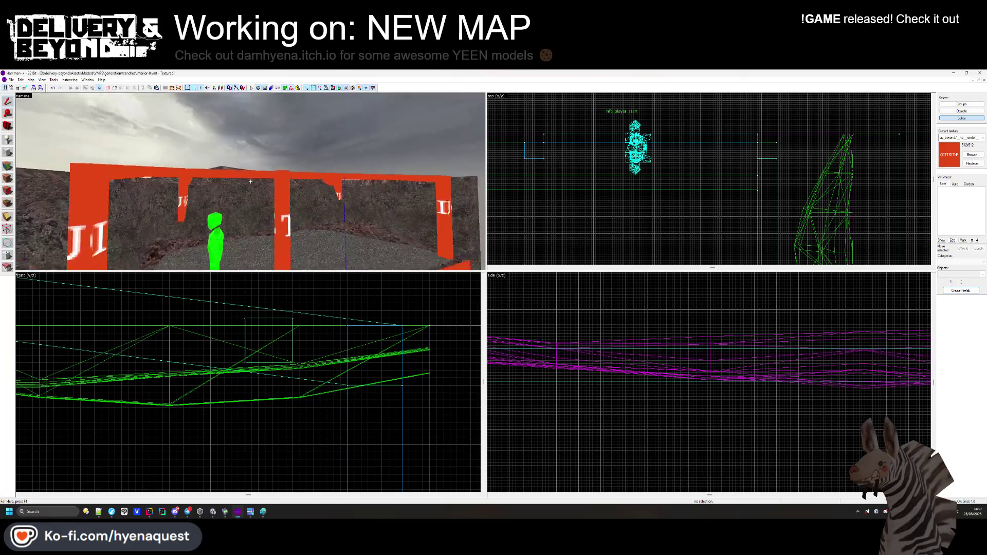
{"action": "key", "text": "a"}
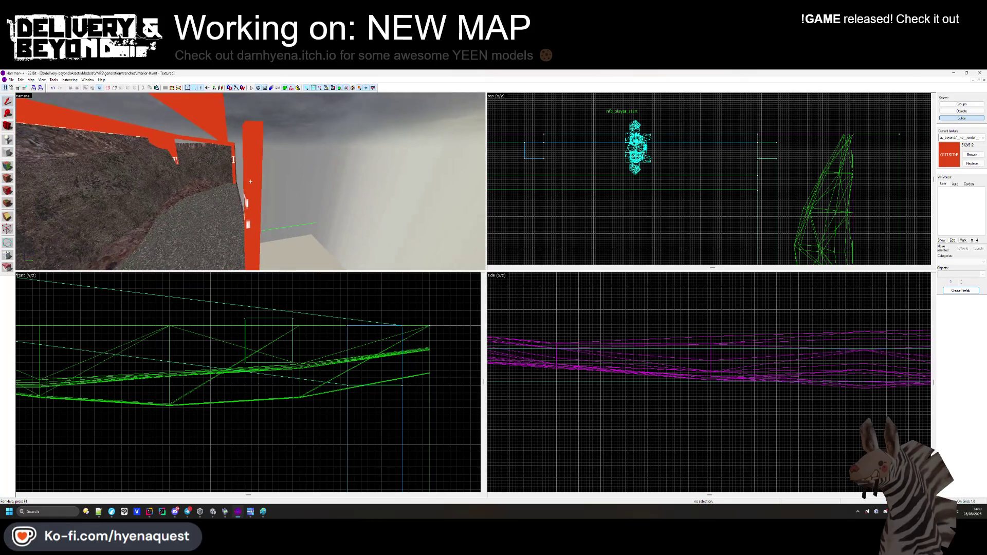
{"action": "key", "text": "z"}
Create a new block running from the red pillar along the trench.
{"action": "left_click", "coordinate": [251, 184]}
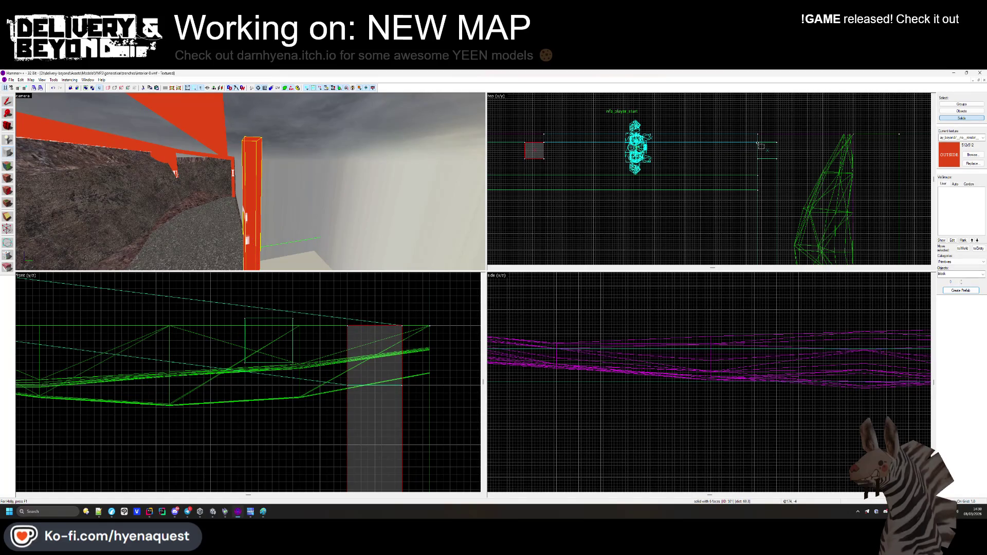
{"action": "left_click_drag", "start_coordinate": [758, 143], "coordinate": [527, 158]}
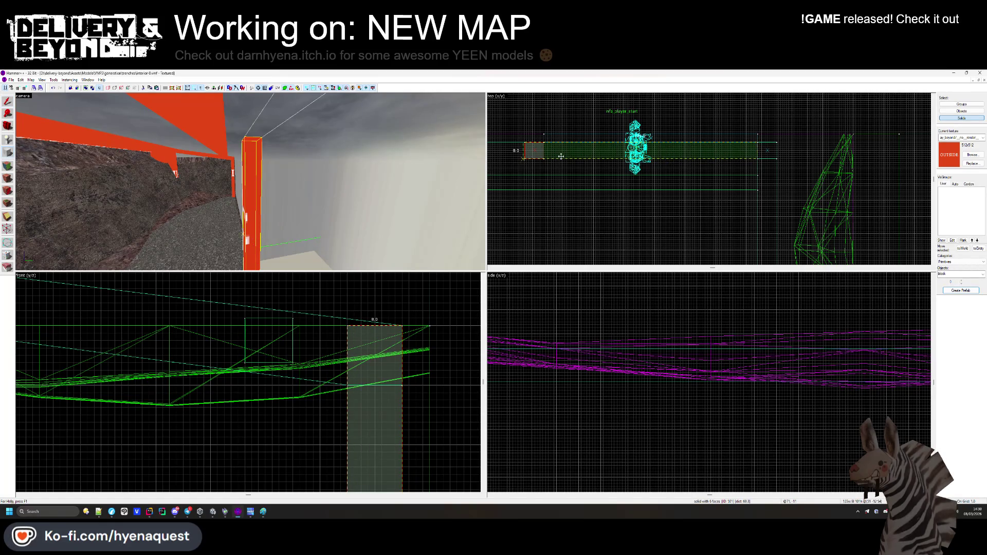
{"action": "scroll", "coordinate": [773, 197], "scroll_direction": "down", "scroll_amount": 5}
{"action": "key", "text": "Return"}
{"action": "scroll", "coordinate": [612, 169], "scroll_direction": "up", "scroll_amount": 5}
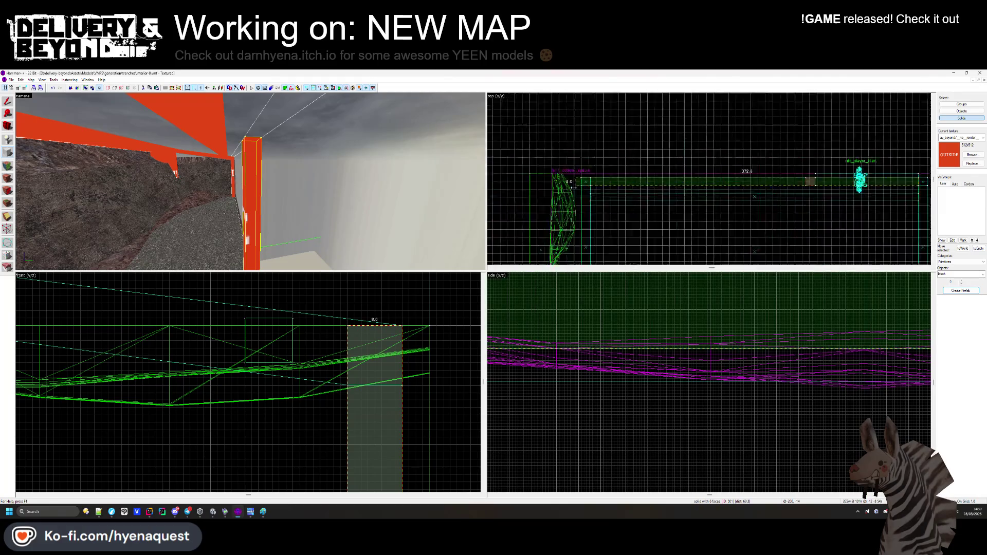
{"action": "scroll", "coordinate": [355, 430], "scroll_direction": "down", "scroll_amount": 1}
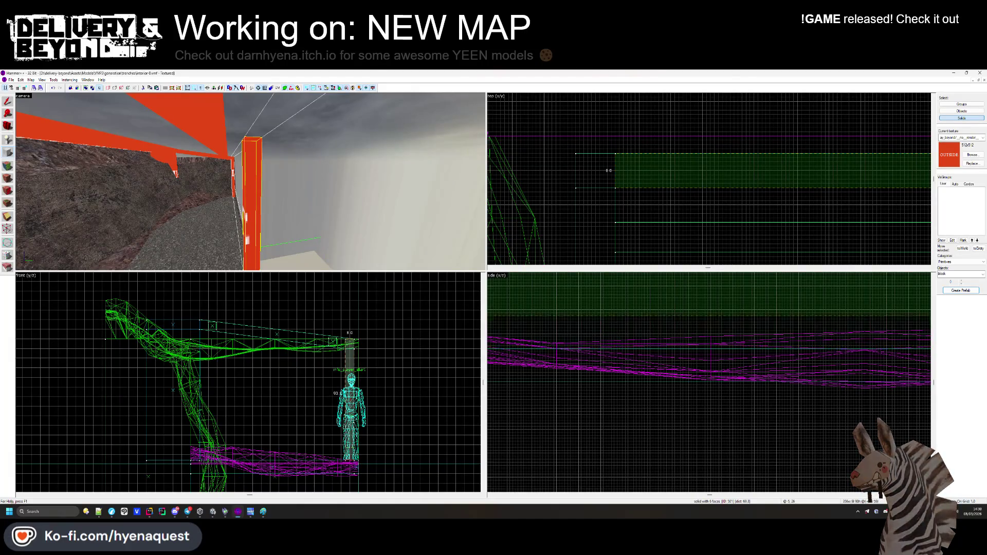
{"action": "scroll", "coordinate": [354, 357], "scroll_direction": "up", "scroll_amount": 5}
{"action": "key", "text": "Return"}
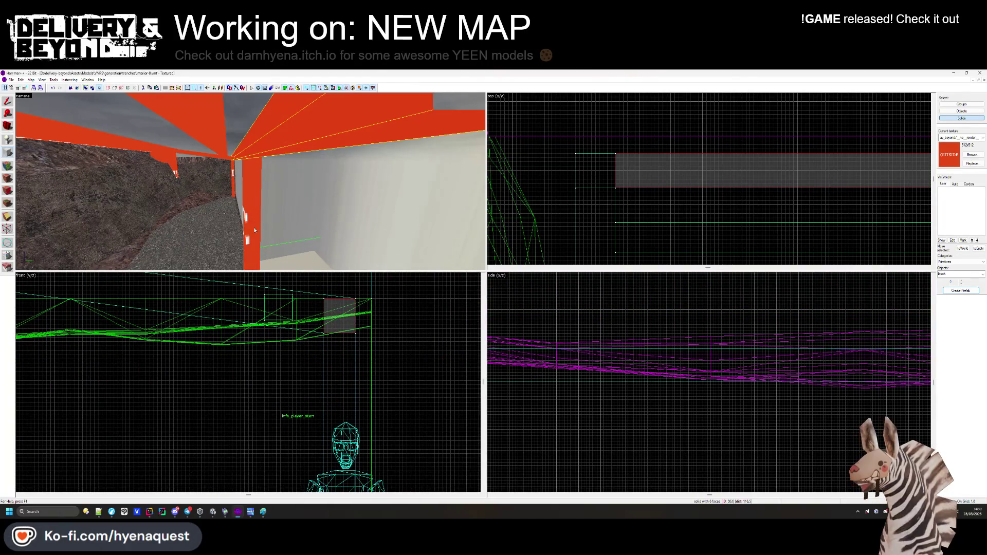
Back the camera off to frame the whole trench room and select its floor block.
{"action": "key", "text": "shift+s"}
{"action": "left_click", "coordinate": [251, 178]}
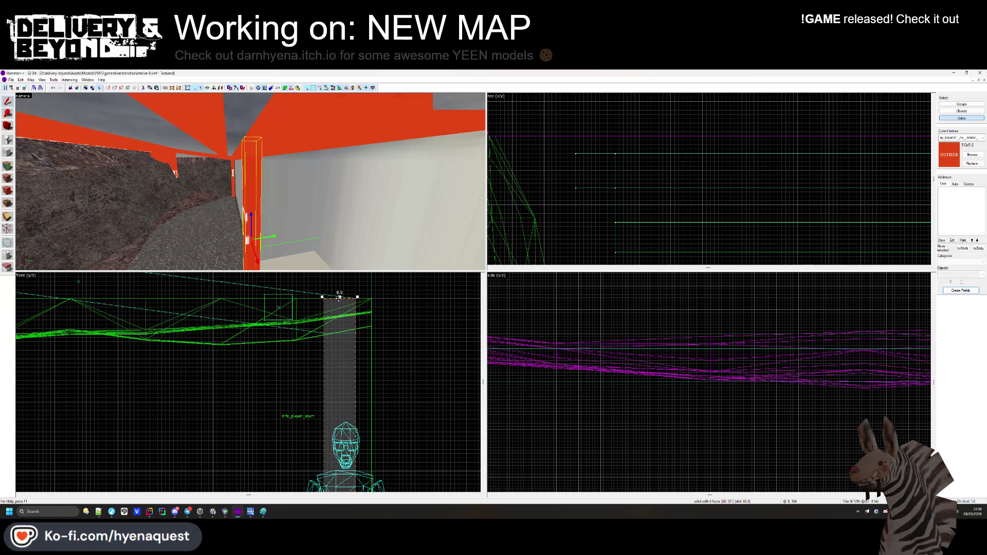
{"action": "key", "text": "Escape"}
{"action": "key", "text": "z"}
{"action": "key", "text": "s"}
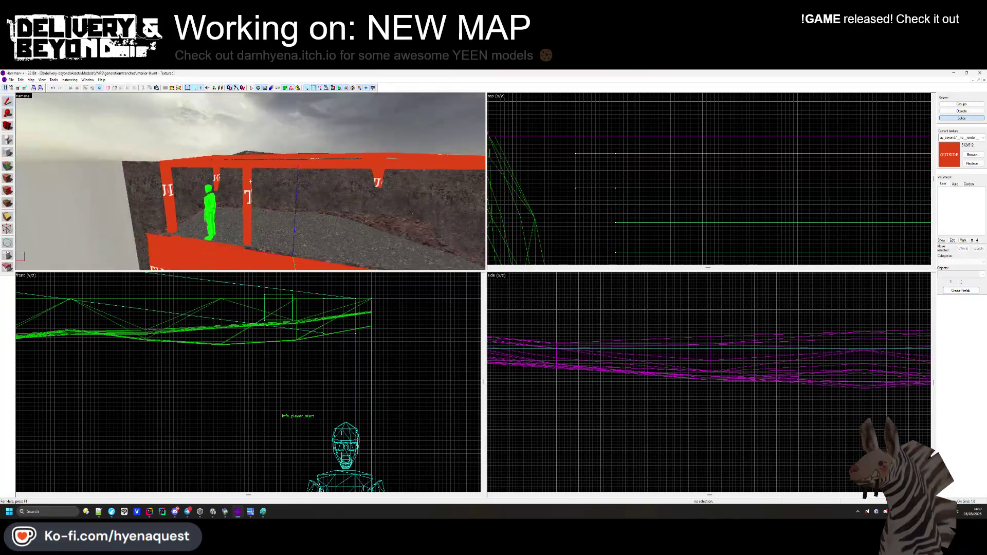
{"action": "key", "text": "z"}
{"action": "left_click", "coordinate": [223, 202]}
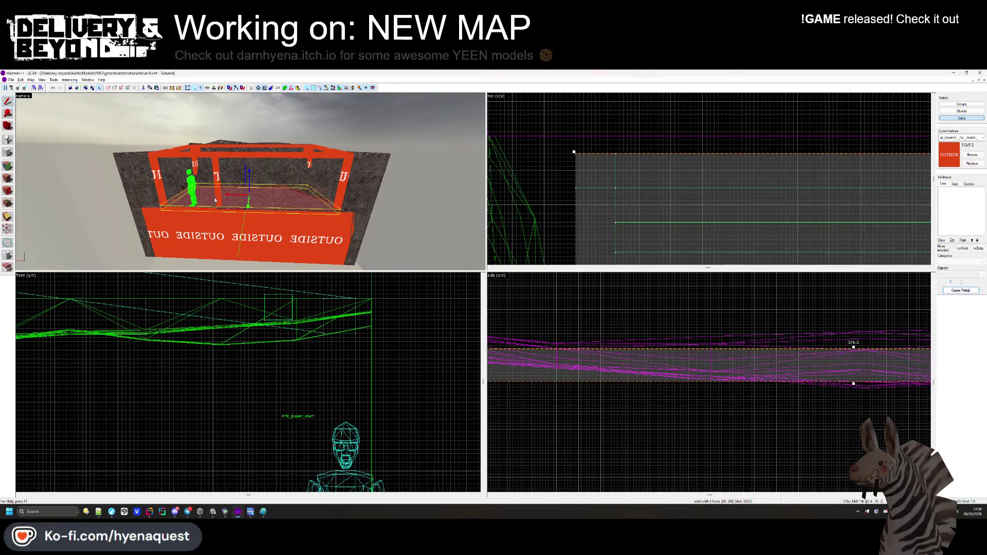
Draw a long, low walkway block running left from a support post beside the player start.
{"action": "left_click", "coordinate": [215, 200]}
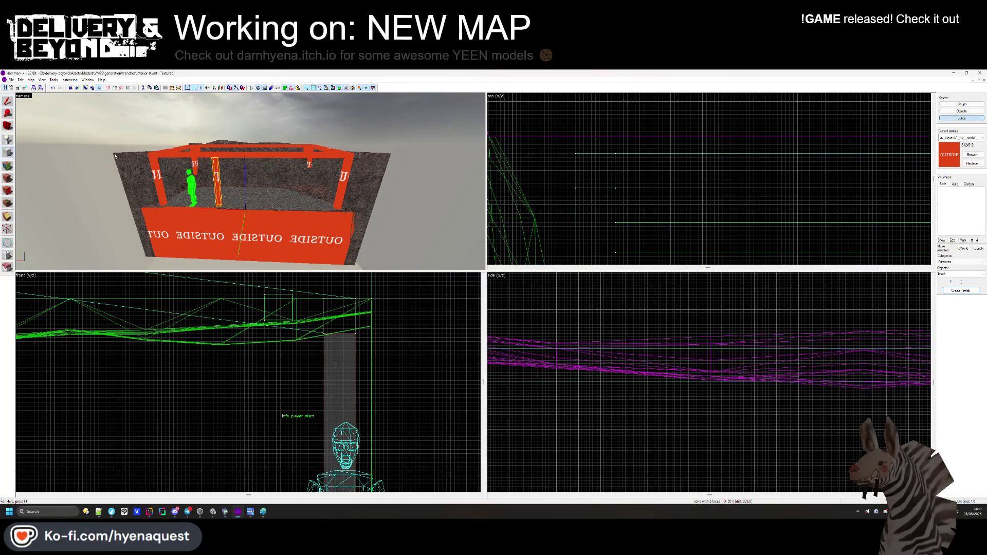
{"action": "scroll", "coordinate": [709, 179], "scroll_direction": "down", "scroll_amount": 5}
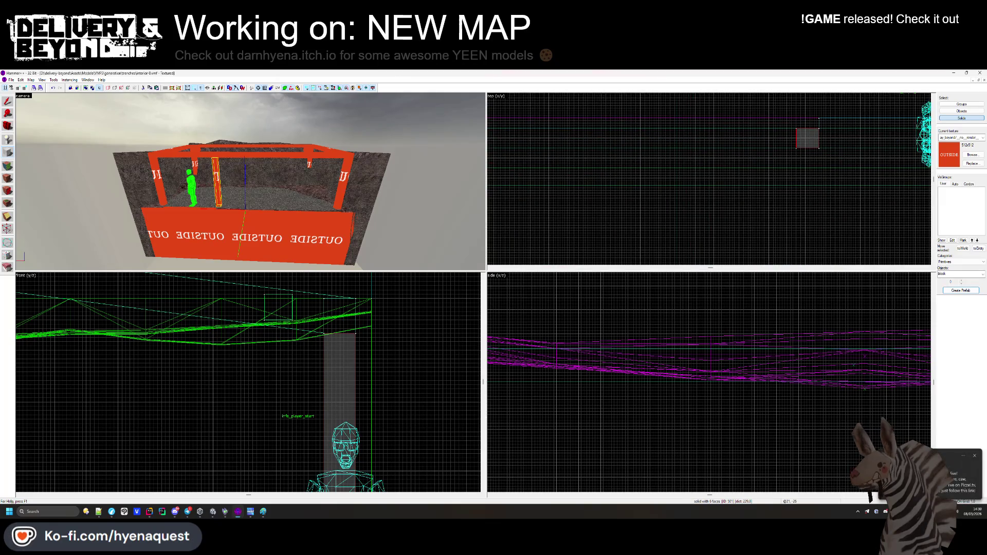
{"action": "left_click_drag", "start_coordinate": [798, 131], "coordinate": [599, 162]}
{"action": "scroll", "coordinate": [646, 138], "scroll_direction": "down", "scroll_amount": 2}
{"action": "scroll", "coordinate": [599, 162], "scroll_direction": "up", "scroll_amount": 2}
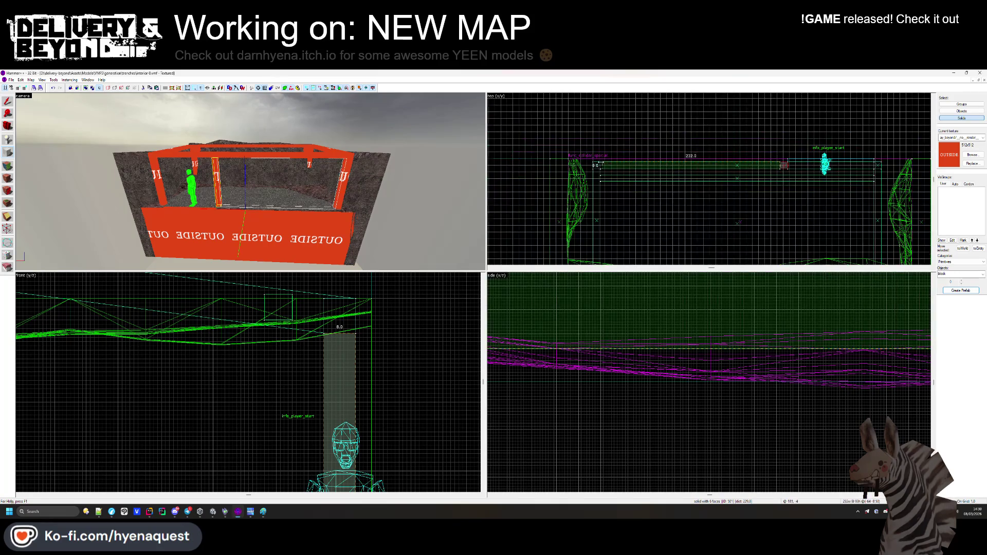
{"action": "scroll", "coordinate": [640, 395], "scroll_direction": "down", "scroll_amount": 3}
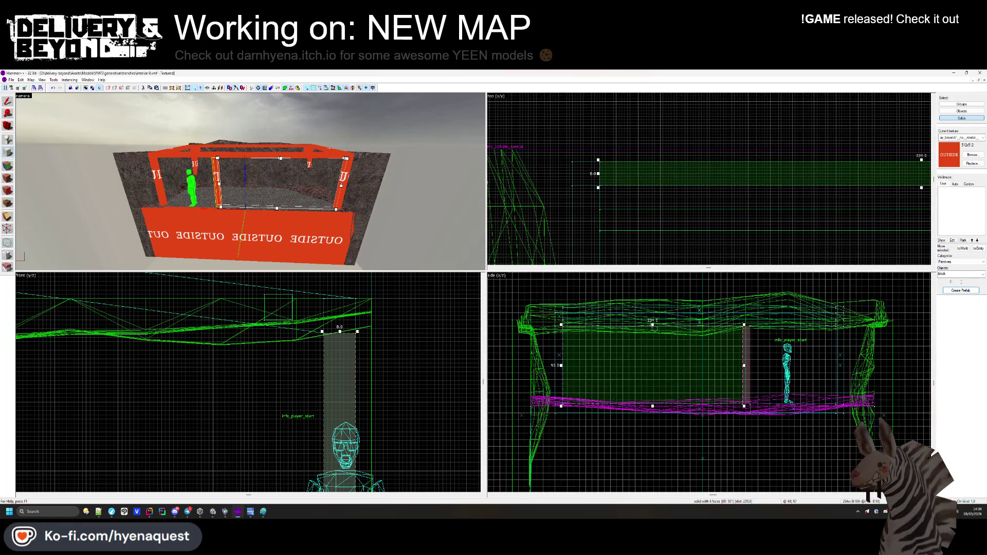
{"action": "left_click_drag", "start_coordinate": [668, 327], "coordinate": [668, 395]}
{"action": "scroll", "coordinate": [668, 390], "scroll_direction": "up", "scroll_amount": 5}
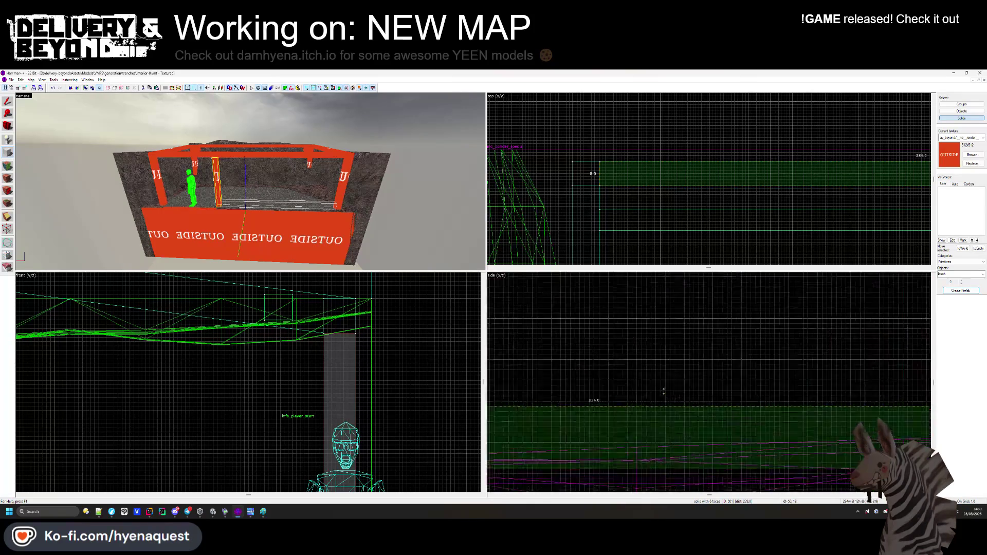
{"action": "key", "text": "Return"}
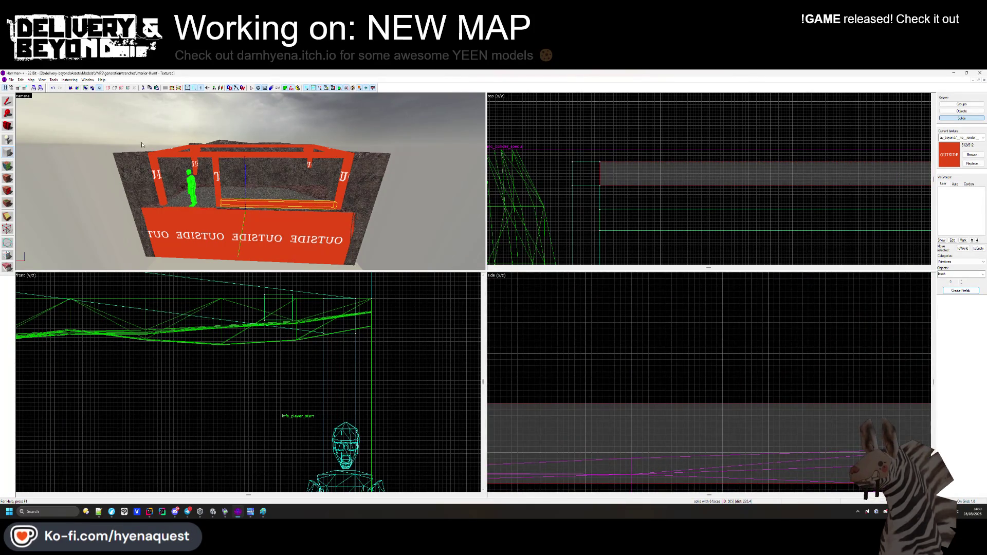
Adjust the new walkway block's height and move the camera toward the red wall.
{"action": "left_click", "coordinate": [8, 102]}
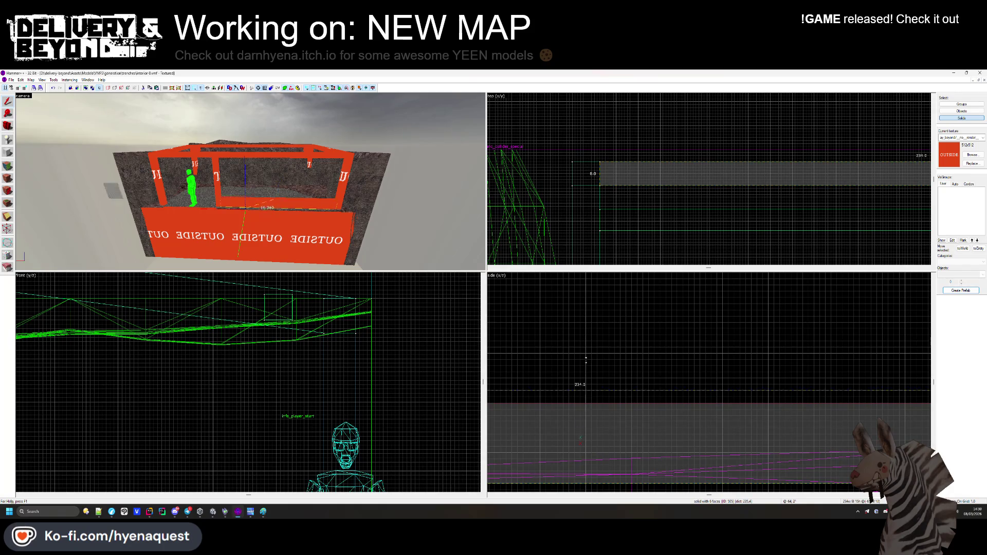
{"action": "left_click_drag", "start_coordinate": [585, 402], "coordinate": [602, 292]}
{"action": "key", "text": "Delete"}
{"action": "key", "text": "w"}
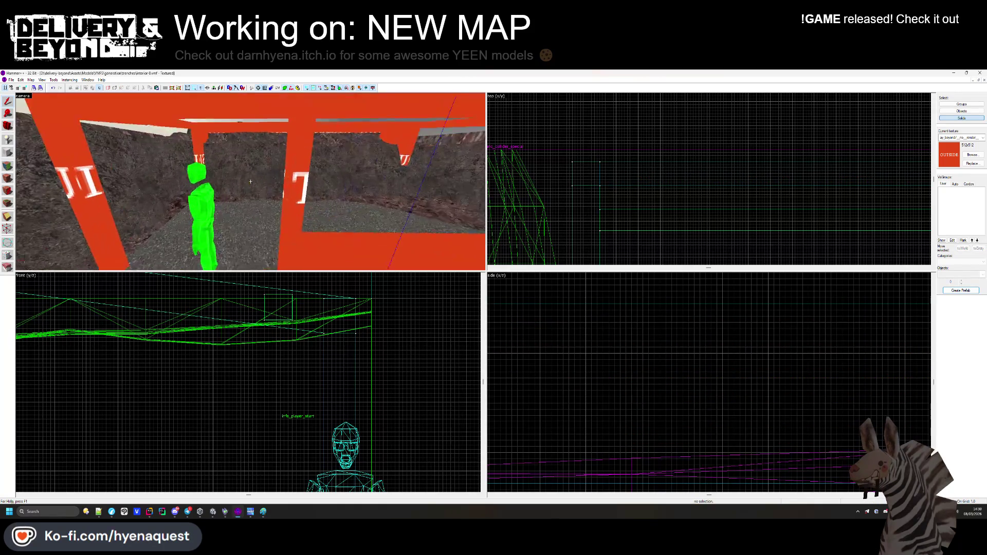
{"action": "key", "text": "z"}
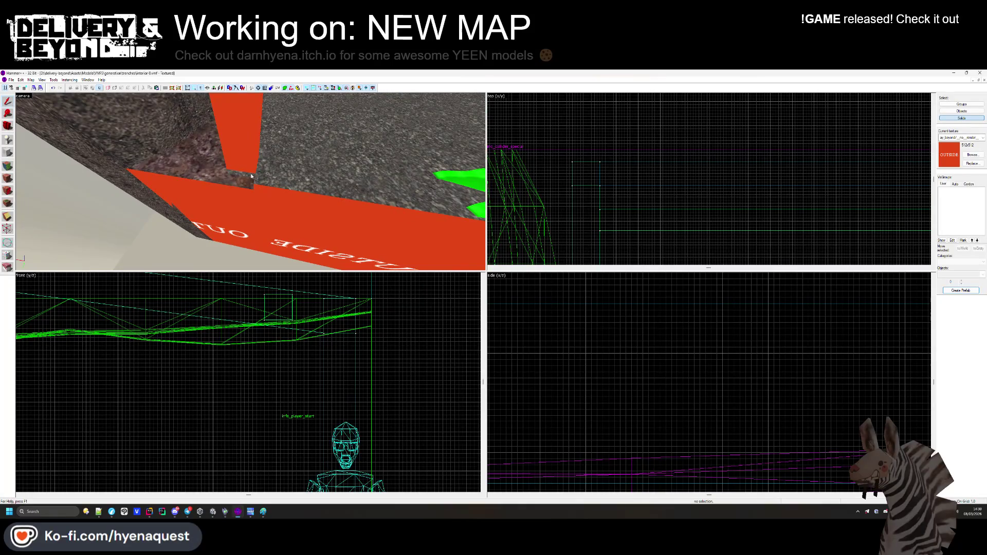
{"action": "left_click", "coordinate": [11, 161]}
Pick out the walkway's top face, moving the camera closer to the walkway.
{"action": "left_click", "coordinate": [294, 162]}
{"action": "left_click", "coordinate": [286, 179], "text": "shift"}
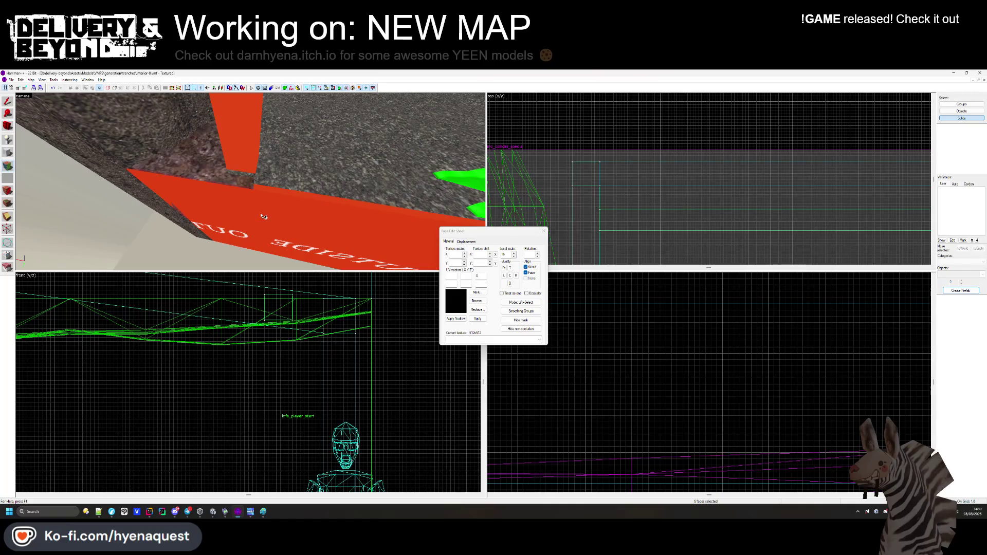
{"action": "left_click", "coordinate": [265, 215]}
{"action": "key", "text": "z"}
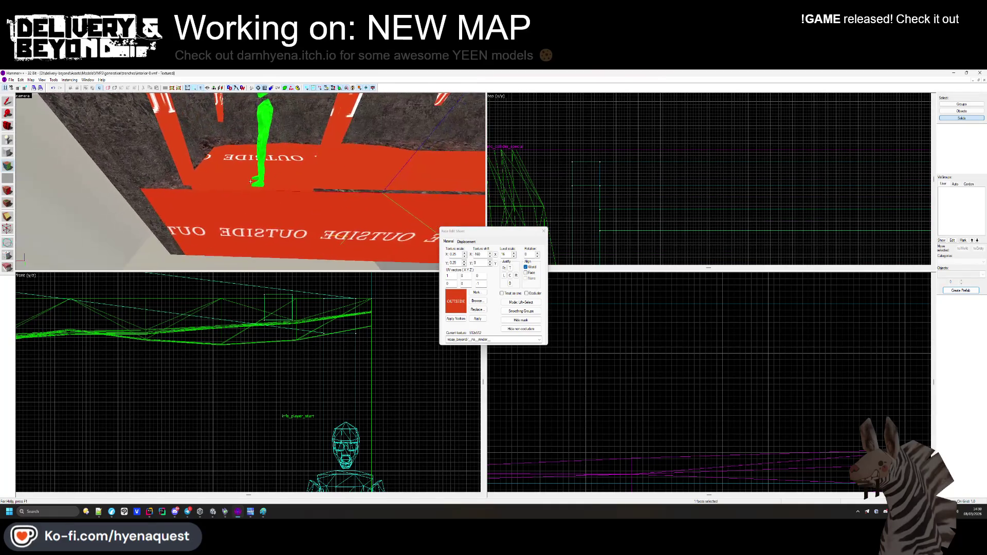
{"action": "key", "text": "w"}
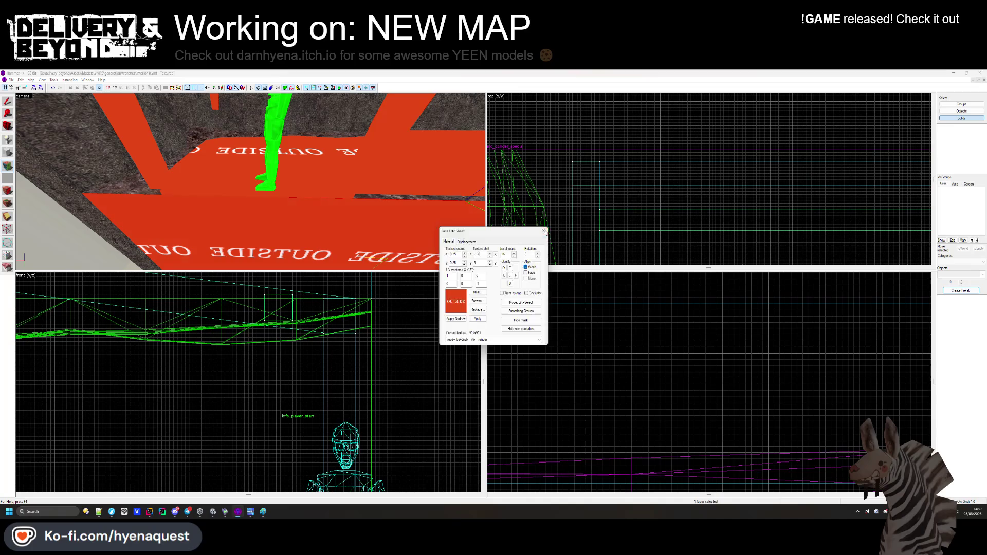
{"action": "left_click", "coordinate": [544, 232]}
{"action": "left_click", "coordinate": [593, 149]}
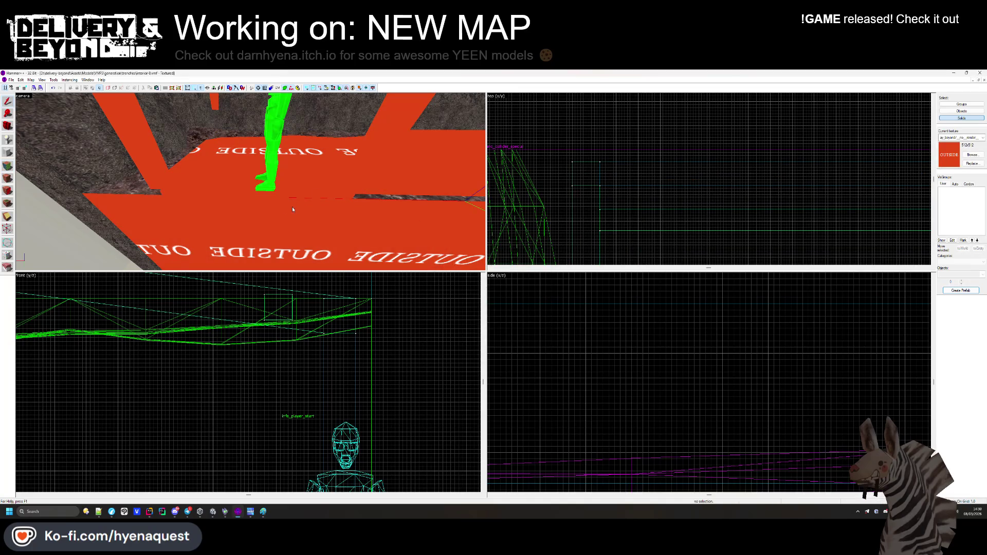
{"action": "key", "text": "z"}
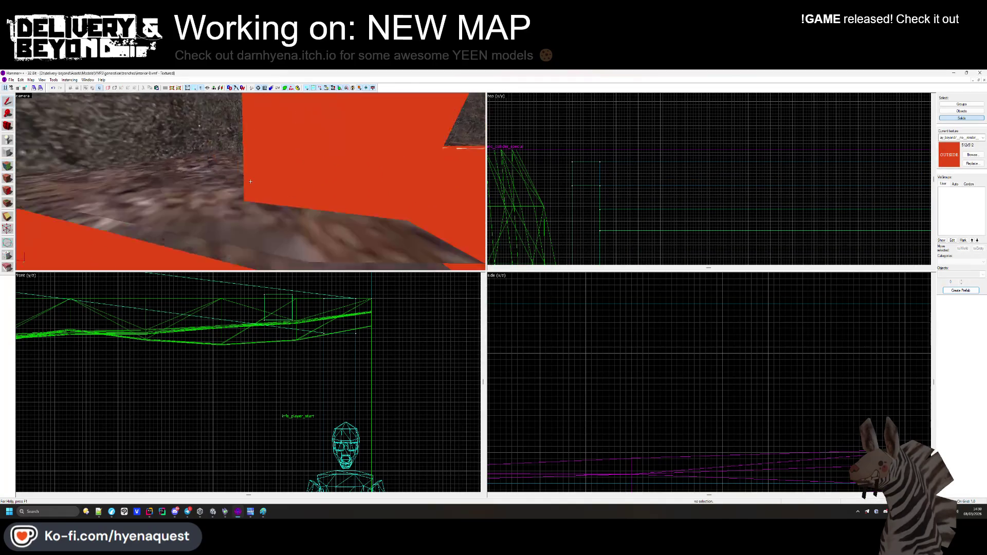
{"action": "left_click", "coordinate": [251, 184]}
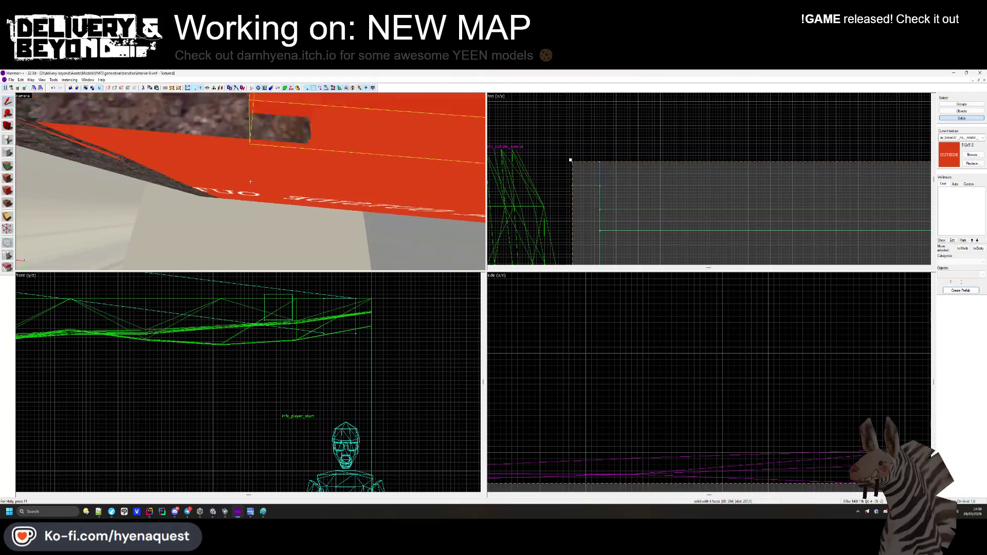
{"action": "left_click", "coordinate": [602, 147]}
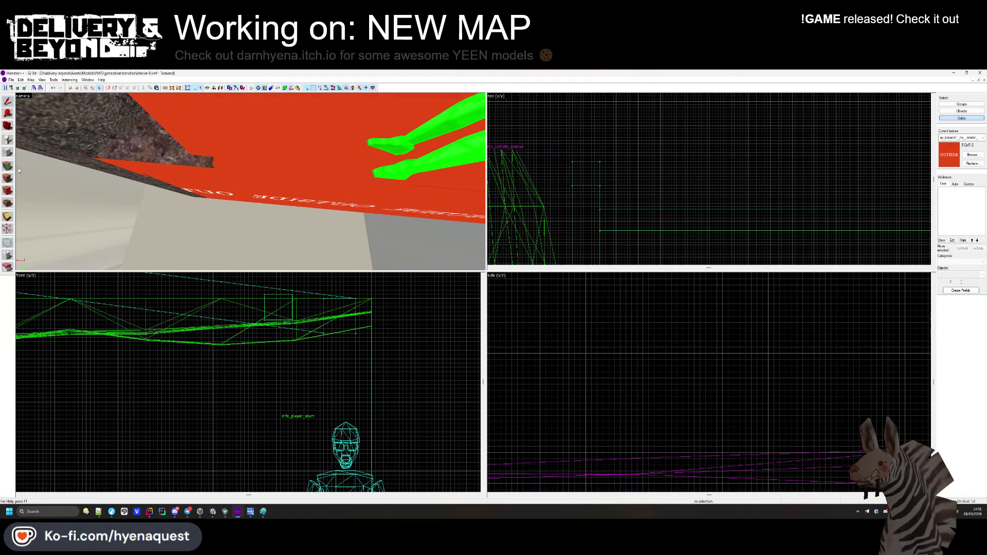
Texture the walkway top with a red tile, then replace it with concretesidewalk4b.
{"action": "key", "text": "shift+a"}
{"action": "left_click", "coordinate": [504, 297]}
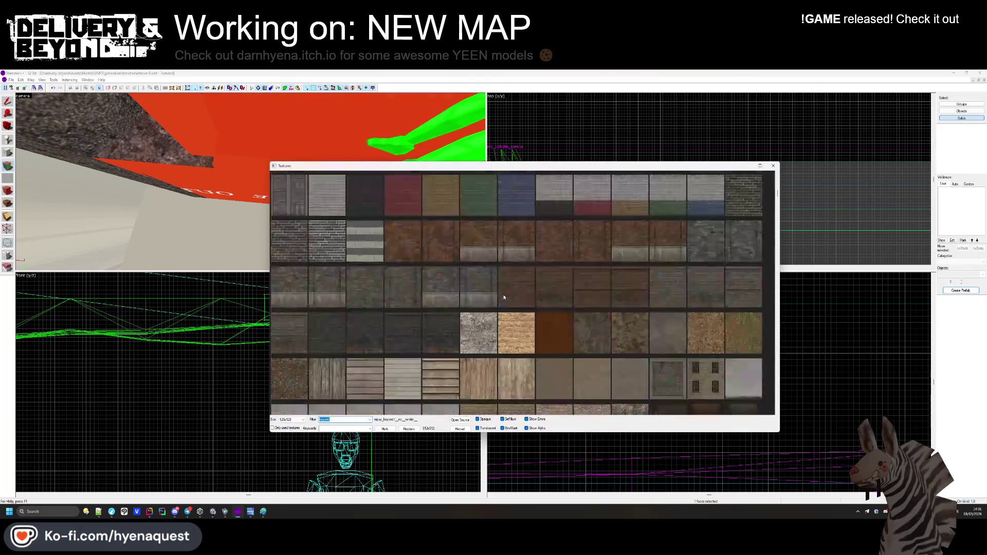
{"action": "double_click", "coordinate": [527, 326]}
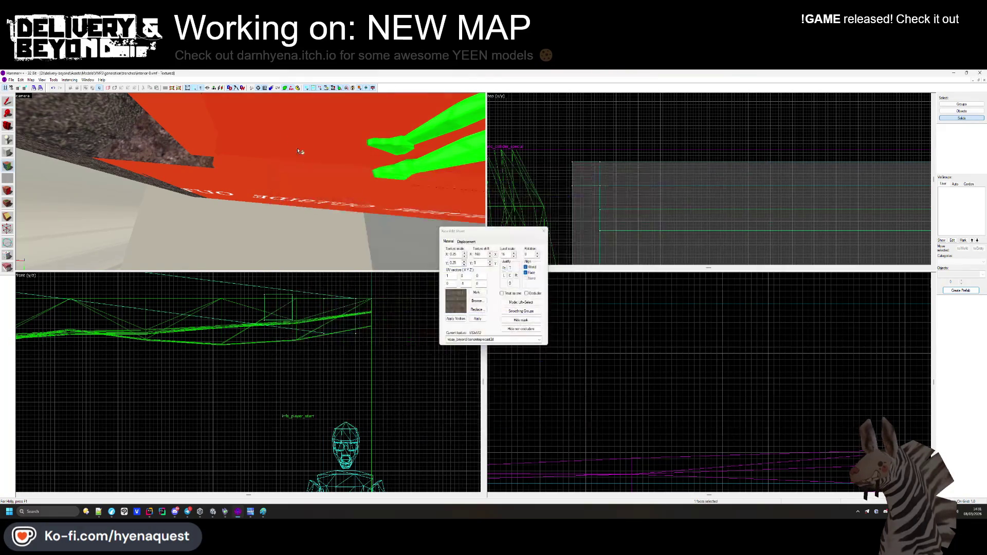
{"action": "key", "text": "z"}
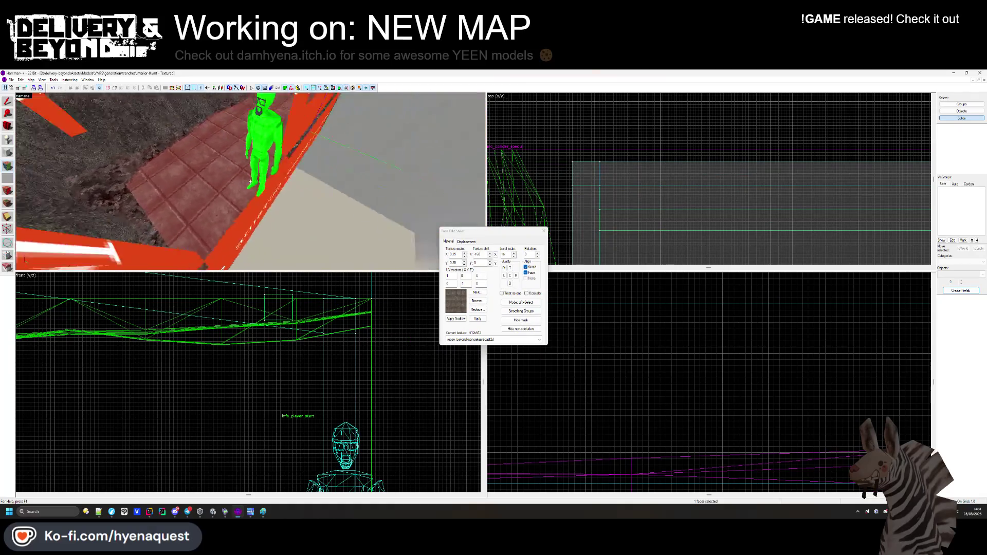
{"action": "key", "text": "z"}
{"action": "left_click", "coordinate": [478, 301]}
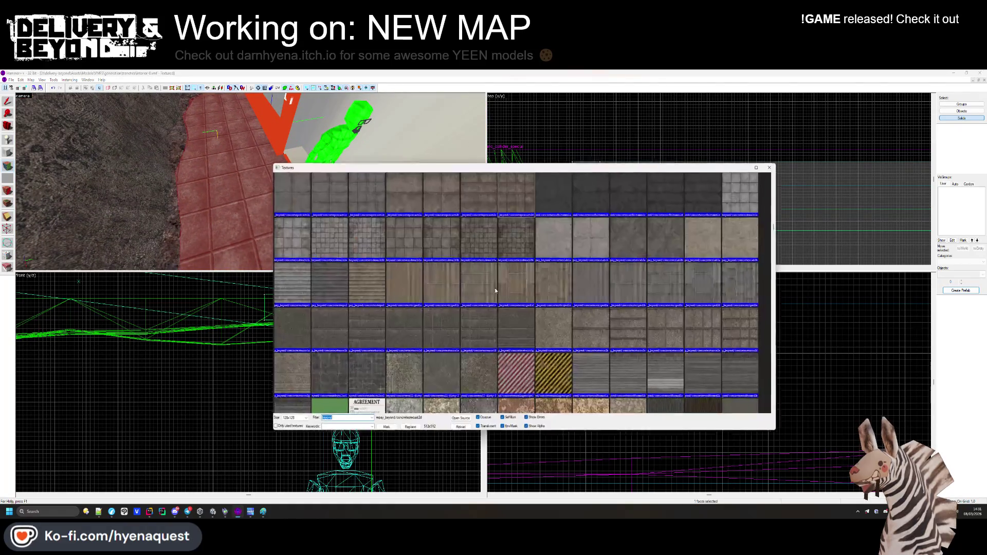
{"action": "double_click", "coordinate": [554, 265]}
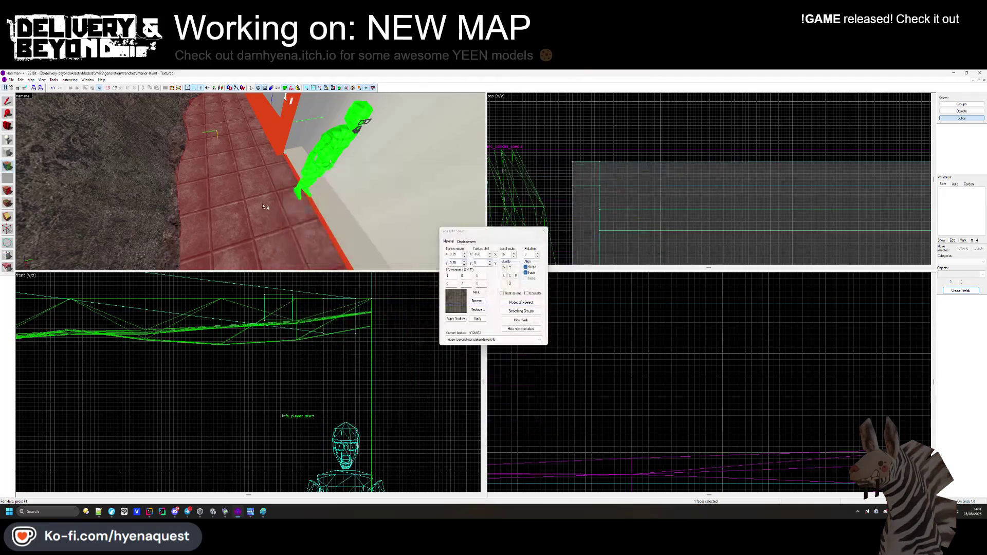
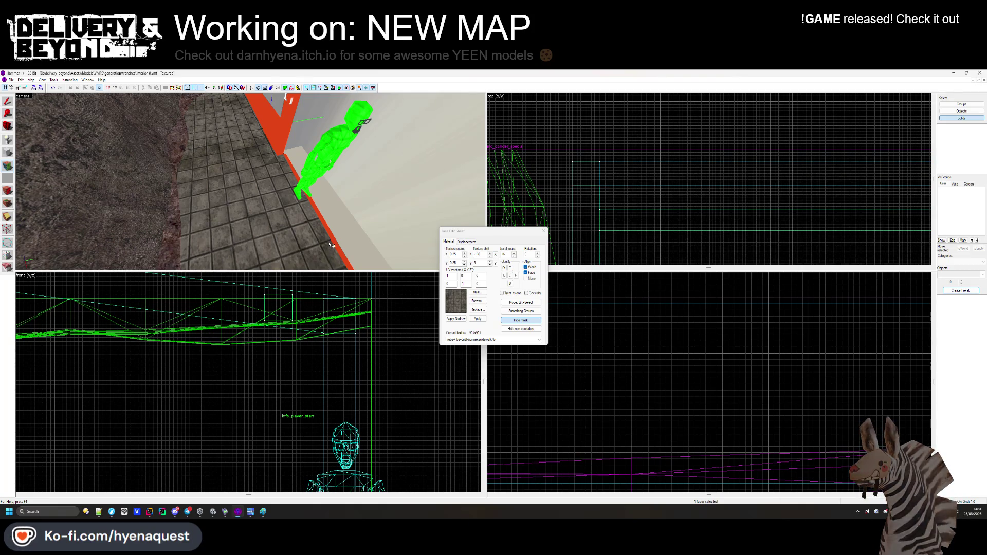
Apply the teal carpet texture and paint it onto the ground strip.
{"action": "left_click", "coordinate": [477, 301]}
{"action": "scroll", "coordinate": [511, 263], "scroll_direction": "down", "scroll_amount": 10}
{"action": "scroll", "coordinate": [512, 262], "scroll_direction": "down", "scroll_amount": 15}
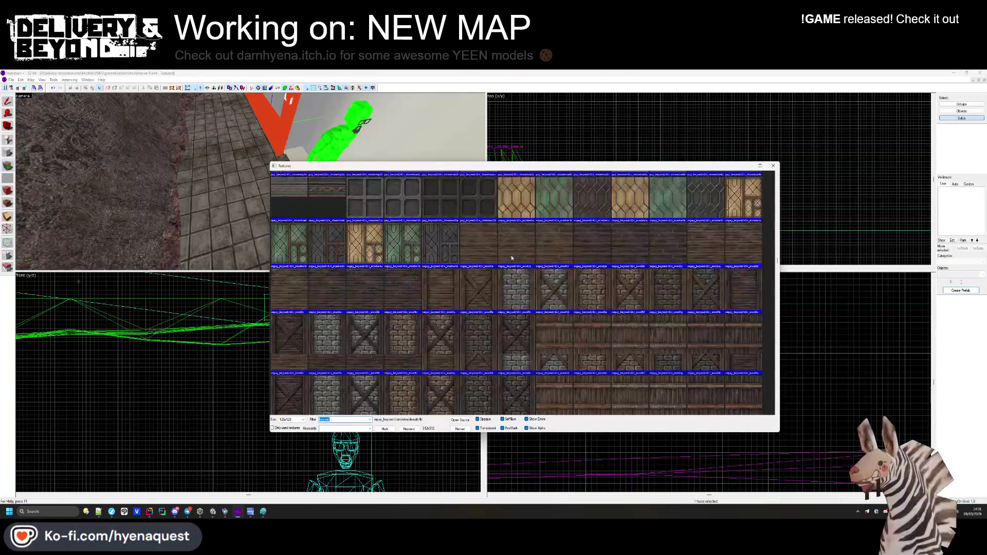
{"action": "scroll", "coordinate": [520, 268], "scroll_direction": "down", "scroll_amount": 15}
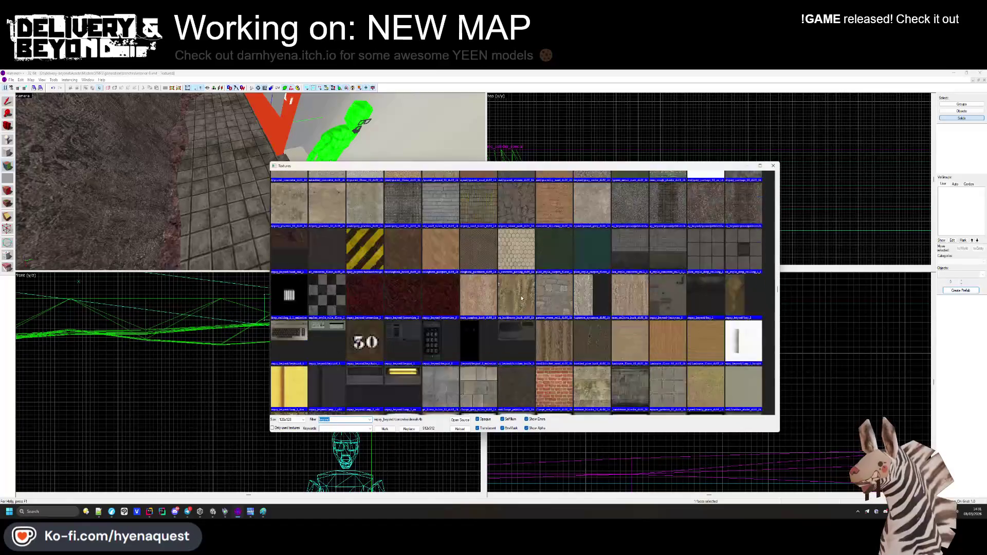
{"action": "double_click", "coordinate": [600, 251]}
{"action": "right_click", "coordinate": [304, 232]}
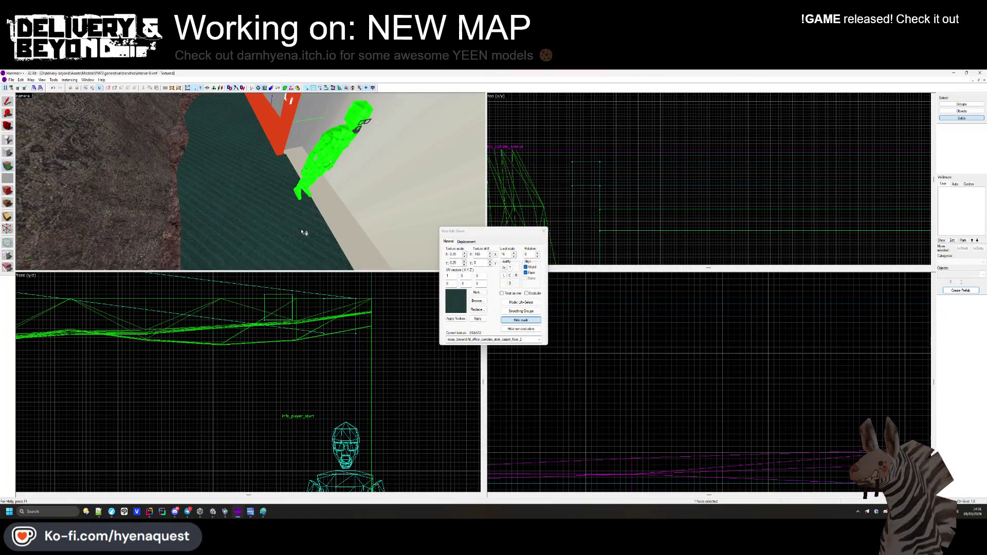
Switch the ground strip face to the blue painted metal panel texture.
{"action": "left_click", "coordinate": [477, 301]}
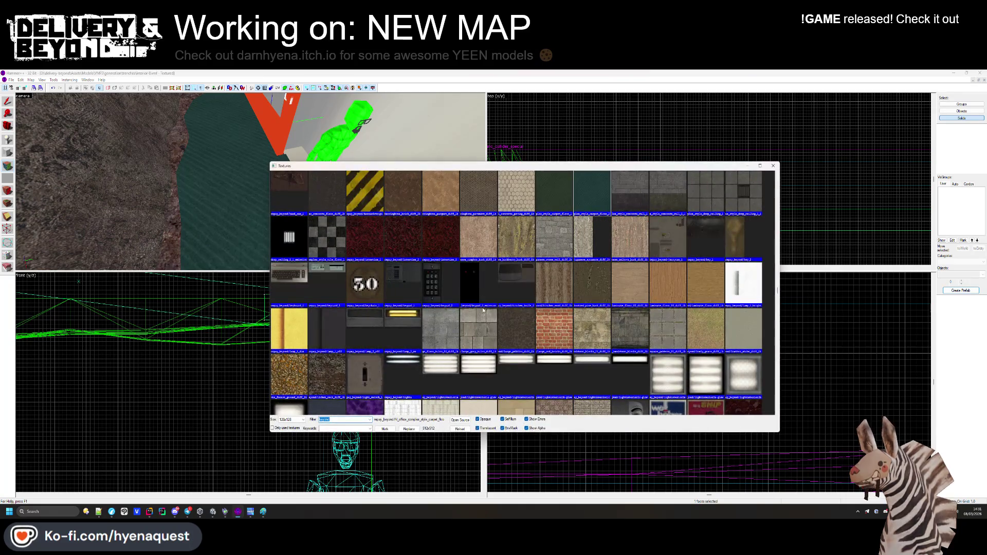
{"action": "scroll", "coordinate": [481, 305], "scroll_direction": "down", "scroll_amount": 15}
{"action": "scroll", "coordinate": [537, 297], "scroll_direction": "down", "scroll_amount": 10}
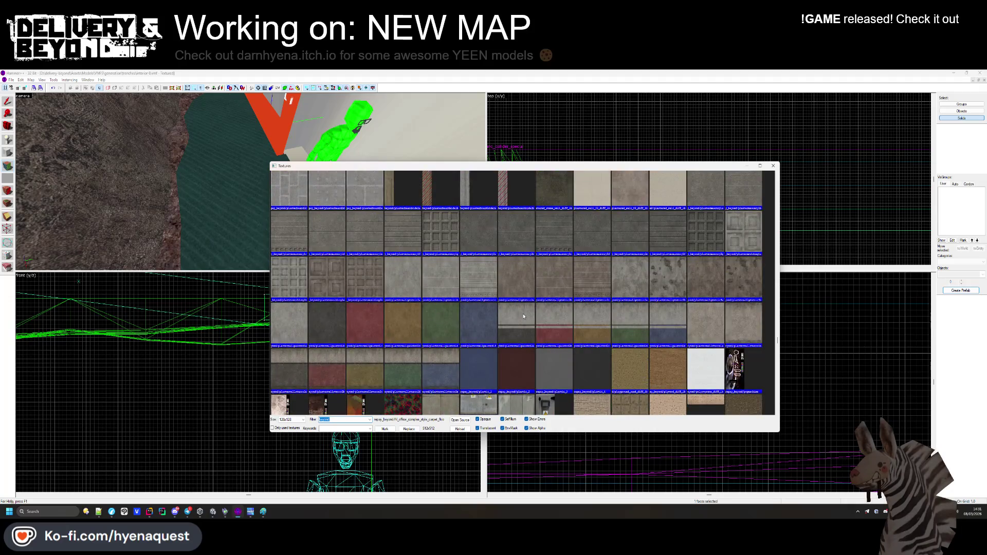
{"action": "scroll", "coordinate": [524, 317], "scroll_direction": "up", "scroll_amount": 10}
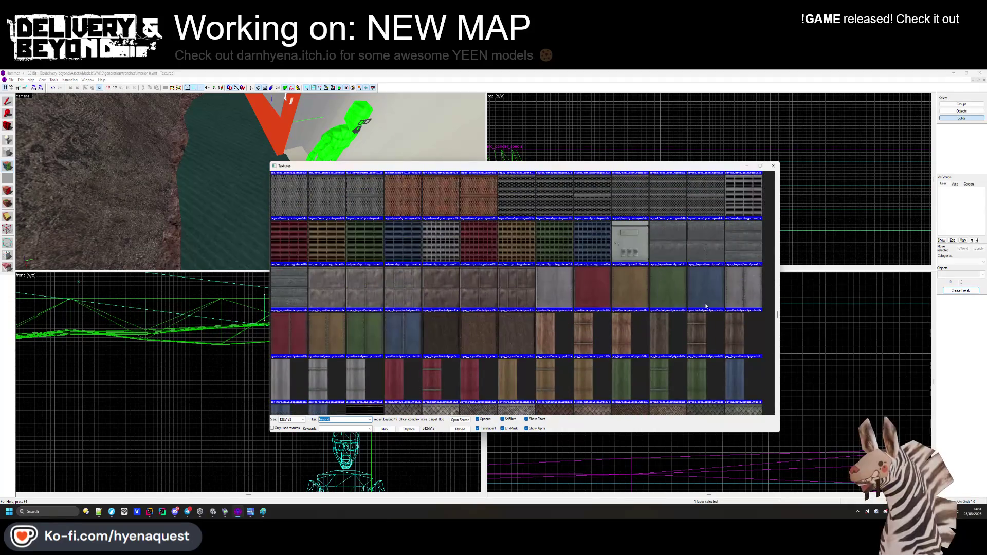
{"action": "double_click", "coordinate": [707, 305]}
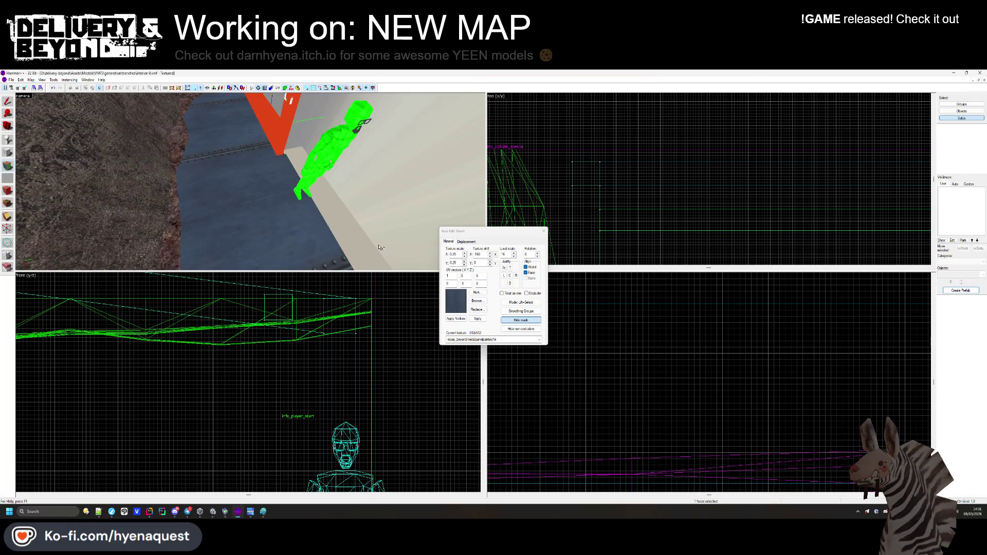
Replace it with the stone_1 texture.
{"action": "left_click", "coordinate": [478, 301]}
{"action": "scroll", "coordinate": [488, 307], "scroll_direction": "down", "scroll_amount": 10}
{"action": "scroll", "coordinate": [491, 303], "scroll_direction": "down", "scroll_amount": 5}
{"action": "scroll", "coordinate": [492, 302], "scroll_direction": "down", "scroll_amount": 10}
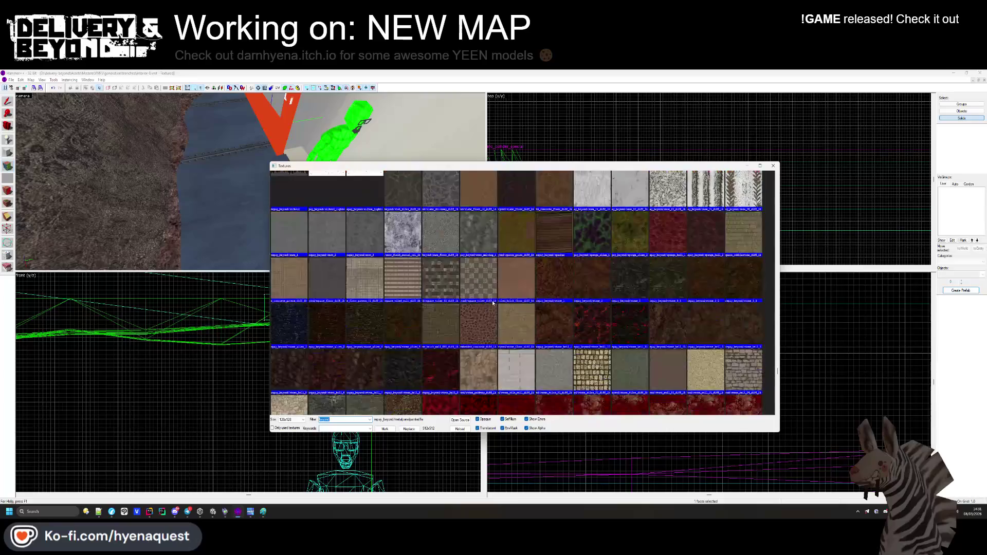
{"action": "double_click", "coordinate": [551, 279]}
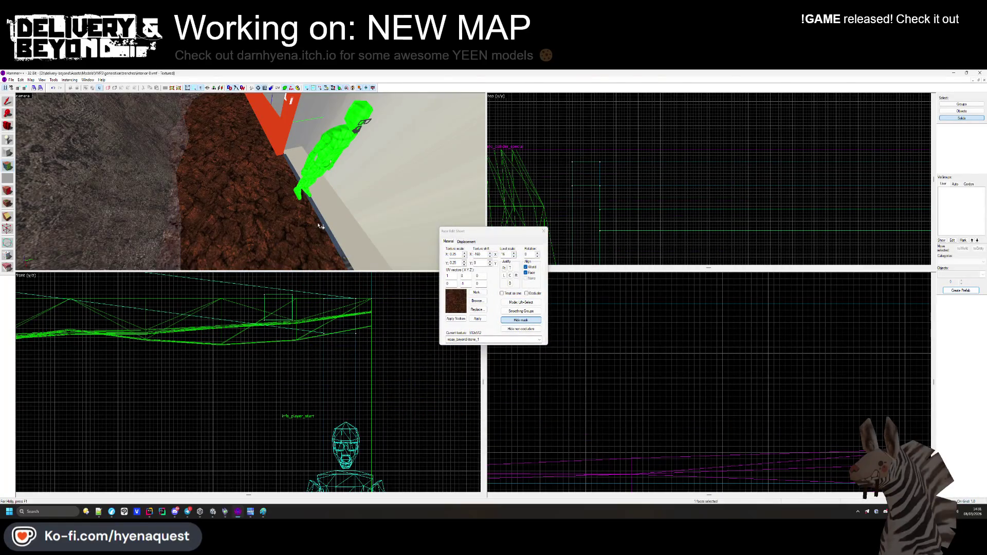
Try the snow_field_aerial texture on the face instead.
{"action": "left_click", "coordinate": [478, 301]}
{"action": "scroll", "coordinate": [433, 307], "scroll_direction": "down", "scroll_amount": 5}
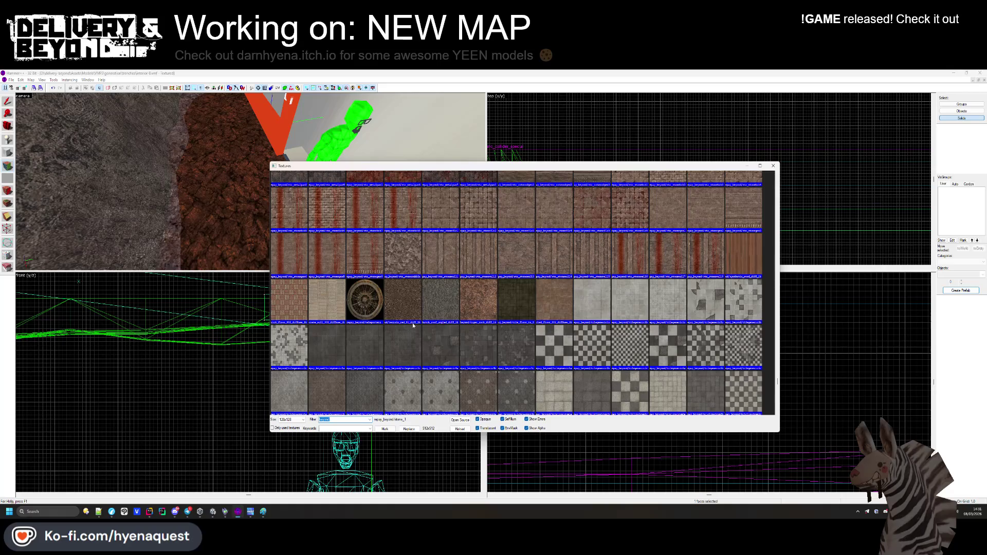
{"action": "scroll", "coordinate": [372, 347], "scroll_direction": "down", "scroll_amount": 10}
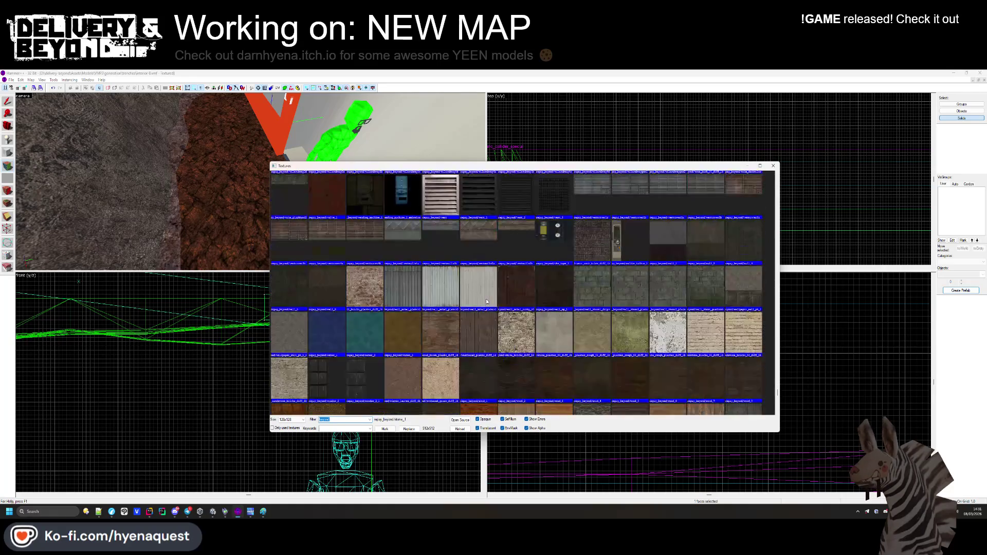
{"action": "scroll", "coordinate": [486, 298], "scroll_direction": "down", "scroll_amount": 10}
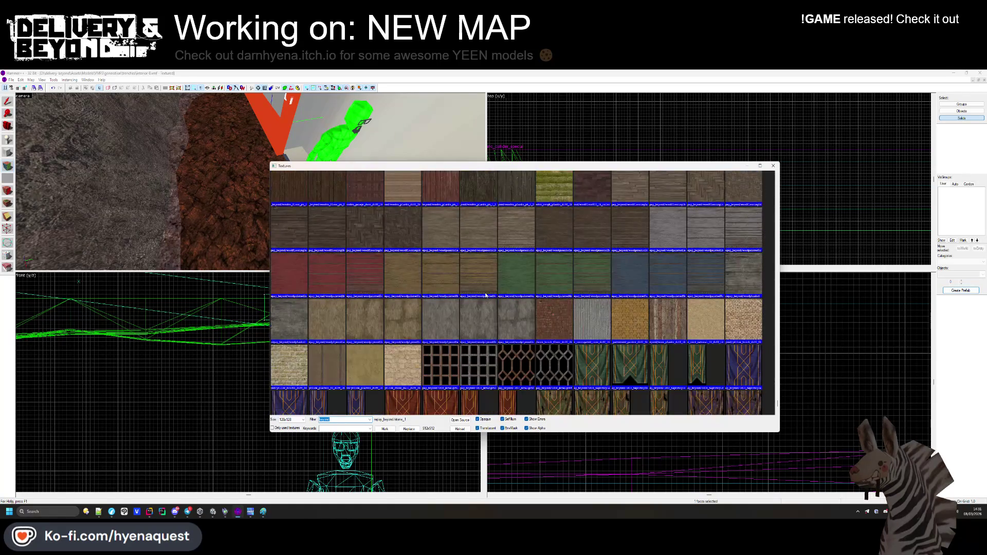
{"action": "scroll", "coordinate": [508, 266], "scroll_direction": "up", "scroll_amount": 2}
{"action": "scroll", "coordinate": [549, 270], "scroll_direction": "up", "scroll_amount": 10}
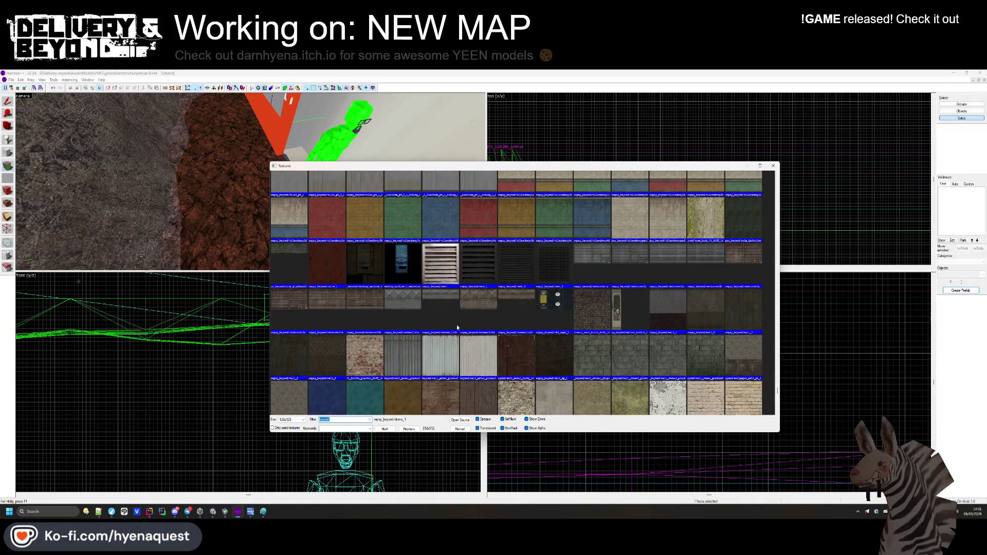
{"action": "scroll", "coordinate": [504, 331], "scroll_direction": "up", "scroll_amount": 3}
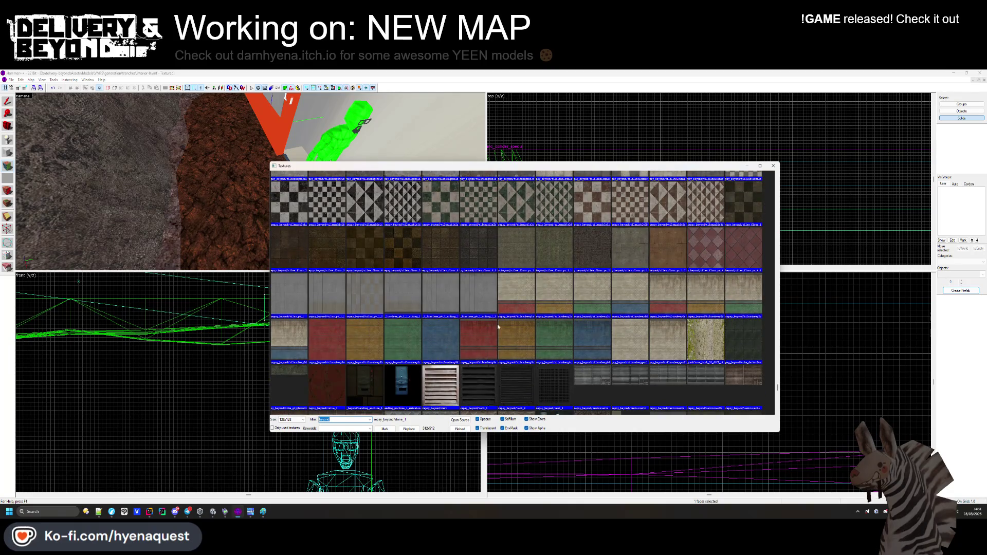
{"action": "scroll", "coordinate": [498, 327], "scroll_direction": "up", "scroll_amount": 10}
{"action": "scroll", "coordinate": [486, 322], "scroll_direction": "up", "scroll_amount": 5}
{"action": "double_click", "coordinate": [486, 319]}
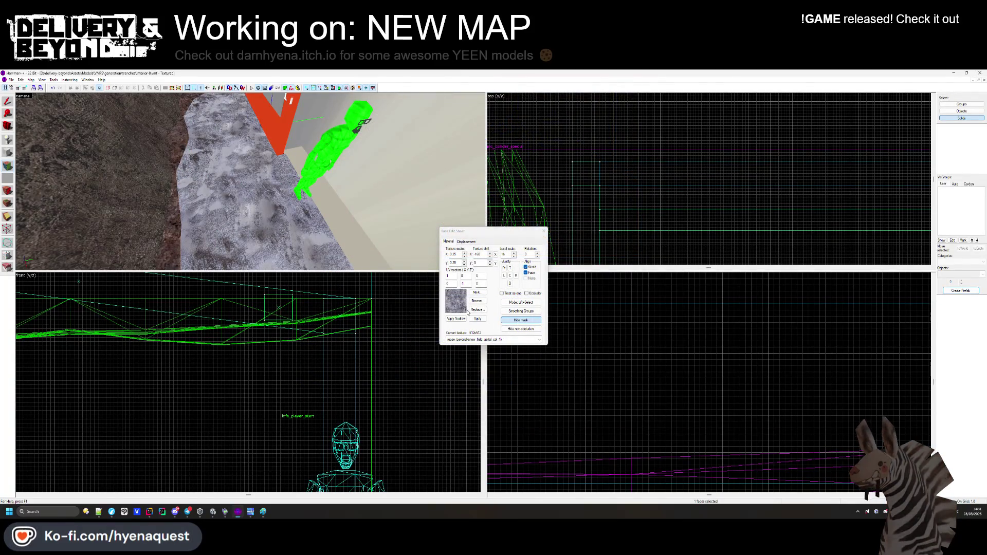
Try snow_3, slate_driveway, then brown smooth concrete floor on the face.
{"action": "left_click", "coordinate": [476, 301]}
{"action": "double_click", "coordinate": [361, 267]}
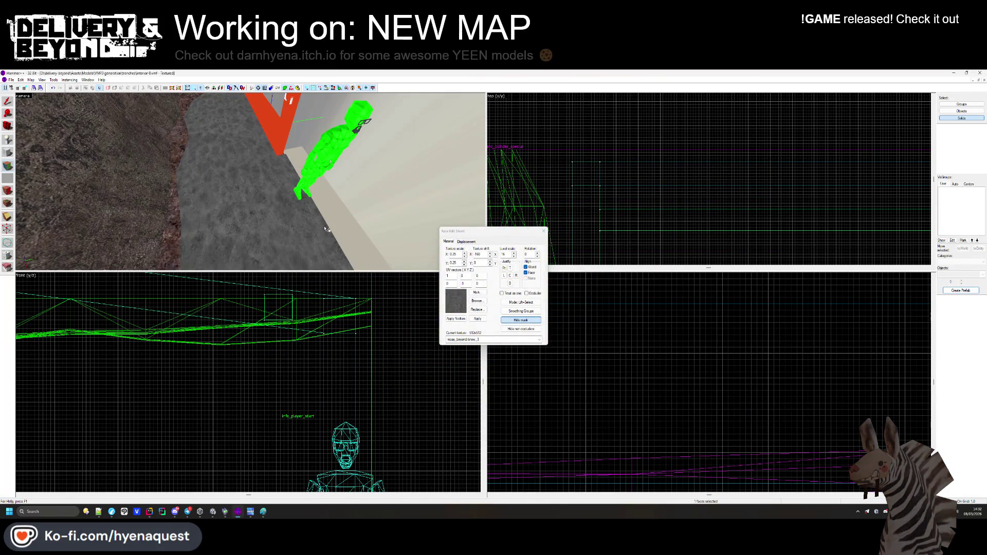
{"action": "left_click", "coordinate": [477, 301]}
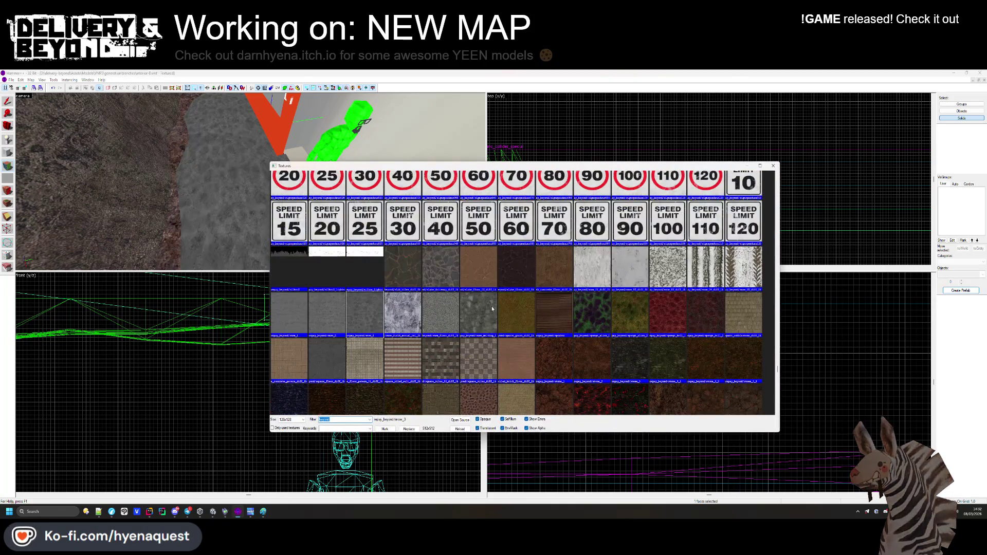
{"action": "double_click", "coordinate": [463, 284]}
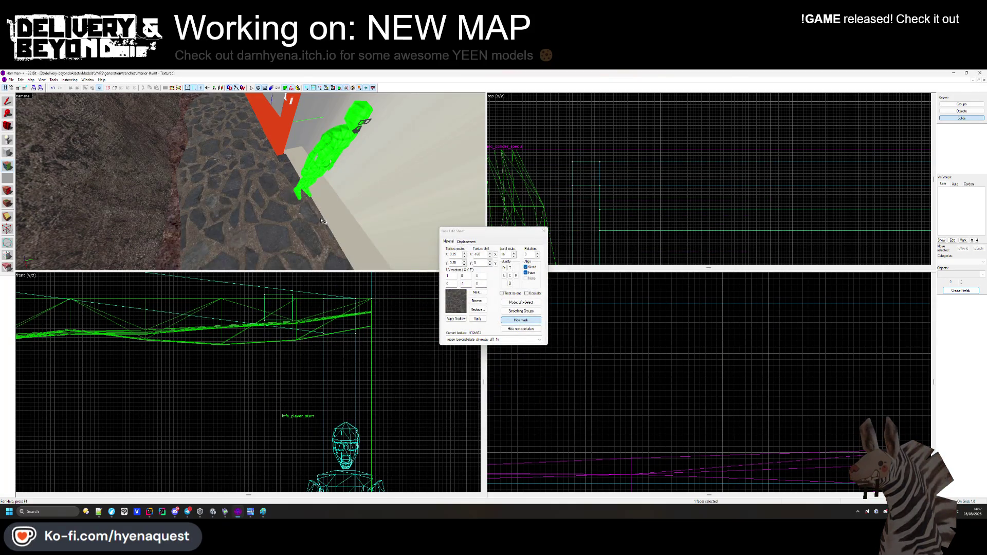
{"action": "left_click", "coordinate": [476, 301]}
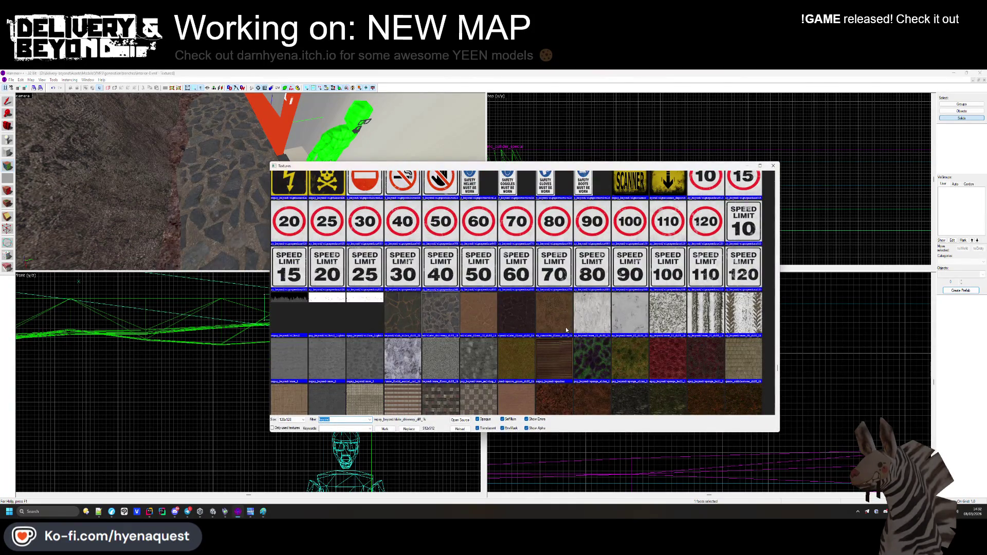
{"action": "double_click", "coordinate": [554, 314]}
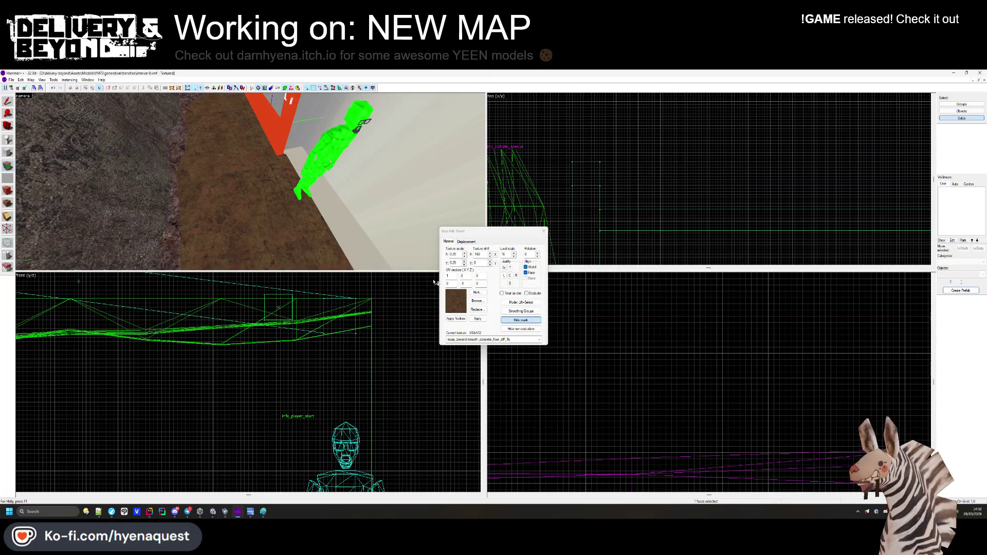
Try square_floor_diff_1k, seaside_rock_diff_1k, then sand_02_diff_1k on the face.
{"action": "left_click", "coordinate": [477, 301]}
{"action": "scroll", "coordinate": [343, 350], "scroll_direction": "up", "scroll_amount": 2}
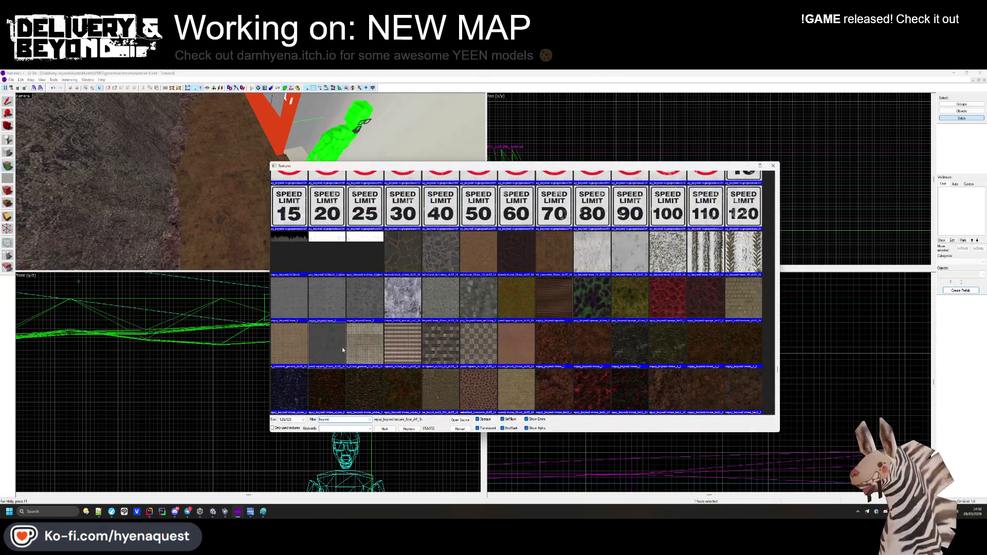
{"action": "double_click", "coordinate": [343, 350]}
{"action": "left_click", "coordinate": [476, 301]}
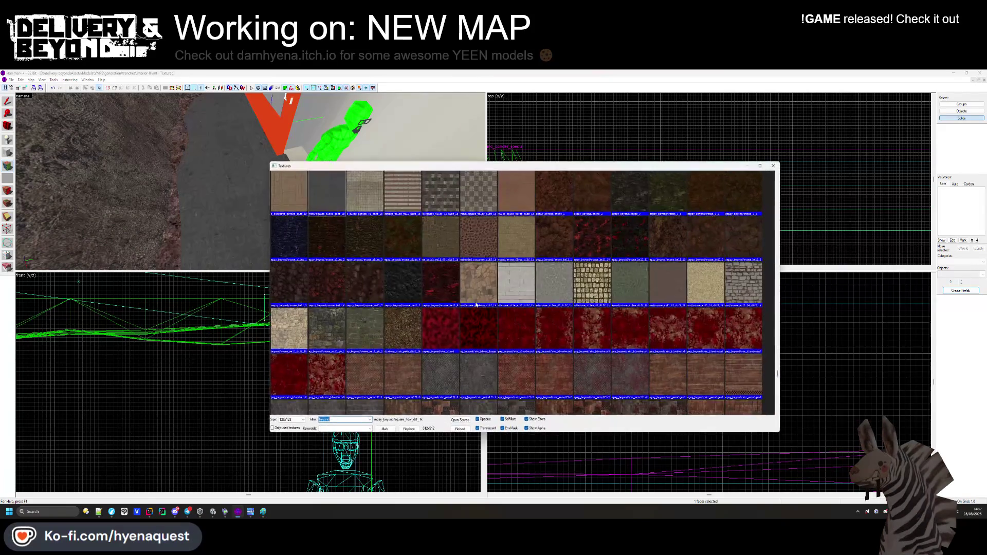
{"action": "scroll", "coordinate": [477, 302], "scroll_direction": "up", "scroll_amount": 3}
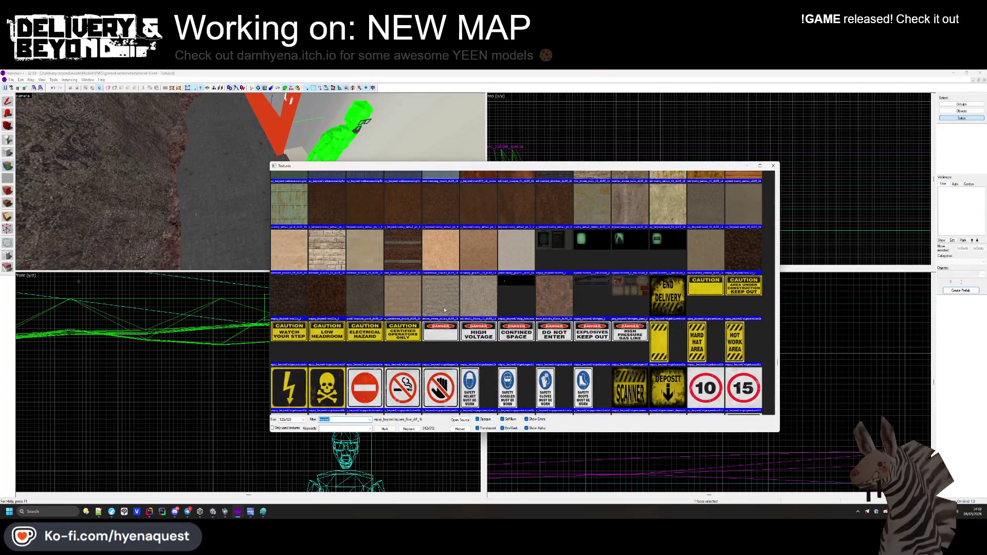
{"action": "double_click", "coordinate": [368, 298]}
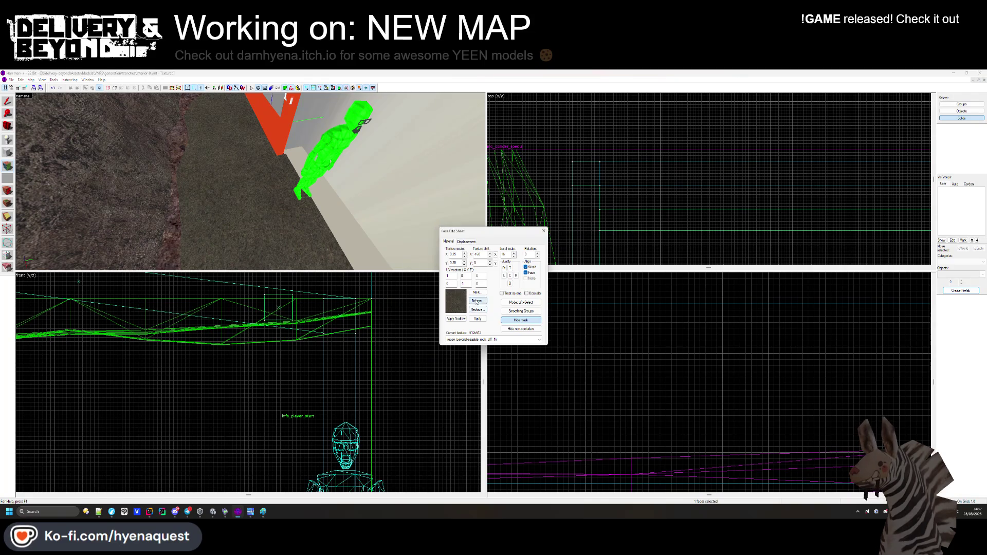
{"action": "left_click", "coordinate": [476, 301]}
{"action": "scroll", "coordinate": [531, 327], "scroll_direction": "up", "scroll_amount": 5}
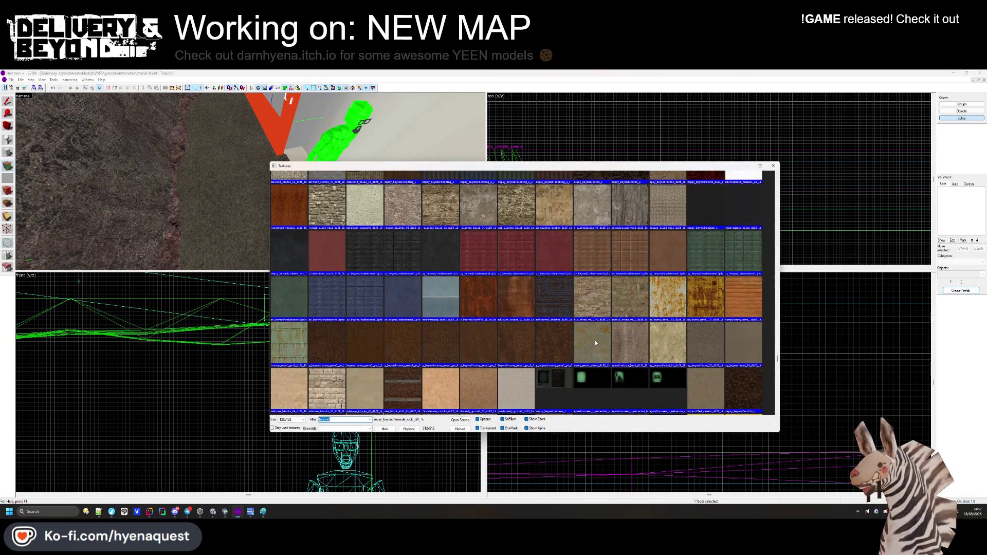
{"action": "double_click", "coordinate": [692, 352]}
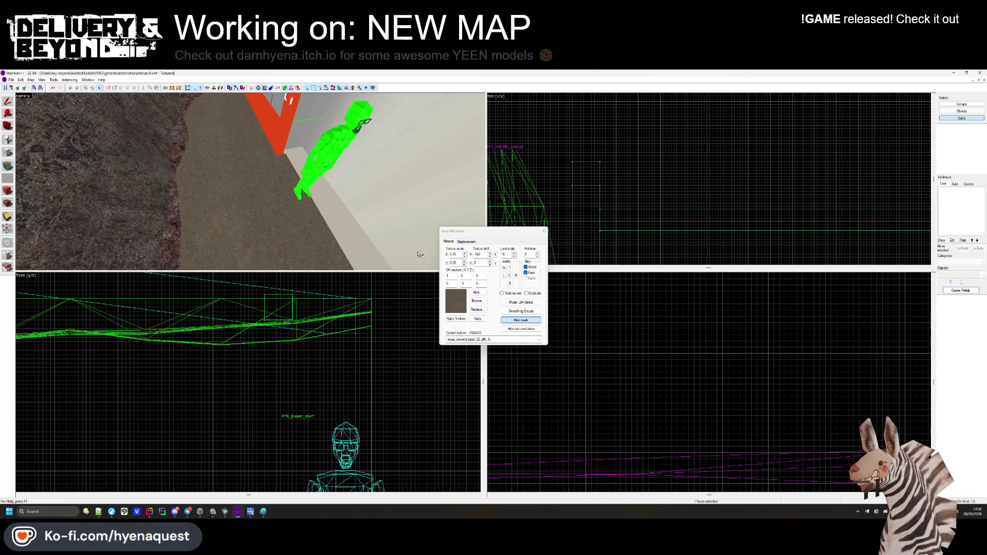
Try rough_plaster_broken, then paint rough_plaster_03_diff onto the ground strip.
{"action": "left_click", "coordinate": [478, 301]}
{"action": "scroll", "coordinate": [639, 285], "scroll_direction": "up", "scroll_amount": 2}
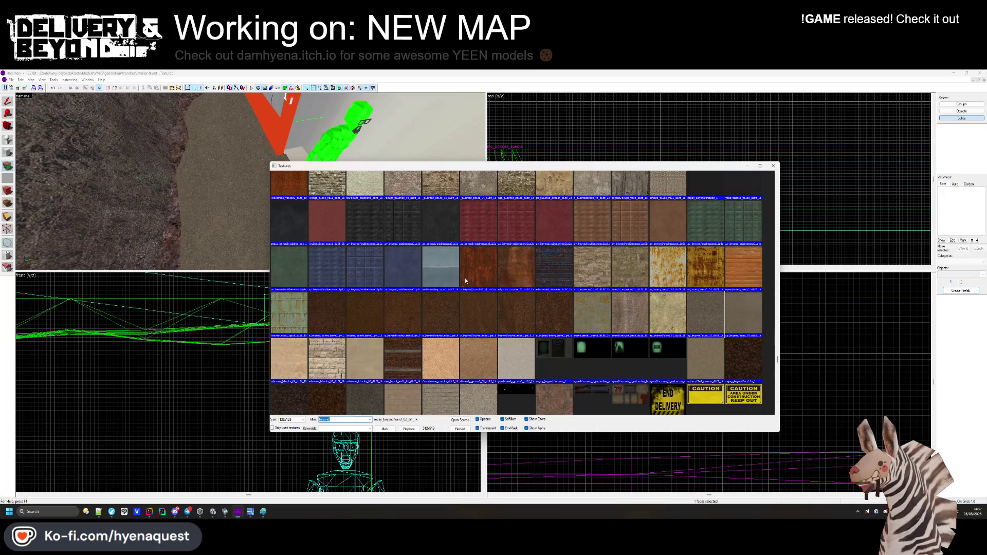
{"action": "scroll", "coordinate": [465, 279], "scroll_direction": "up", "scroll_amount": 3}
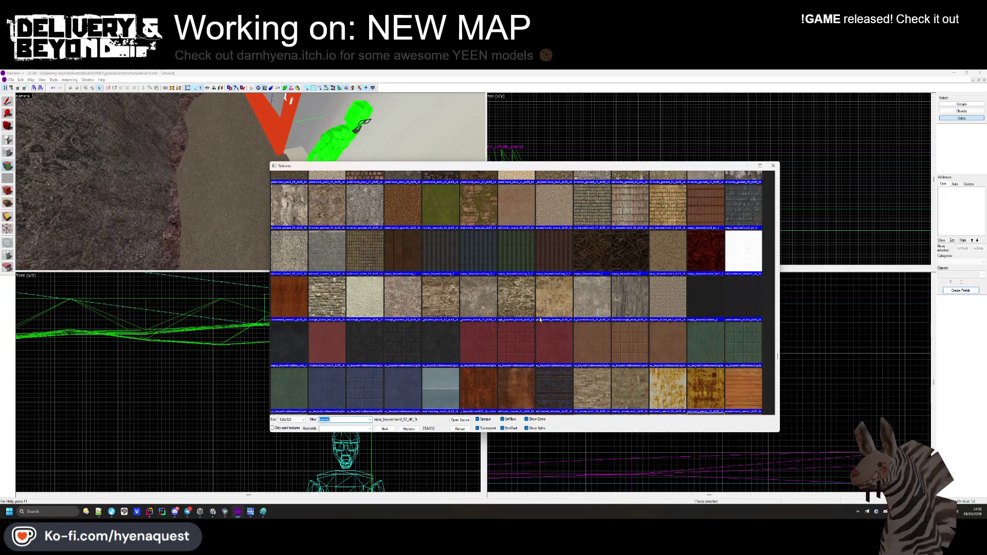
{"action": "double_click", "coordinate": [549, 306]}
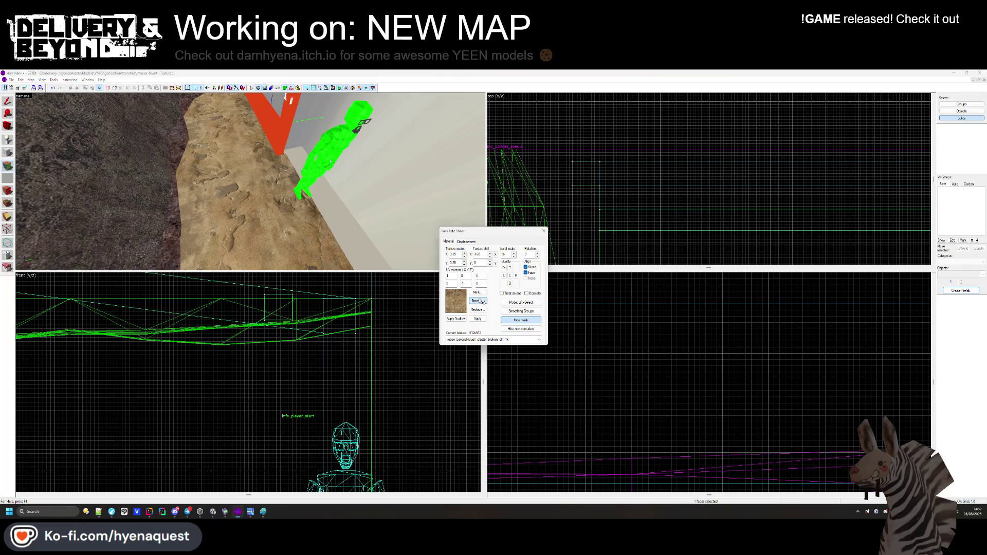
{"action": "left_click", "coordinate": [476, 300]}
{"action": "double_click", "coordinate": [403, 314]}
{"action": "right_click", "coordinate": [260, 219]}
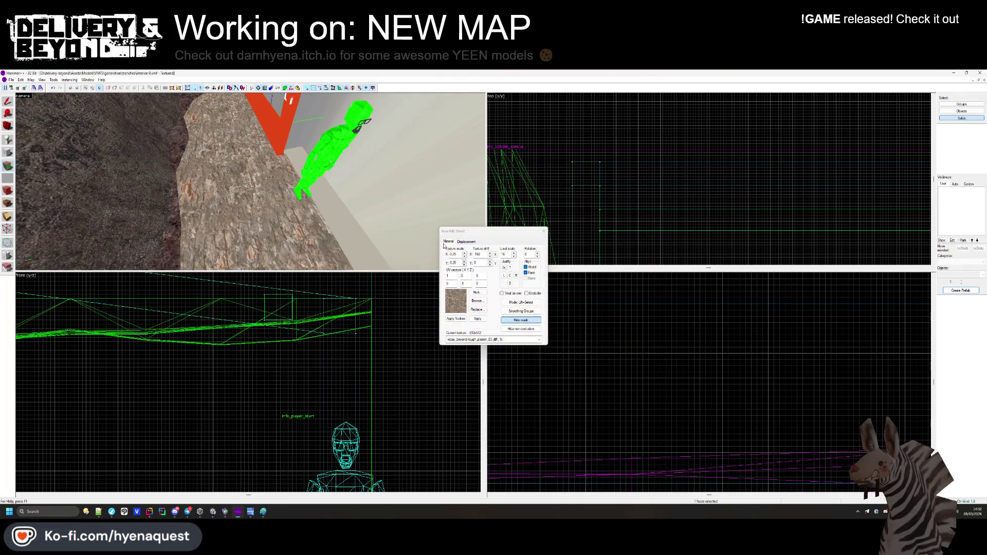
Apply the rock_wall_08_diff_1k texture to the selected face.
{"action": "left_click", "coordinate": [478, 301]}
{"action": "scroll", "coordinate": [555, 300], "scroll_direction": "up", "scroll_amount": 5}
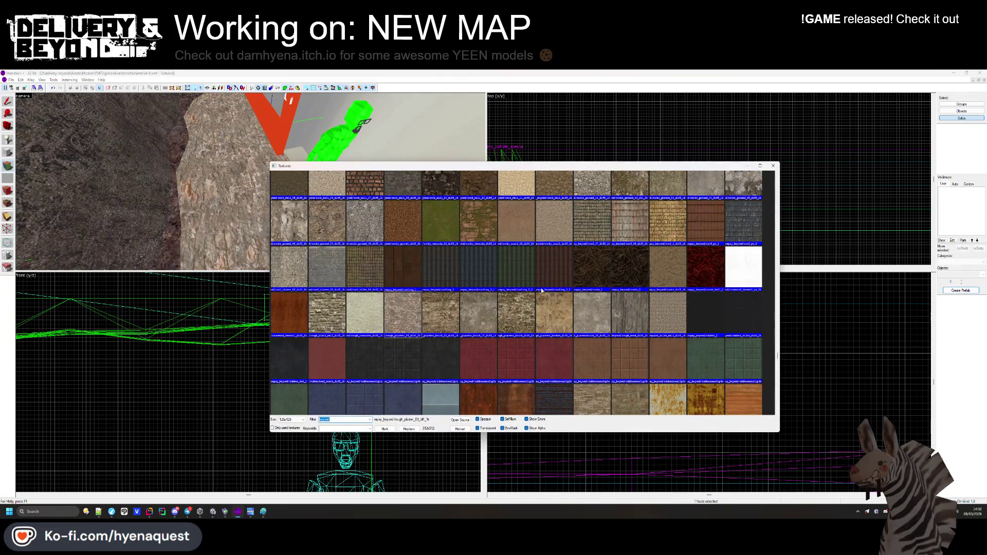
{"action": "scroll", "coordinate": [562, 304], "scroll_direction": "up", "scroll_amount": 2}
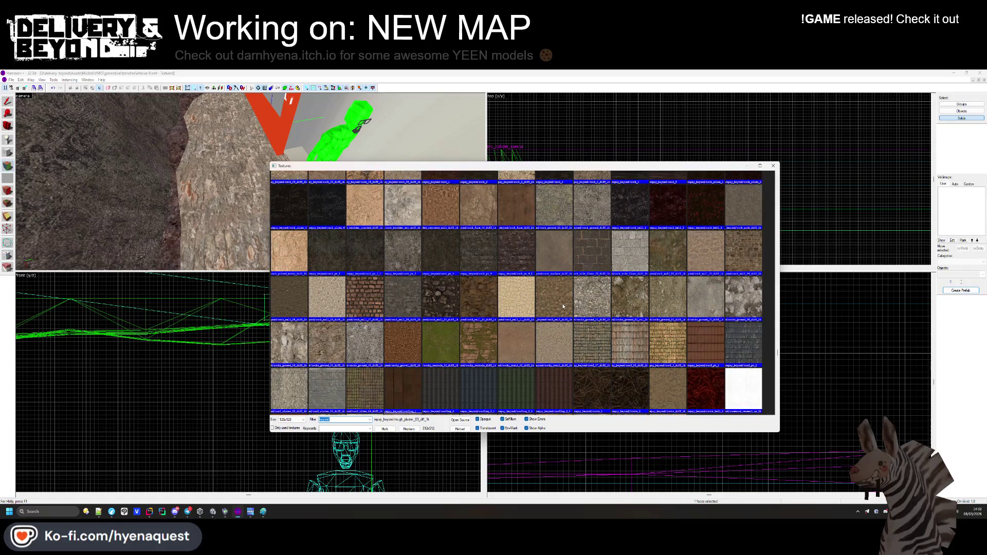
{"action": "double_click", "coordinate": [414, 305]}
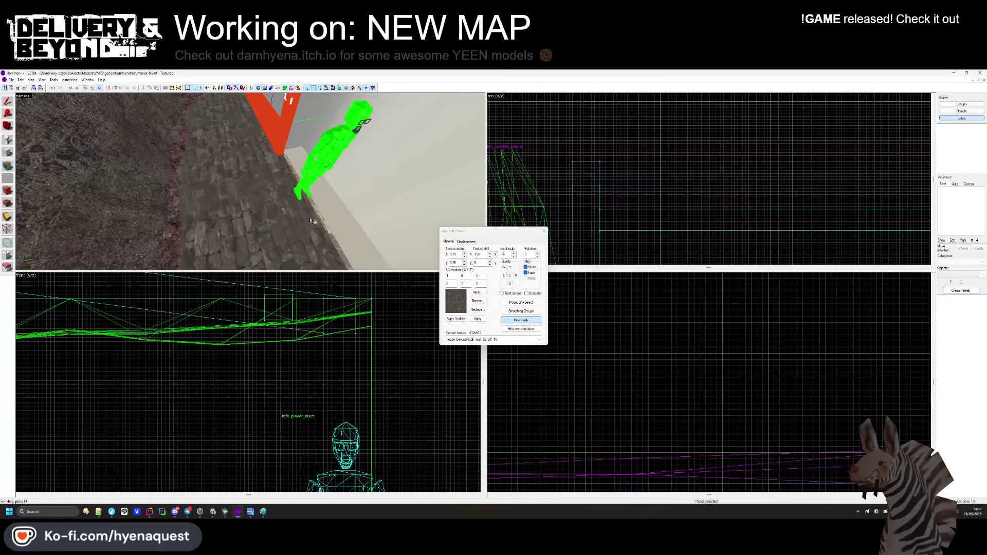
{"action": "key", "text": "z"}
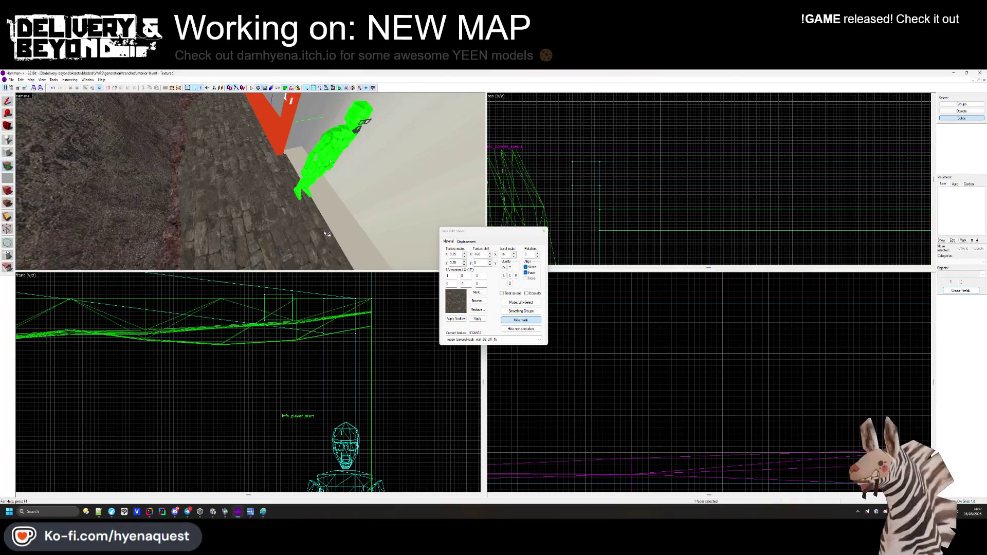
{"action": "key", "text": "s"}
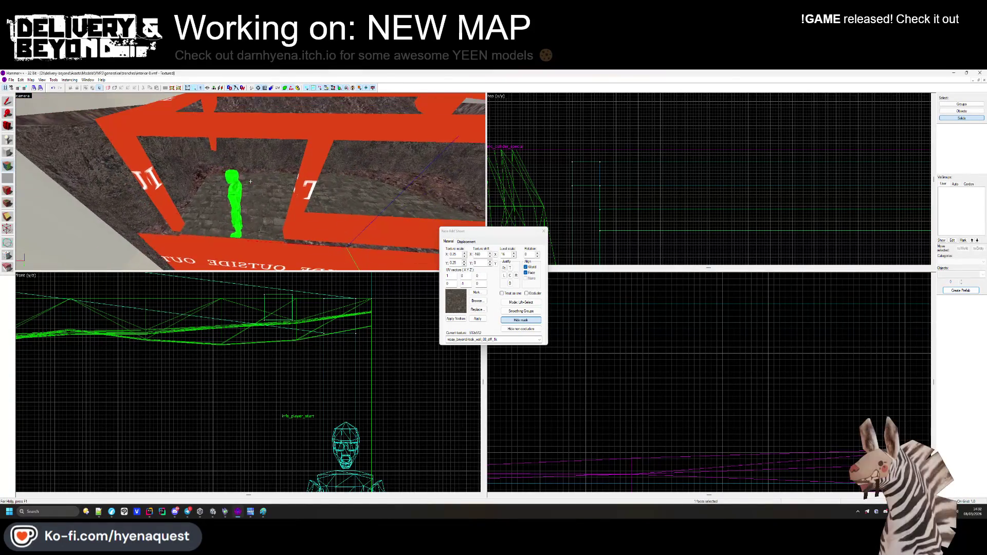
{"action": "key", "text": "w"}
{"action": "key", "text": "z"}
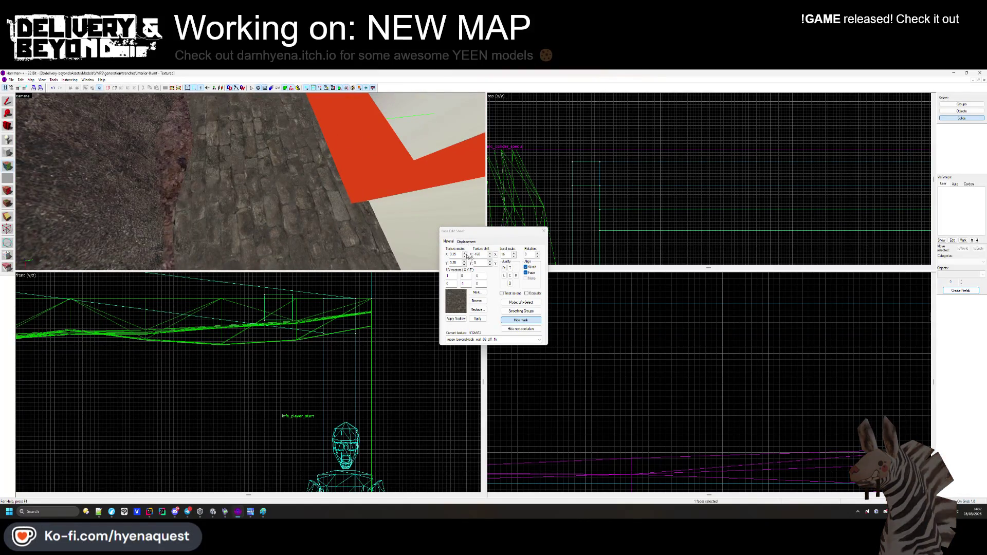
{"action": "left_click_drag", "start_coordinate": [289, 216], "coordinate": [254, 184]}
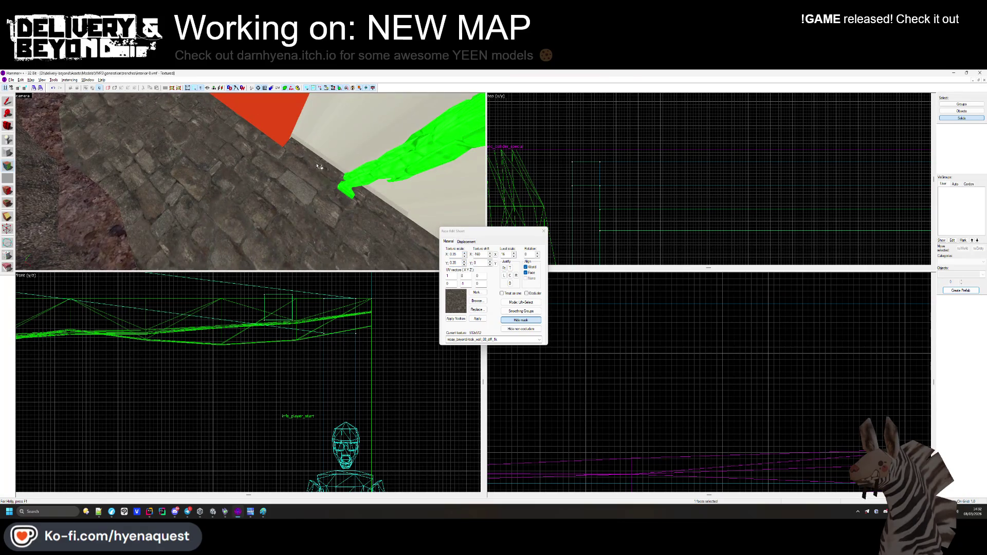
{"action": "key", "text": "z"}
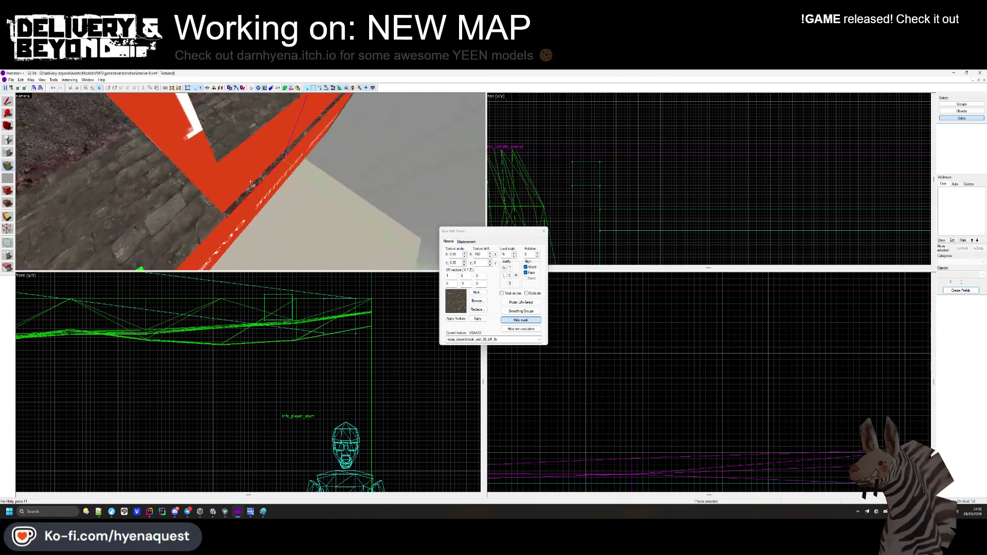
{"action": "key", "text": "s"}
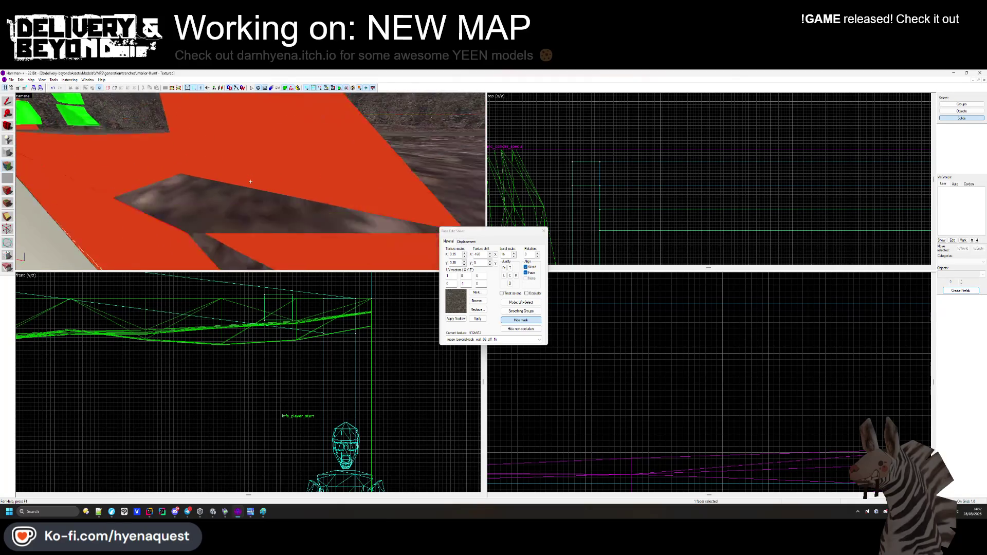
{"action": "key", "text": "w"}
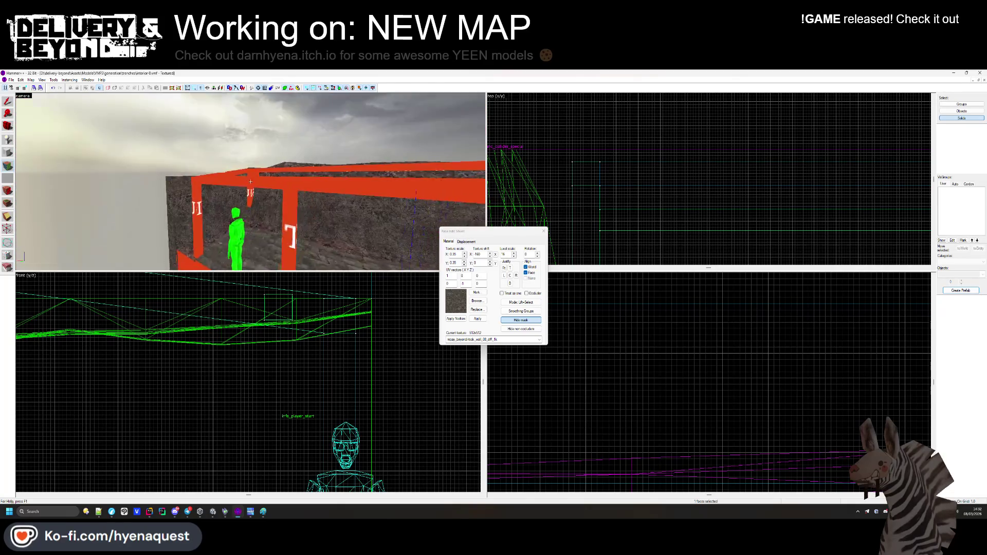
{"action": "key", "text": "w"}
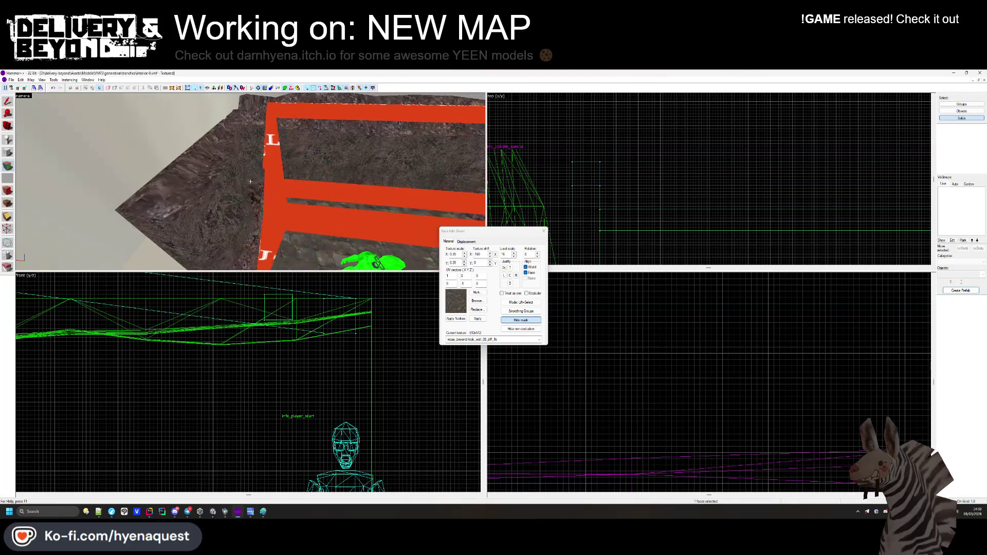
{"action": "key", "text": "s"}
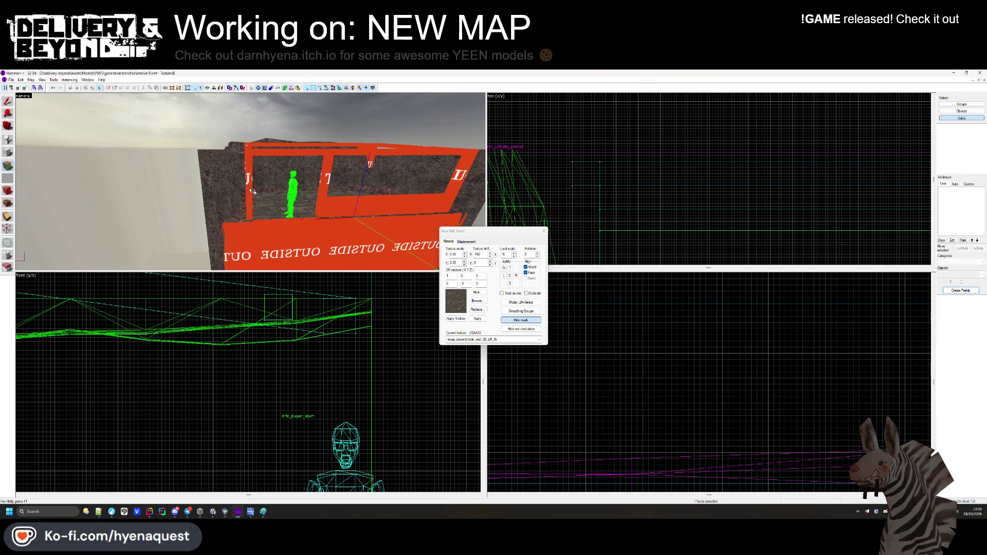
Try dark-red rubber, a dark texture, then a red texture on the face.
{"action": "left_click", "coordinate": [476, 302]}
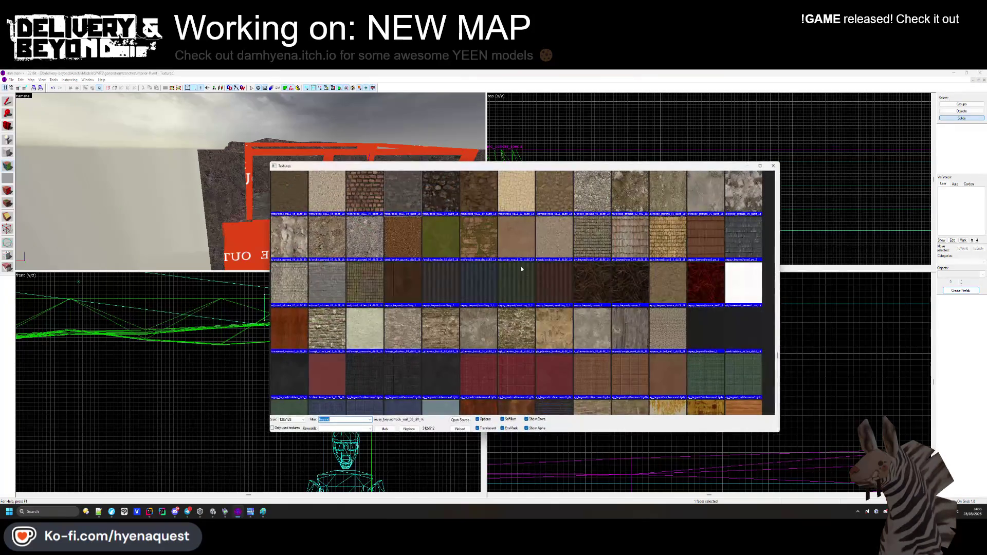
{"action": "double_click", "coordinate": [538, 374]}
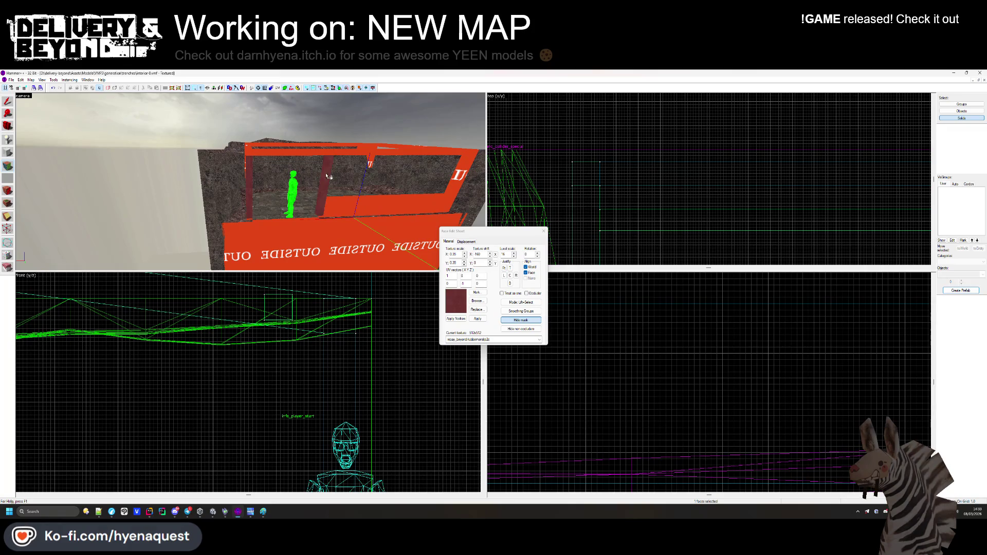
{"action": "scroll", "coordinate": [327, 176], "scroll_direction": "up", "scroll_amount": 5}
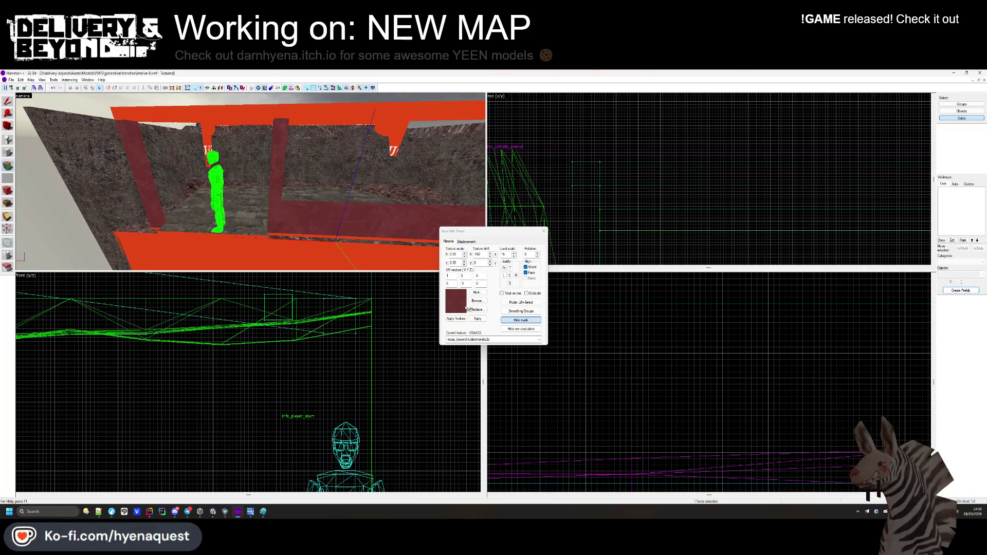
{"action": "left_click", "coordinate": [478, 302]}
{"action": "double_click", "coordinate": [441, 191]}
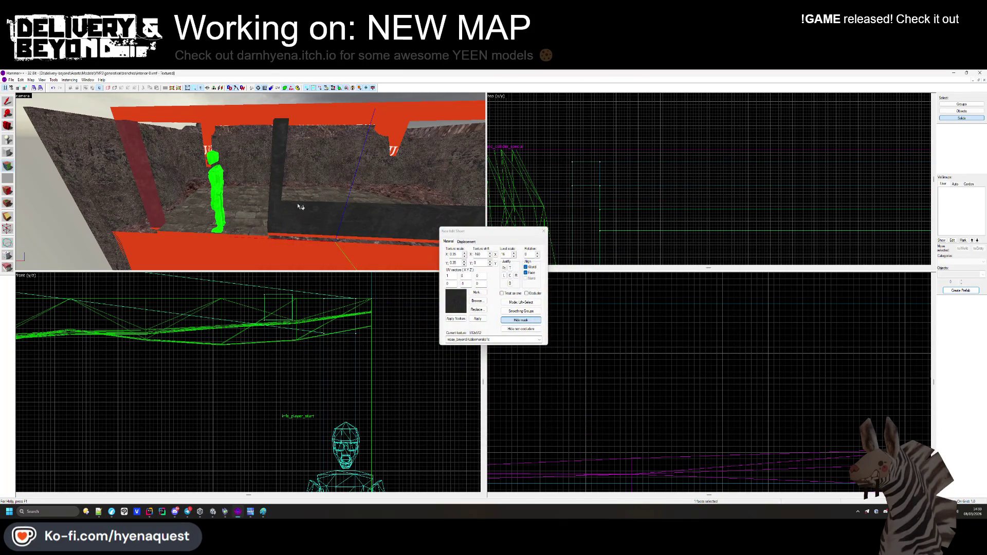
{"action": "left_click", "coordinate": [477, 301]}
{"action": "scroll", "coordinate": [576, 280], "scroll_direction": "up", "scroll_amount": 3}
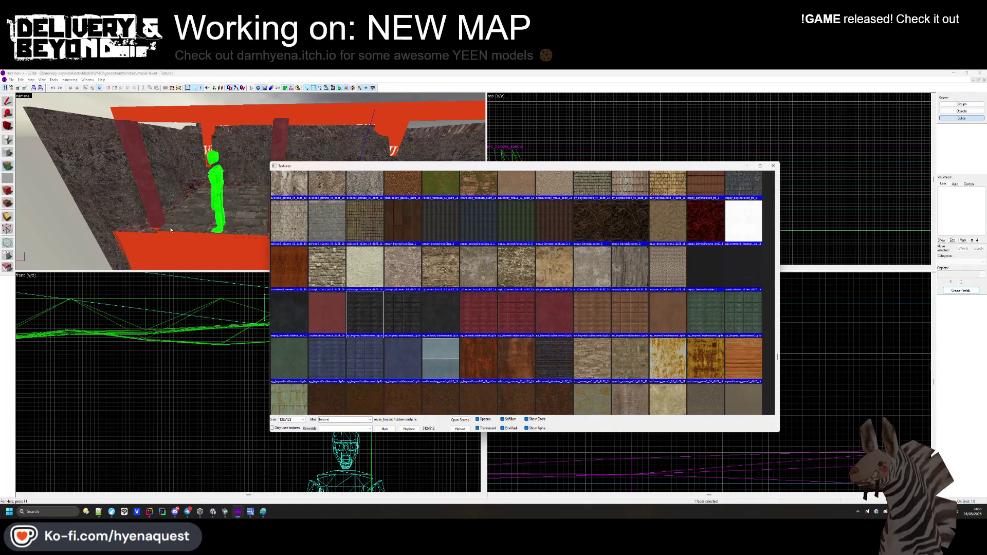
{"action": "double_click", "coordinate": [470, 320]}
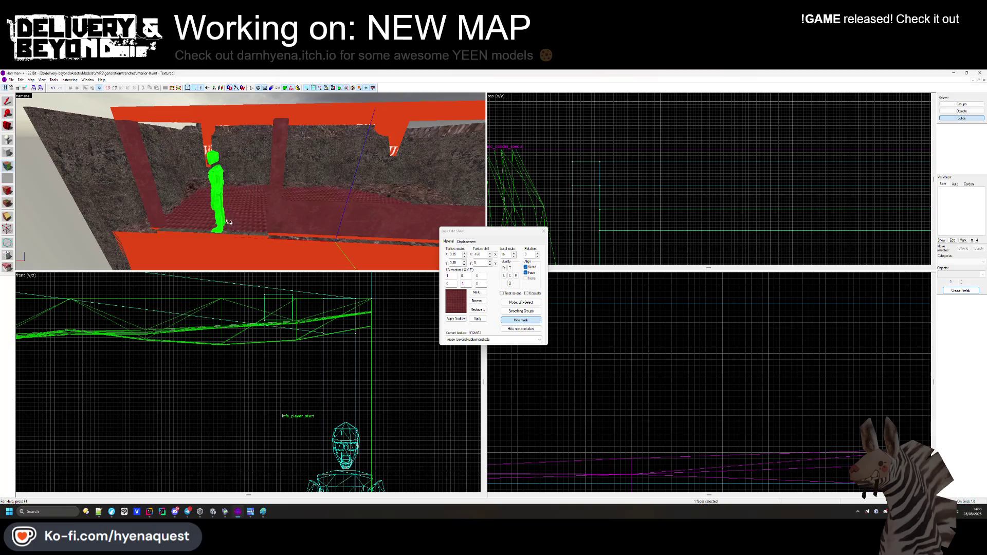
Try the other rubber variant, then the roofing_2 texture.
{"action": "left_click", "coordinate": [252, 228]}
{"action": "left_click", "coordinate": [477, 301]}
{"action": "double_click", "coordinate": [480, 209]}
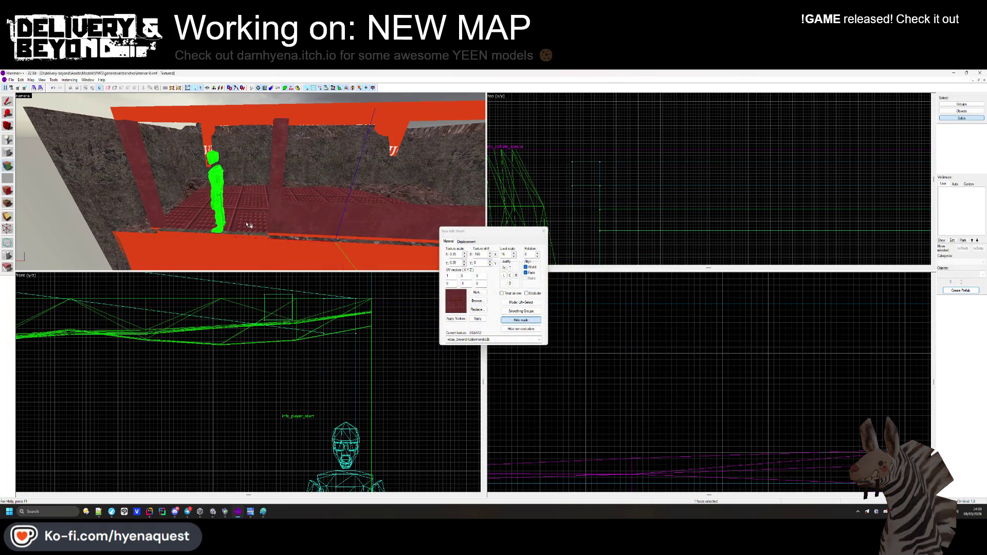
{"action": "left_click", "coordinate": [477, 301]}
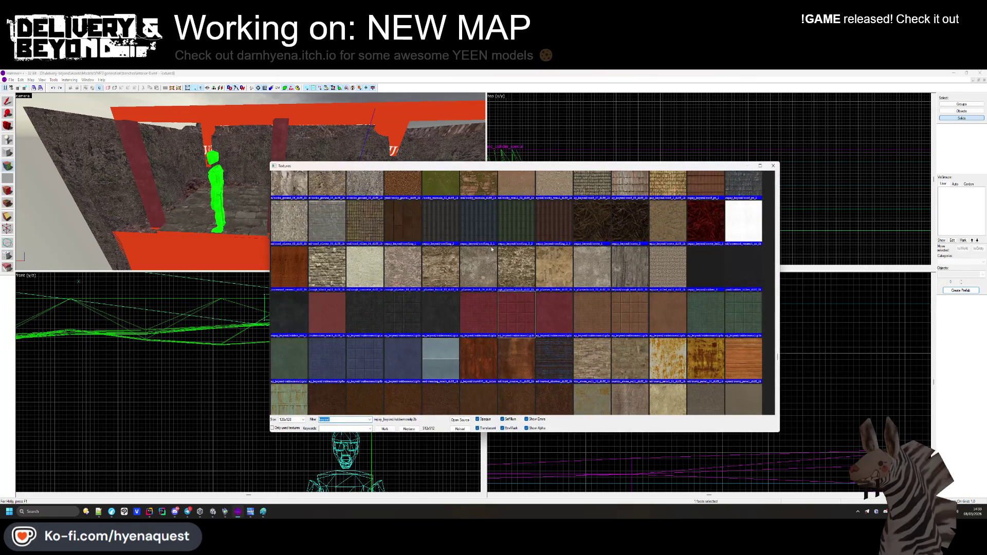
{"action": "double_click", "coordinate": [443, 224]}
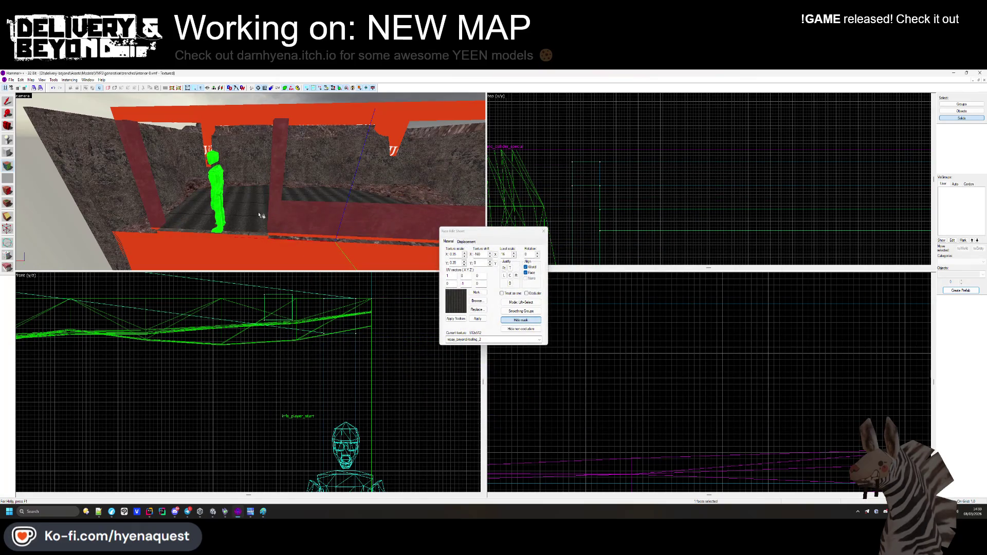
Search further up the texture list and apply a metal texture.
{"action": "left_click", "coordinate": [477, 301]}
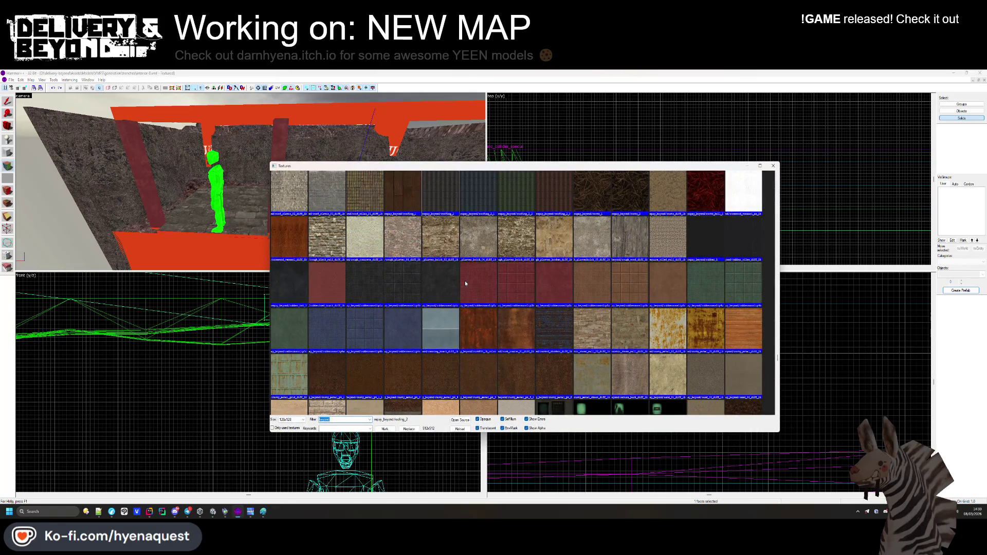
{"action": "scroll", "coordinate": [465, 284], "scroll_direction": "up", "scroll_amount": 4}
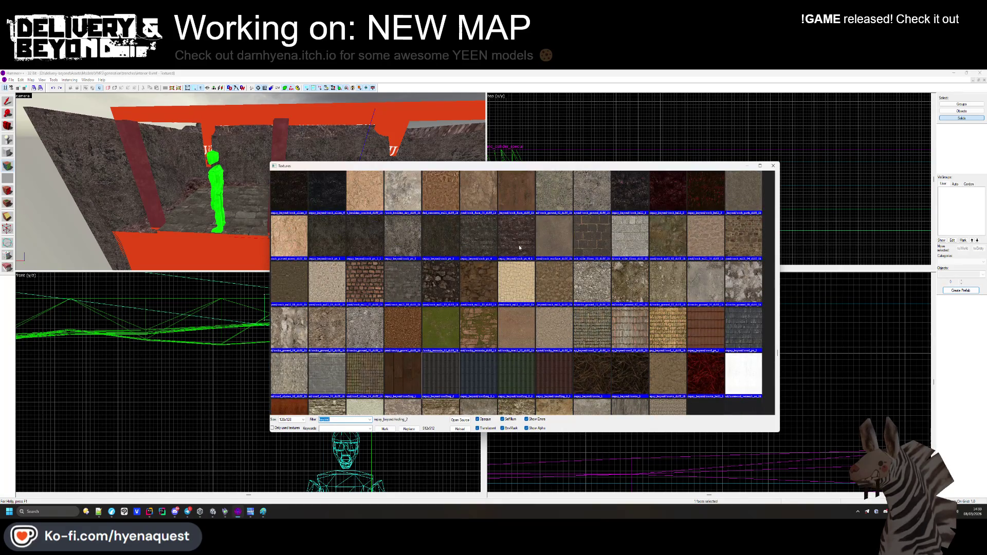
{"action": "scroll", "coordinate": [519, 247], "scroll_direction": "up", "scroll_amount": 10}
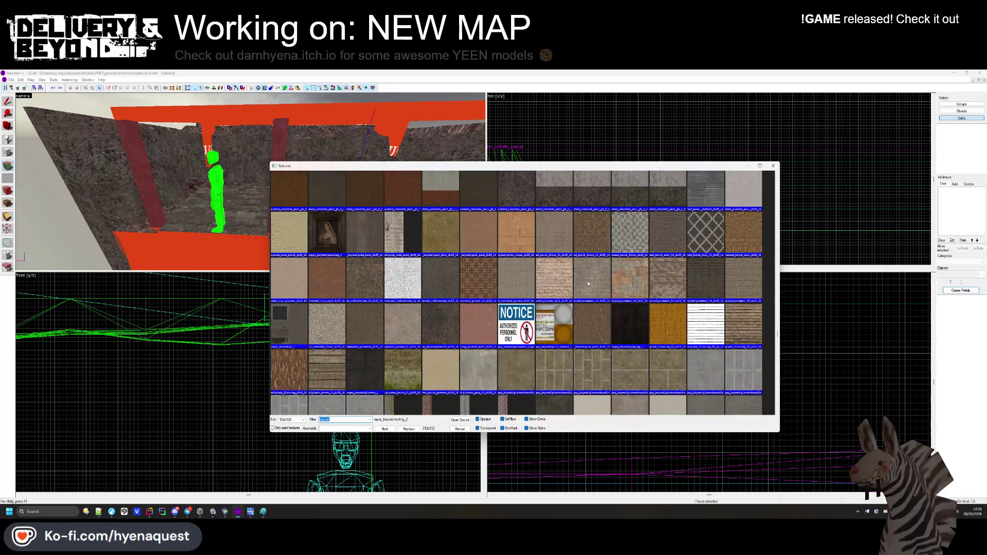
{"action": "scroll", "coordinate": [587, 281], "scroll_direction": "up", "scroll_amount": 5}
{"action": "scroll", "coordinate": [576, 290], "scroll_direction": "up", "scroll_amount": 5}
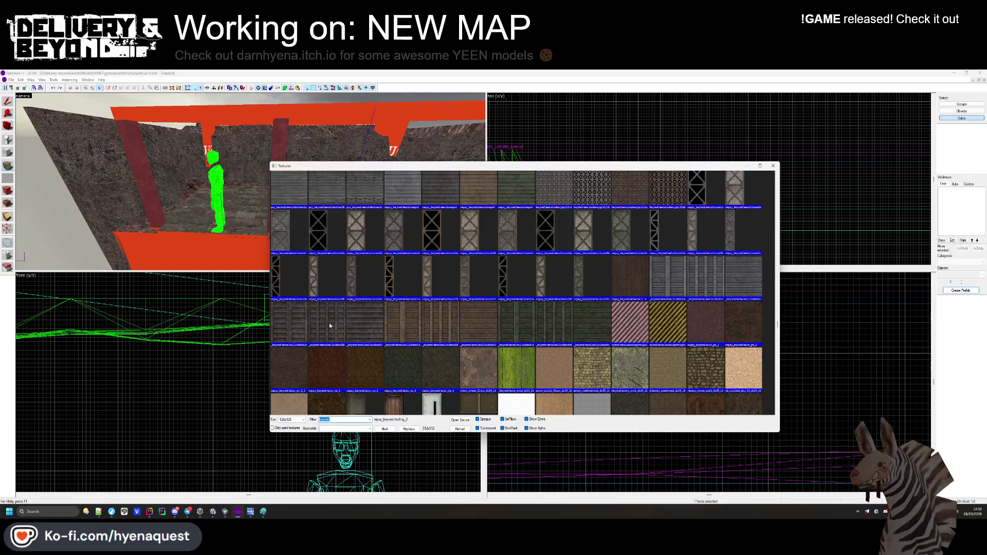
{"action": "scroll", "coordinate": [313, 269], "scroll_direction": "up", "scroll_amount": 3}
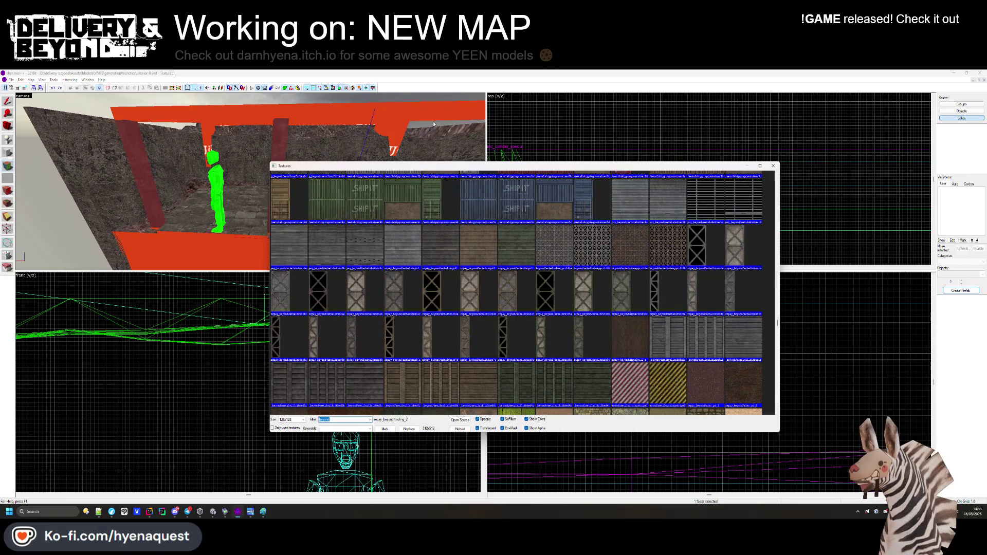
{"action": "scroll", "coordinate": [456, 327], "scroll_direction": "up", "scroll_amount": 3}
{"action": "double_click", "coordinate": [425, 355]}
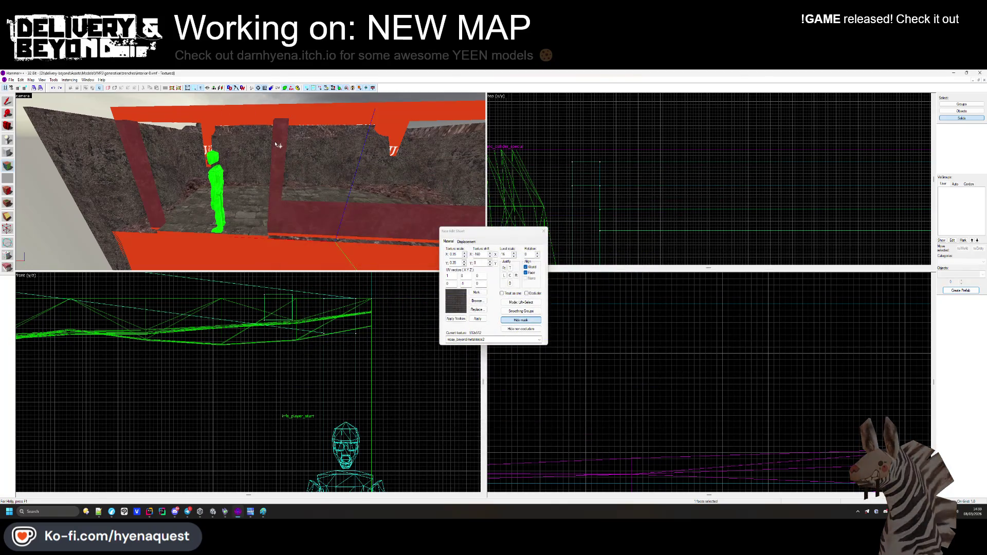
Apply the red metalshippingcontainer2e texture to the pillar and trim face.
{"action": "left_click", "coordinate": [477, 301]}
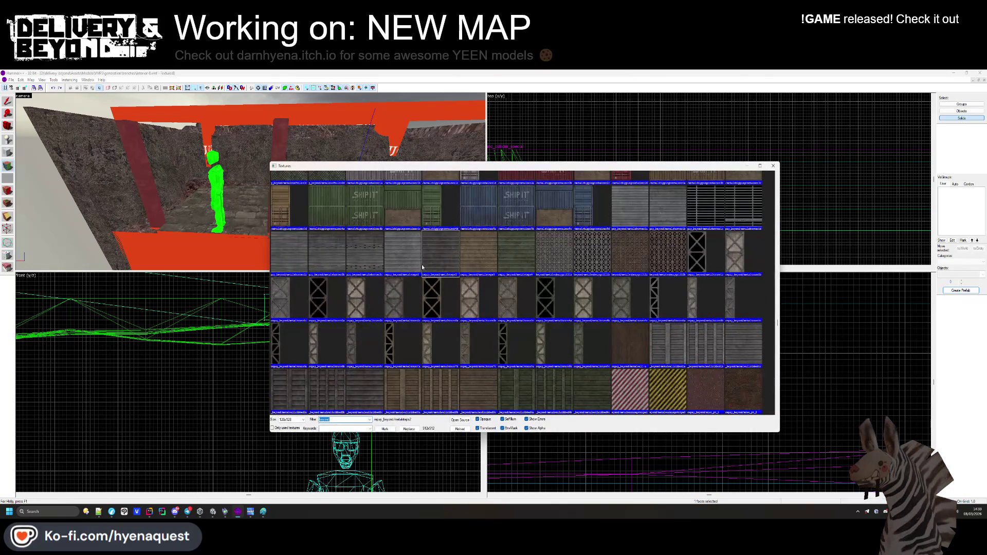
{"action": "scroll", "coordinate": [517, 259], "scroll_direction": "up", "scroll_amount": 1}
{"action": "double_click", "coordinate": [504, 216]}
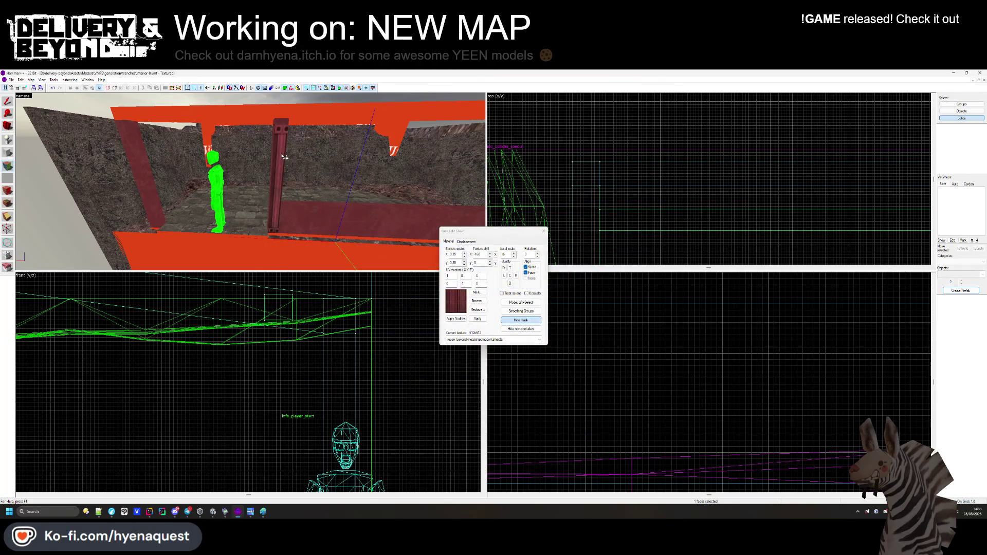
{"action": "mouse_move", "coordinate": [306, 220]}
{"action": "left_mouse_down"}
{"action": "mouse_move", "coordinate": [363, 151]}
{"action": "mouse_move", "coordinate": [251, 181]}
{"action": "mouse_move", "coordinate": [267, 189]}
{"action": "mouse_move", "coordinate": [246, 179]}
{"action": "mouse_move", "coordinate": [275, 206]}
{"action": "mouse_move", "coordinate": [228, 193]}
{"action": "mouse_move", "coordinate": [266, 184]}
{"action": "left_mouse_up"}
Select the container wall brush, centre the 2D views on it, then deselect.
{"action": "left_click", "coordinate": [543, 231]}
{"action": "left_click", "coordinate": [271, 170]}
{"action": "key", "text": "ctrl+shift+e"}
{"action": "scroll", "coordinate": [815, 157], "scroll_direction": "up", "scroll_amount": 5}
{"action": "scroll", "coordinate": [815, 156], "scroll_direction": "up", "scroll_amount": 3}
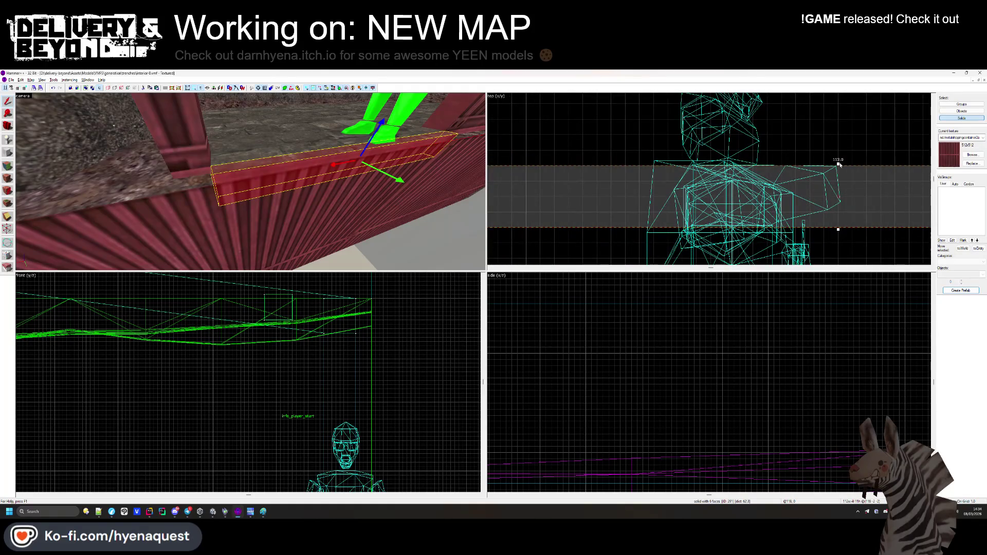
{"action": "left_click", "coordinate": [841, 158]}
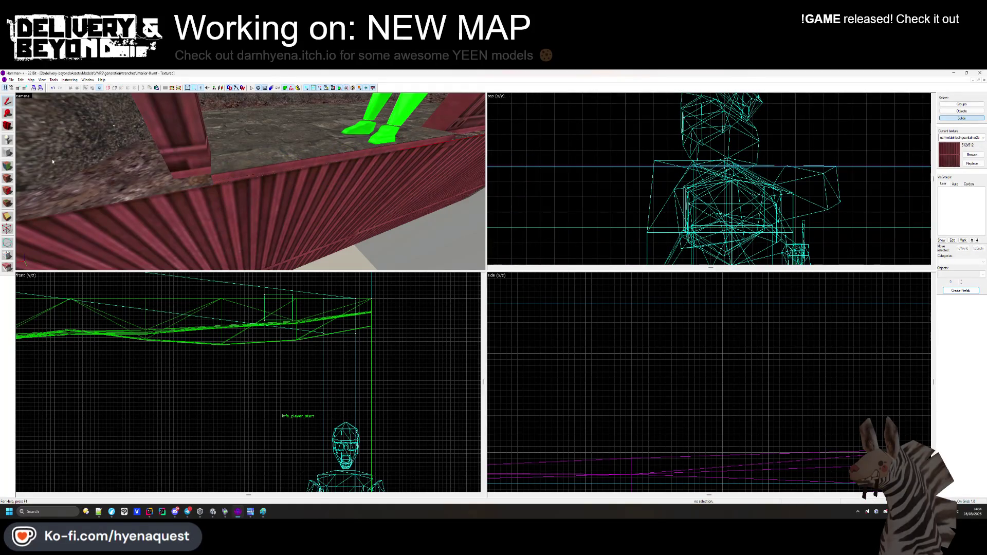
Briefly enter face editing facing the container side, then clear the face selection.
{"action": "left_click", "coordinate": [9, 166]}
{"action": "mouse_move", "coordinate": [194, 190]}
{"action": "left_mouse_down"}
{"action": "mouse_move", "coordinate": [253, 194]}
{"action": "mouse_move", "coordinate": [232, 175]}
{"action": "mouse_move", "coordinate": [267, 178]}
{"action": "mouse_move", "coordinate": [250, 195]}
{"action": "mouse_move", "coordinate": [190, 189]}
{"action": "left_mouse_up"}
{"action": "left_click", "coordinate": [543, 231]}
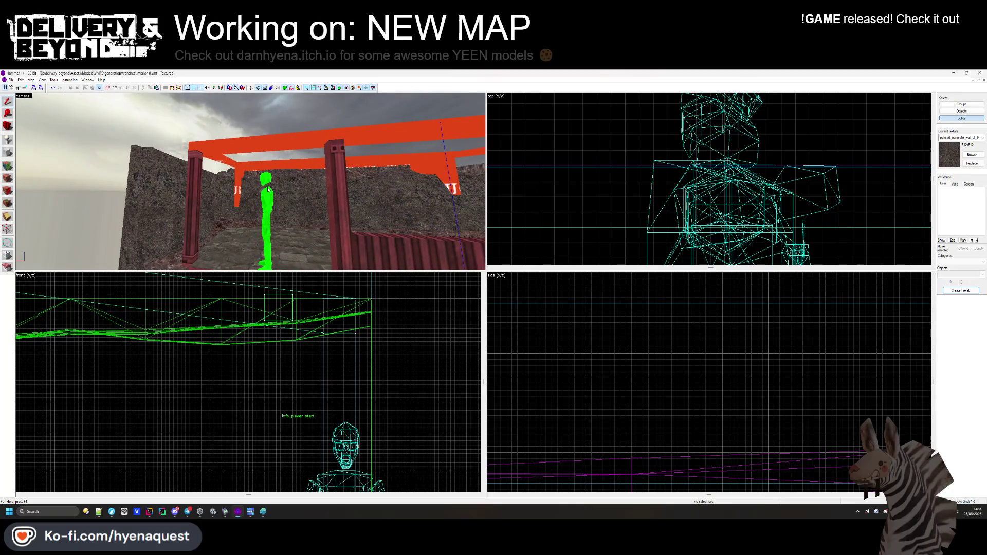
Apply the red ribbed shippingcontainer2c texture to the container wall face.
{"action": "left_click", "coordinate": [8, 153]}
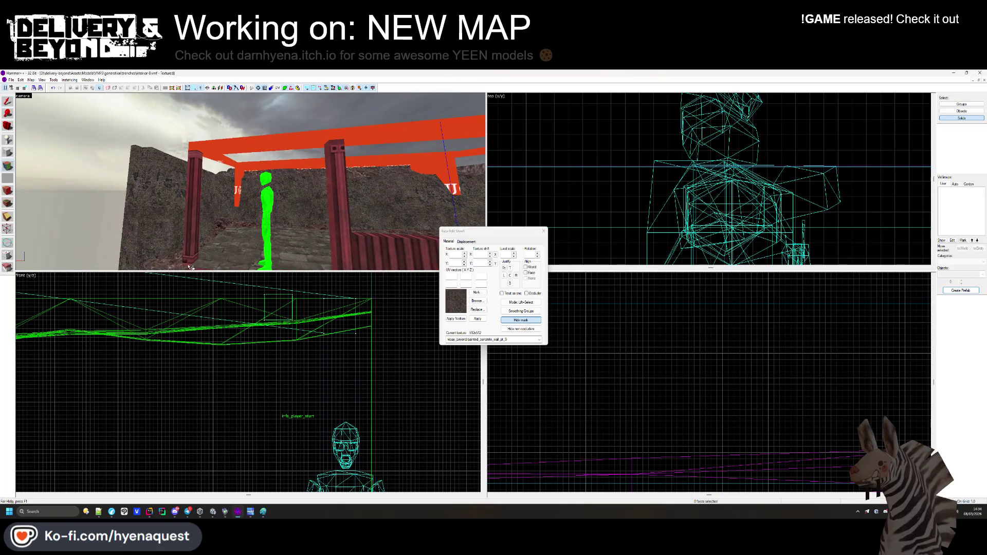
{"action": "mouse_move", "coordinate": [339, 211]}
{"action": "left_mouse_down"}
{"action": "mouse_move", "coordinate": [242, 170]}
{"action": "mouse_move", "coordinate": [221, 182]}
{"action": "mouse_move", "coordinate": [270, 194]}
{"action": "mouse_move", "coordinate": [256, 183]}
{"action": "left_mouse_up"}
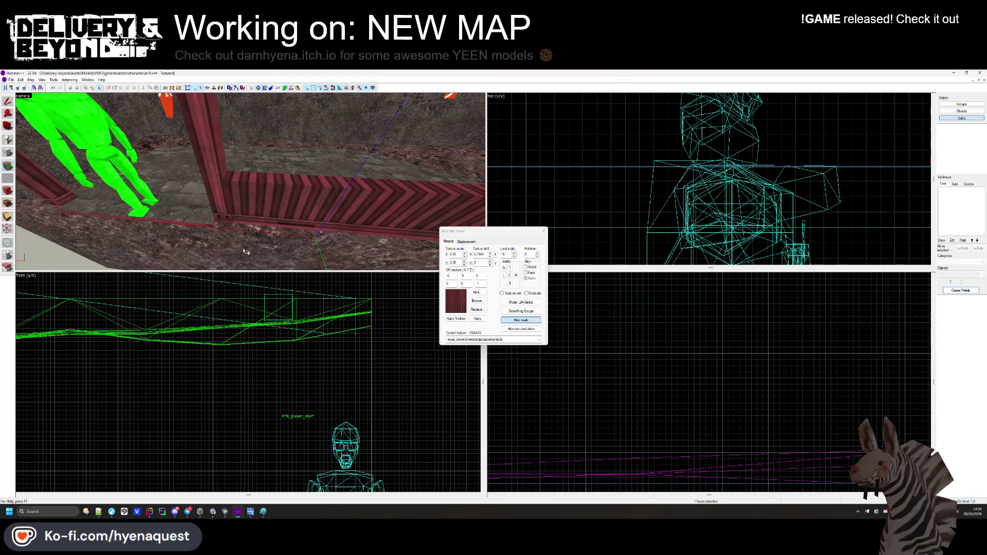
{"action": "left_click", "coordinate": [477, 302]}
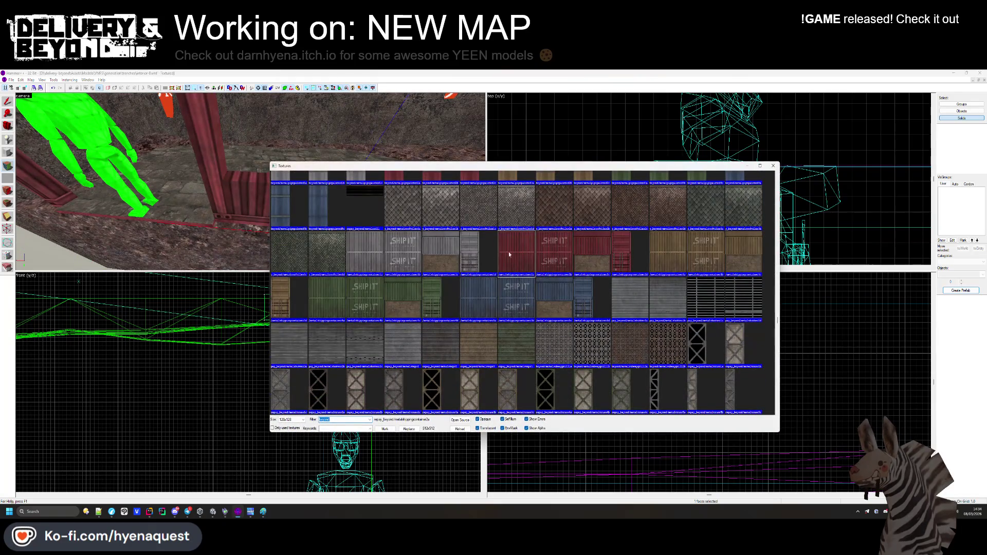
{"action": "double_click", "coordinate": [587, 256]}
{"action": "mouse_move", "coordinate": [304, 181]}
{"action": "left_mouse_down"}
{"action": "mouse_move", "coordinate": [249, 165]}
{"action": "mouse_move", "coordinate": [250, 181]}
{"action": "mouse_move", "coordinate": [235, 158]}
{"action": "mouse_move", "coordinate": [258, 201]}
{"action": "mouse_move", "coordinate": [252, 184]}
{"action": "left_mouse_up"}
{"action": "key", "text": "z"}
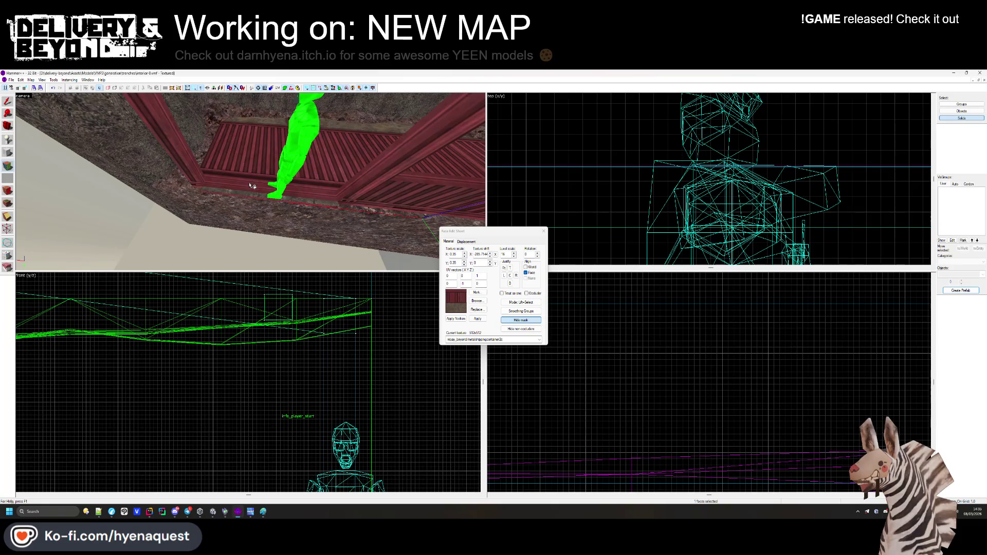
Close face editing and select the container wall plus another solid.
{"action": "left_click", "coordinate": [543, 231]}
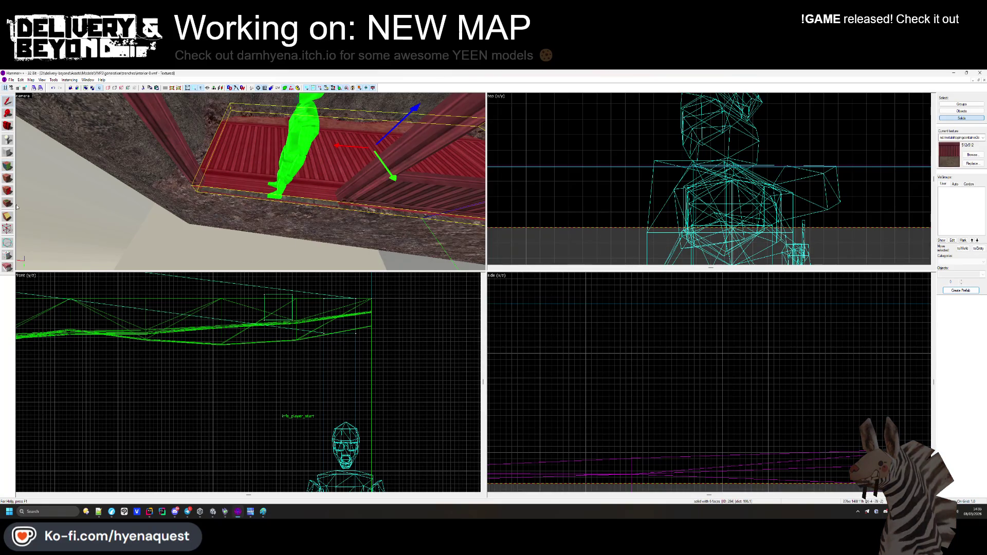
{"action": "scroll", "coordinate": [729, 166], "scroll_direction": "down", "scroll_amount": 4}
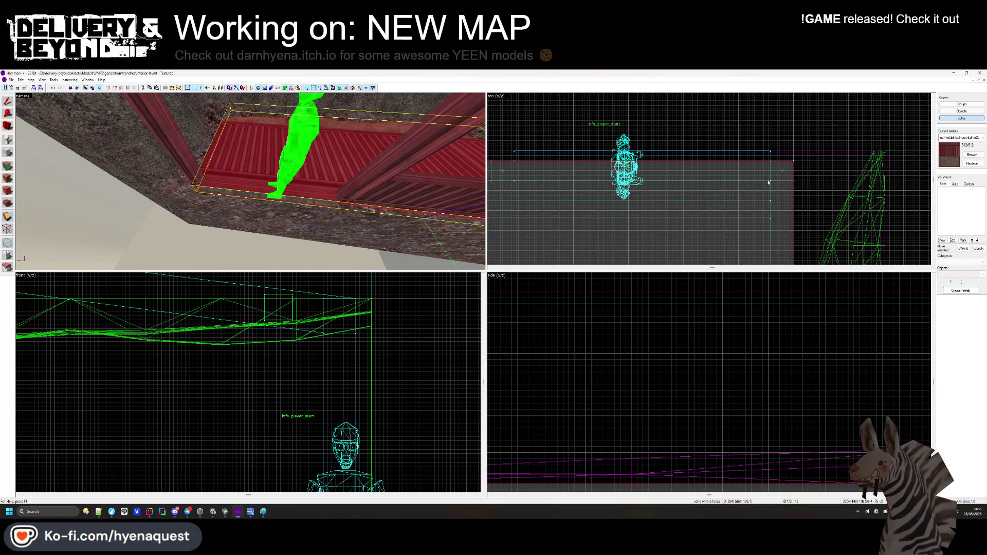
{"action": "left_click", "coordinate": [767, 181], "text": "ctrl"}
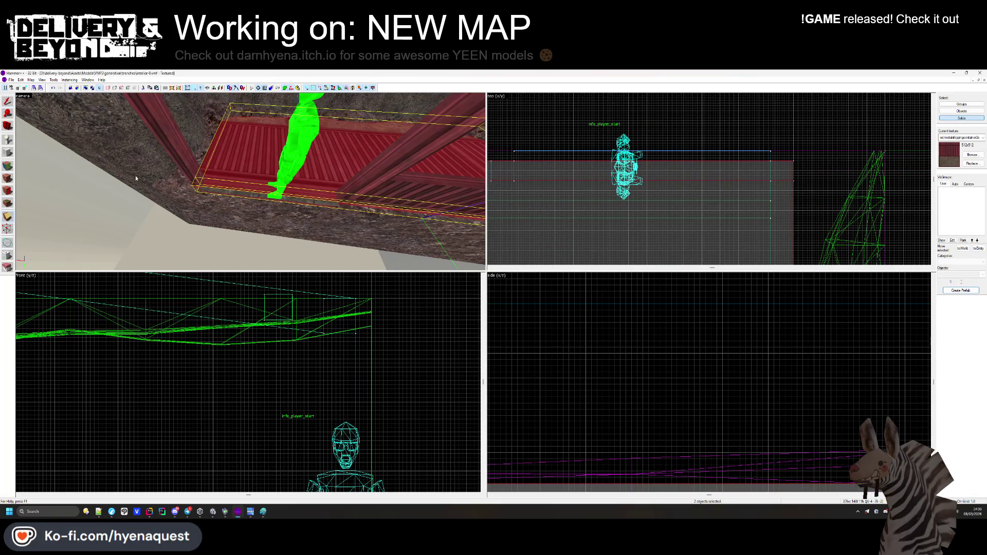
Inspect a container face's texture, then select the solid near the rock-wall corner.
{"action": "left_click", "coordinate": [7, 178]}
{"action": "left_click", "coordinate": [251, 166]}
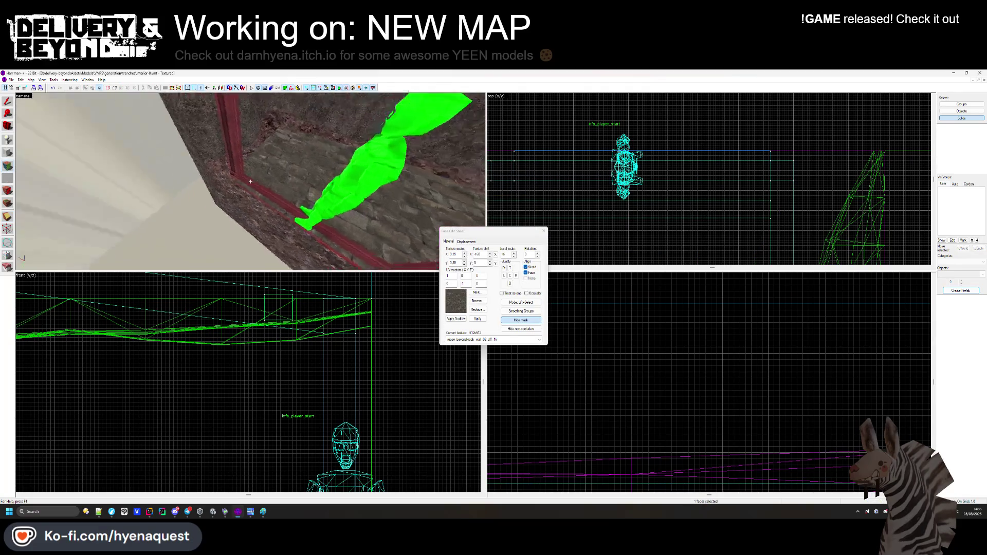
{"action": "key", "text": "z"}
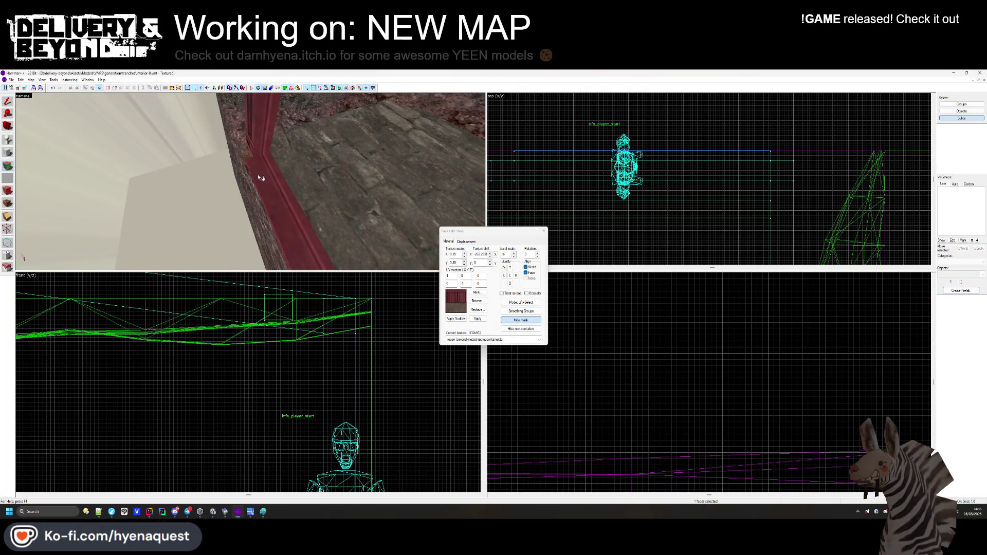
{"action": "key", "text": "z"}
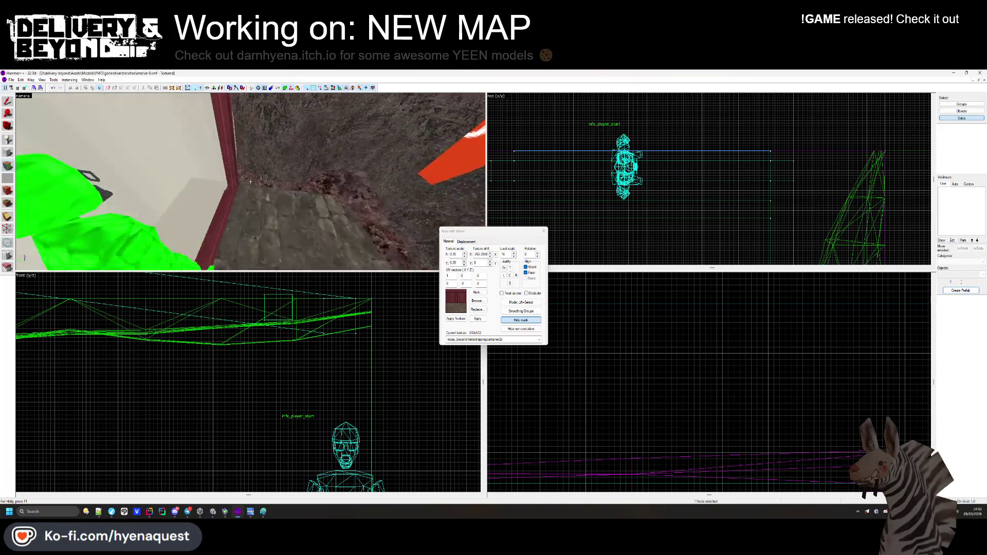
{"action": "key", "text": "z"}
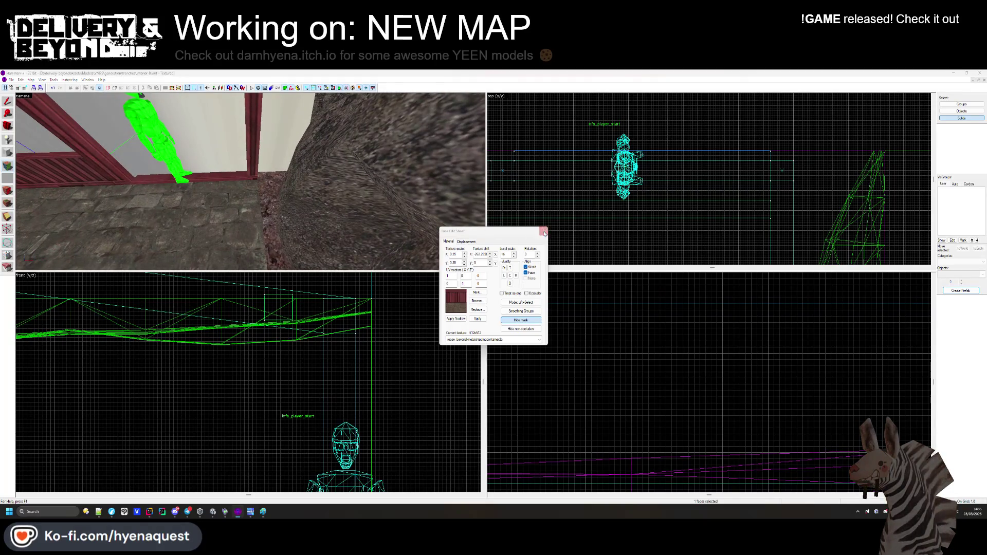
{"action": "left_click", "coordinate": [543, 232]}
{"action": "scroll", "coordinate": [694, 164], "scroll_direction": "down", "scroll_amount": 3}
{"action": "scroll", "coordinate": [694, 149], "scroll_direction": "up", "scroll_amount": 3}
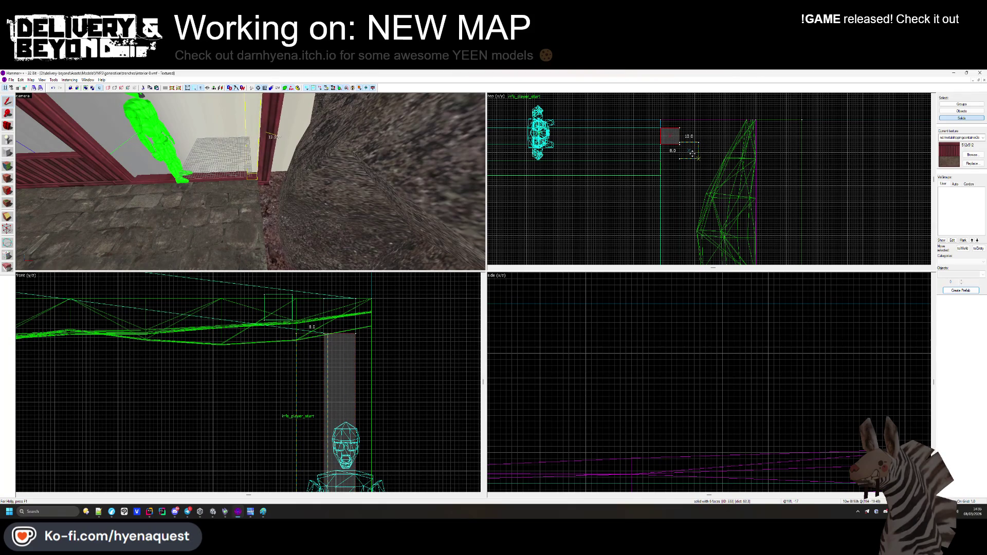
Move the brush into the rock-wall corner and stretch it to 180 units long.
{"action": "left_click_drag", "start_coordinate": [692, 153], "coordinate": [692, 155]}
{"action": "scroll", "coordinate": [687, 174], "scroll_direction": "up", "scroll_amount": 4}
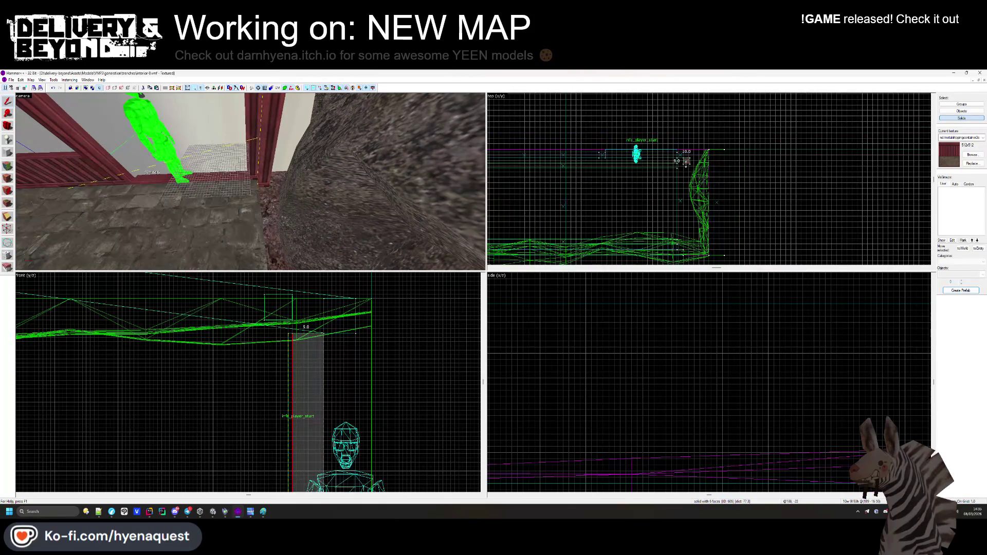
{"action": "left_click_drag", "start_coordinate": [688, 197], "coordinate": [688, 223]}
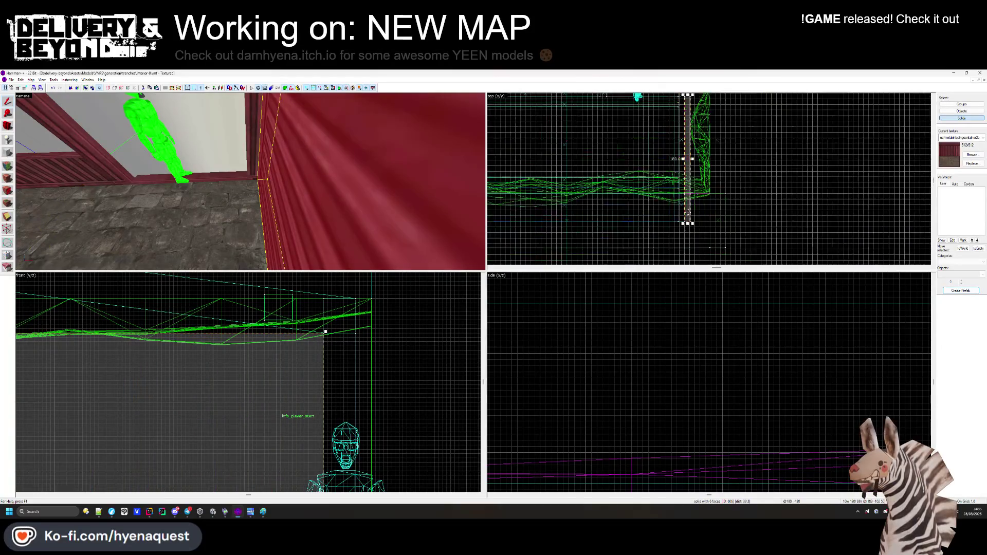
{"action": "scroll", "coordinate": [698, 180], "scroll_direction": "up", "scroll_amount": 3}
{"action": "scroll", "coordinate": [698, 183], "scroll_direction": "up", "scroll_amount": 2}
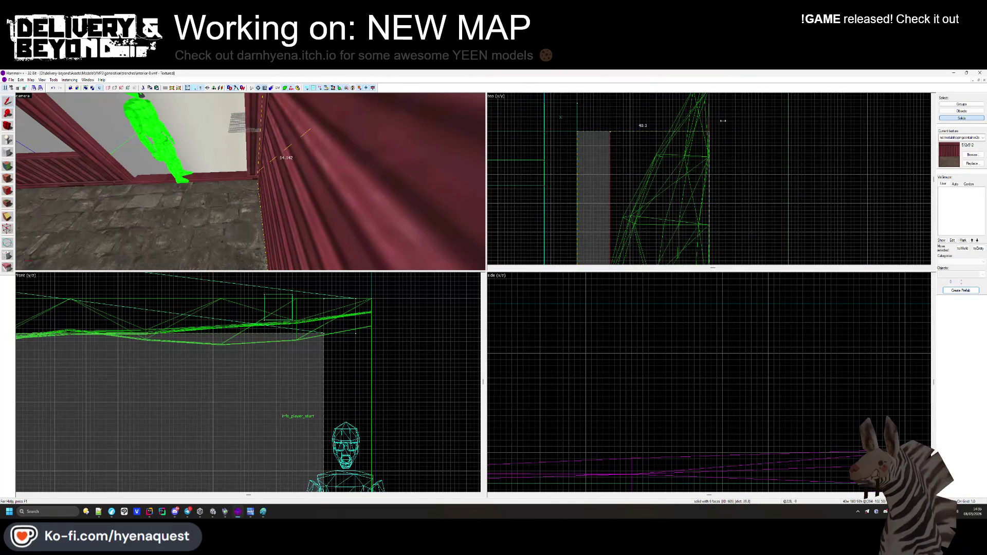
Fly the camera around the container, select its brush, then clear the selection.
{"action": "key", "text": "z"}
{"action": "key", "text": "s"}
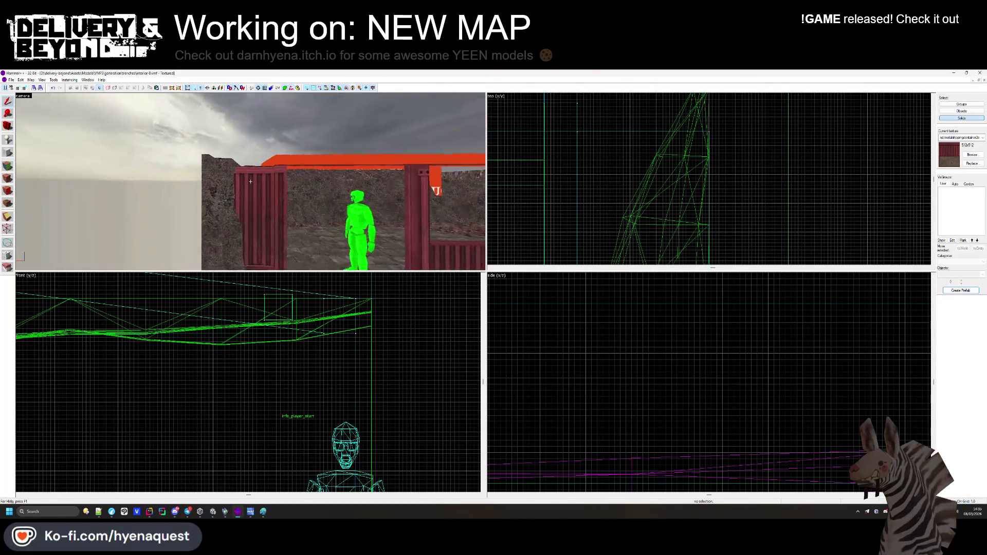
{"action": "key", "text": "w"}
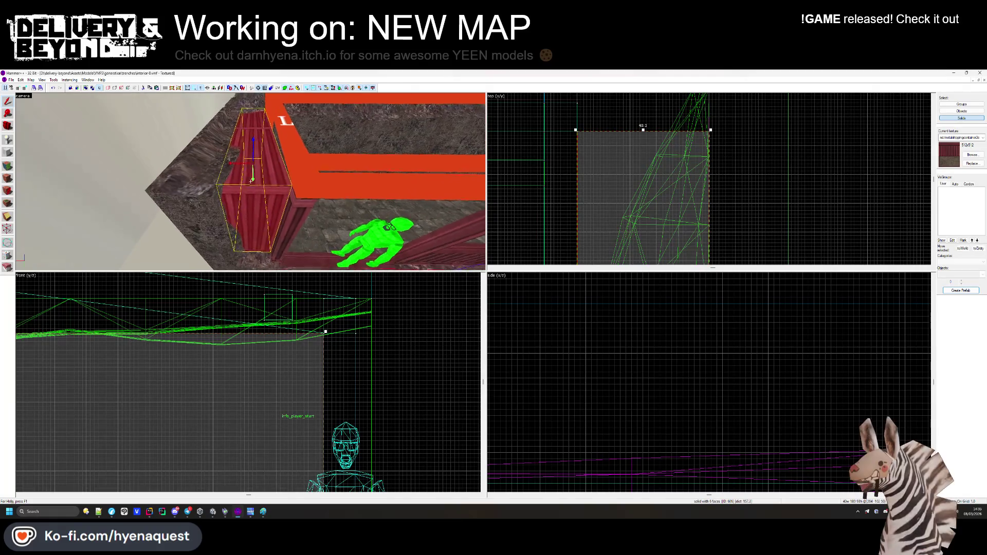
{"action": "key", "text": "z"}
{"action": "left_click", "coordinate": [325, 332]}
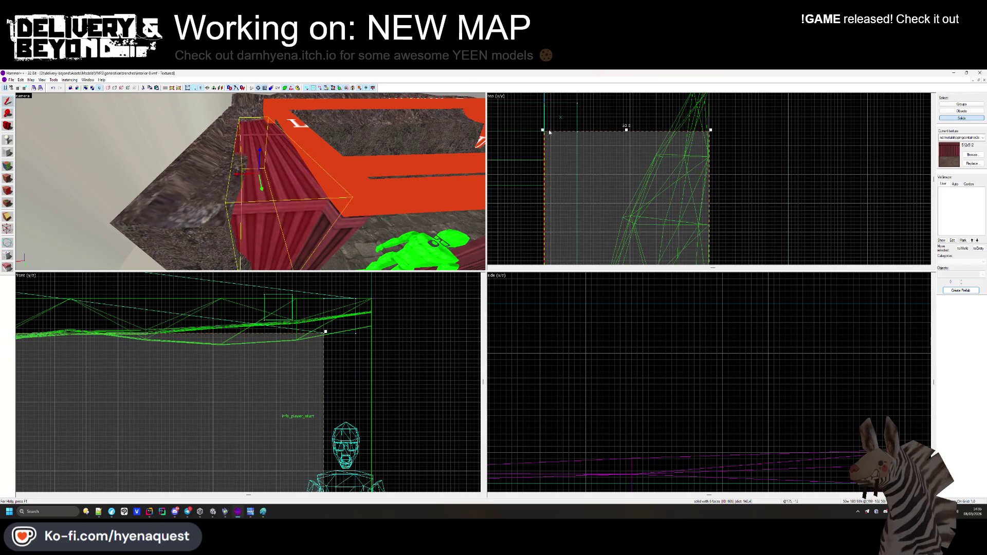
{"action": "key", "text": "Escape"}
Fly close to the new container wall, select it, then deselect and look around.
{"action": "key", "text": "z"}
{"action": "key", "text": "s"}
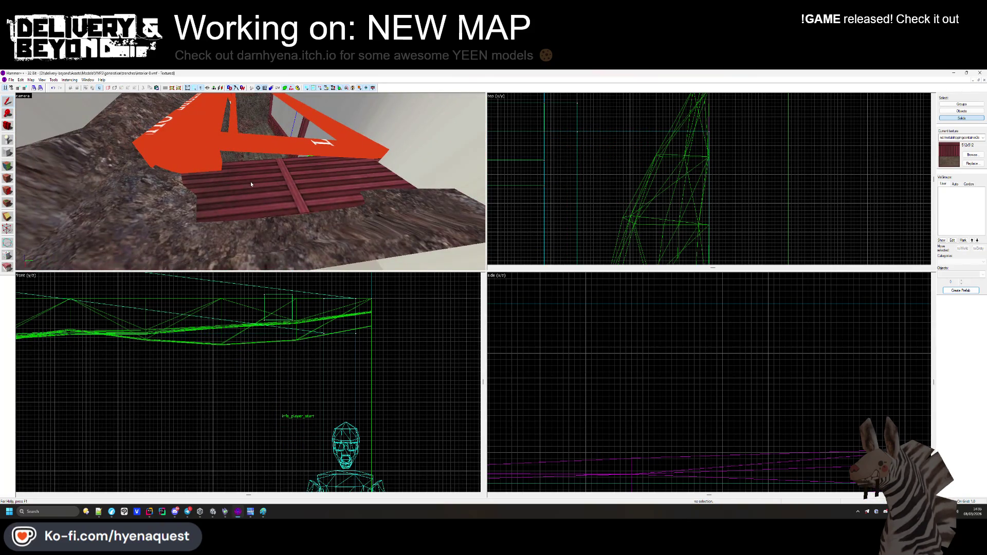
{"action": "key", "text": "w"}
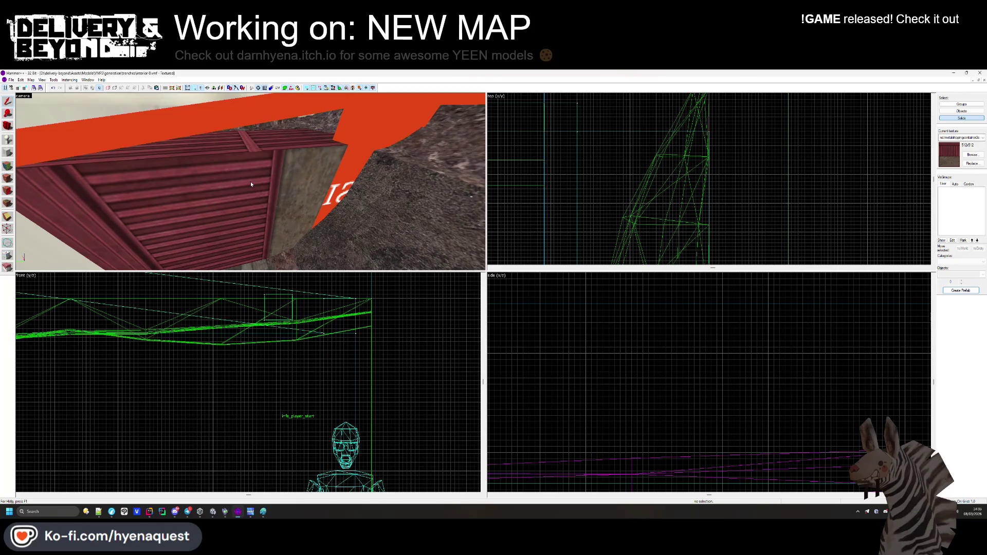
{"action": "left_click", "coordinate": [251, 184]}
{"action": "key", "text": "Escape"}
{"action": "key", "text": "z"}
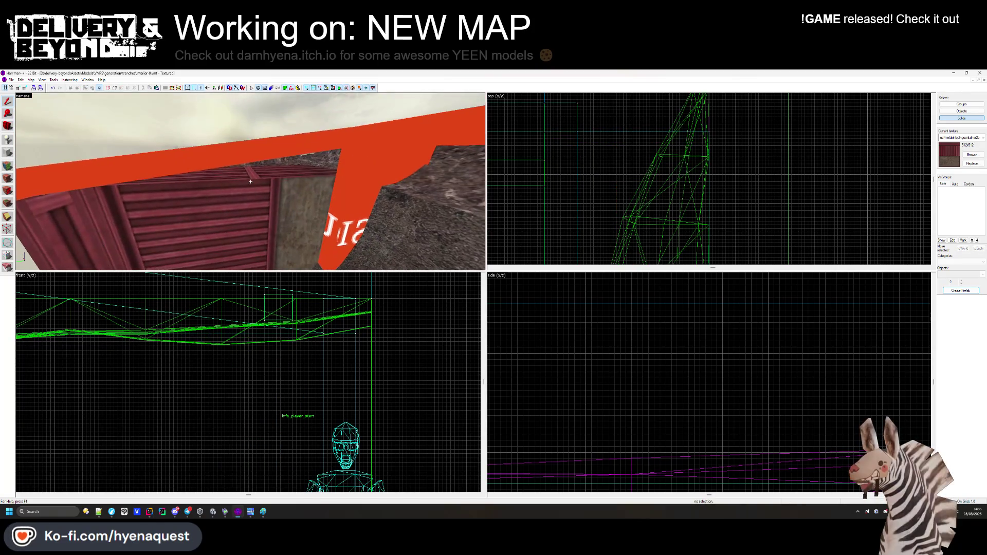
{"action": "key", "text": "z"}
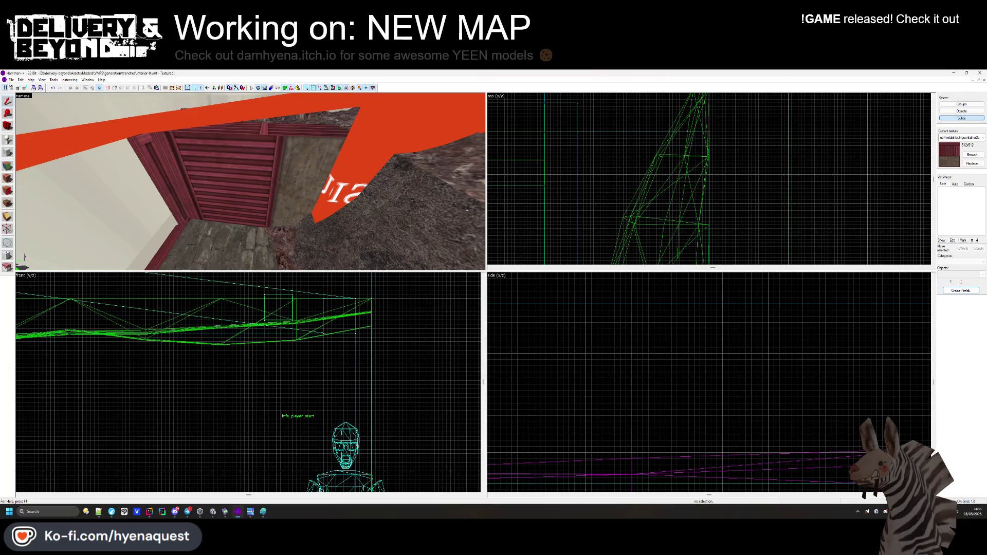
In face editing, pick up the red OUTSIDE texture from the beam face.
{"action": "left_click", "coordinate": [8, 178]}
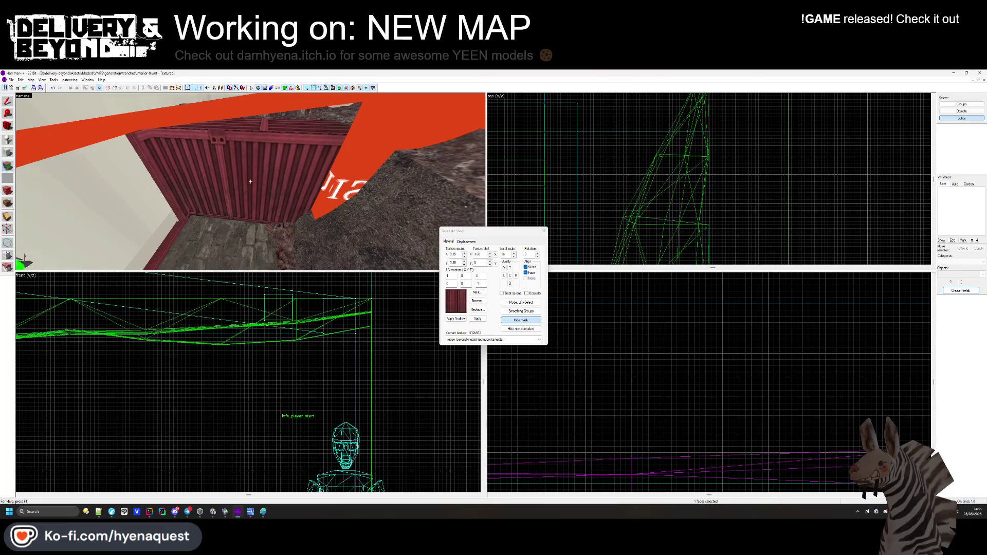
{"action": "key", "text": "s"}
{"action": "key", "text": "z"}
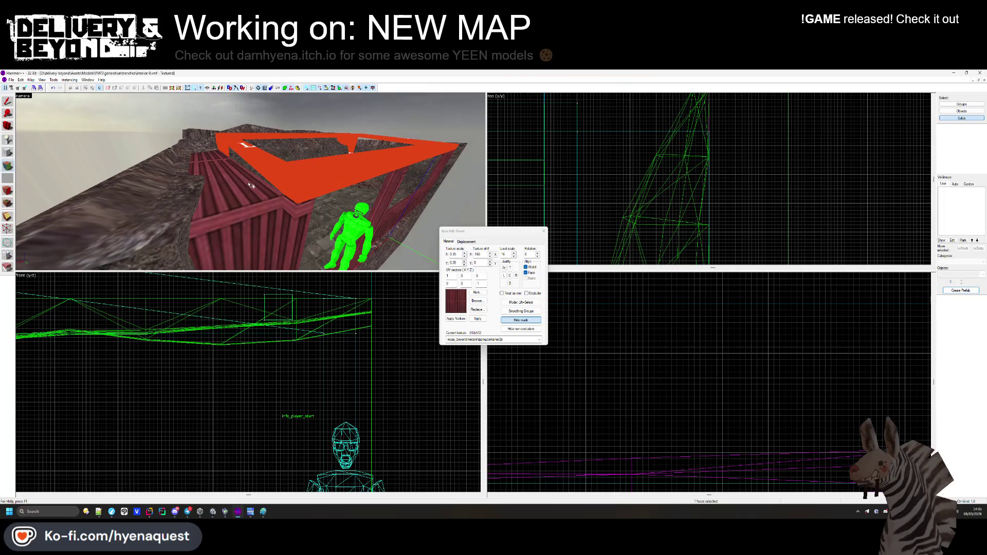
{"action": "key", "text": "z"}
{"action": "key", "text": "w"}
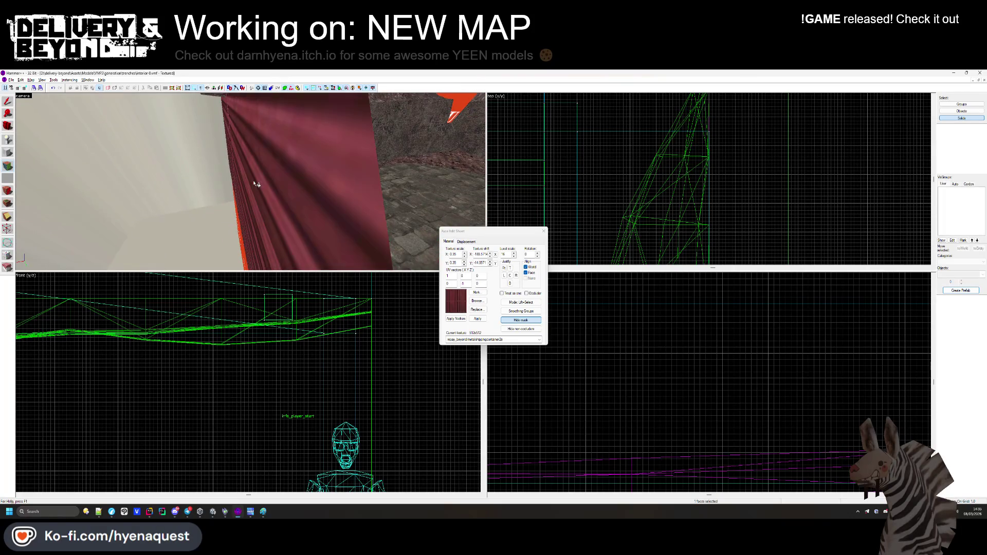
{"action": "mouse_move", "coordinate": [251, 181]}
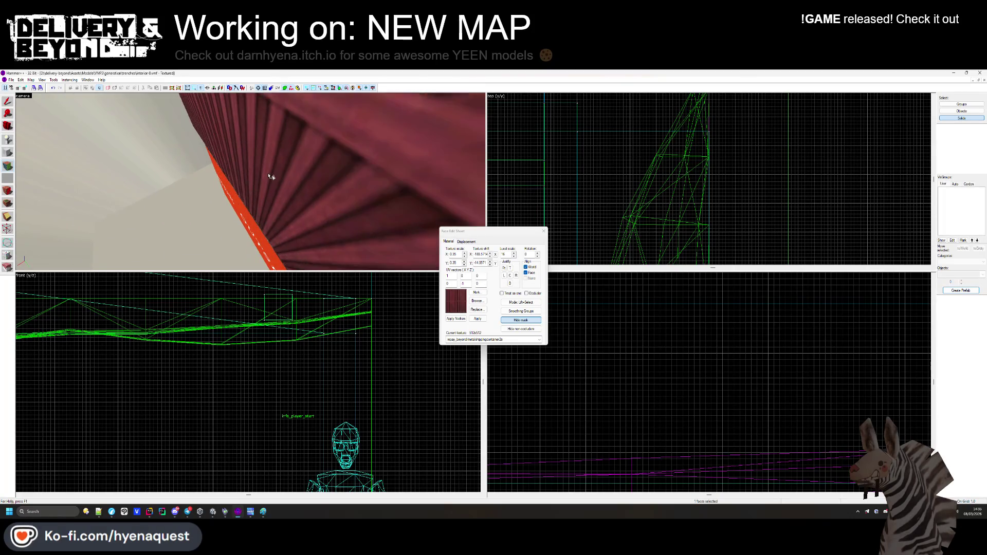
{"action": "left_click", "coordinate": [250, 182]}
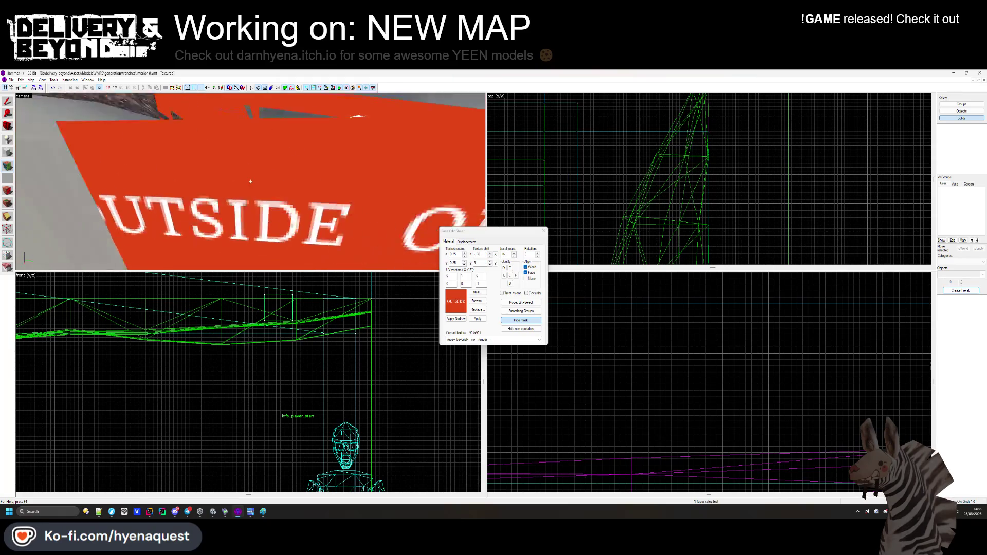
Back the camera away, close face editing and select the container brush.
{"action": "key", "text": "w"}
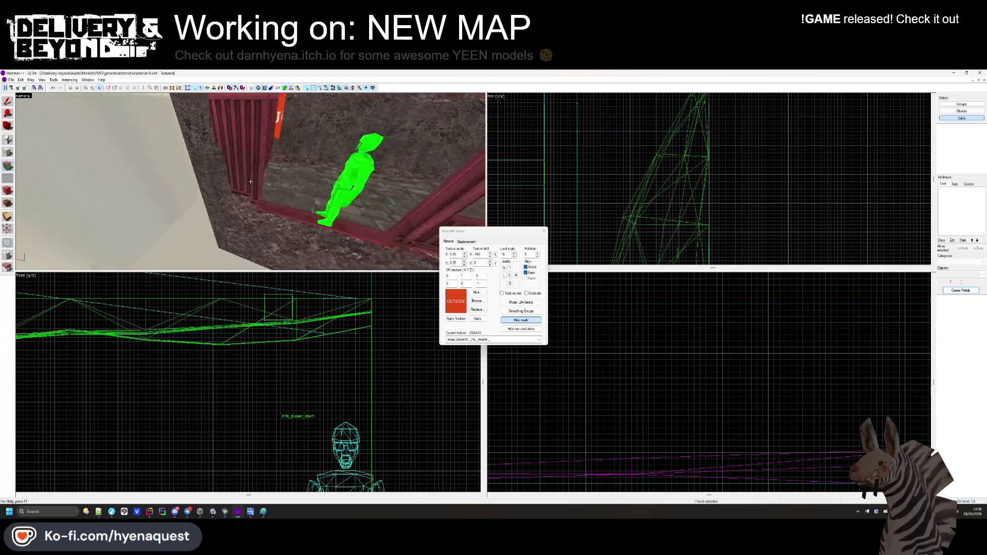
{"action": "mouse_move", "coordinate": [250, 181]}
{"action": "key", "text": "z"}
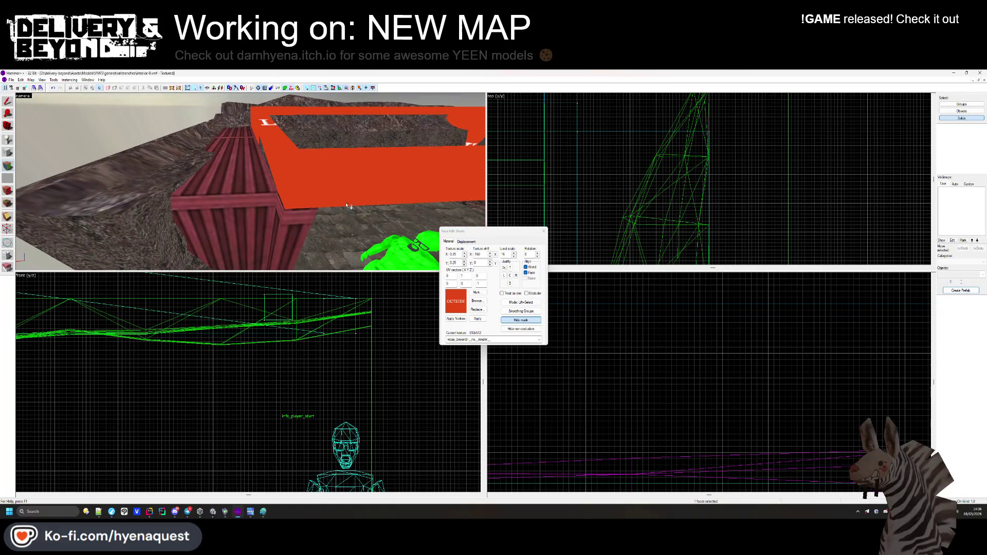
{"action": "left_click", "coordinate": [542, 232]}
{"action": "scroll", "coordinate": [232, 374], "scroll_direction": "down", "scroll_amount": 4}
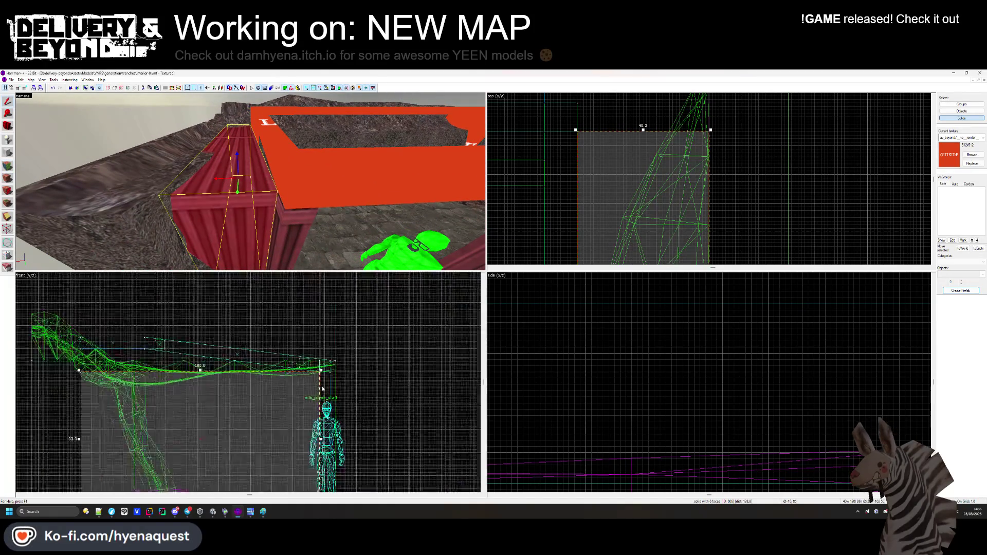
Clip the red corner container with a slanted cut along the slope.
{"action": "scroll", "coordinate": [176, 329], "scroll_direction": "up", "scroll_amount": 3}
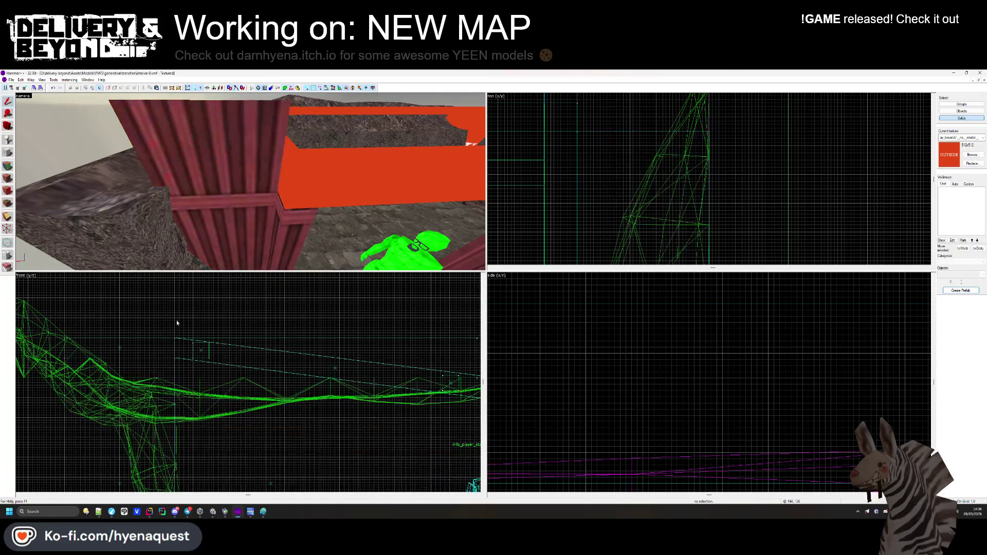
{"action": "left_click", "coordinate": [176, 324]}
{"action": "left_click", "coordinate": [251, 181]}
{"action": "key", "text": "z"}
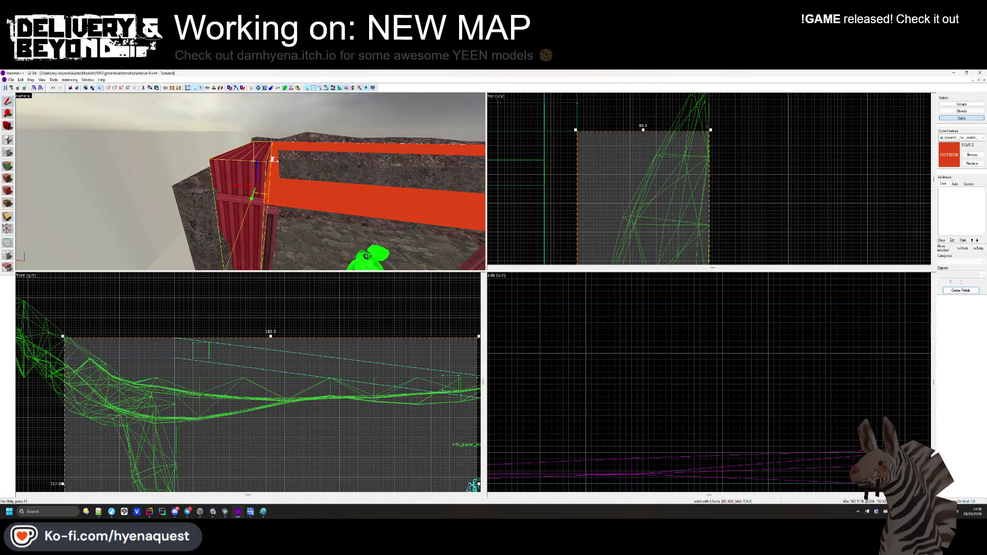
{"action": "scroll", "coordinate": [172, 334], "scroll_direction": "up", "scroll_amount": 1}
{"action": "scroll", "coordinate": [170, 334], "scroll_direction": "up", "scroll_amount": 1}
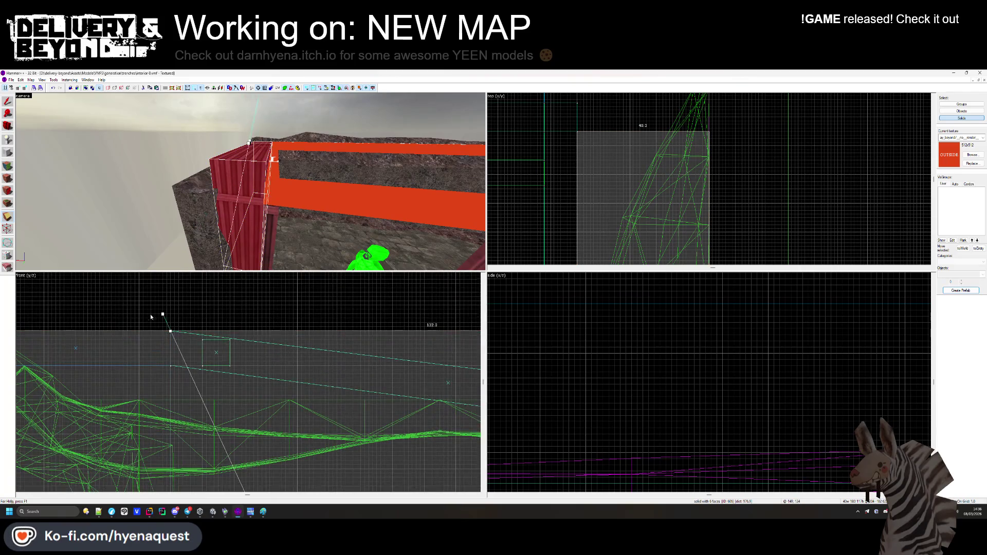
{"action": "scroll", "coordinate": [155, 316], "scroll_direction": "down", "scroll_amount": 3}
{"action": "scroll", "coordinate": [359, 336], "scroll_direction": "up", "scroll_amount": 3}
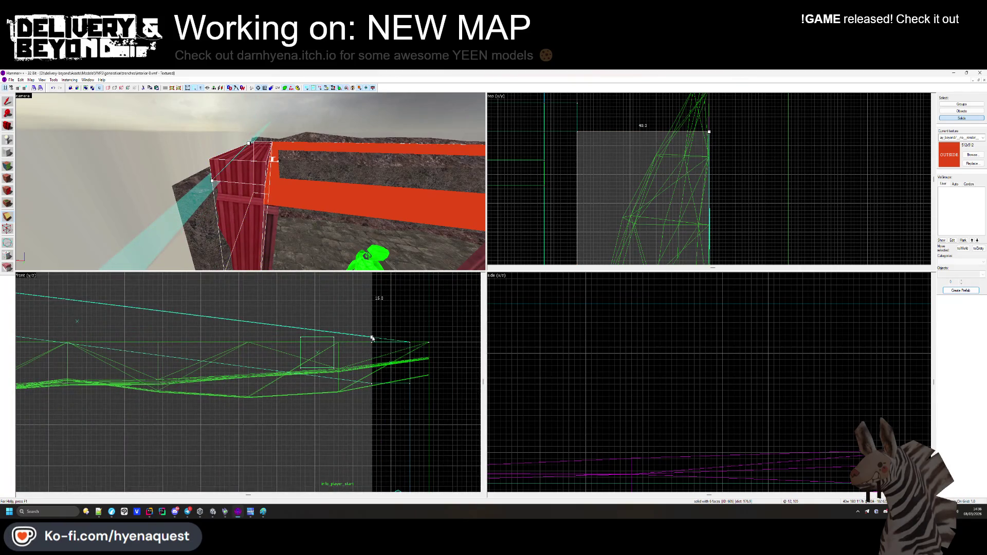
{"action": "scroll", "coordinate": [372, 338], "scroll_direction": "up", "scroll_amount": 2}
{"action": "scroll", "coordinate": [410, 341], "scroll_direction": "down", "scroll_amount": 3}
{"action": "left_click", "coordinate": [319, 357]}
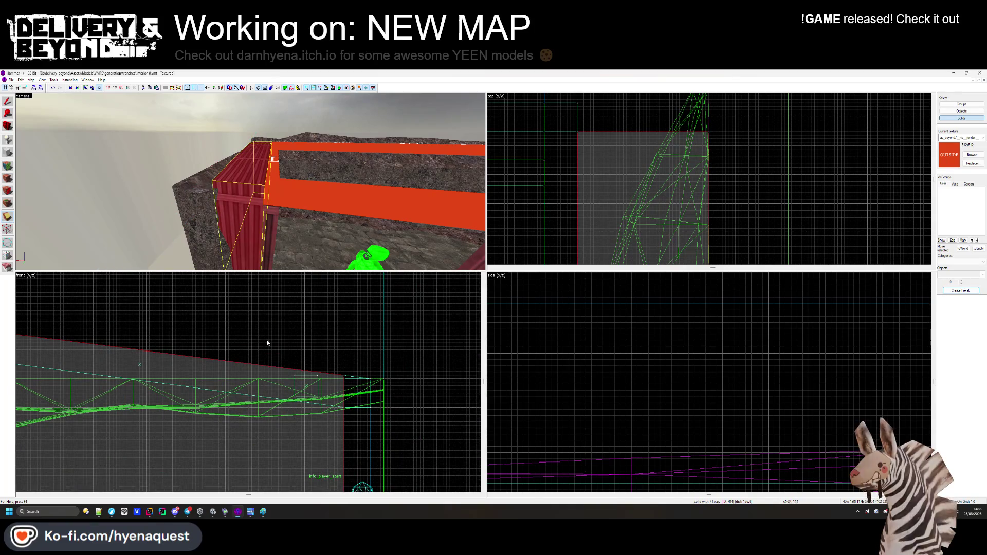
{"action": "key", "text": "Escape"}
Move a left-wall container toward the middle, then return to face texture editing.
{"action": "left_click_drag", "start_coordinate": [292, 236], "coordinate": [49, 151]}
{"action": "key", "text": "shift+a"}
{"action": "mouse_move", "coordinate": [236, 159]}
{"action": "left_mouse_down"}
{"action": "mouse_move", "coordinate": [257, 195]}
{"action": "mouse_move", "coordinate": [252, 184]}
{"action": "left_mouse_up"}
{"action": "left_click", "coordinate": [543, 230]}
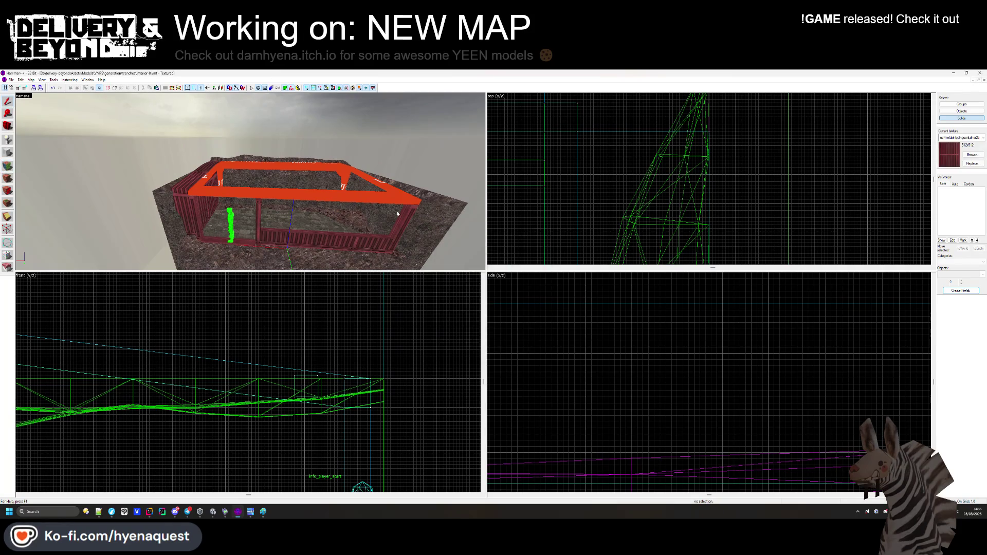
{"action": "left_click", "coordinate": [187, 202]}
{"action": "key", "text": "ctrl+e"}
{"action": "mouse_move", "coordinate": [612, 180]}
{"action": "left_mouse_down"}
{"action": "mouse_move", "coordinate": [591, 170]}
{"action": "mouse_move", "coordinate": [600, 156]}
{"action": "mouse_move", "coordinate": [826, 172]}
{"action": "mouse_move", "coordinate": [533, 189]}
{"action": "mouse_move", "coordinate": [638, 185]}
{"action": "left_mouse_up"}
{"action": "key", "text": "Escape"}
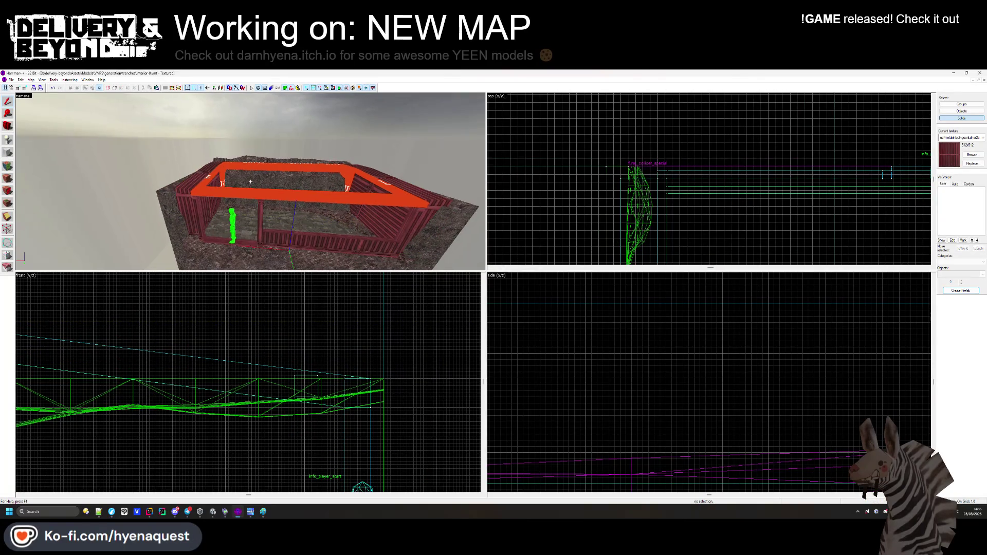
{"action": "key", "text": "w"}
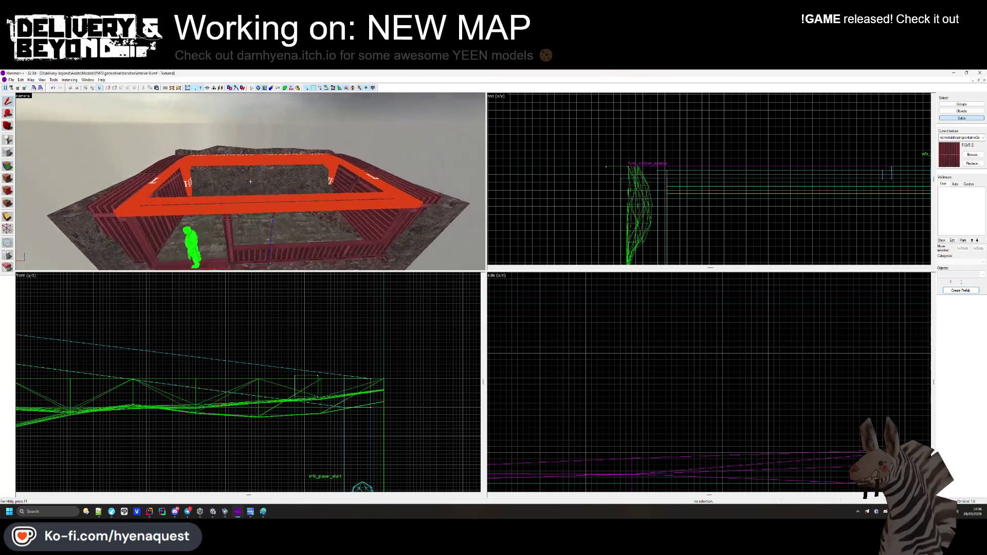
{"action": "key", "text": "shift+a"}
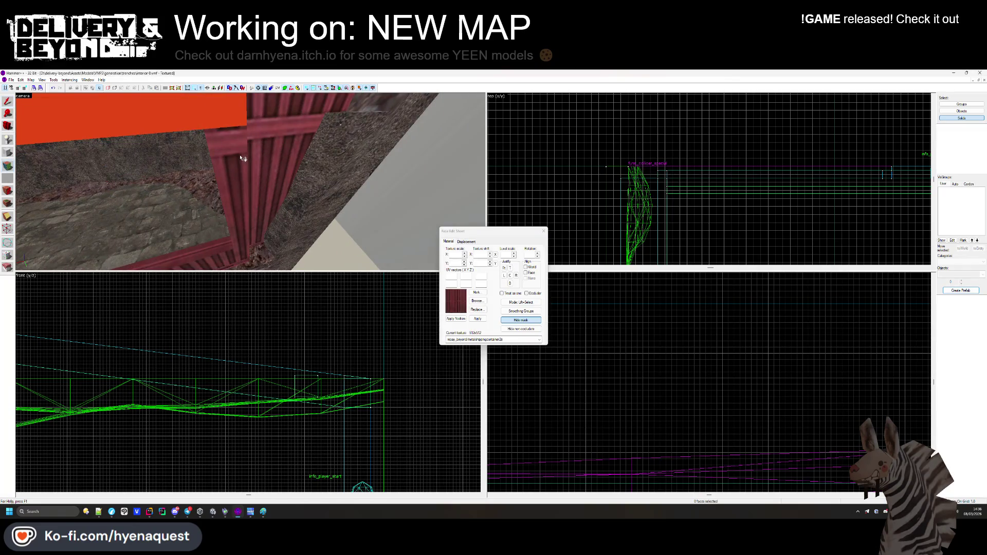
Select several container wall faces in the Face Edit Sheet to check their textures.
{"action": "left_click", "coordinate": [250, 182]}
{"action": "key", "text": "w"}
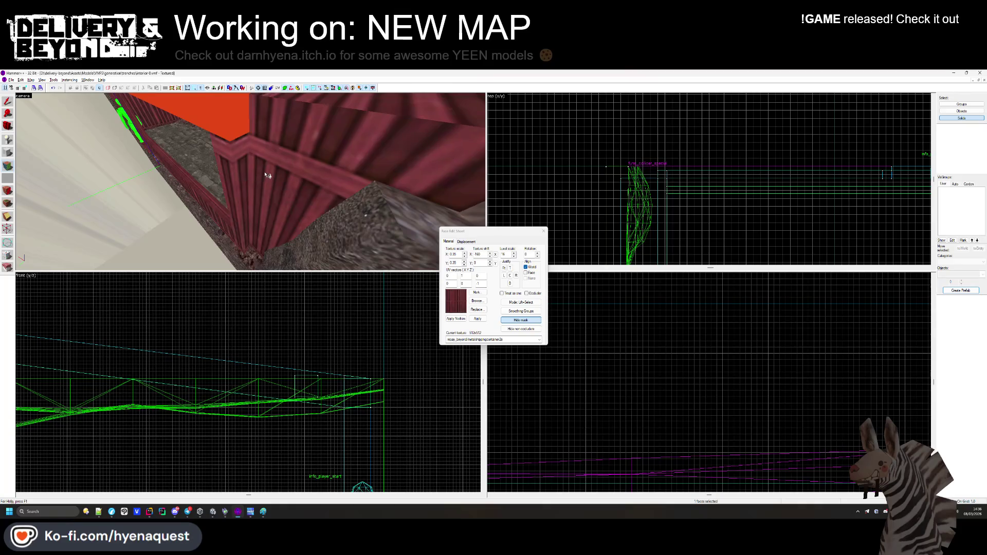
{"action": "key", "text": "s"}
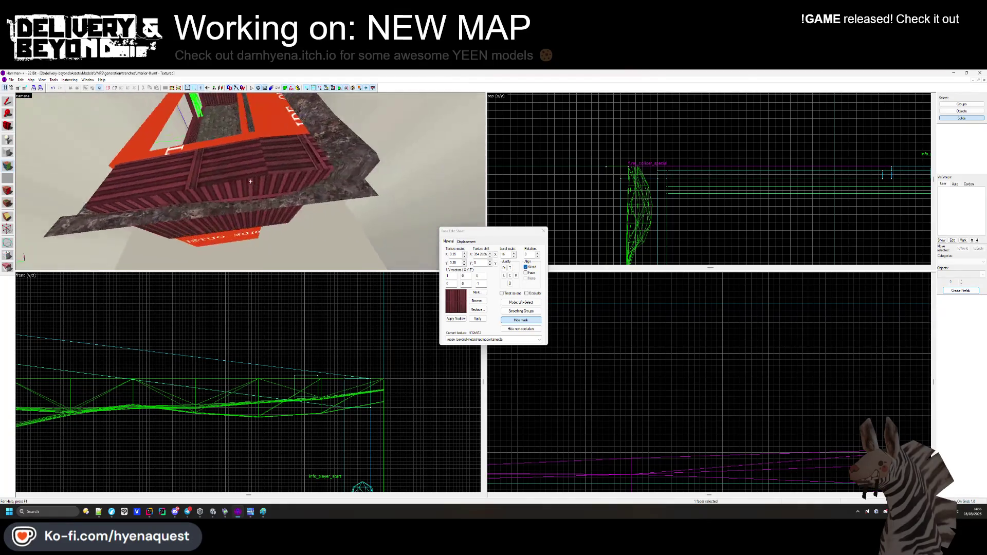
{"action": "left_click", "coordinate": [252, 184]}
{"action": "key", "text": "w"}
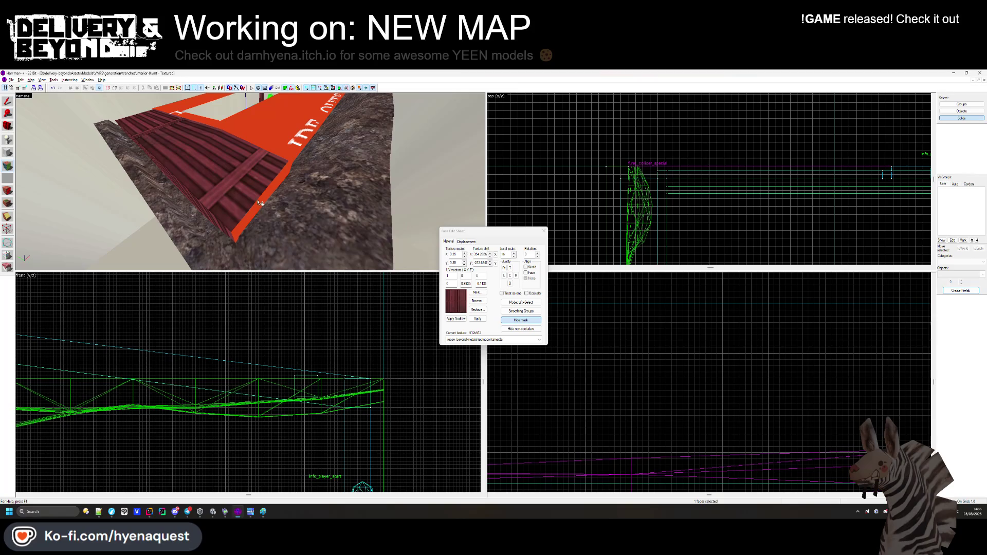
{"action": "key", "text": "z"}
{"action": "key", "text": "s"}
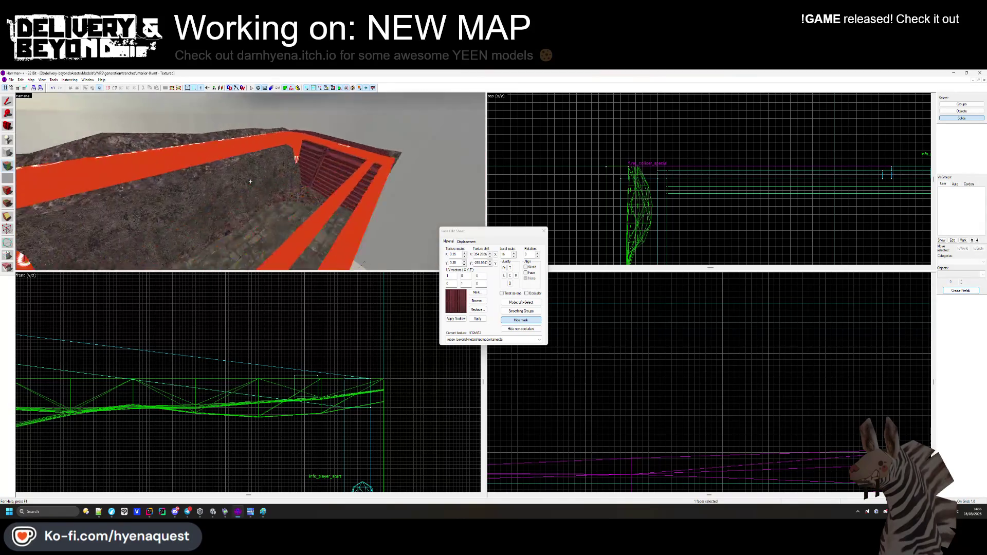
{"action": "key", "text": "z"}
{"action": "left_click", "coordinate": [261, 192]}
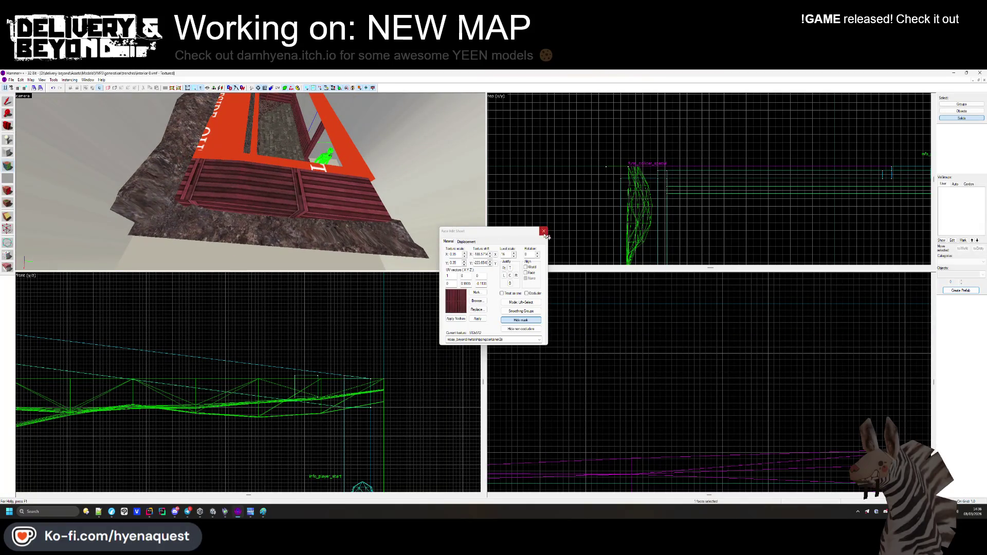
{"action": "left_click", "coordinate": [544, 232]}
{"action": "key", "text": "z"}
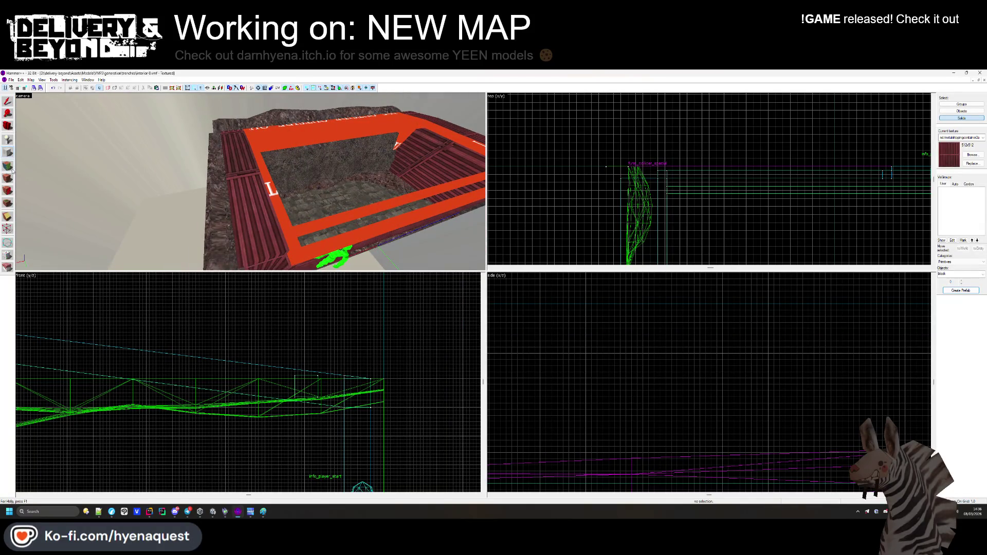
{"action": "left_click", "coordinate": [9, 177]}
{"action": "key", "text": "z"}
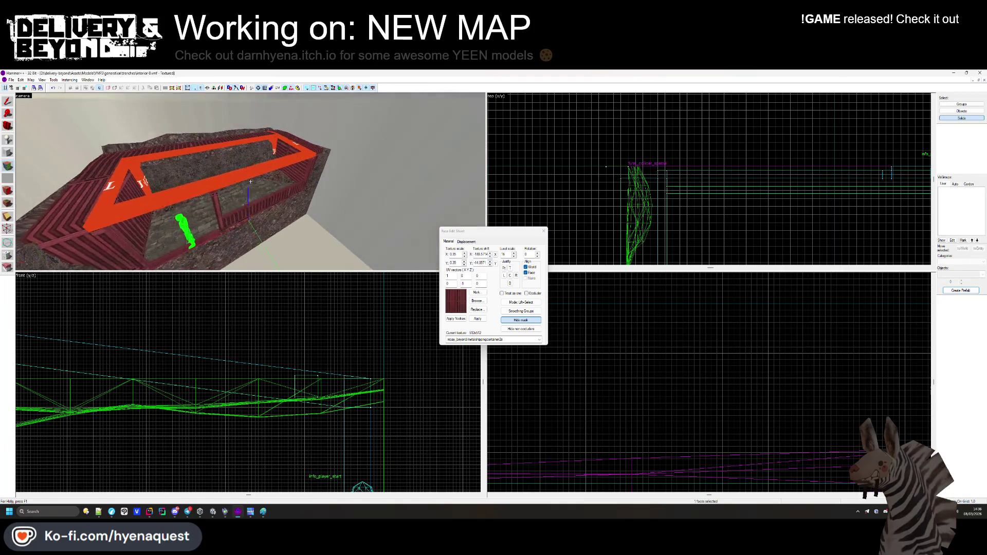
{"action": "key", "text": "z"}
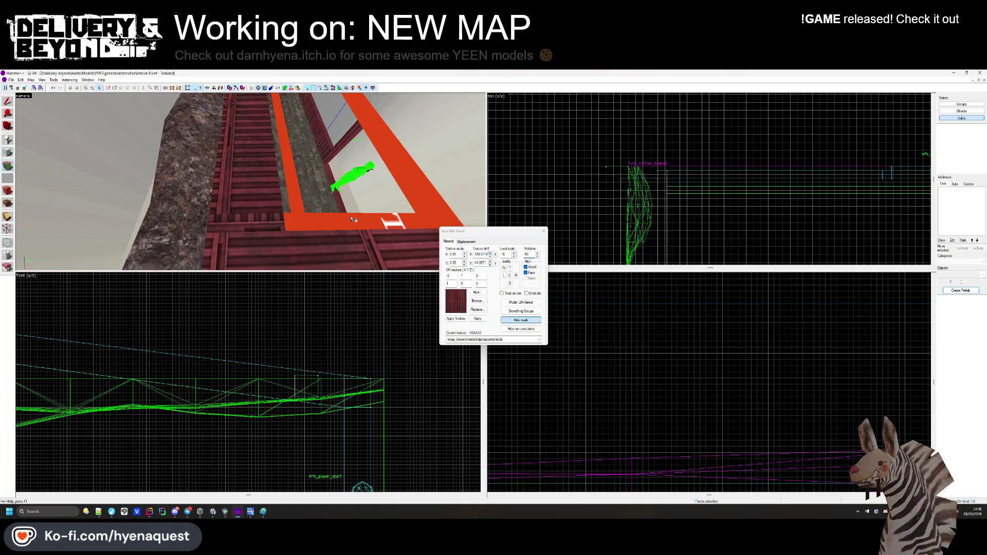
Apply a 90-degree texture rotation to the face at the container corner.
{"action": "left_click", "coordinate": [247, 209]}
{"action": "key", "text": "z"}
{"action": "key", "text": "z"}
{"action": "left_click_drag", "start_coordinate": [314, 190], "coordinate": [239, 183]}
{"action": "key", "text": "z"}
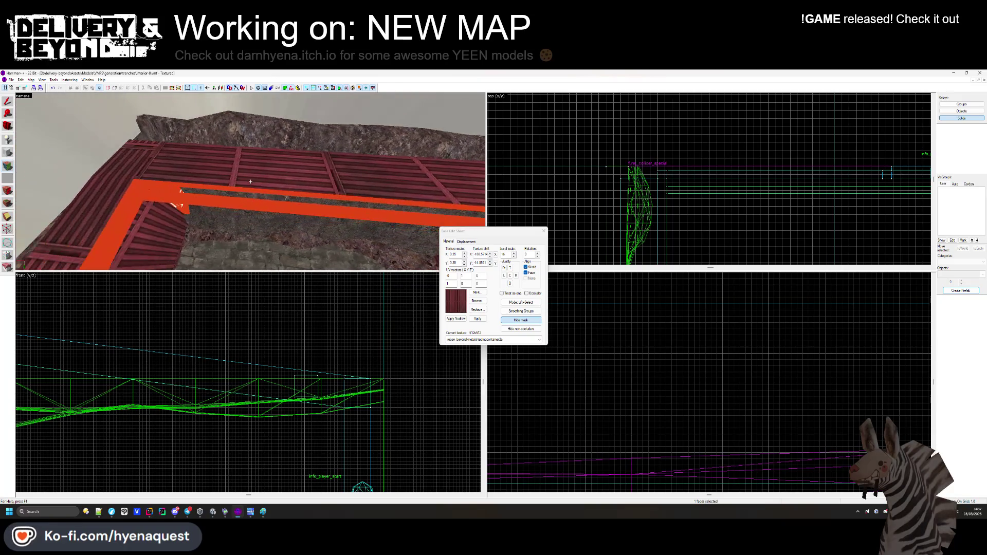
{"action": "mouse_move", "coordinate": [250, 182]}
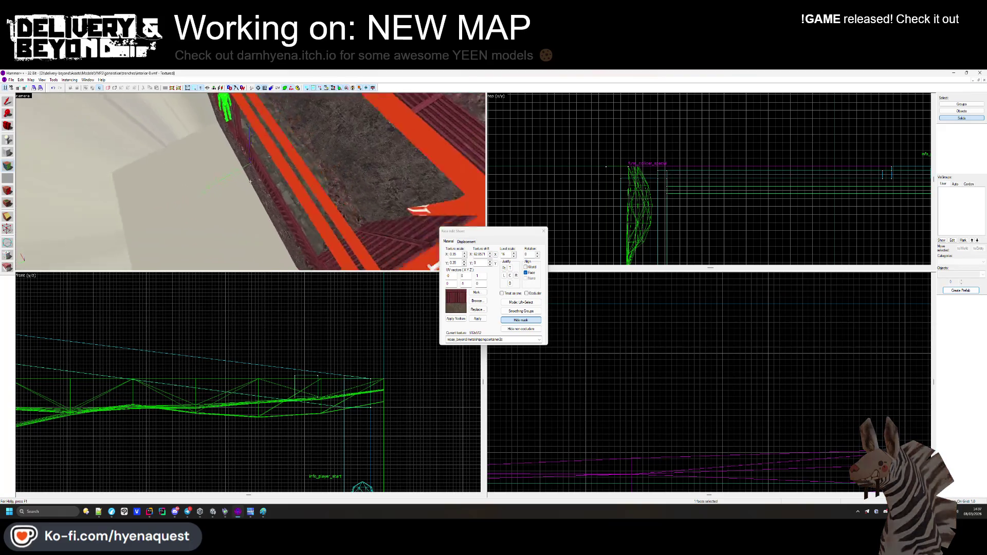
{"action": "left_click", "coordinate": [251, 181]}
{"action": "key", "text": "z"}
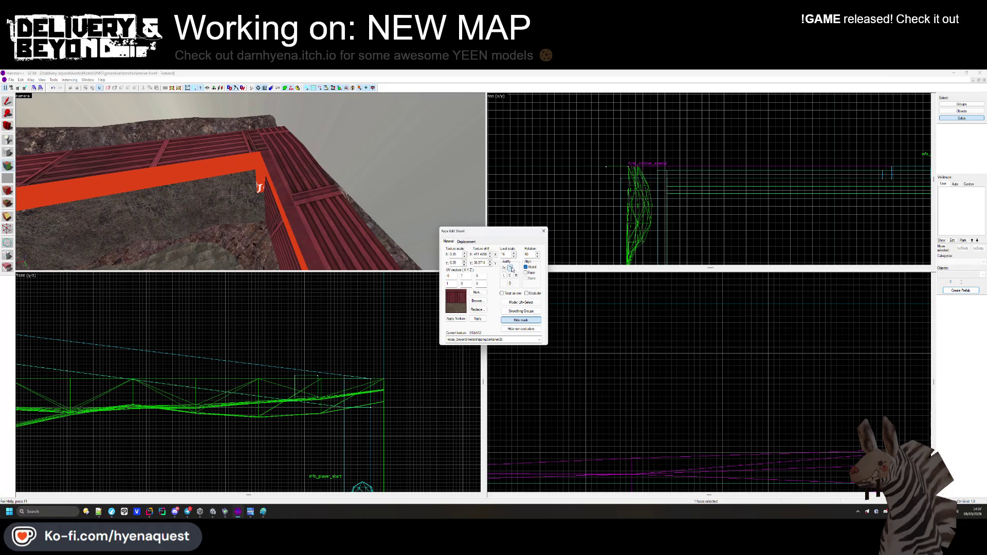
{"action": "key", "text": "w"}
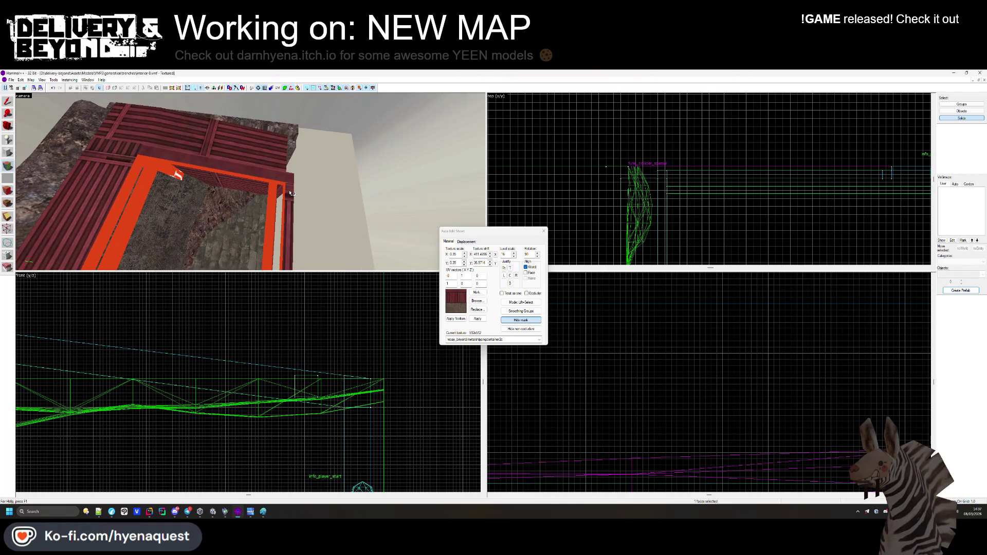
{"action": "left_click", "coordinate": [521, 255]}
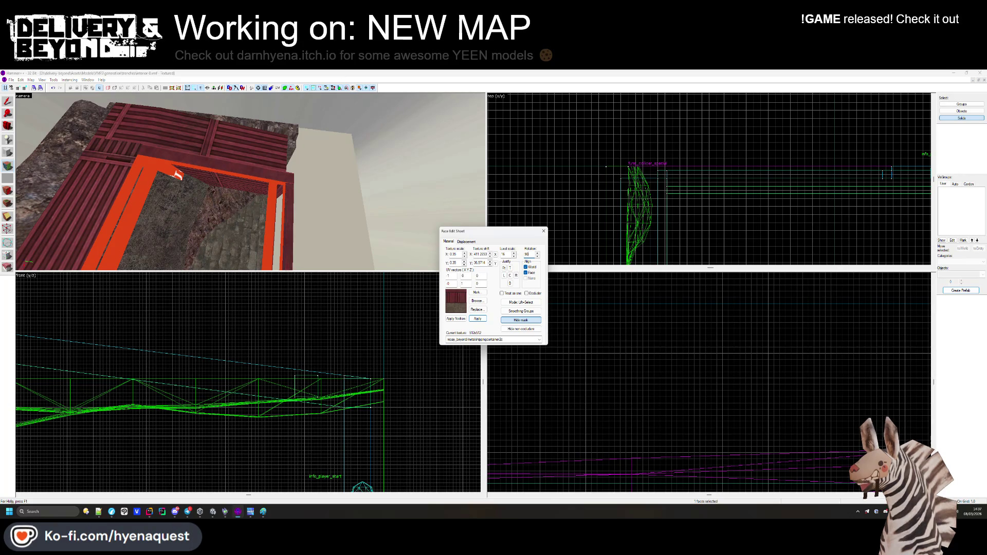
Select the large red top face of the container for alignment.
{"action": "key", "text": "z"}
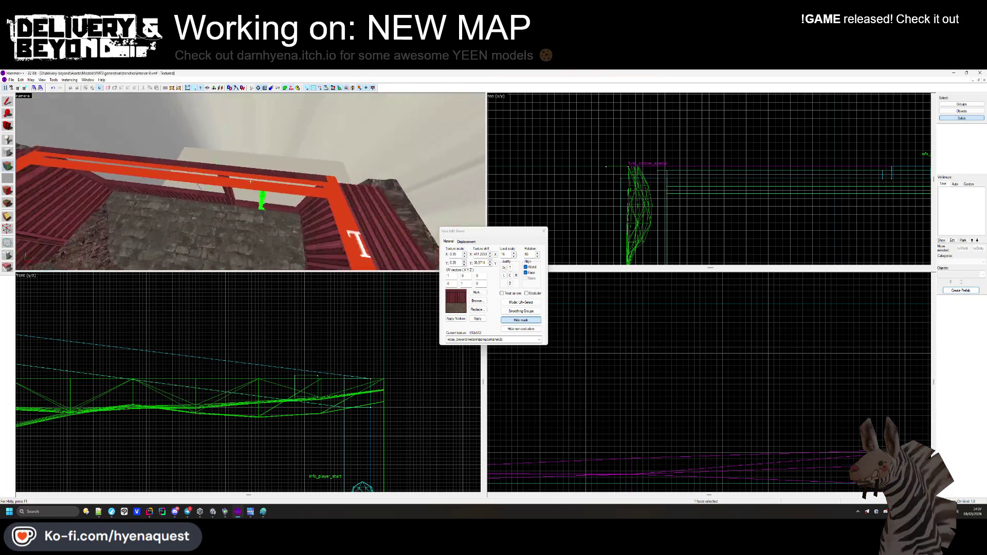
{"action": "key", "text": "z"}
{"action": "key", "text": "z"}
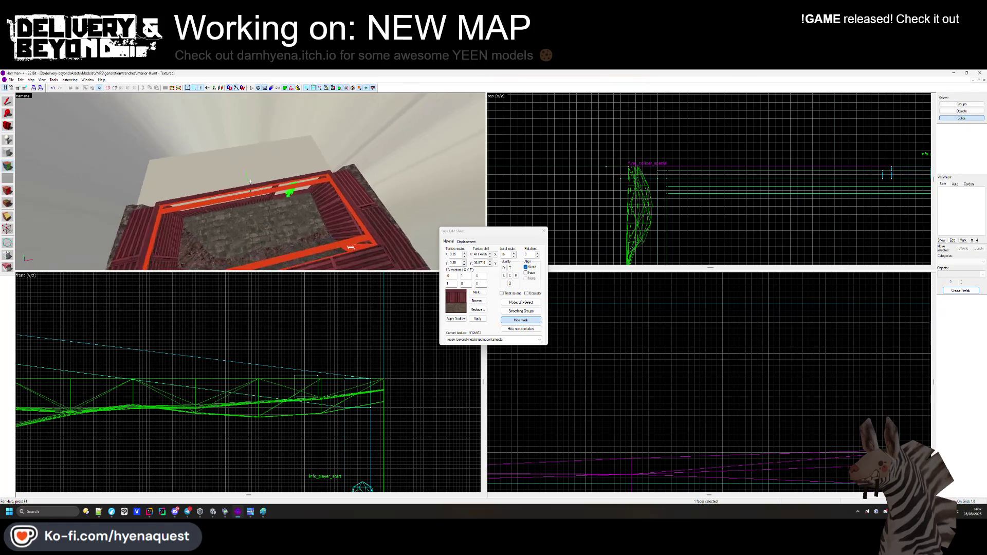
{"action": "scroll", "coordinate": [253, 184], "scroll_direction": "up", "scroll_amount": 5}
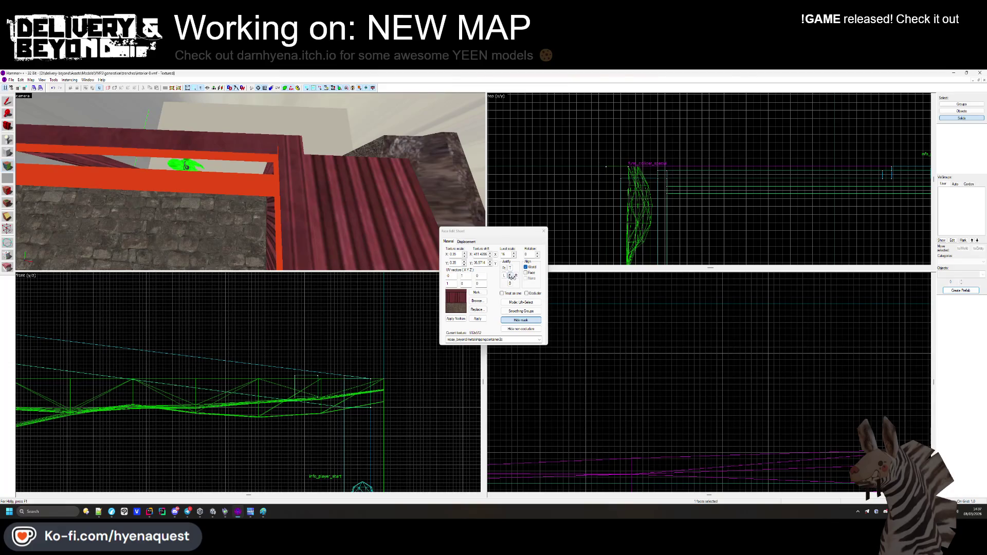
{"action": "key", "text": "z"}
{"action": "left_click_drag", "start_coordinate": [214, 207], "coordinate": [215, 184]}
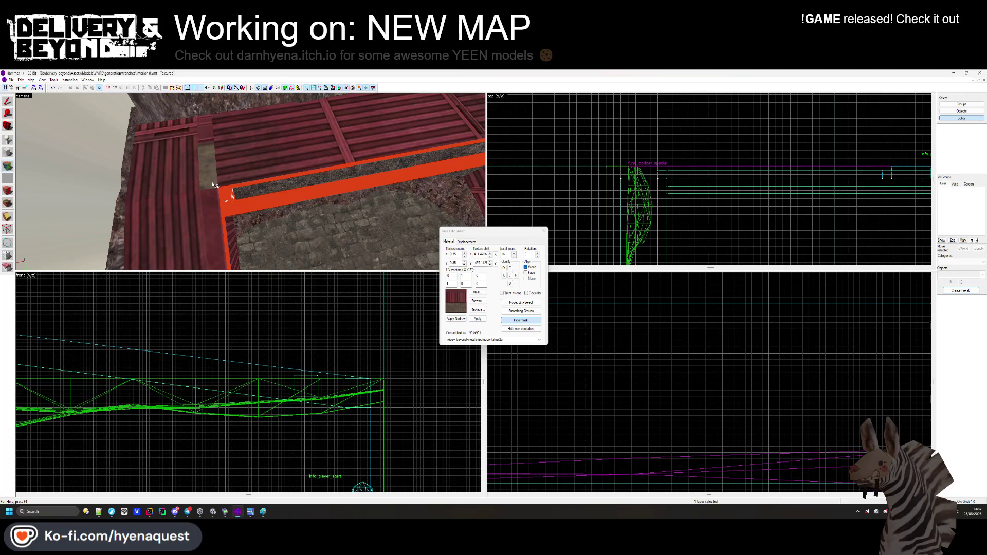
{"action": "scroll", "coordinate": [249, 183], "scroll_direction": "up", "scroll_amount": 3}
{"action": "left_click_drag", "start_coordinate": [249, 183], "coordinate": [249, 183]}
{"action": "key", "text": "z"}
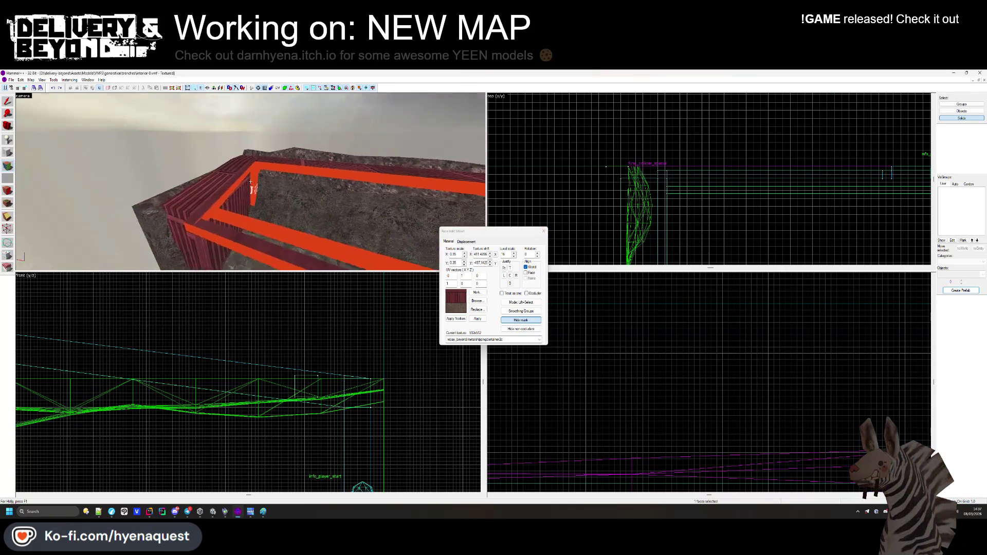
{"action": "key", "text": "z"}
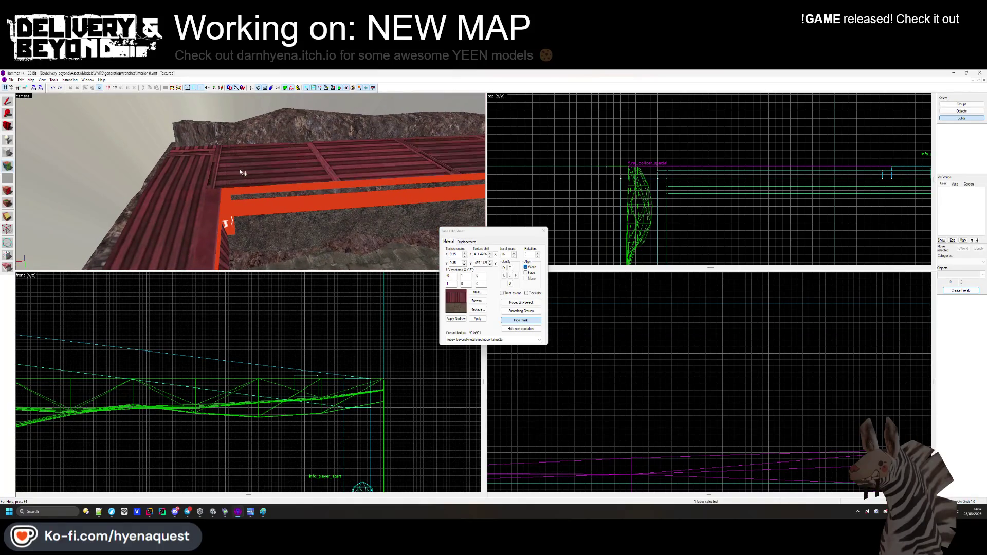
{"action": "key", "text": "z"}
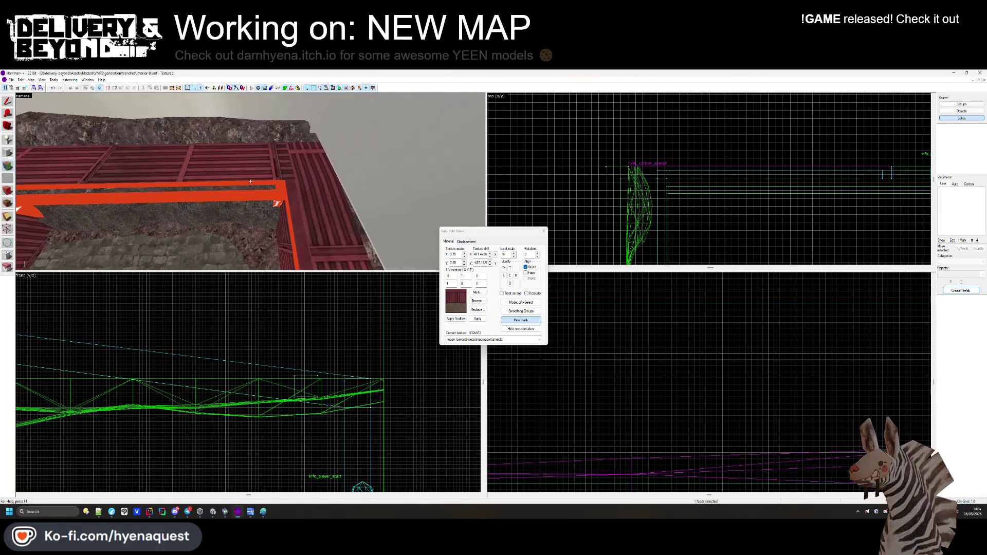
{"action": "key", "text": "z"}
{"action": "left_click", "coordinate": [250, 166]}
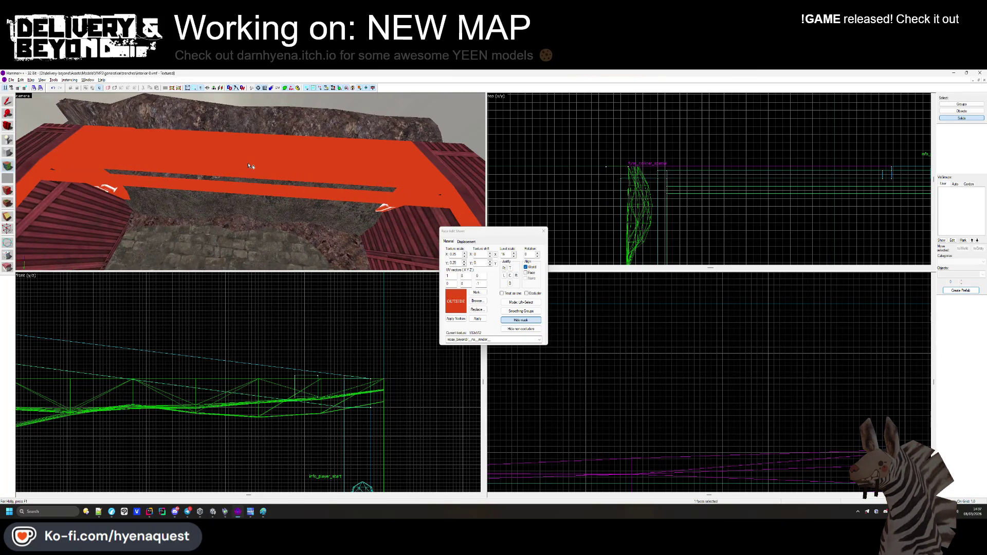
Glance through the texture browser, then fly the camera down into the trench.
{"action": "left_click", "coordinate": [478, 301]}
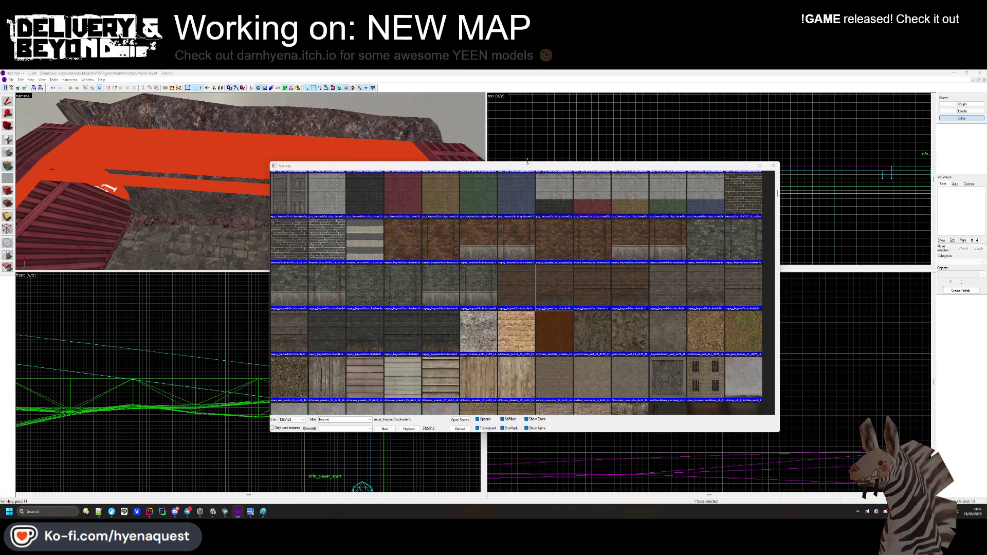
{"action": "left_click", "coordinate": [773, 166]}
{"action": "key", "text": "z"}
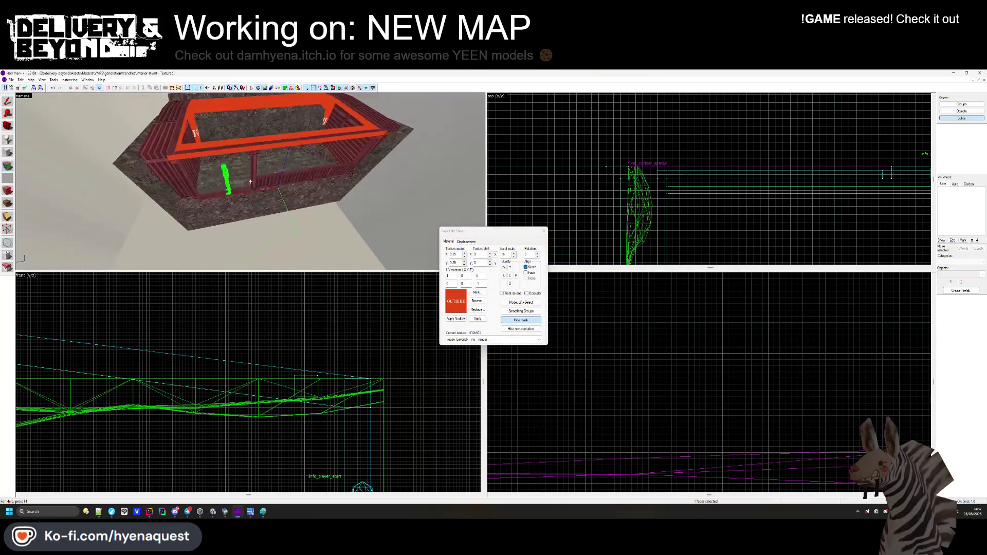
{"action": "key", "text": "w"}
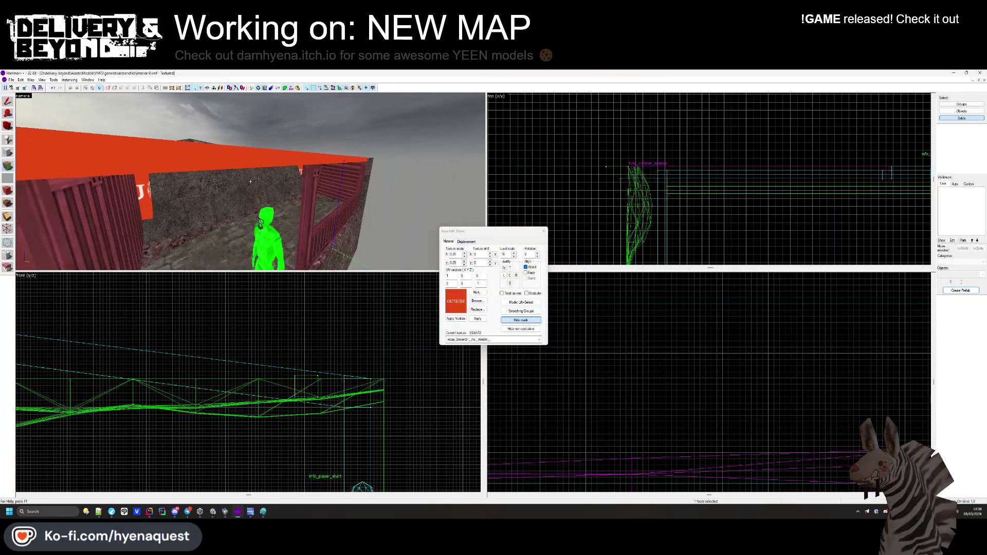
{"action": "key", "text": "w"}
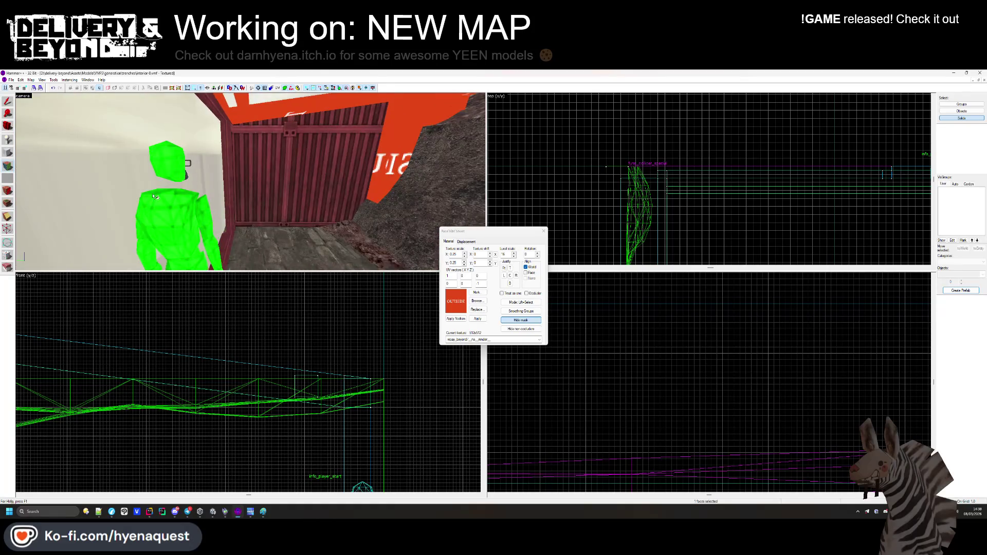
{"action": "key", "text": "z"}
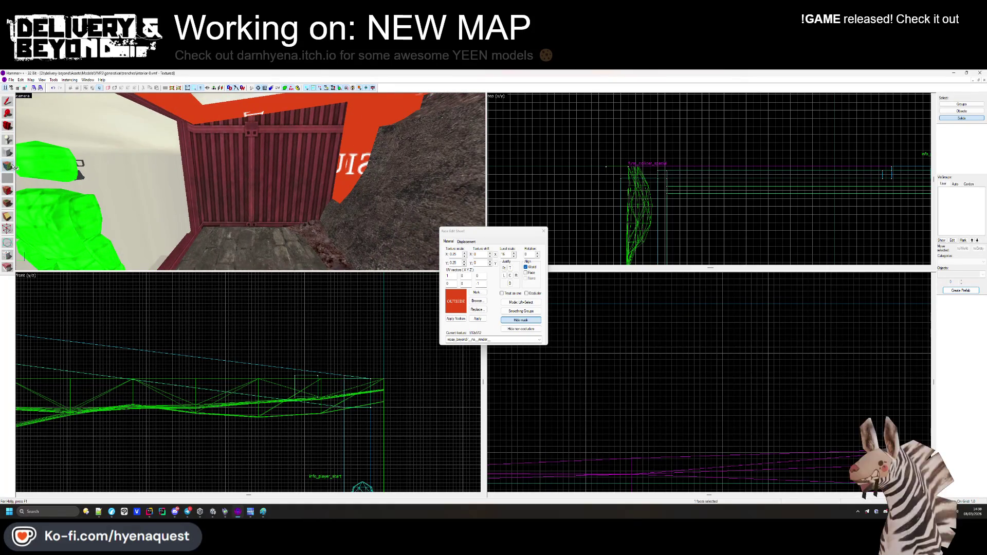
{"action": "left_click", "coordinate": [9, 166]}
{"action": "key", "text": "w"}
Select a container wall face in the trench and bring up its texture library.
{"action": "left_click", "coordinate": [8, 166]}
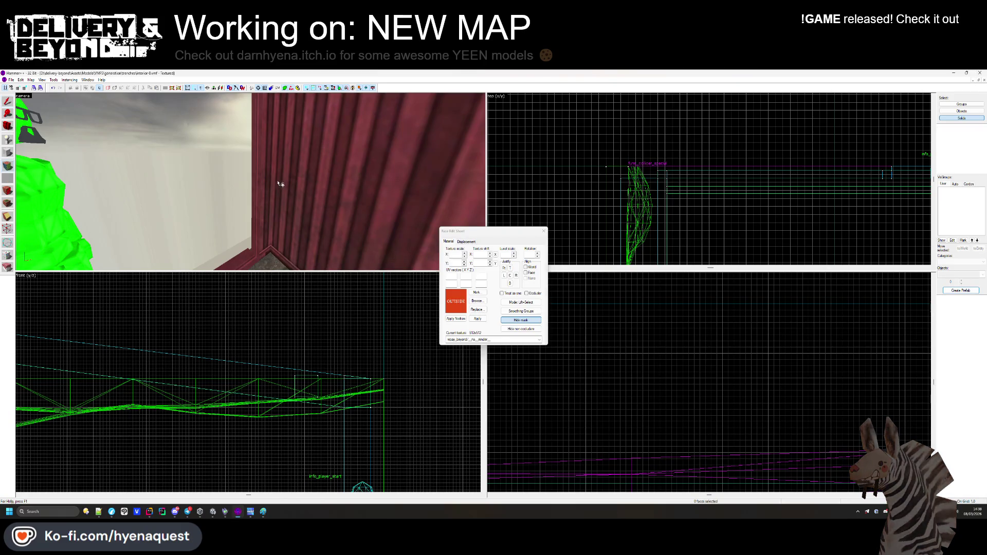
{"action": "key", "text": "z"}
{"action": "key", "text": "w"}
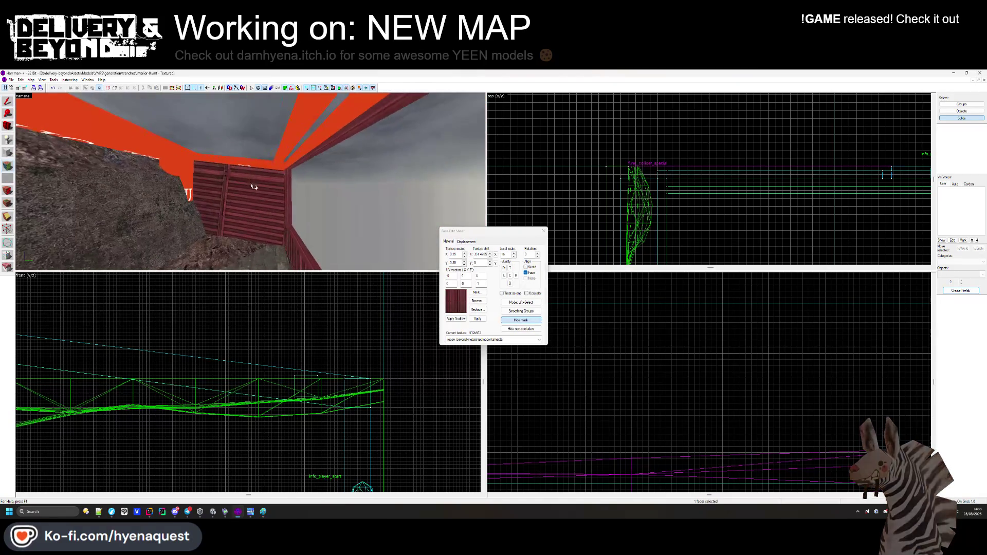
{"action": "key", "text": "z"}
{"action": "left_click", "coordinate": [252, 188]}
{"action": "key", "text": "Left"}
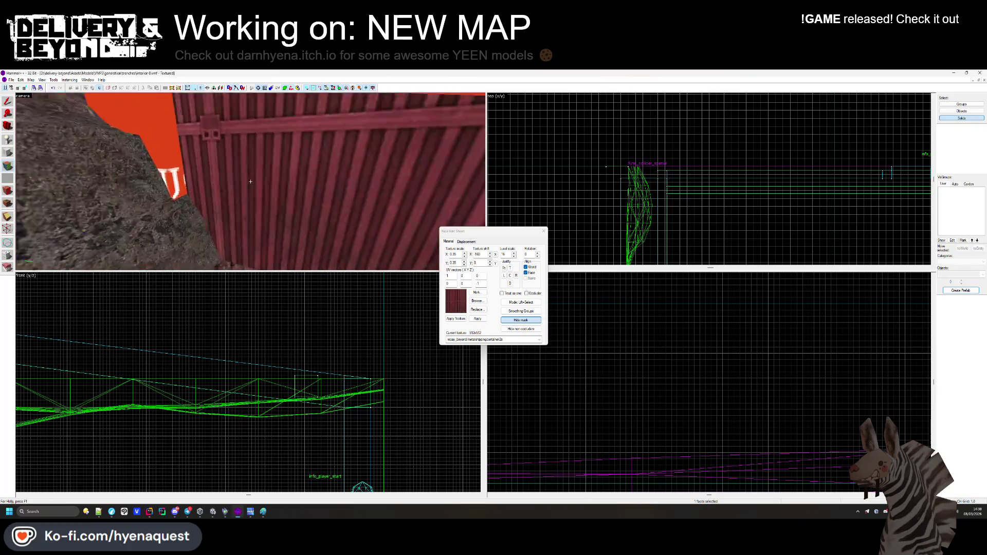
{"action": "left_click", "coordinate": [224, 187]}
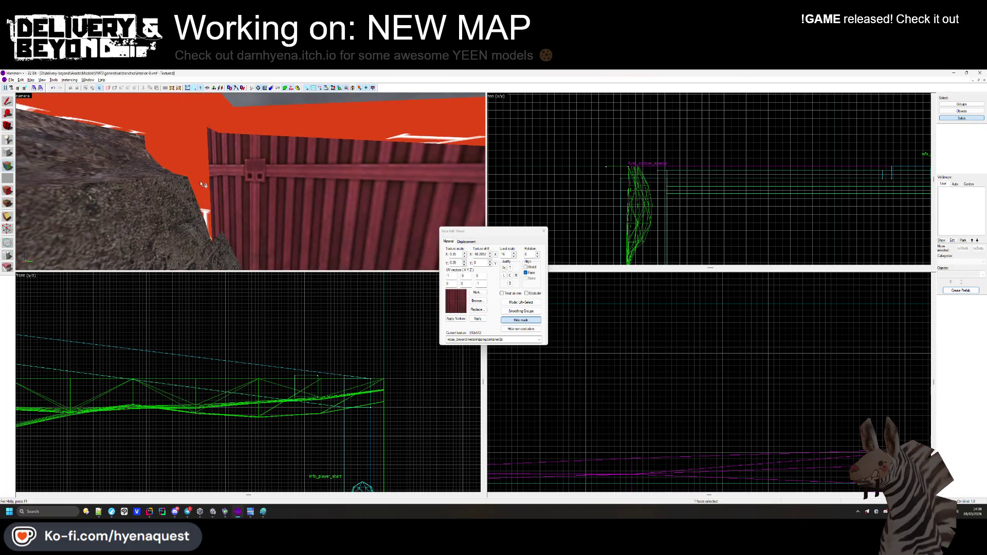
{"action": "key", "text": "Left"}
{"action": "left_click", "coordinate": [252, 184]}
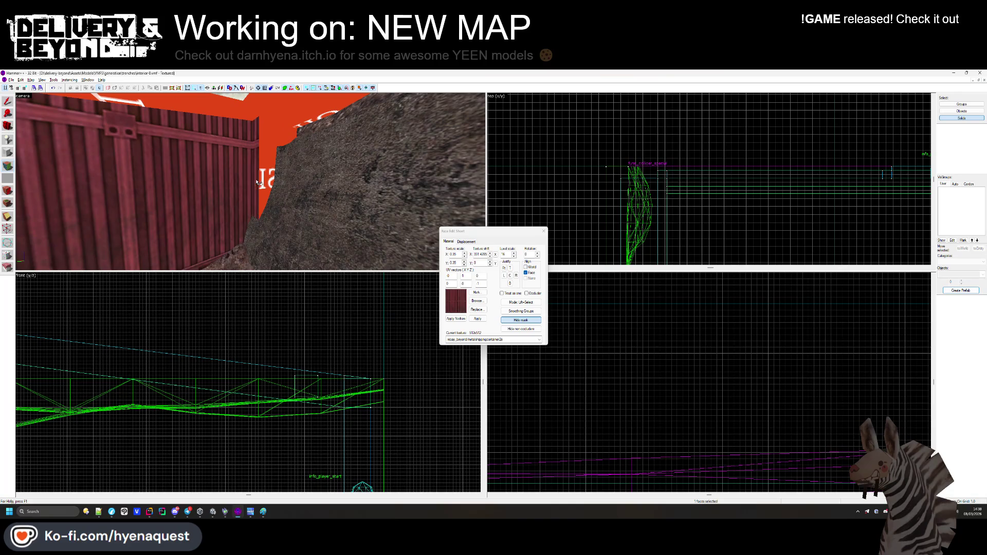
{"action": "key", "text": "s"}
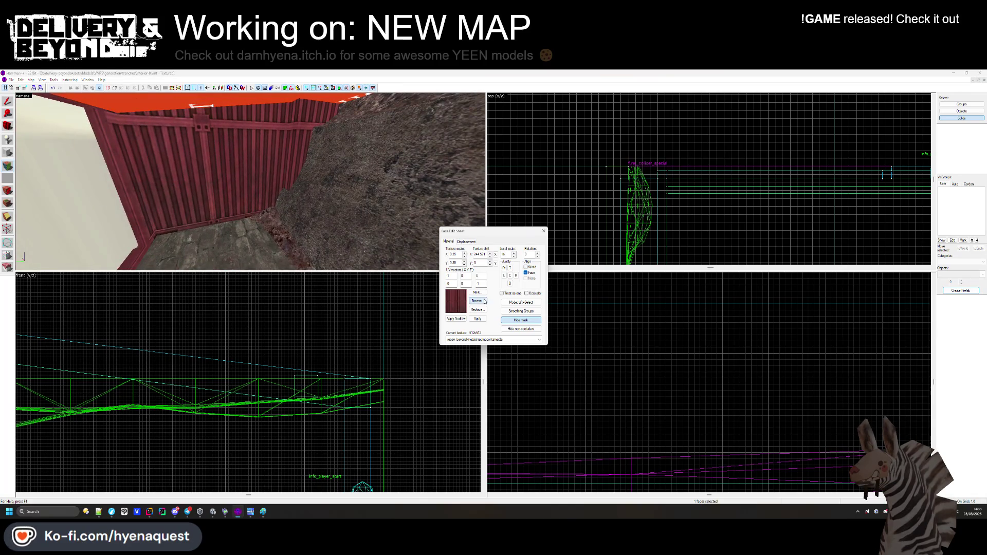
{"action": "left_click", "coordinate": [484, 300]}
{"action": "scroll", "coordinate": [572, 228], "scroll_direction": "down", "scroll_amount": 2}
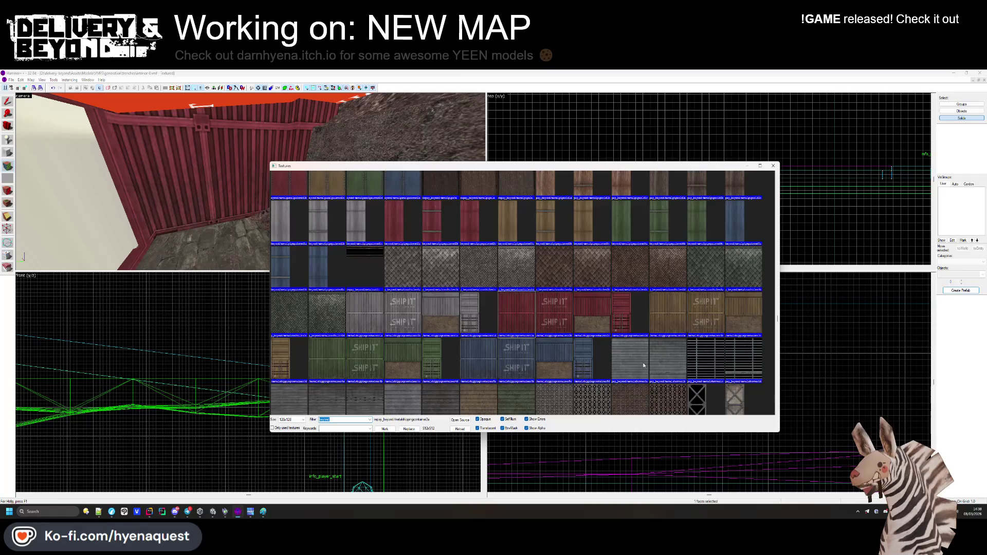
Try metalshutter1a, metalshippingcontainer1a, metalroofstiles1c and metalroofstiles2c on the inner wall.
{"action": "double_click", "coordinate": [630, 358]}
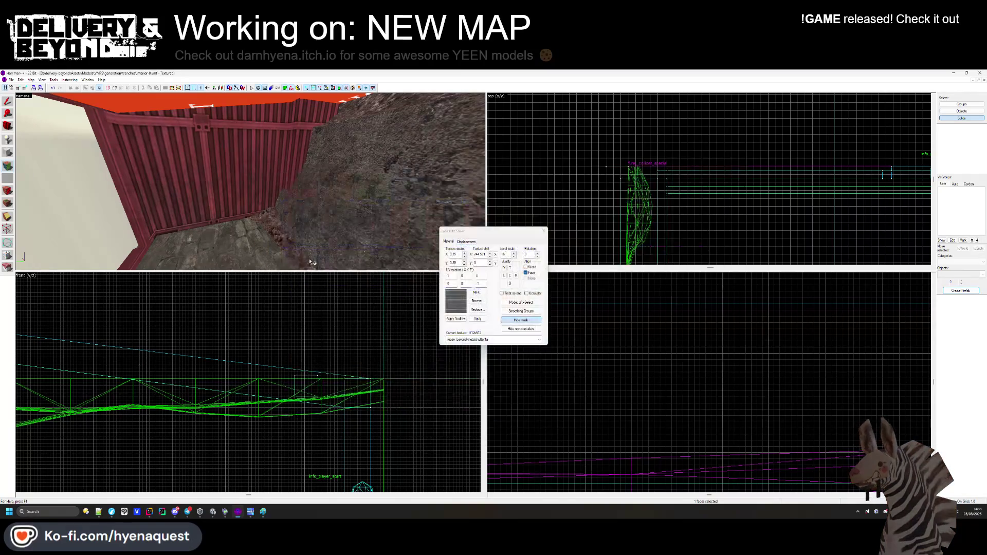
{"action": "right_click", "coordinate": [245, 205]}
{"action": "left_click", "coordinate": [484, 301]}
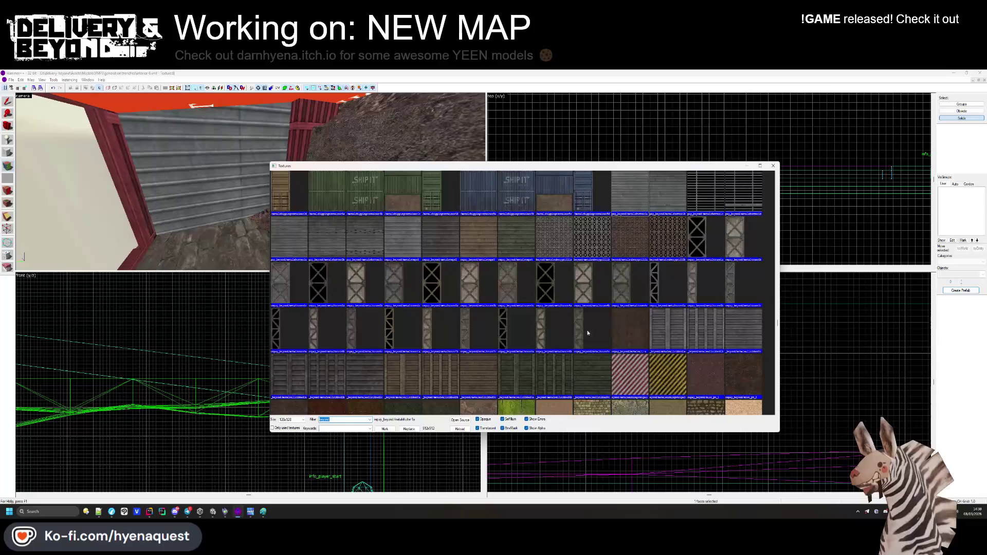
{"action": "scroll", "coordinate": [639, 316], "scroll_direction": "down", "scroll_amount": 2}
{"action": "scroll", "coordinate": [678, 264], "scroll_direction": "up", "scroll_amount": 1}
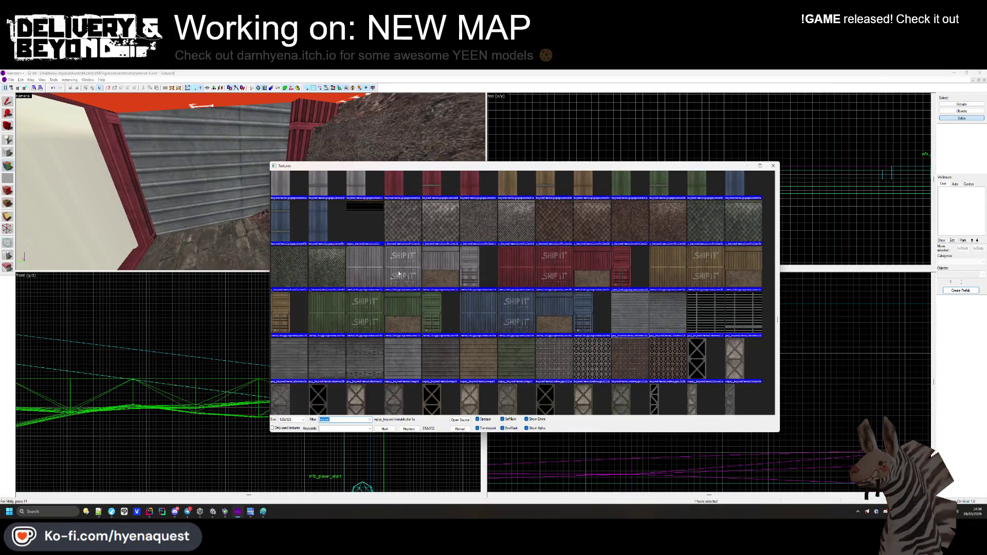
{"action": "double_click", "coordinate": [365, 221]}
{"action": "right_click", "coordinate": [296, 215]}
{"action": "left_click", "coordinate": [481, 301]}
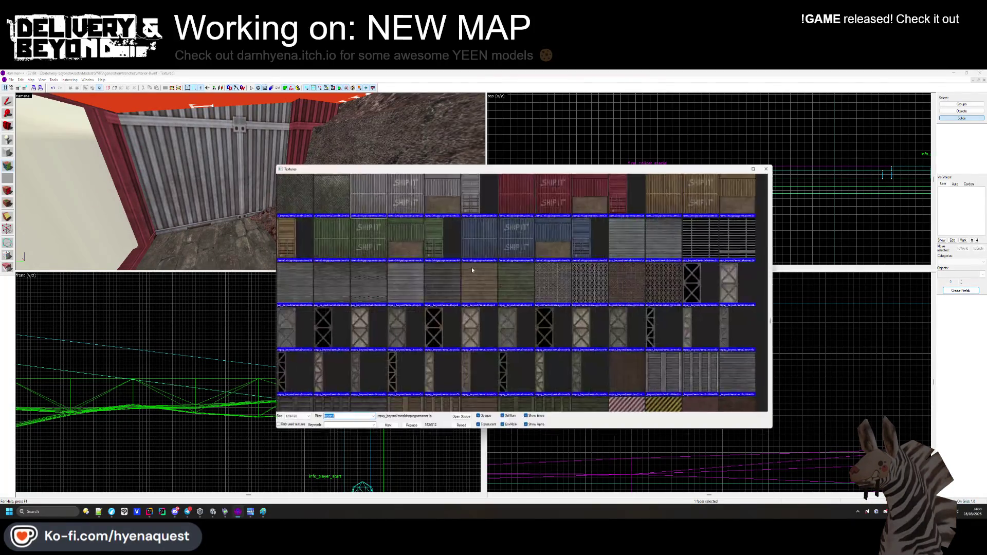
{"action": "double_click", "coordinate": [523, 280]}
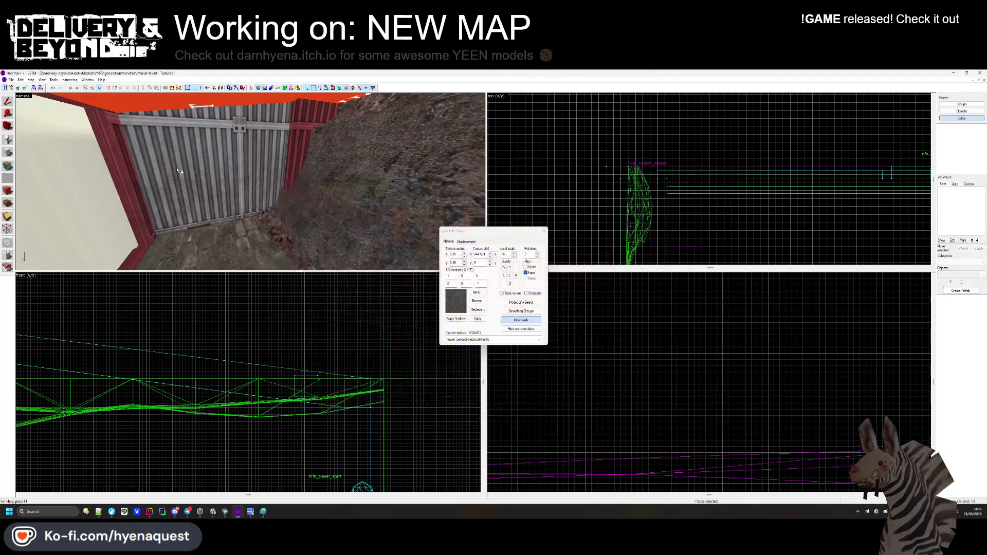
{"action": "right_click", "coordinate": [179, 166]}
{"action": "left_click", "coordinate": [481, 301]}
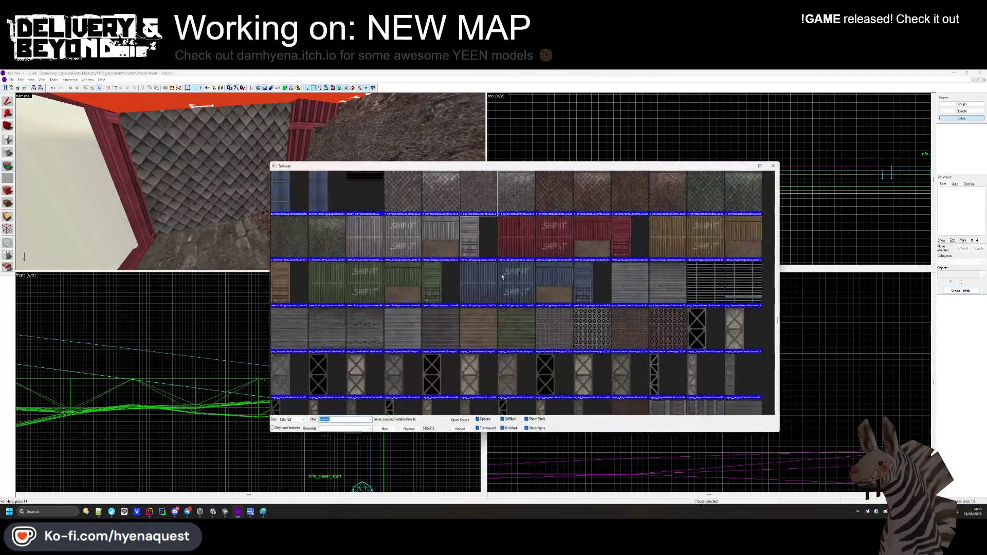
{"action": "double_click", "coordinate": [616, 258]}
{"action": "right_click", "coordinate": [244, 171]}
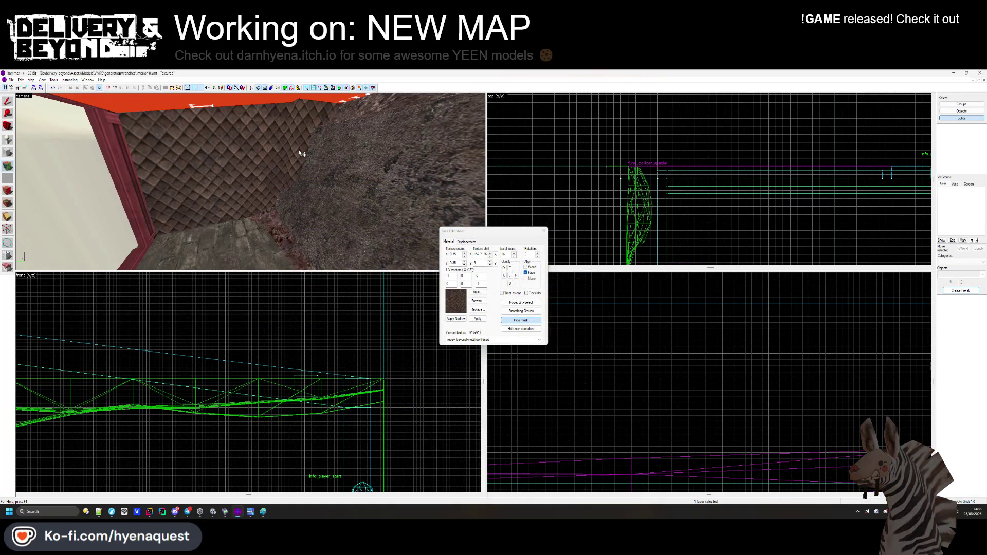
Texture the wall with metalpanel4b, scaled to 0.15 horizontally and vertically.
{"action": "left_click", "coordinate": [479, 301]}
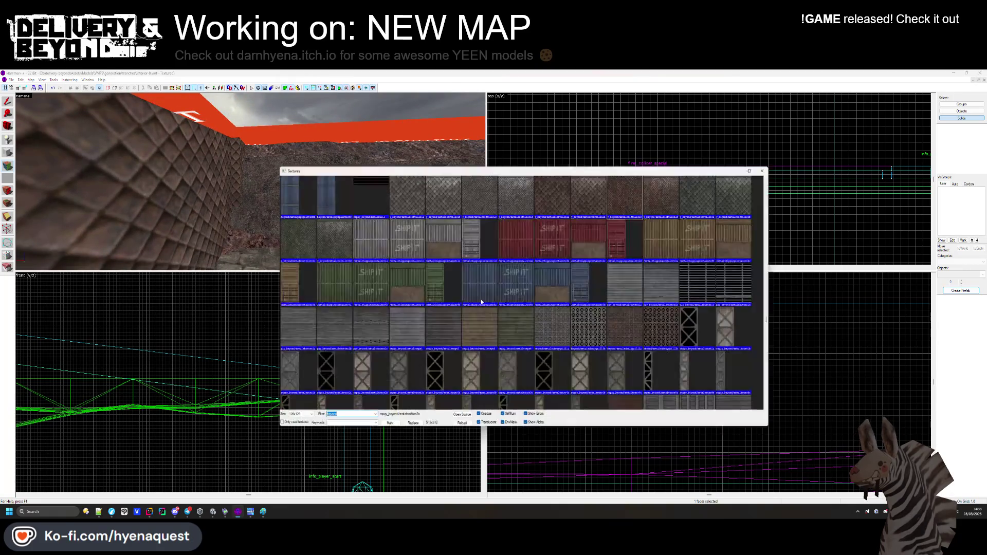
{"action": "scroll", "coordinate": [477, 285], "scroll_direction": "up", "scroll_amount": 4}
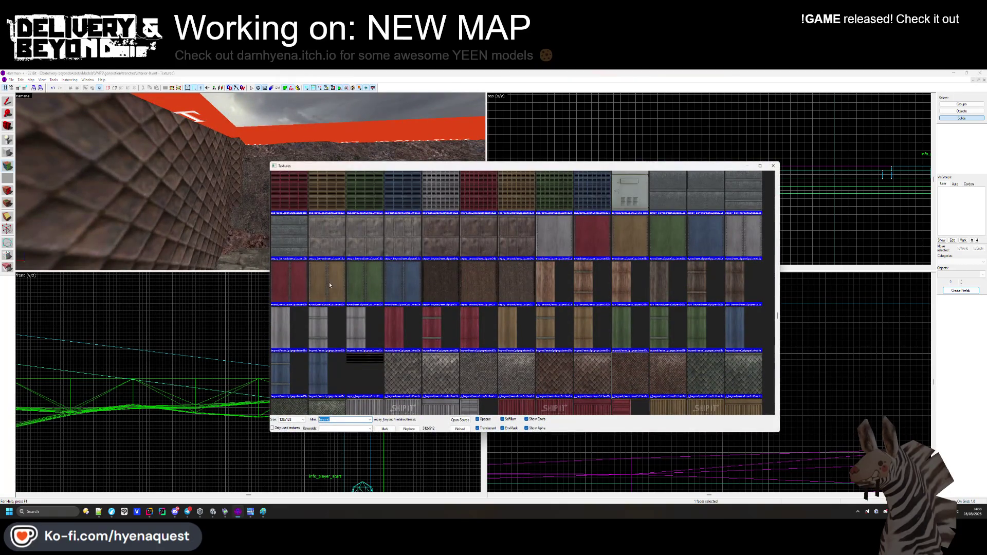
{"action": "scroll", "coordinate": [545, 287], "scroll_direction": "up", "scroll_amount": 2}
{"action": "double_click", "coordinate": [480, 301]}
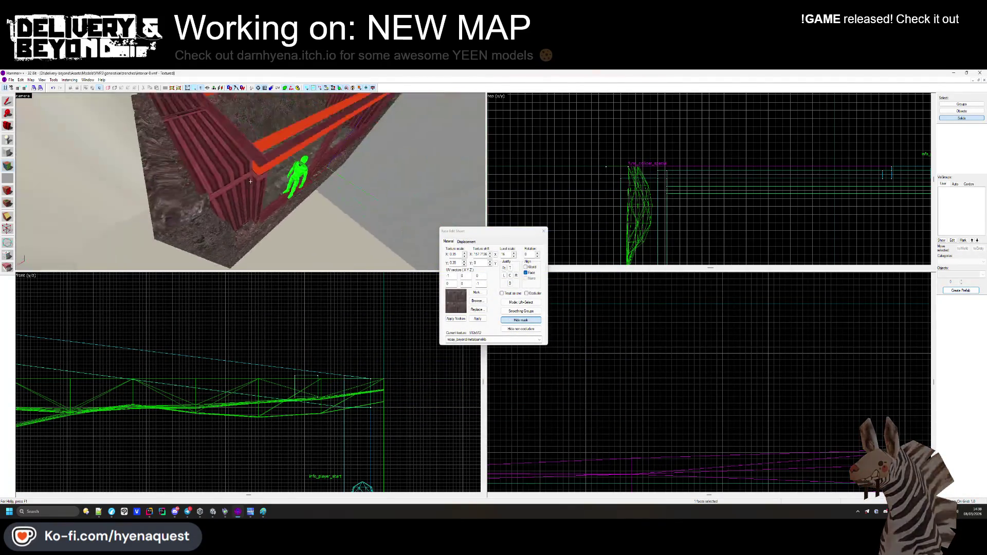
{"action": "key", "text": "z"}
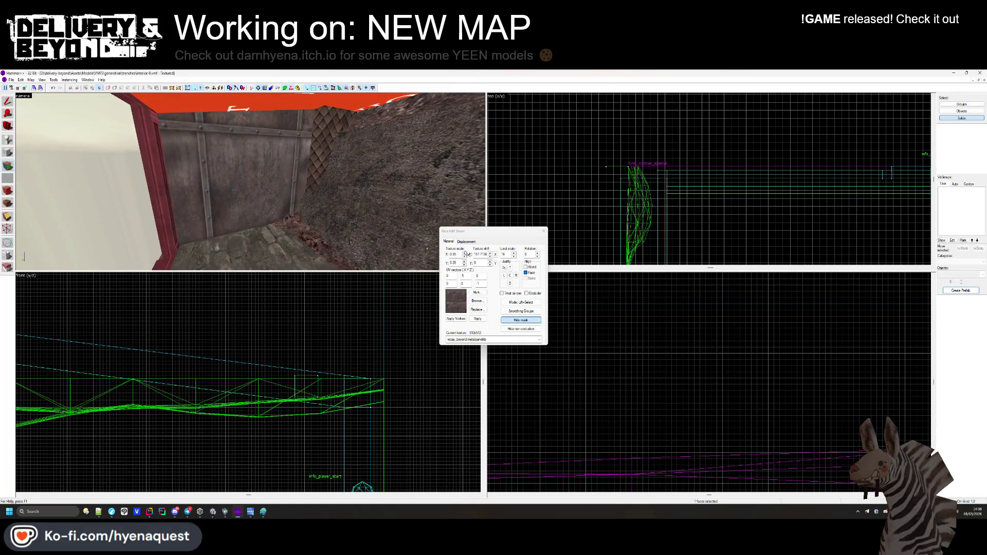
{"action": "left_click", "coordinate": [464, 255]}
{"action": "left_click", "coordinate": [464, 265]}
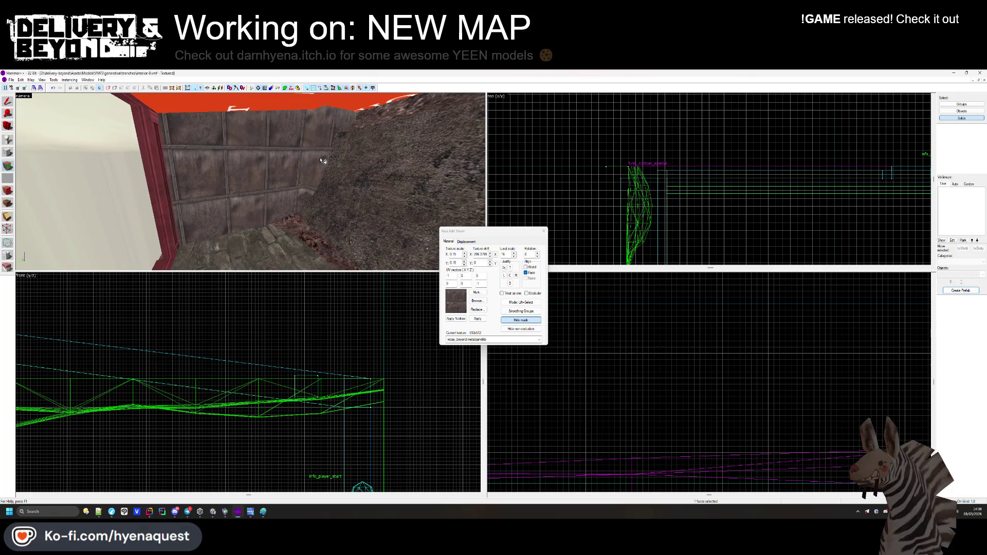
Inspect the riveted panel wall and select the red baseboard trim face.
{"action": "key", "text": "z"}
{"action": "left_click_drag", "start_coordinate": [262, 188], "coordinate": [250, 195]}
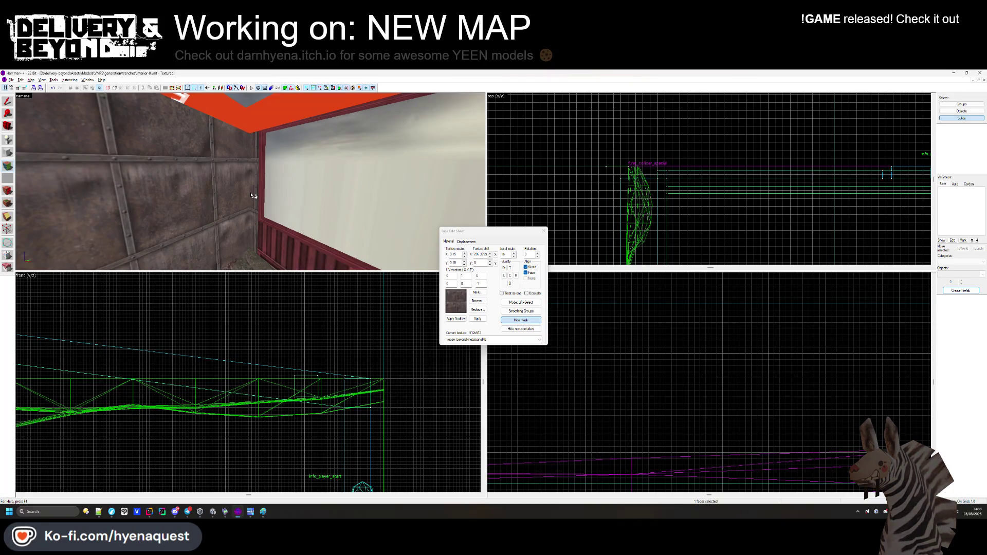
{"action": "mouse_move", "coordinate": [270, 253]}
{"action": "left_mouse_down"}
{"action": "mouse_move", "coordinate": [254, 194]}
{"action": "mouse_move", "coordinate": [316, 193]}
{"action": "left_mouse_up"}
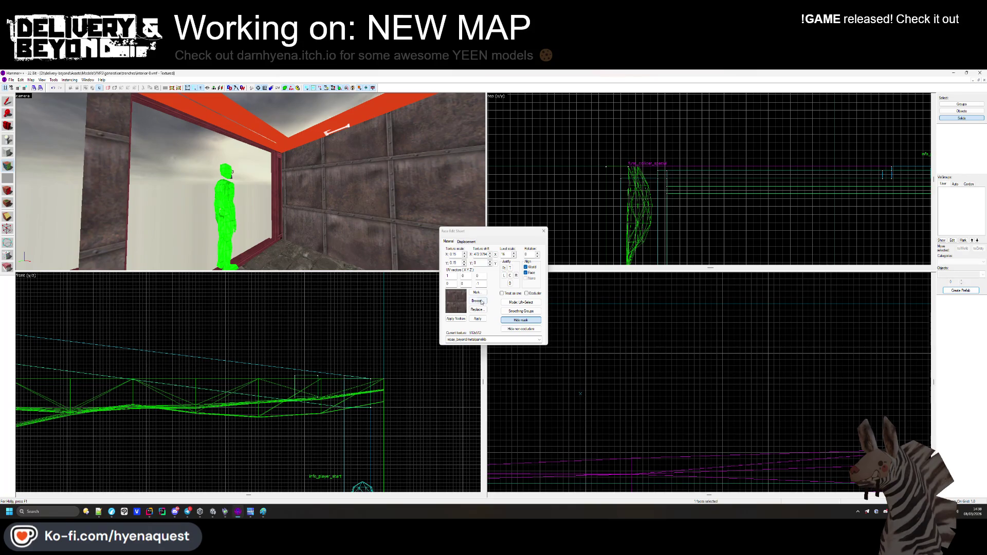
{"action": "left_click", "coordinate": [482, 301]}
{"action": "key", "text": "Escape"}
{"action": "mouse_move", "coordinate": [391, 216]}
{"action": "left_mouse_down"}
{"action": "mouse_move", "coordinate": [251, 181]}
{"action": "mouse_move", "coordinate": [329, 188]}
{"action": "mouse_move", "coordinate": [242, 185]}
{"action": "mouse_move", "coordinate": [285, 206]}
{"action": "mouse_move", "coordinate": [278, 221]}
{"action": "mouse_move", "coordinate": [290, 207]}
{"action": "mouse_move", "coordinate": [287, 187]}
{"action": "mouse_move", "coordinate": [254, 185]}
{"action": "left_mouse_up"}
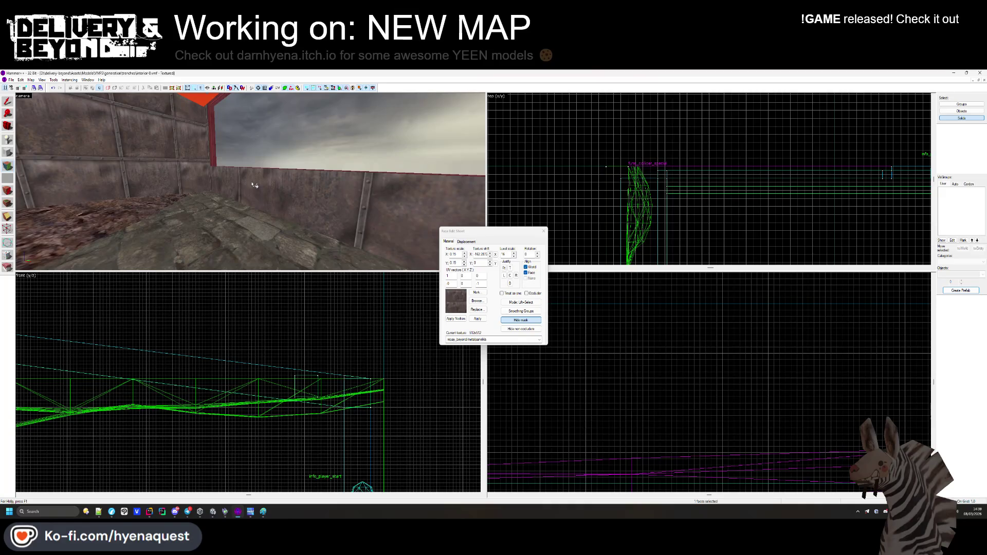
{"action": "mouse_move", "coordinate": [193, 180]}
{"action": "left_mouse_down"}
{"action": "mouse_move", "coordinate": [195, 208]}
{"action": "mouse_move", "coordinate": [130, 208]}
{"action": "left_mouse_up"}
{"action": "mouse_move", "coordinate": [211, 224]}
{"action": "left_mouse_down"}
{"action": "mouse_move", "coordinate": [252, 186]}
{"action": "mouse_move", "coordinate": [268, 186]}
{"action": "mouse_move", "coordinate": [244, 183]}
{"action": "mouse_move", "coordinate": [250, 202]}
{"action": "mouse_move", "coordinate": [251, 181]}
{"action": "left_mouse_up"}
{"action": "left_click", "coordinate": [251, 181]}
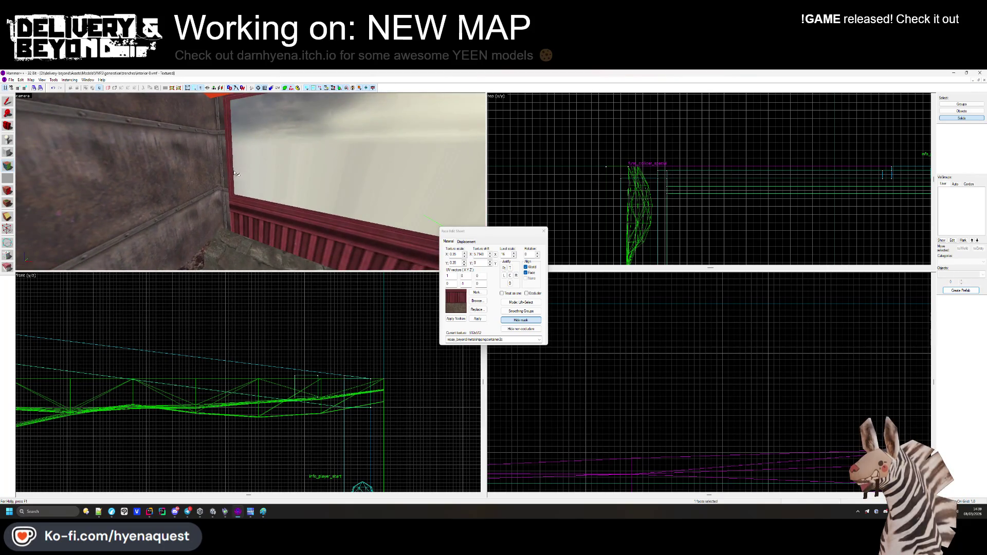
Pull the baseboard brush's top edge in one unit, from 8 to 7 deep.
{"action": "left_click", "coordinate": [537, 236]}
{"action": "key", "text": "ctrl+e"}
{"action": "scroll", "coordinate": [757, 158], "scroll_direction": "up", "scroll_amount": 3}
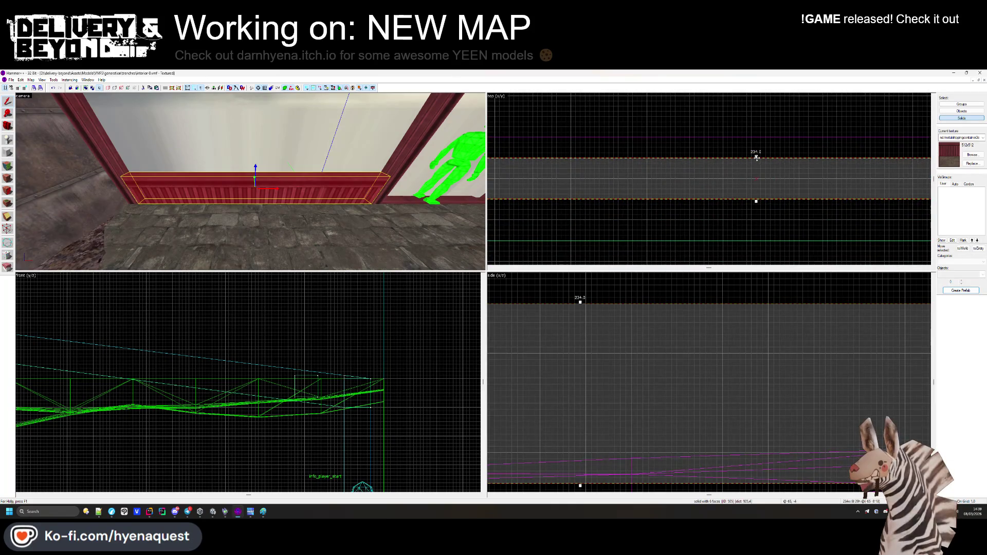
{"action": "left_click_drag", "start_coordinate": [756, 157], "coordinate": [756, 163]}
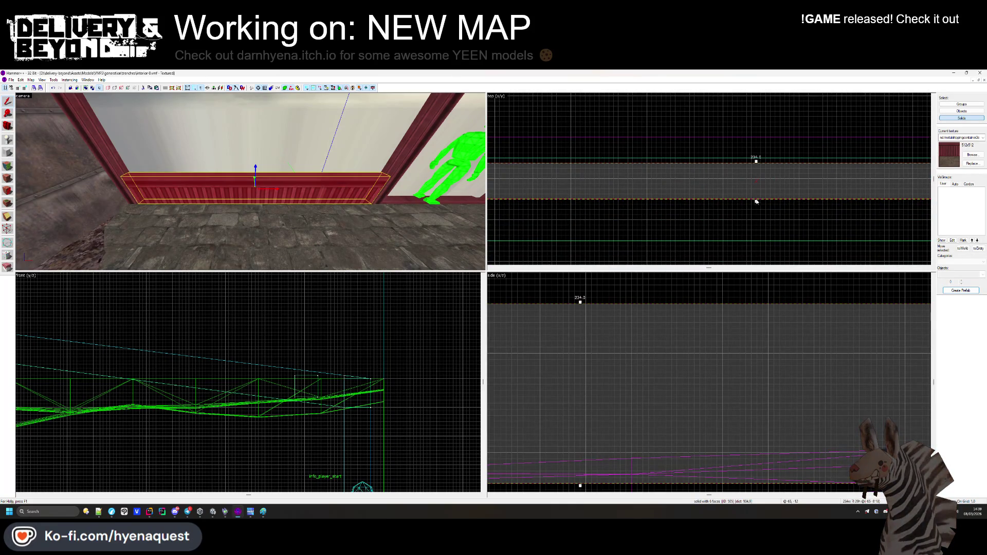
{"action": "key", "text": "Escape"}
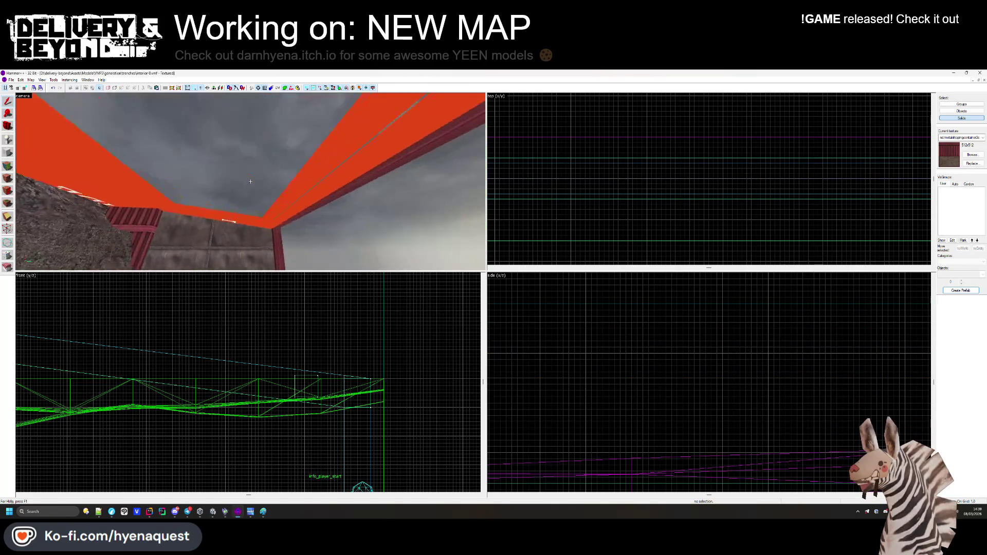
{"action": "left_click_drag", "start_coordinate": [250, 182], "coordinate": [251, 181]}
{"action": "left_click", "coordinate": [8, 165]}
Put the yellow-lined roadzone2b texture on the walkway floor after trying roadzone1a.
{"action": "left_click", "coordinate": [480, 304]}
{"action": "double_click", "coordinate": [516, 311]}
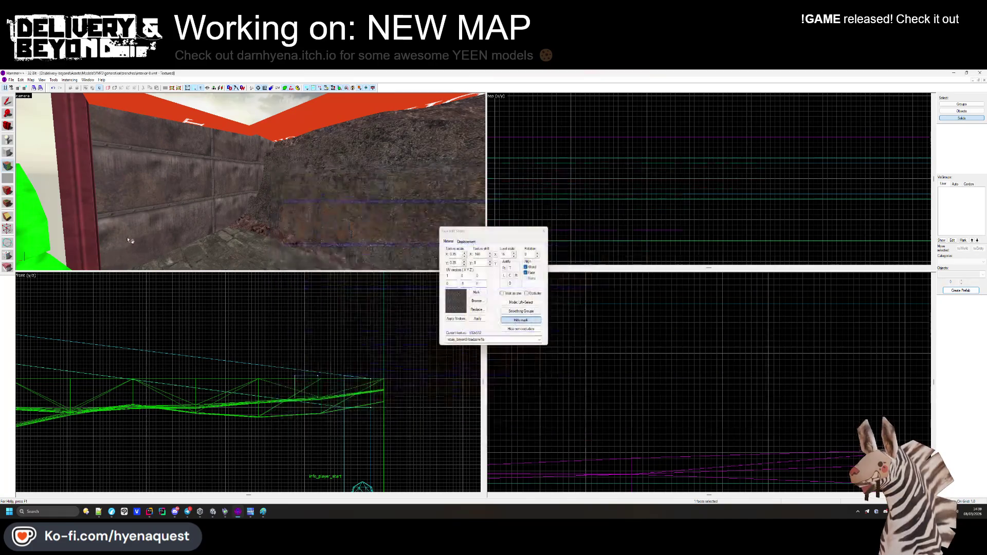
{"action": "left_click_drag", "start_coordinate": [250, 181], "coordinate": [250, 181]}
{"action": "left_click", "coordinate": [481, 301]}
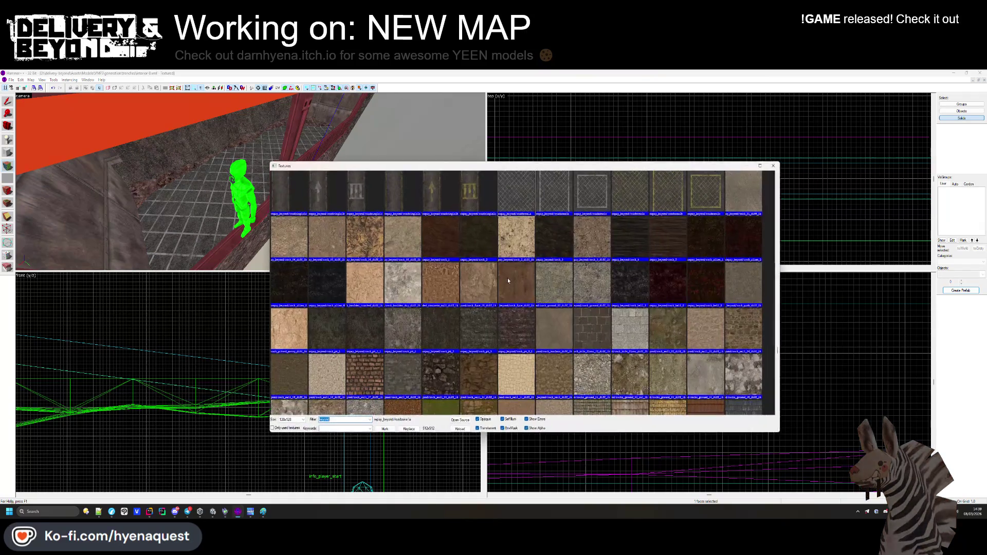
{"action": "double_click", "coordinate": [604, 184]}
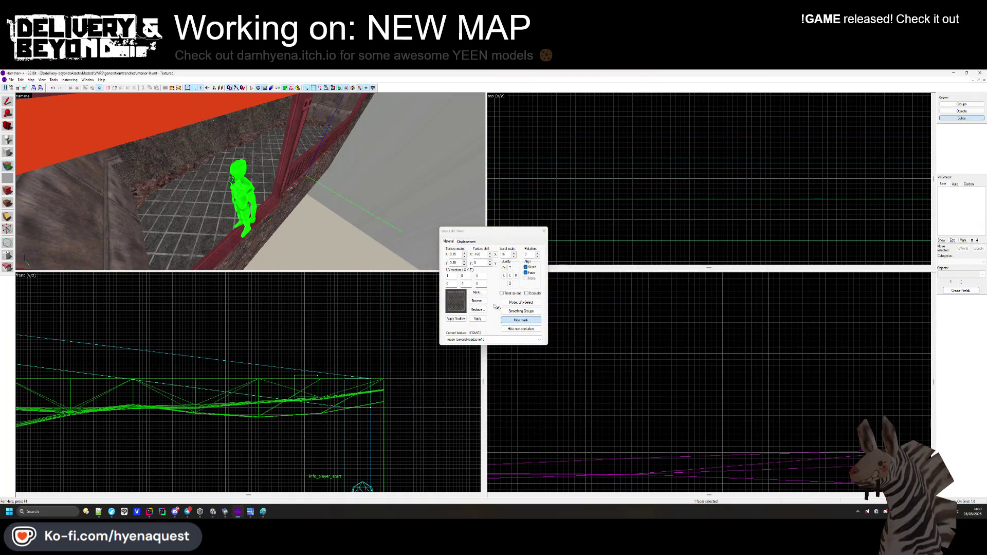
{"action": "left_click", "coordinate": [477, 302]}
{"action": "double_click", "coordinate": [668, 199]}
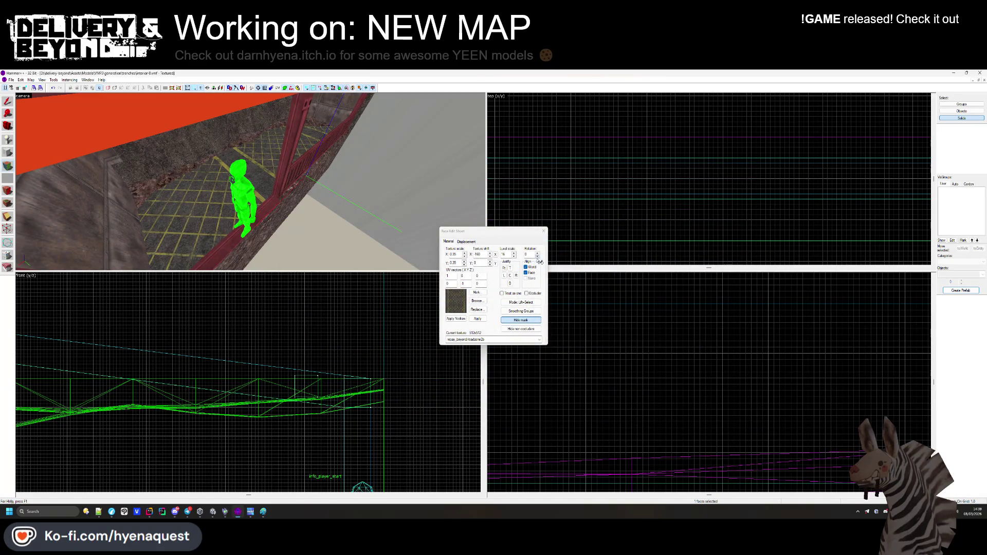
Rotate the floor texture 90 degrees and centre it on the face.
{"action": "key", "text": "Return"}
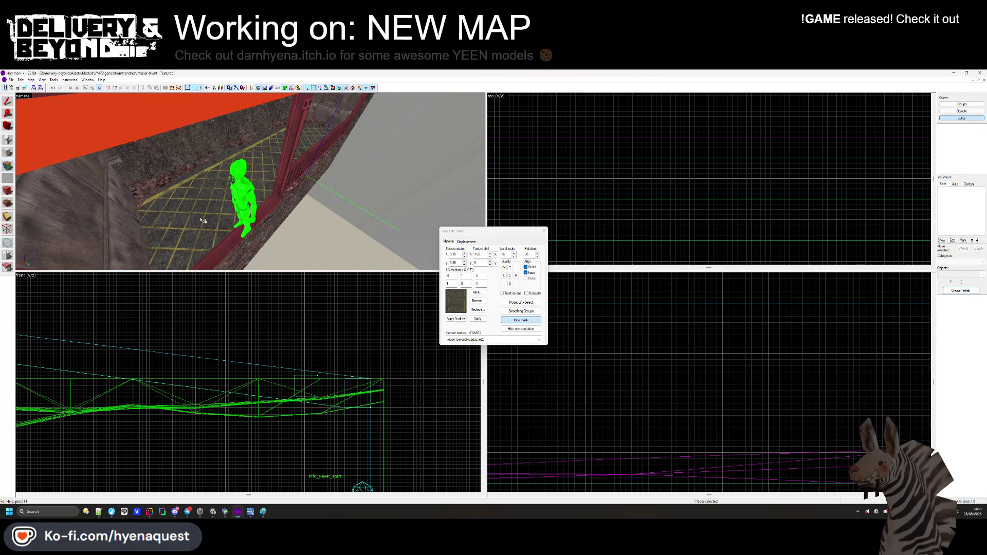
{"action": "key", "text": "z"}
{"action": "key", "text": "a"}
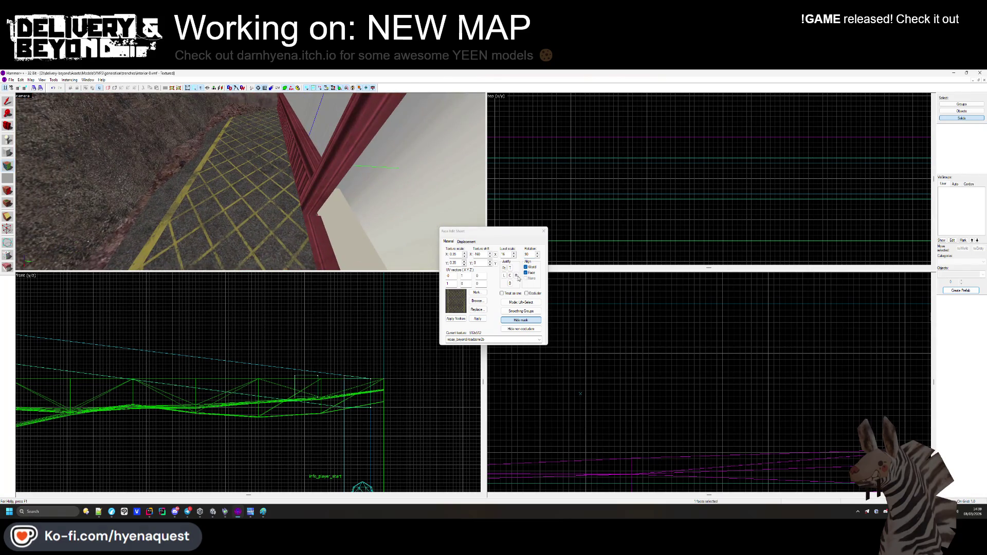
{"action": "left_click", "coordinate": [510, 276]}
{"action": "left_click", "coordinate": [544, 231]}
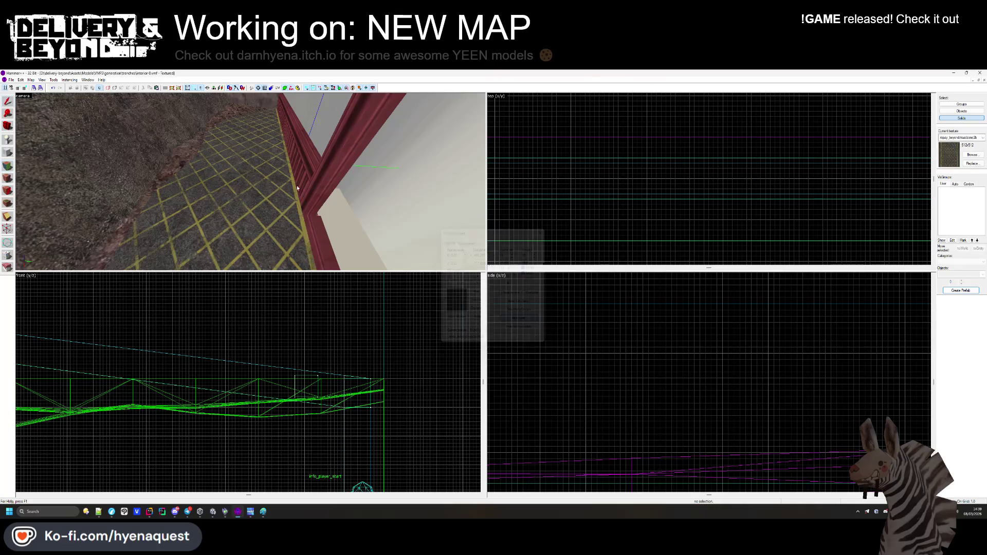
{"action": "key", "text": "z"}
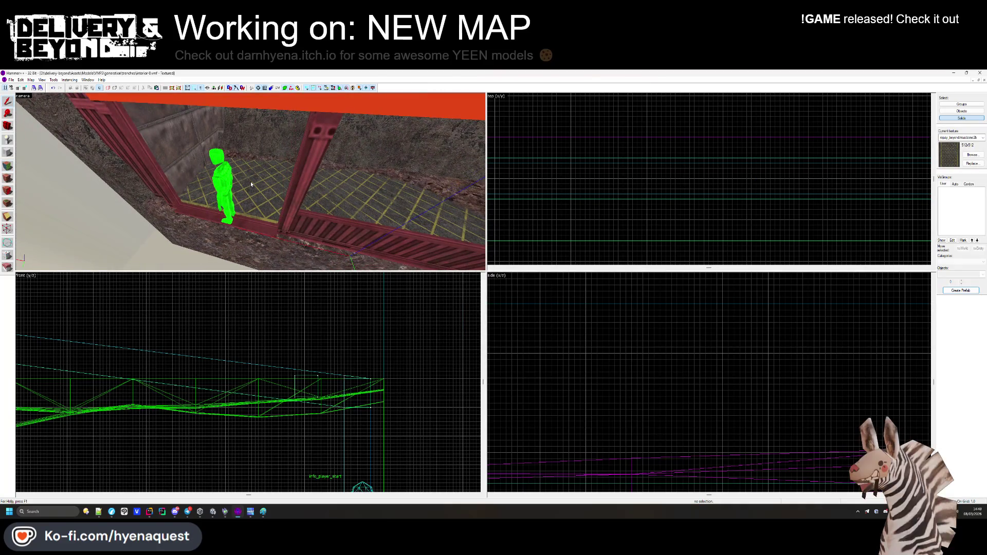
{"action": "mouse_move", "coordinate": [250, 184]}
{"action": "left_mouse_down"}
{"action": "mouse_move", "coordinate": [226, 179]}
{"action": "mouse_move", "coordinate": [250, 181]}
{"action": "left_mouse_up"}
{"action": "left_click", "coordinate": [9, 166]}
Select container faces and rotate the top beam texture by 90 degrees.
{"action": "left_click", "coordinate": [250, 181]}
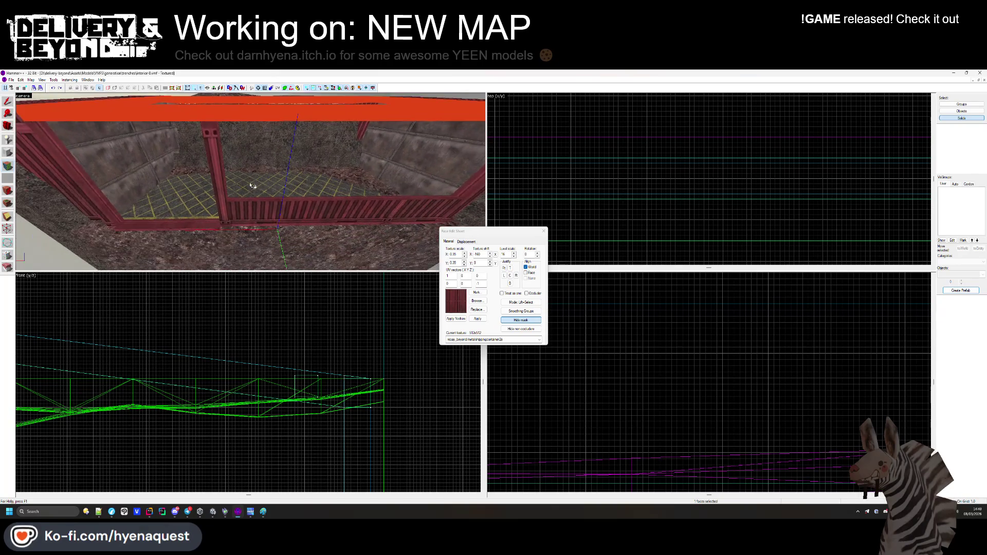
{"action": "left_click", "coordinate": [255, 119]}
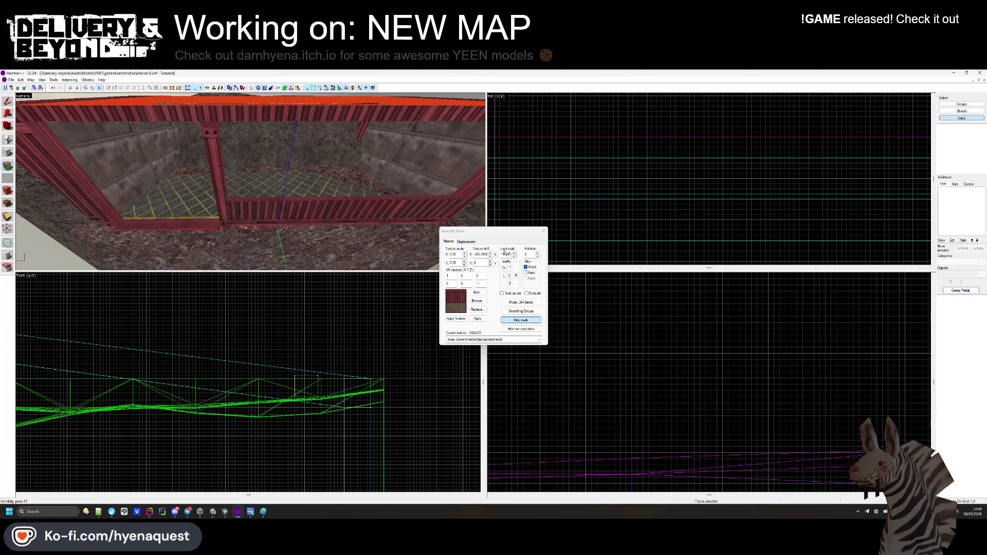
{"action": "left_click", "coordinate": [537, 253]}
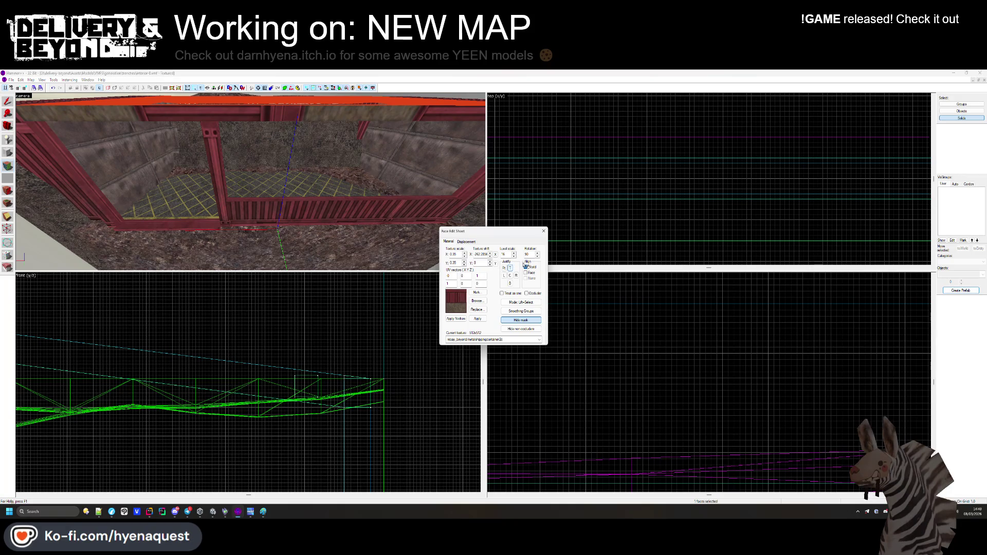
{"action": "left_click", "coordinate": [284, 103]}
Select several container wall faces, including one at the container corner.
{"action": "key", "text": "z"}
{"action": "key", "text": "z"}
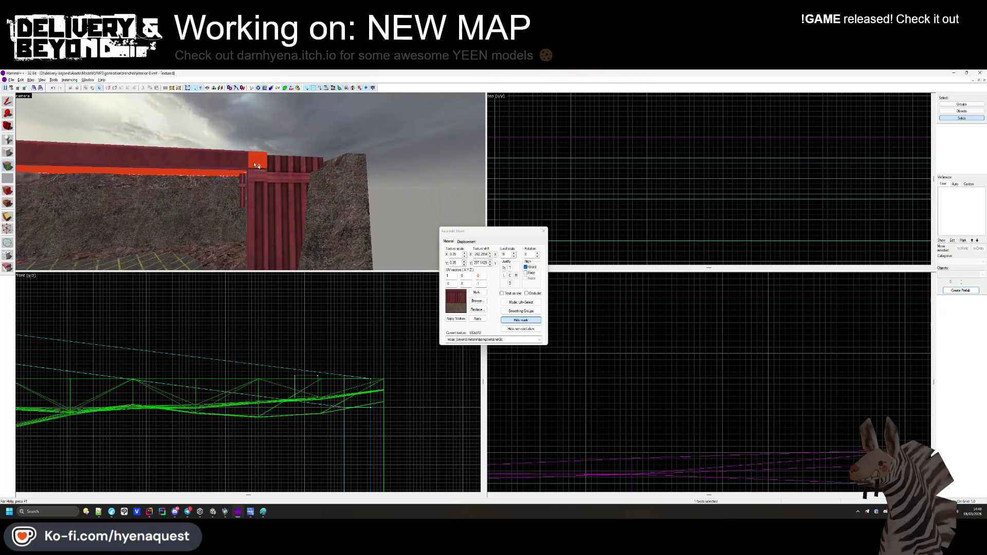
{"action": "key", "text": "Right"}
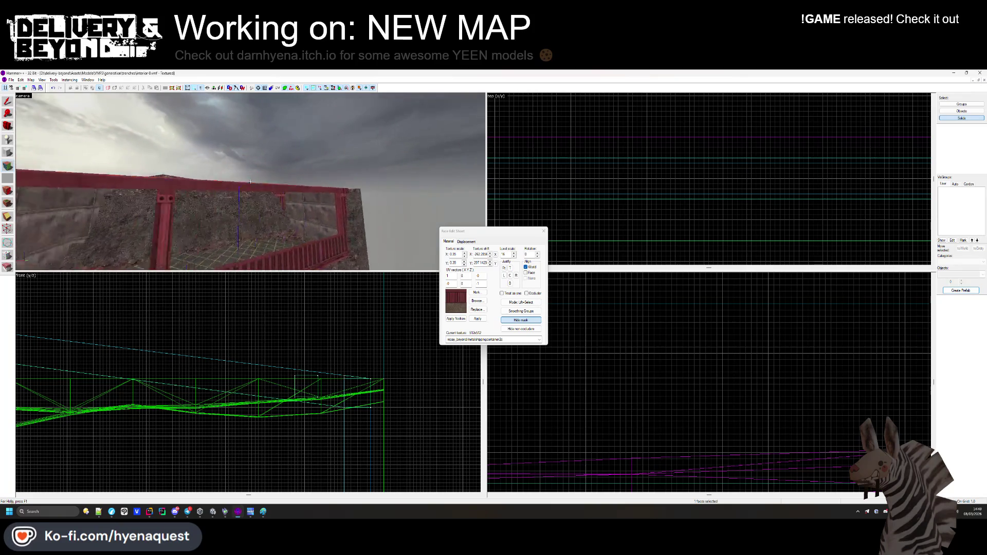
{"action": "key", "text": "z"}
{"action": "left_click", "coordinate": [294, 171]}
{"action": "key", "text": "z"}
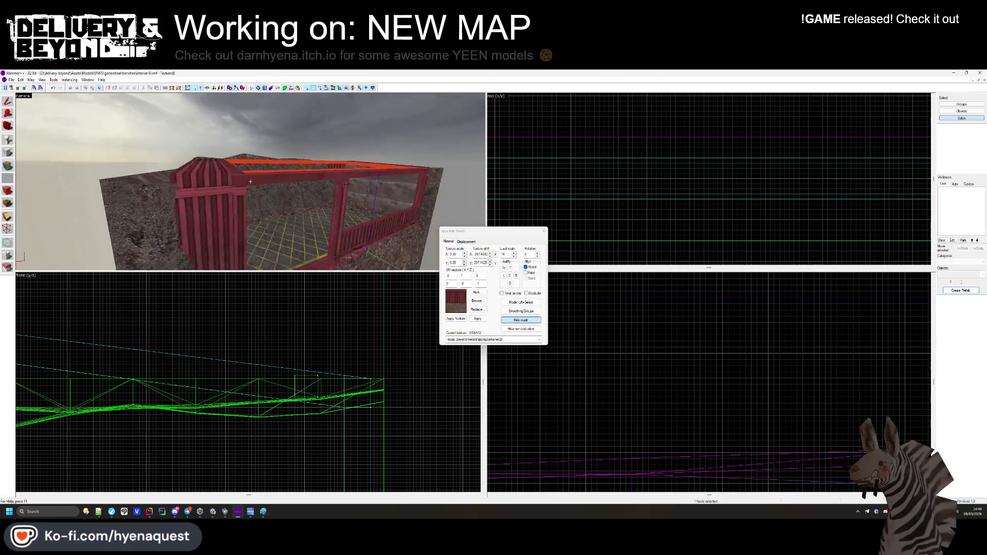
{"action": "key", "text": "z"}
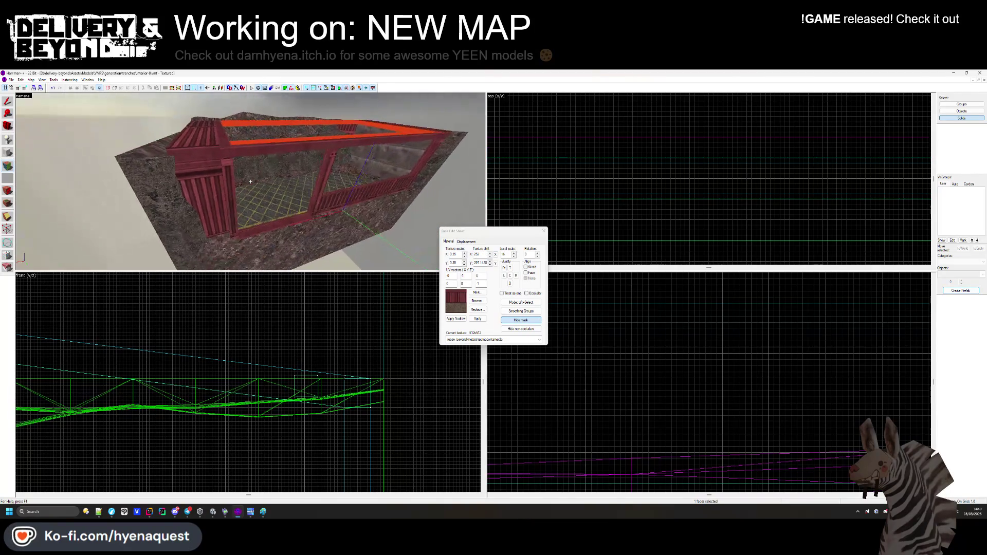
{"action": "key", "text": "z"}
{"action": "key", "text": "z"}
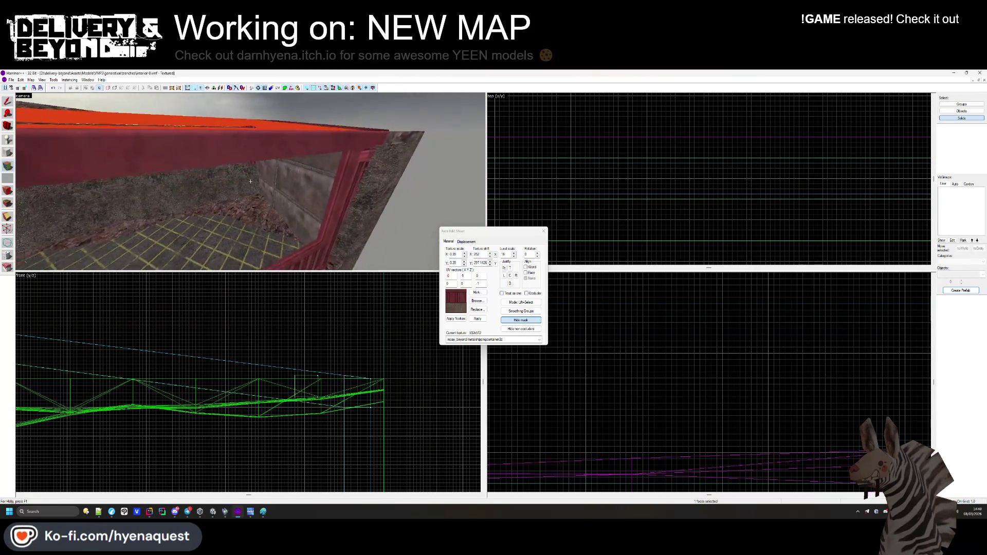
{"action": "key", "text": "z"}
{"action": "left_click", "coordinate": [98, 182]}
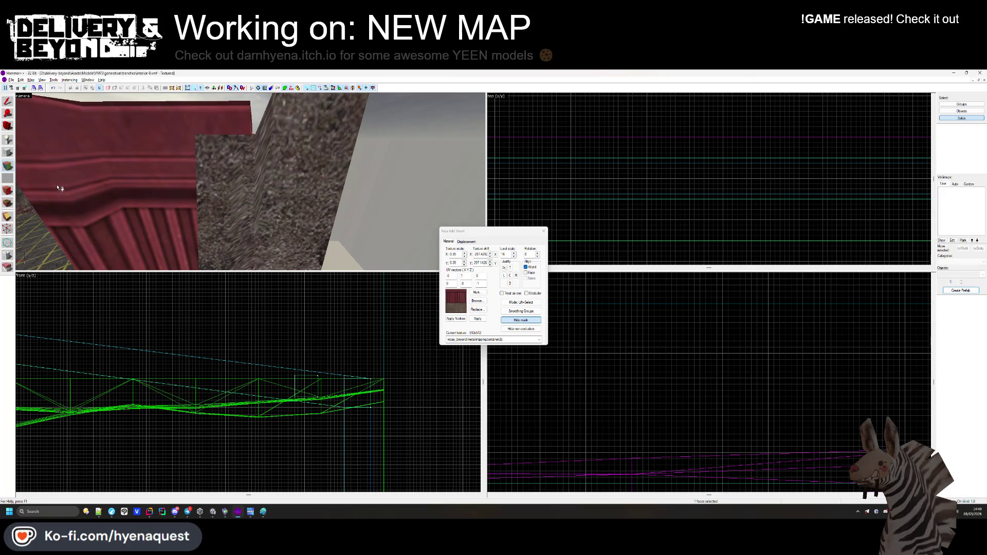
Select more wall faces and the dirt_pt_10 ground face, then clear the face selection.
{"action": "key", "text": "z"}
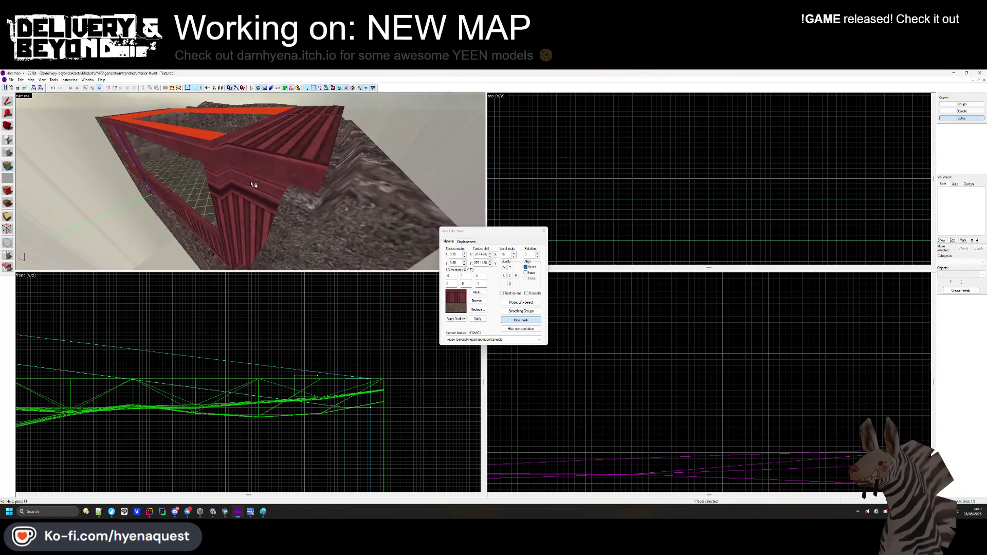
{"action": "left_click", "coordinate": [250, 182]}
{"action": "key", "text": "z"}
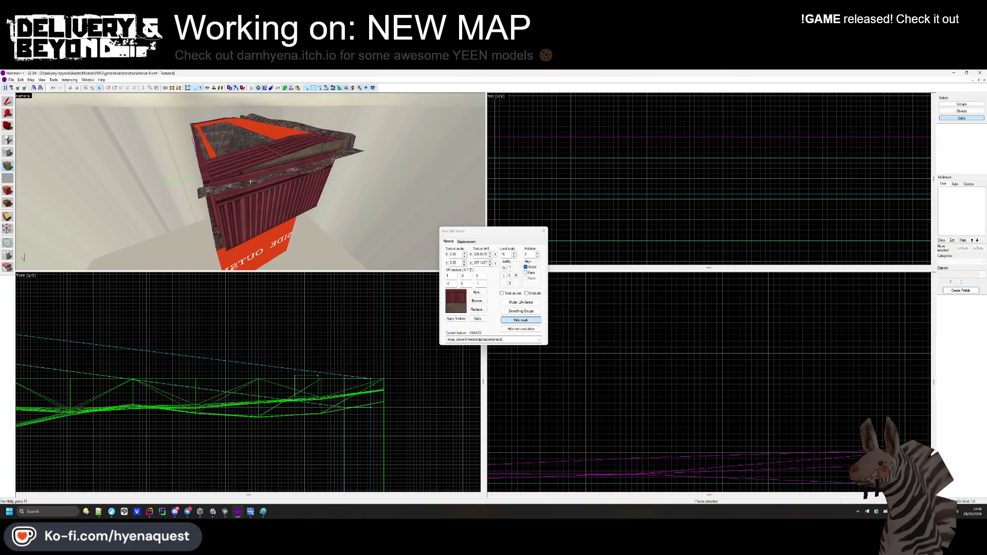
{"action": "key", "text": "z"}
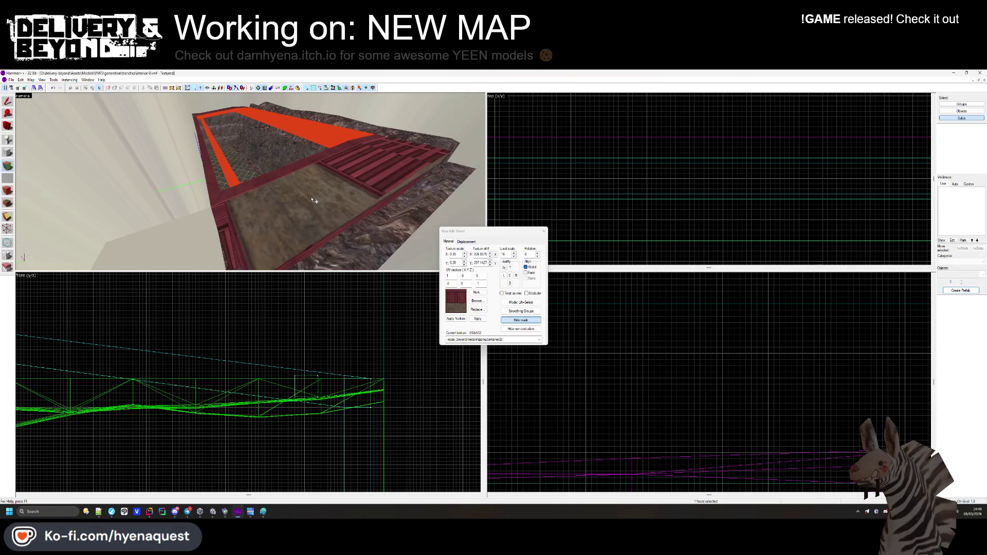
{"action": "key", "text": "z"}
{"action": "key", "text": "s"}
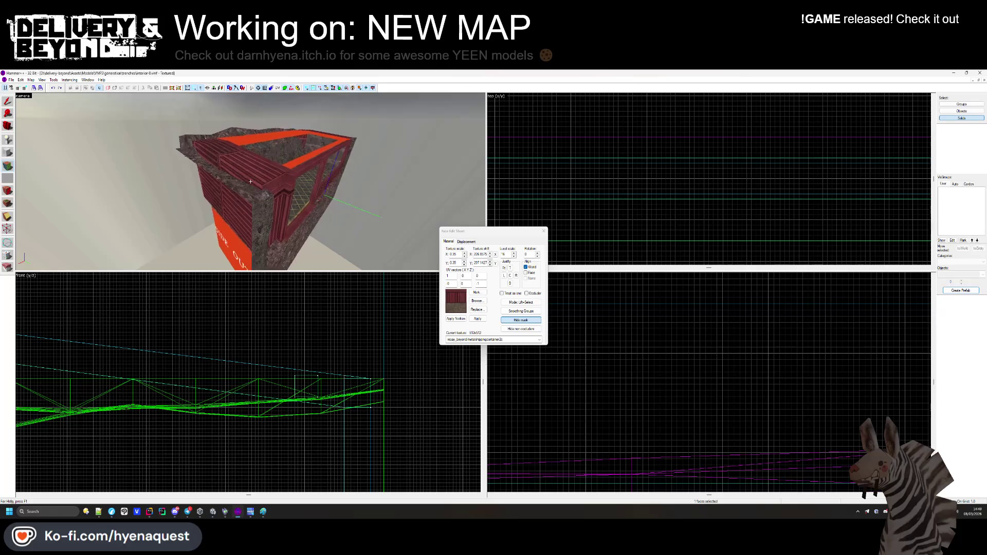
{"action": "key", "text": "z"}
{"action": "left_click", "coordinate": [238, 177]}
{"action": "key", "text": "z"}
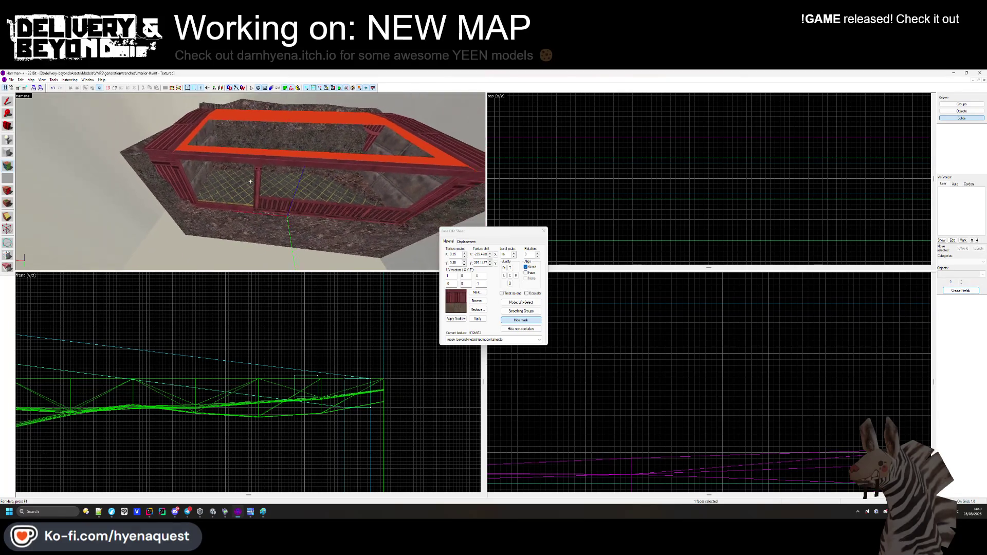
{"action": "key", "text": "w"}
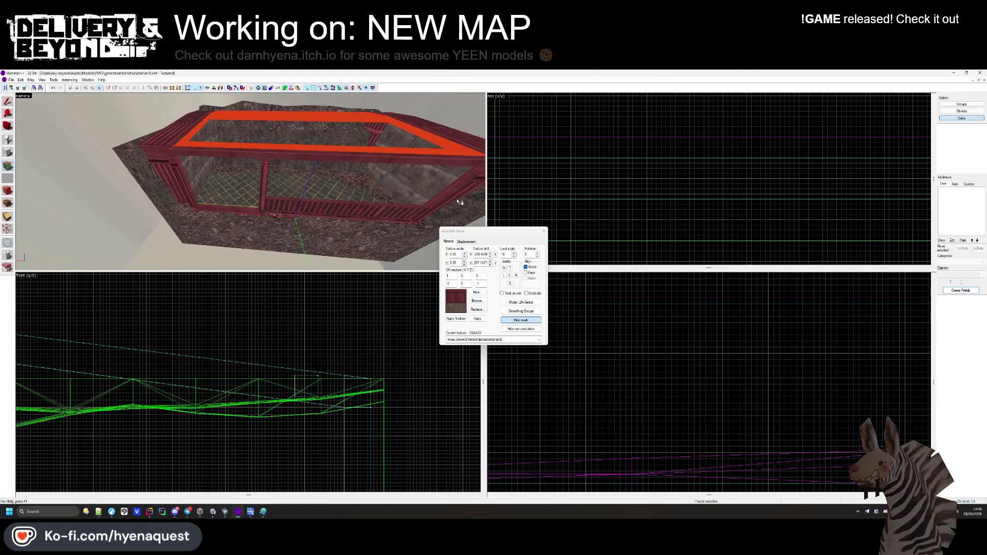
{"action": "left_click", "coordinate": [425, 180]}
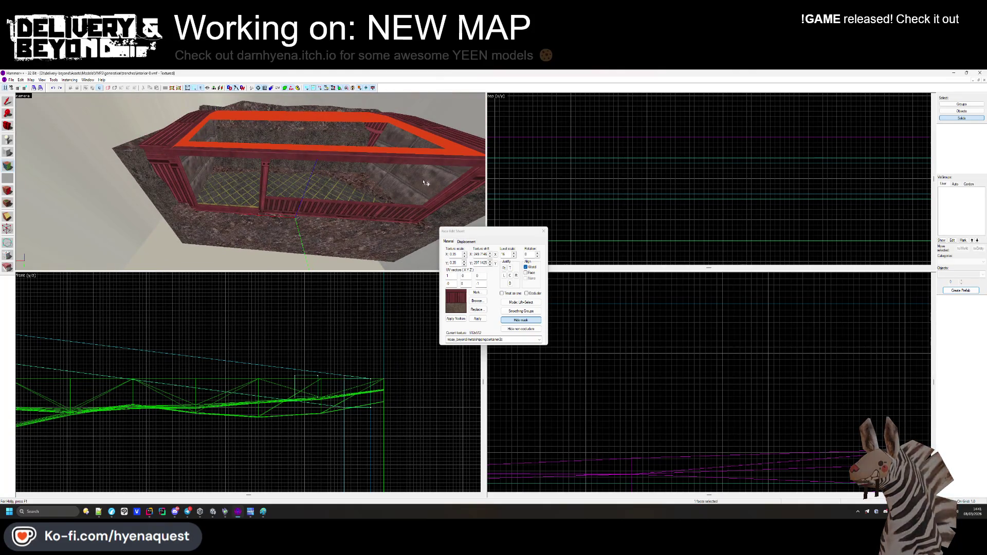
{"action": "left_click", "coordinate": [544, 232]}
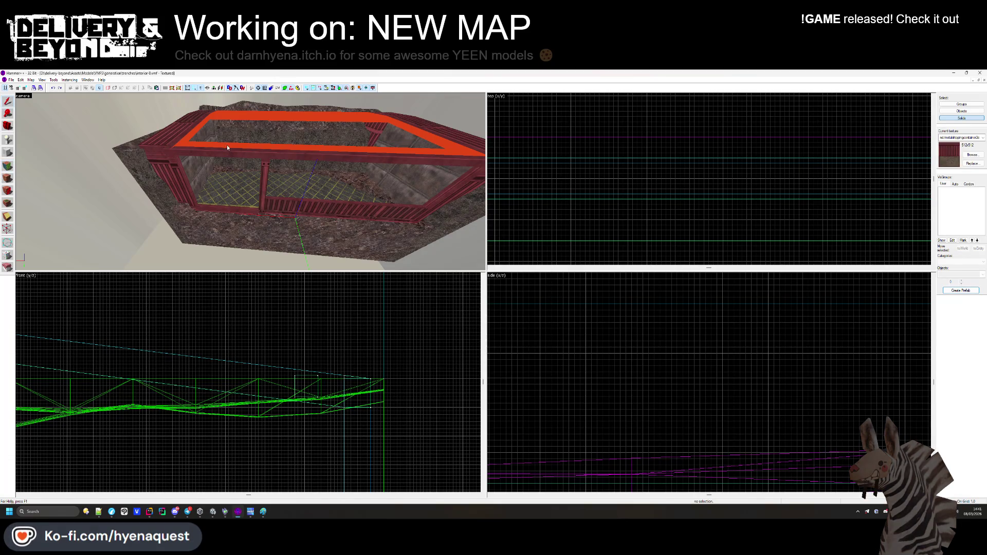
Select red frame faces and align their texture to the face edge.
{"action": "key", "text": "z"}
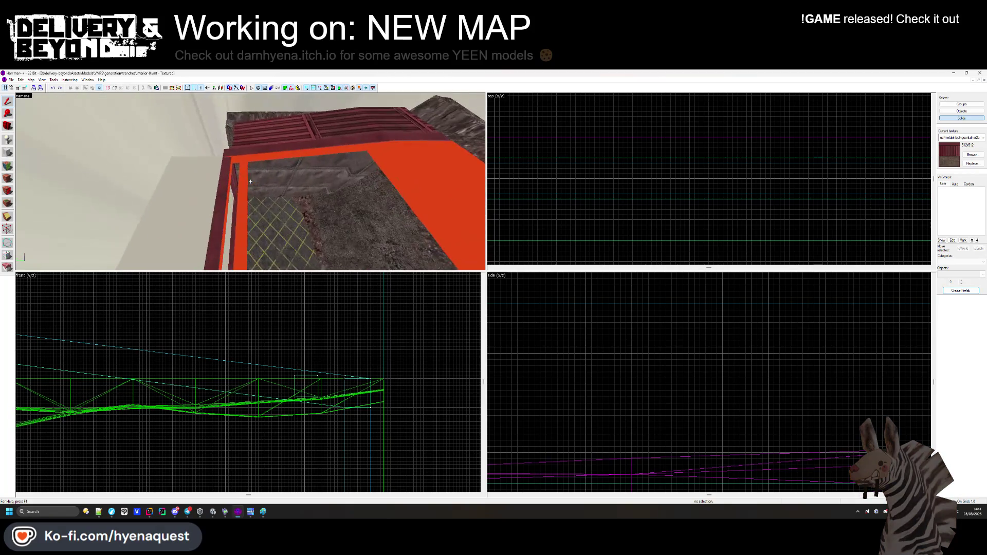
{"action": "key", "text": "z"}
{"action": "left_click", "coordinate": [7, 177]}
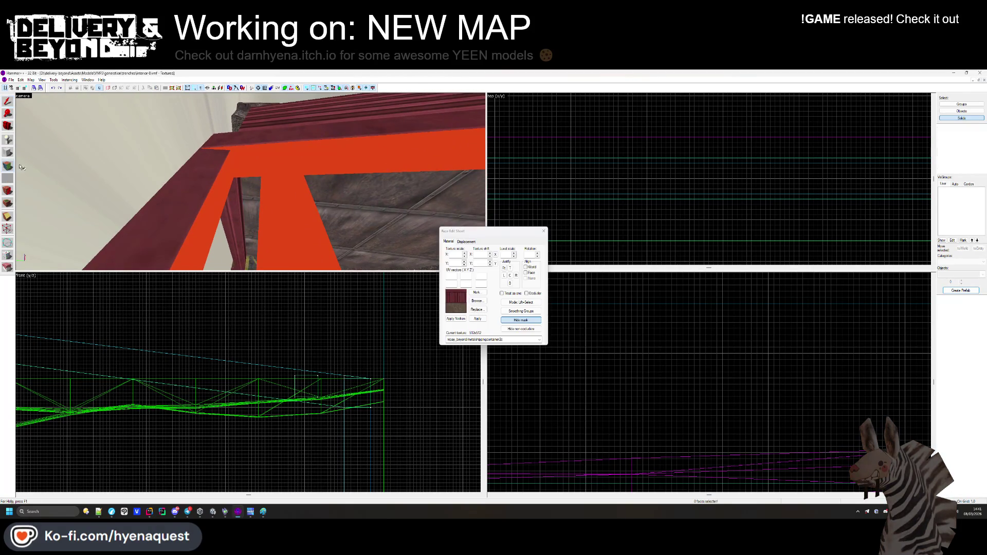
{"action": "left_click", "coordinate": [250, 154]}
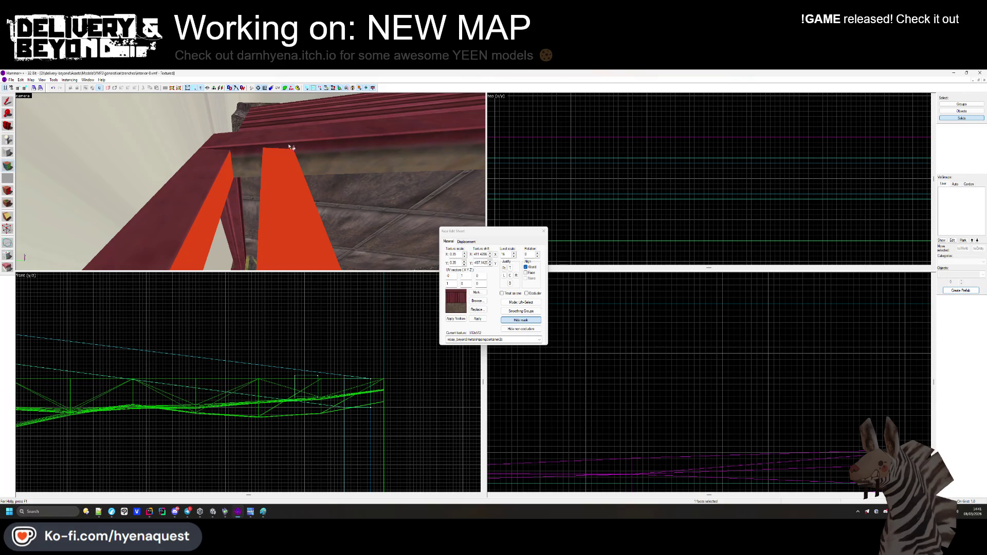
{"action": "left_click", "coordinate": [330, 156]}
{"action": "left_click", "coordinate": [509, 268]}
Select red beam faces and align the top beam texture to its face, then to the world axes.
{"action": "key", "text": "z"}
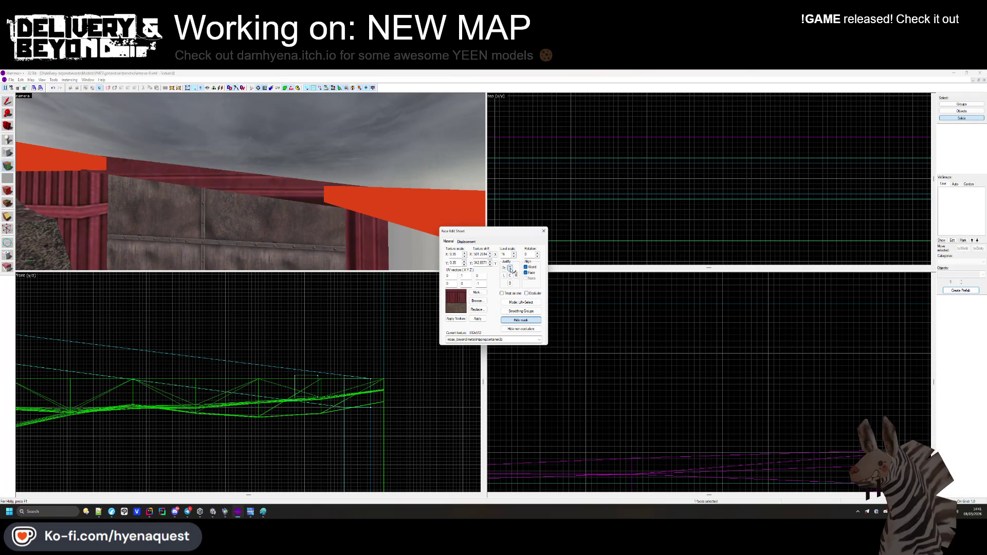
{"action": "key", "text": "z"}
{"action": "left_click", "coordinate": [254, 150]}
{"action": "left_click", "coordinate": [251, 165]}
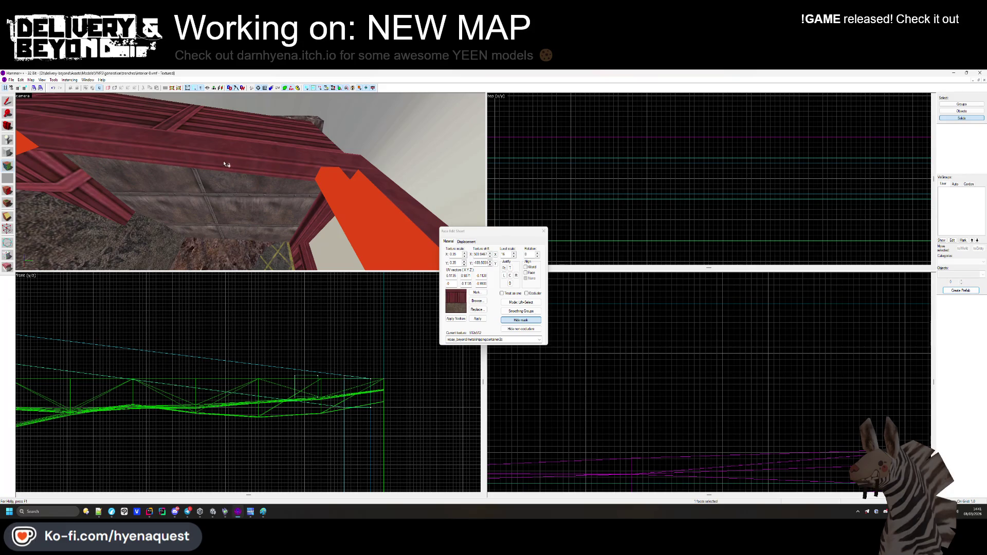
{"action": "key", "text": "z"}
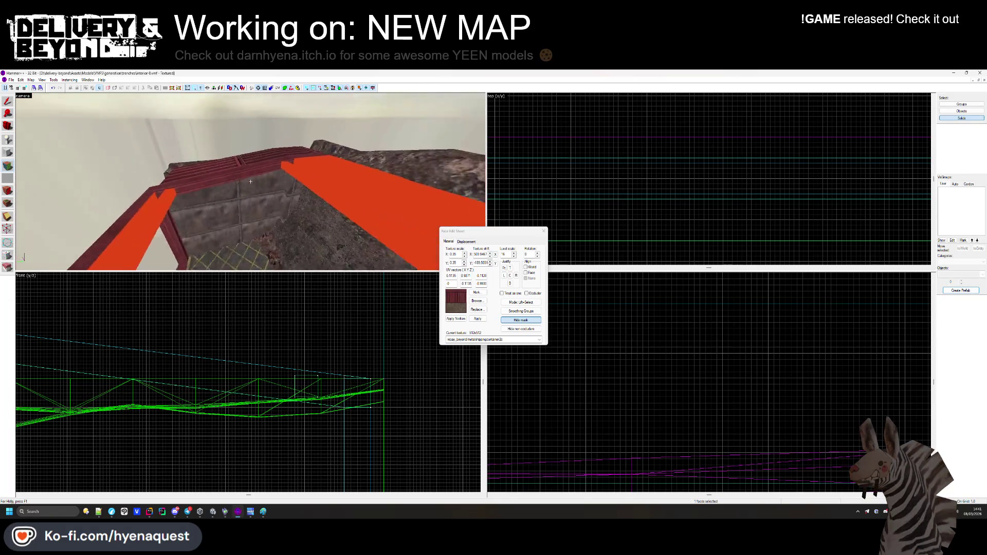
{"action": "key", "text": "w"}
{"action": "key", "text": "z"}
{"action": "left_click", "coordinate": [287, 224]}
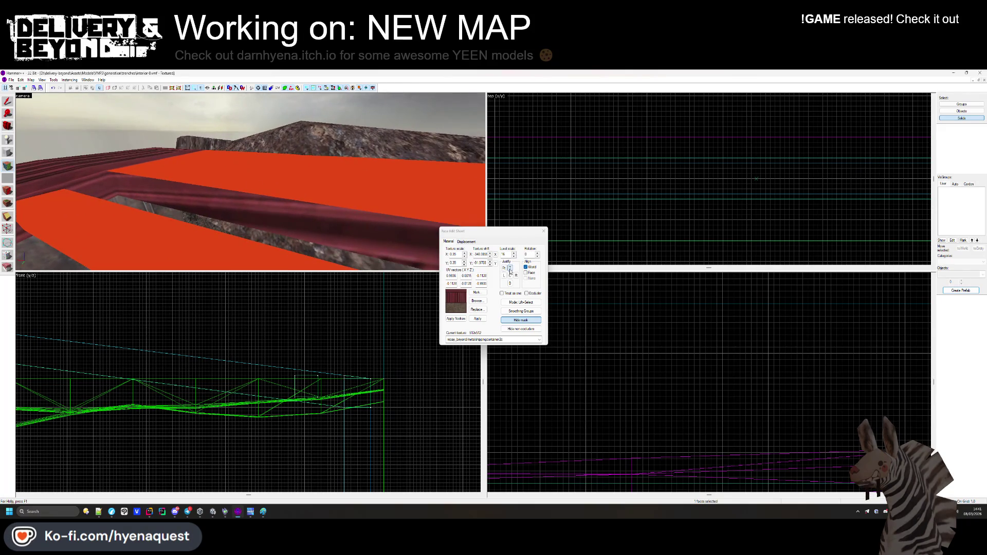
{"action": "left_click", "coordinate": [510, 269]}
{"action": "left_click", "coordinate": [530, 268]}
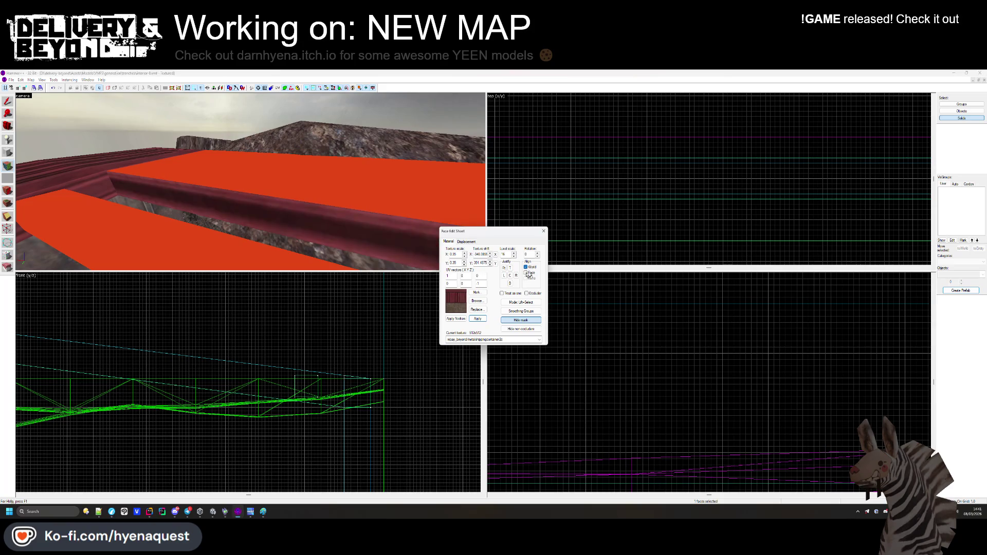
Select the beam's side face, viewing along the red beam trench.
{"action": "key", "text": "z"}
{"action": "key", "text": "z"}
{"action": "left_click", "coordinate": [252, 182]}
{"action": "key", "text": "z"}
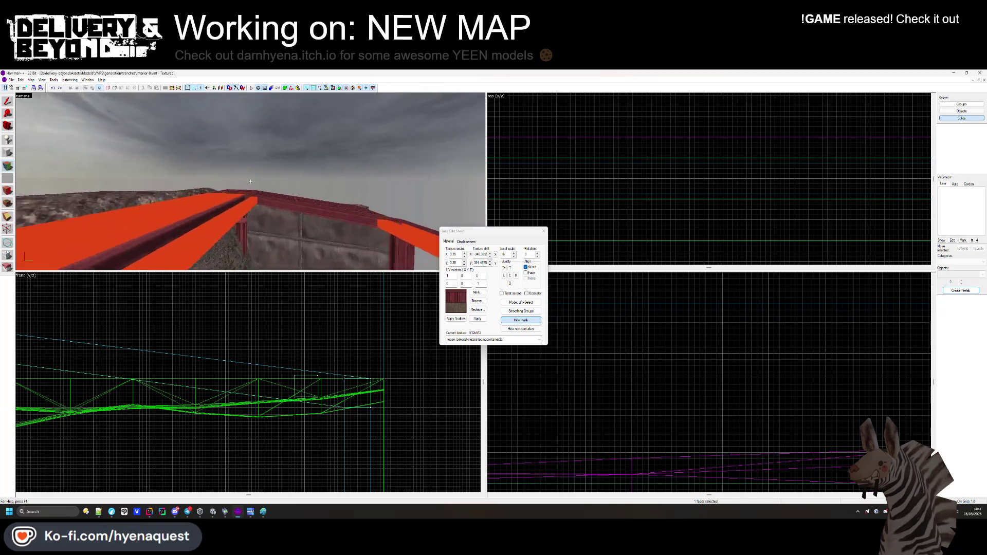
{"action": "key", "text": "z"}
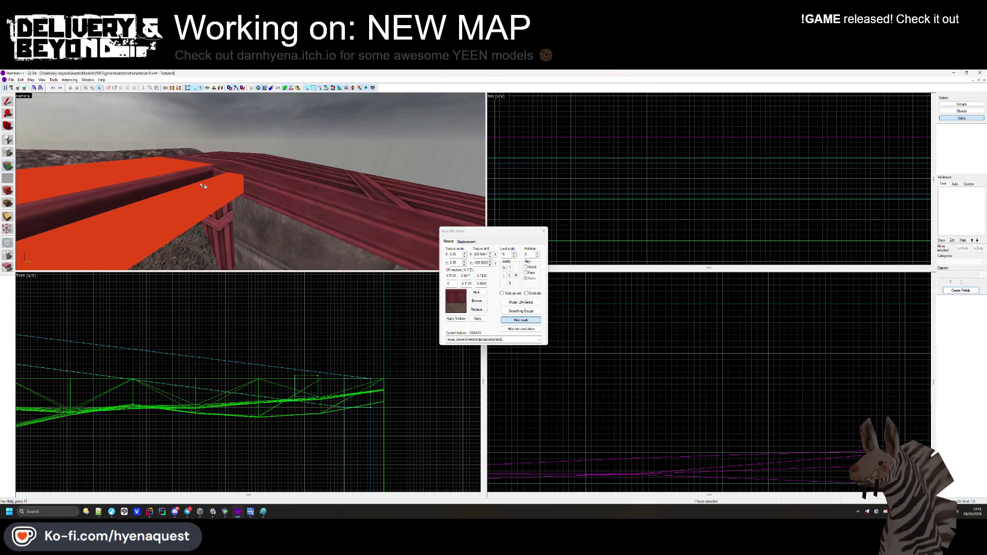
{"action": "key", "text": "z"}
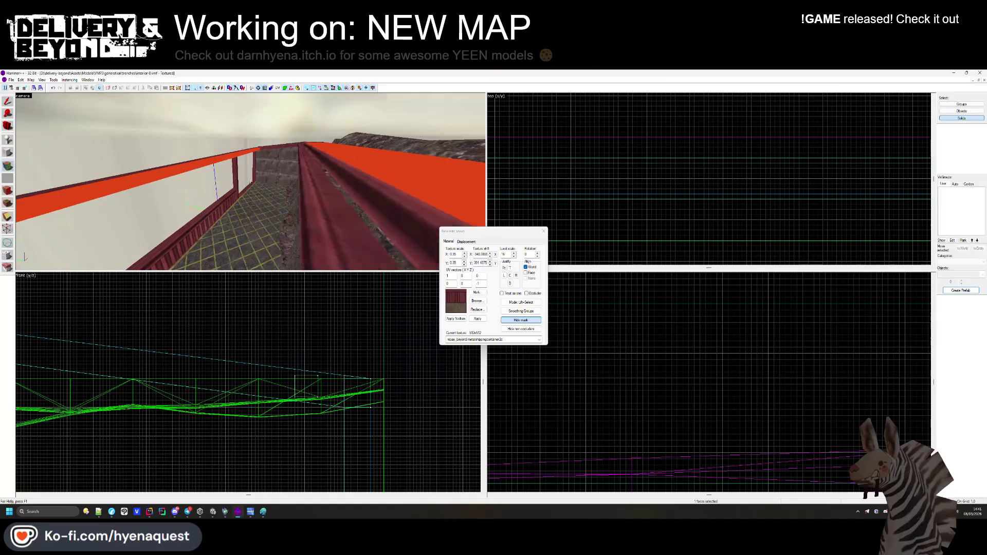
{"action": "key", "text": "z"}
{"action": "key", "text": "z"}
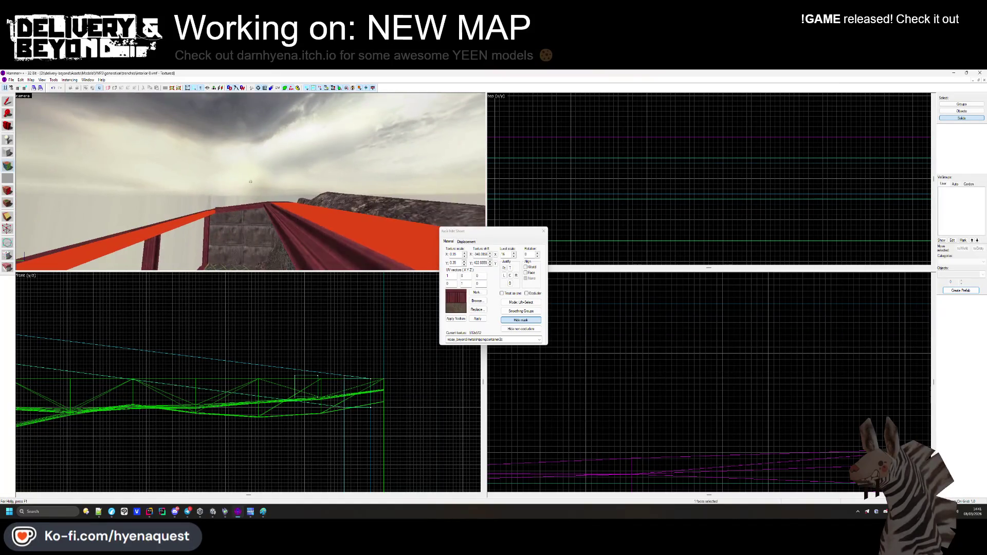
{"action": "key", "text": "z"}
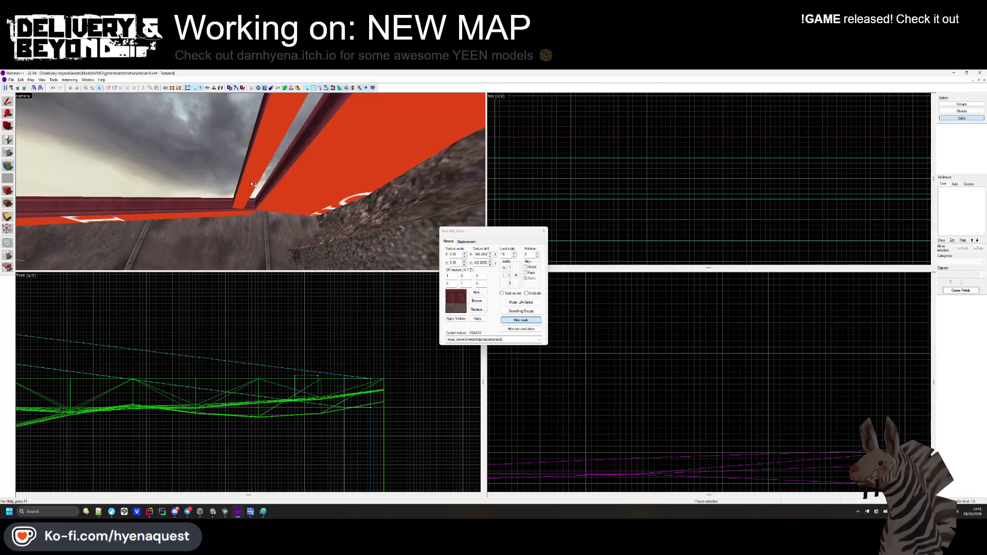
Pick several faces on the ribbed red container beam.
{"action": "key", "text": "z"}
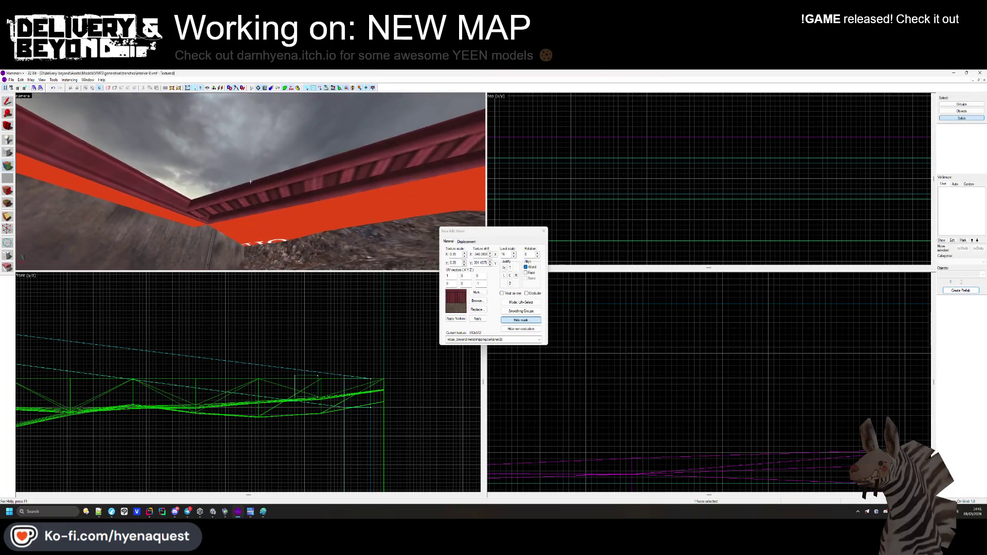
{"action": "left_click", "coordinate": [319, 200]}
{"action": "key", "text": "z"}
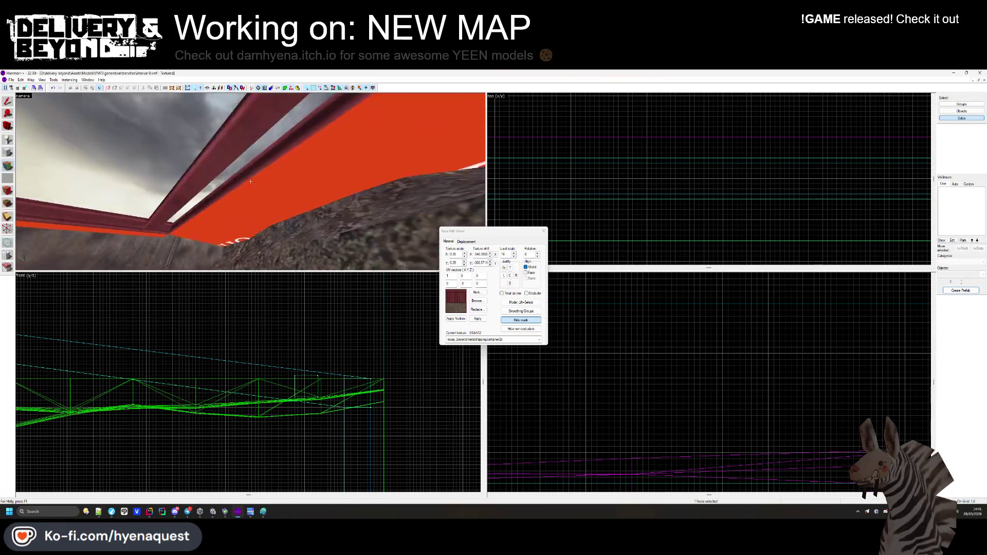
{"action": "key", "text": "z"}
{"action": "left_click", "coordinate": [265, 184]}
{"action": "left_click", "coordinate": [306, 199]}
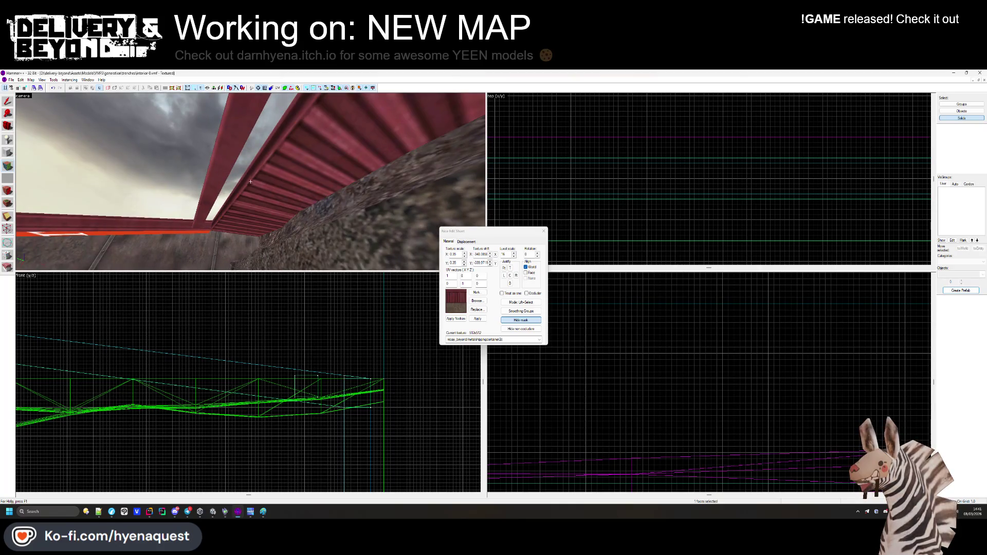
{"action": "key", "text": "w"}
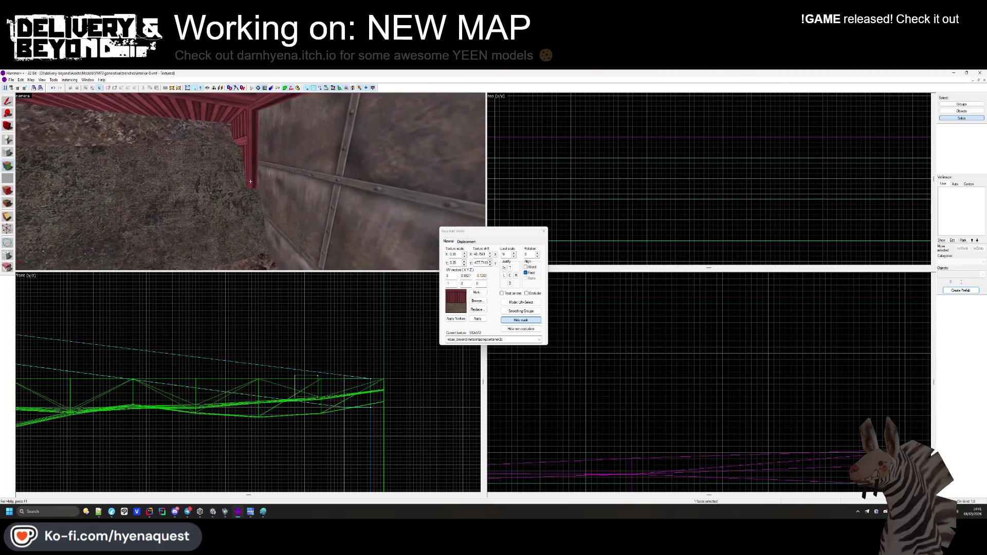
Set the beam top face's vertical texture shift to 300, then to -57.1429.
{"action": "mouse_move", "coordinate": [250, 182]}
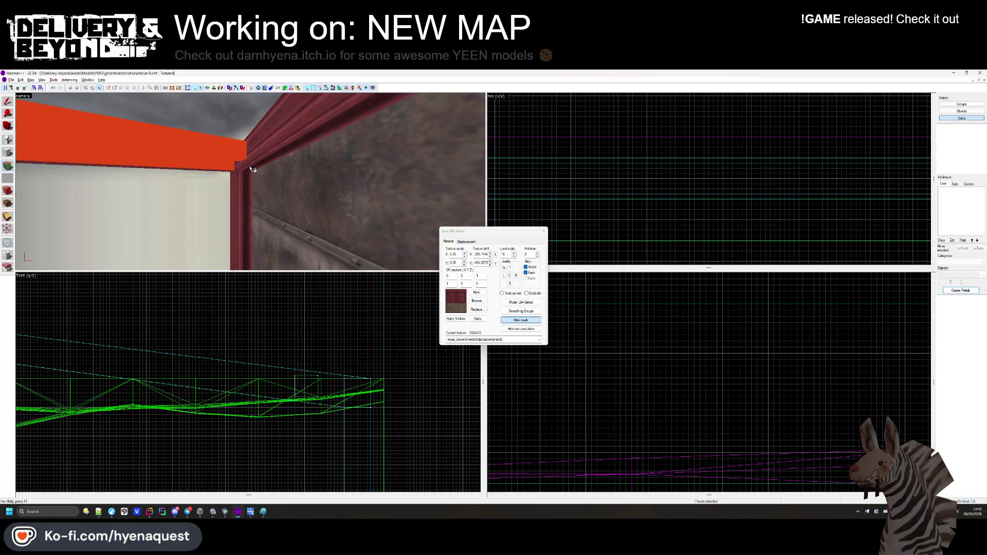
{"action": "key", "text": "z"}
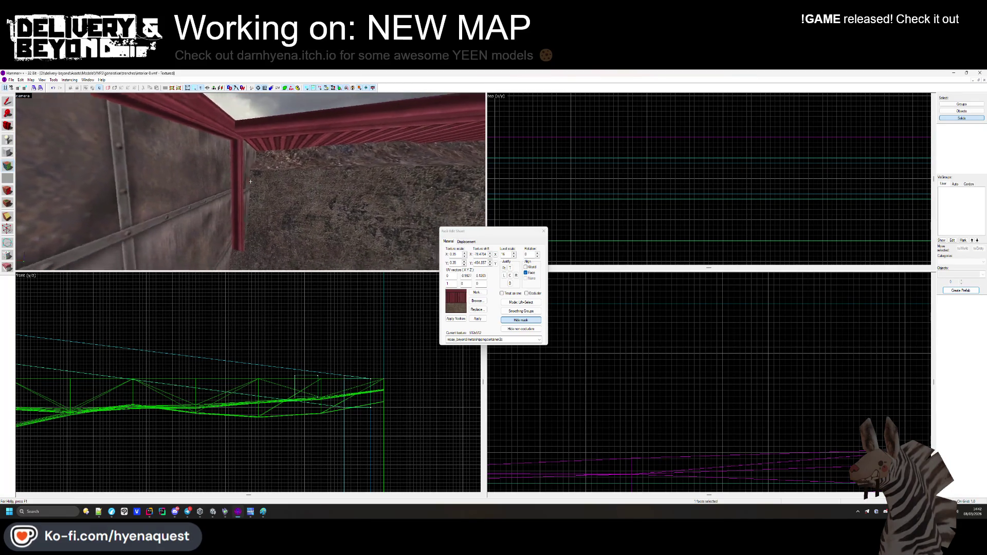
{"action": "key", "text": "z"}
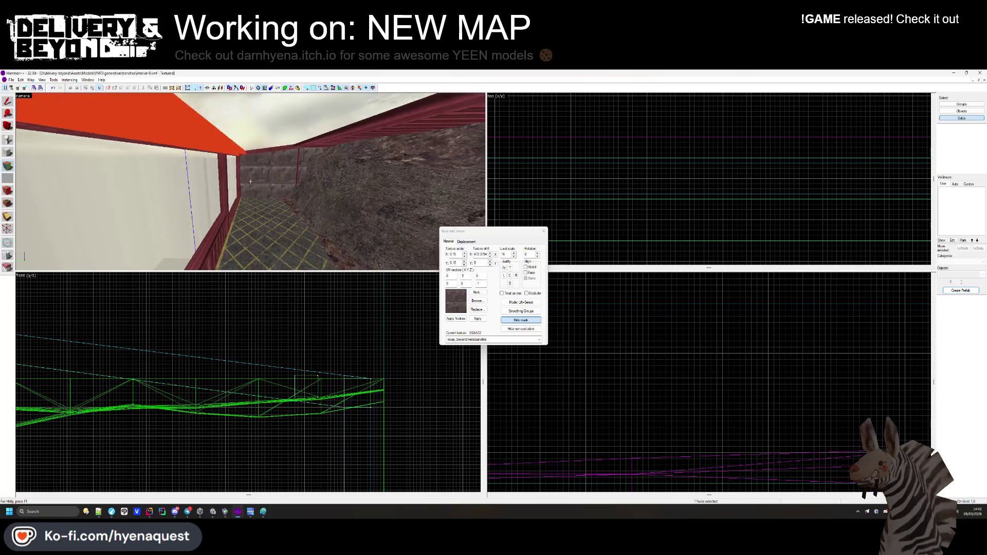
{"action": "key", "text": "z"}
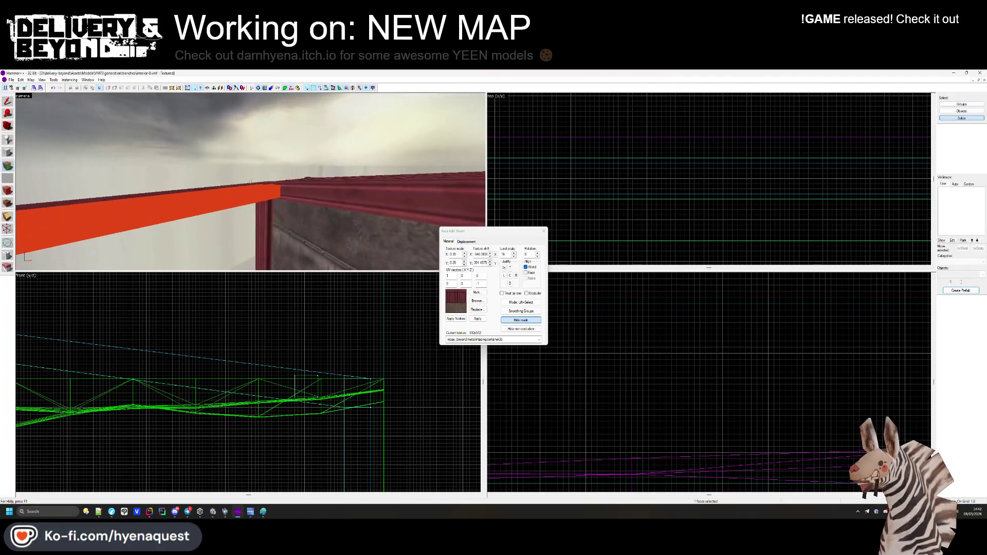
{"action": "left_click", "coordinate": [260, 196]}
{"action": "left_click", "coordinate": [506, 268]}
{"action": "key", "text": "z"}
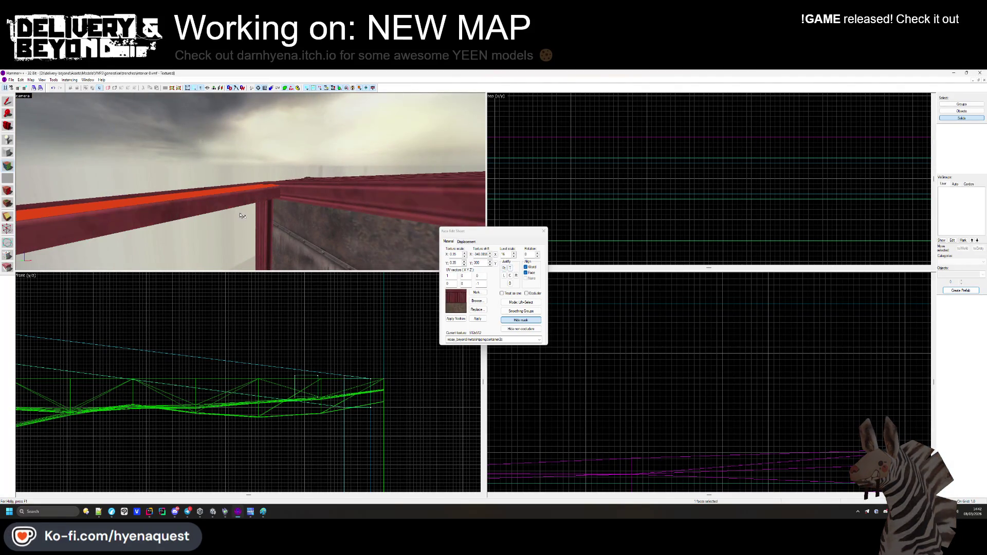
{"action": "mouse_move", "coordinate": [251, 182]}
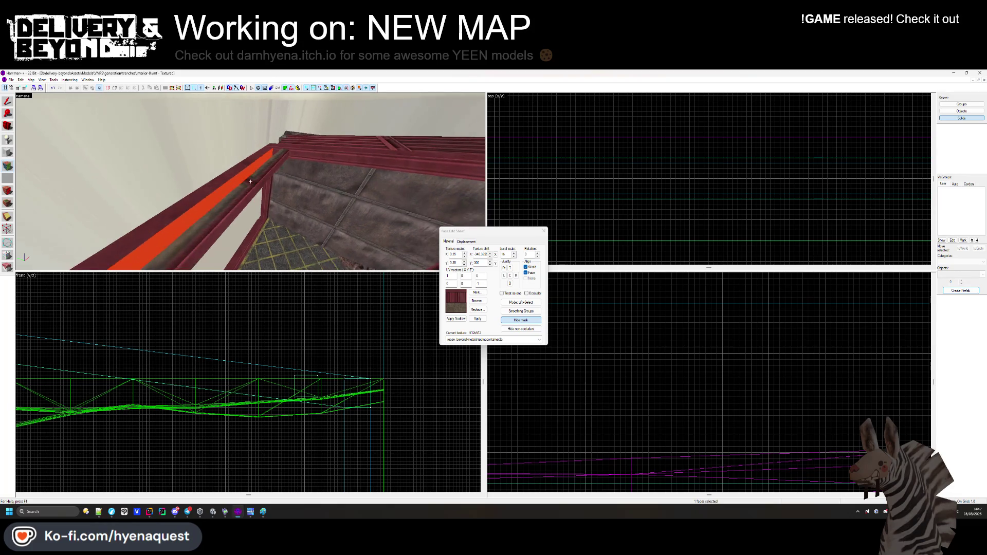
{"action": "left_click", "coordinate": [506, 268]}
{"action": "key", "text": "z"}
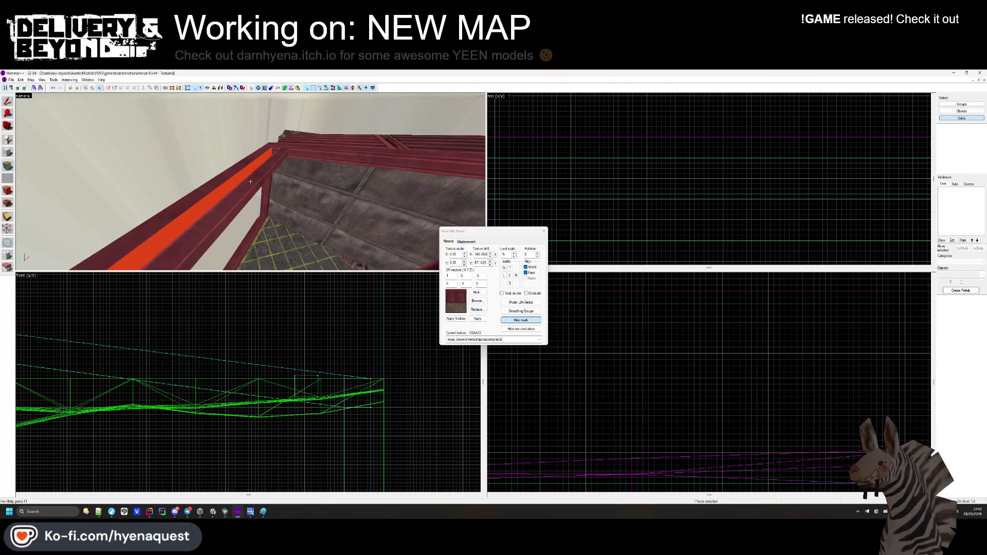
Give another beam face a texture shift of -232.8571, check the remaining beam faces, and close face editing.
{"action": "key", "text": "z"}
{"action": "left_click", "coordinate": [253, 200]}
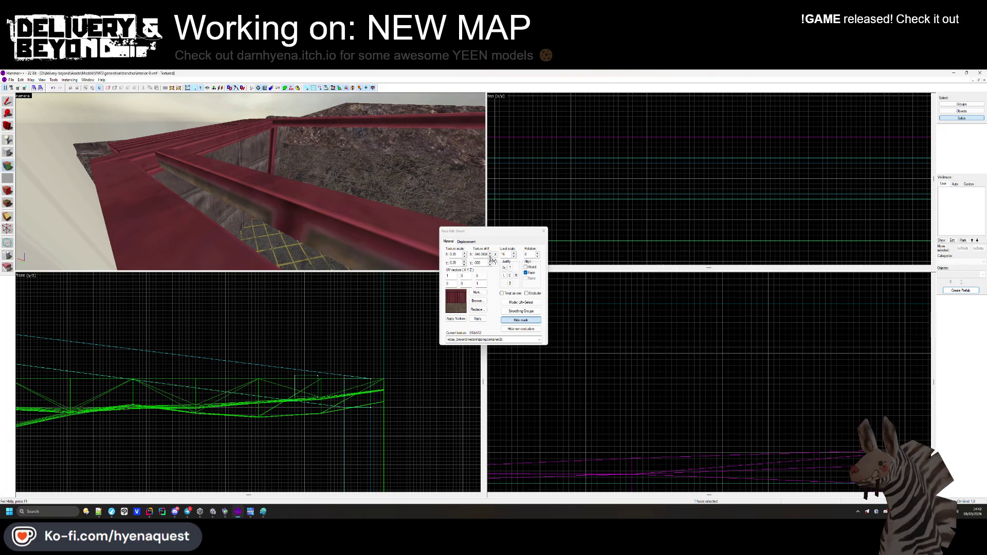
{"action": "left_click", "coordinate": [509, 269]}
{"action": "key", "text": "z"}
{"action": "key", "text": "z"}
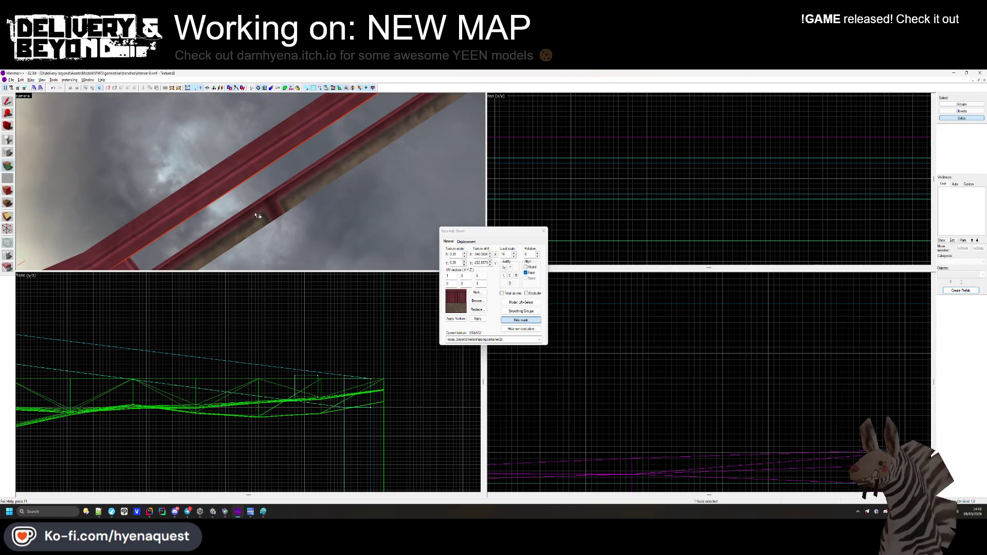
{"action": "key", "text": "z"}
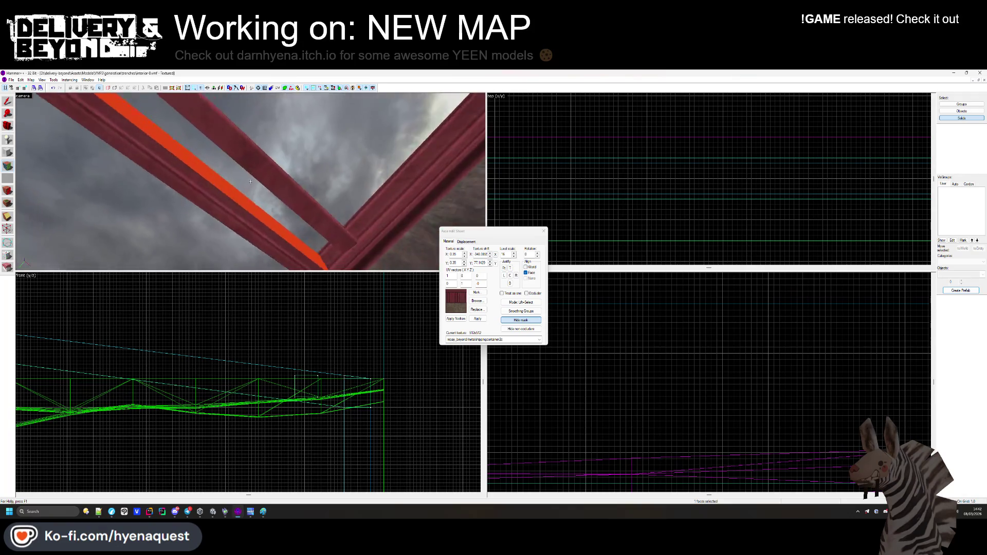
{"action": "key", "text": "z"}
{"action": "left_click", "coordinate": [251, 180]}
{"action": "key", "text": "z"}
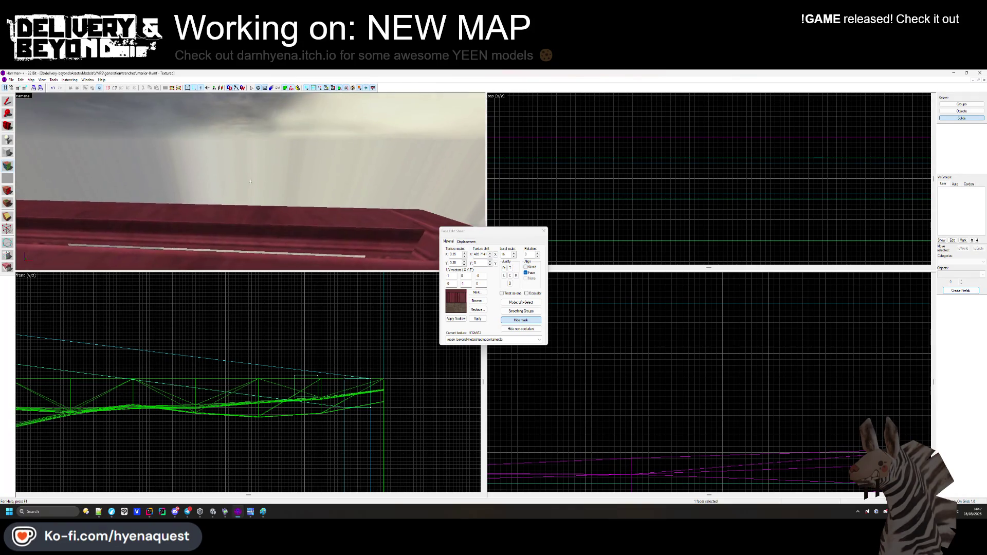
{"action": "key", "text": "z"}
{"action": "left_click", "coordinate": [257, 207]}
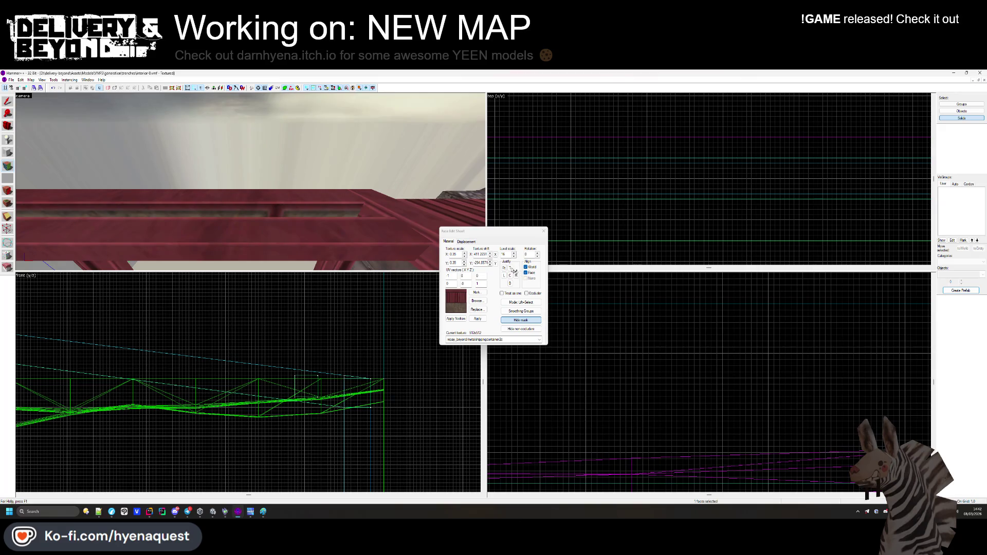
{"action": "left_click", "coordinate": [543, 231]}
Texture the ledge top face with red metalpanelpainted1b, replacing a first try with metalpanelpainted1a.
{"action": "key", "text": "z"}
{"action": "key", "text": "z"}
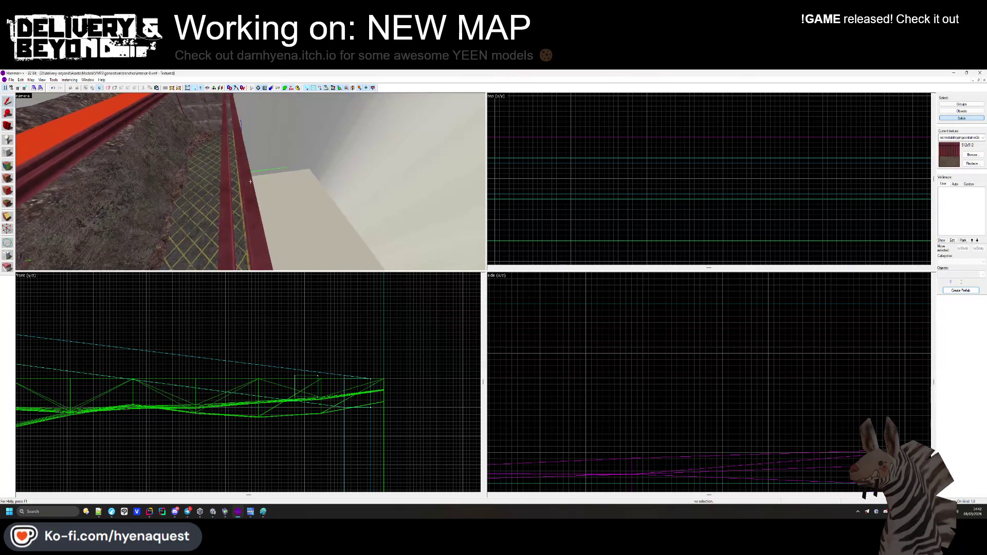
{"action": "key", "text": "z"}
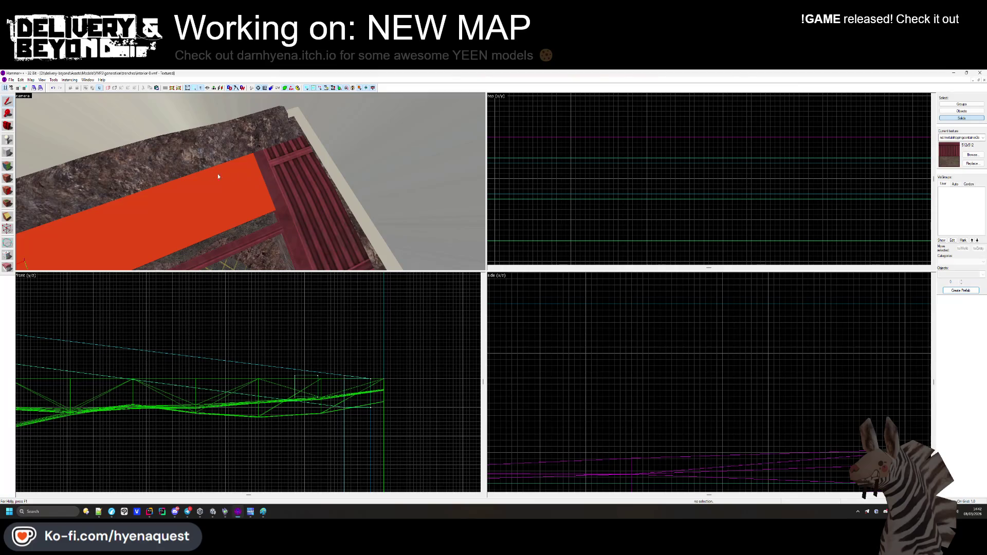
{"action": "left_click", "coordinate": [8, 172]}
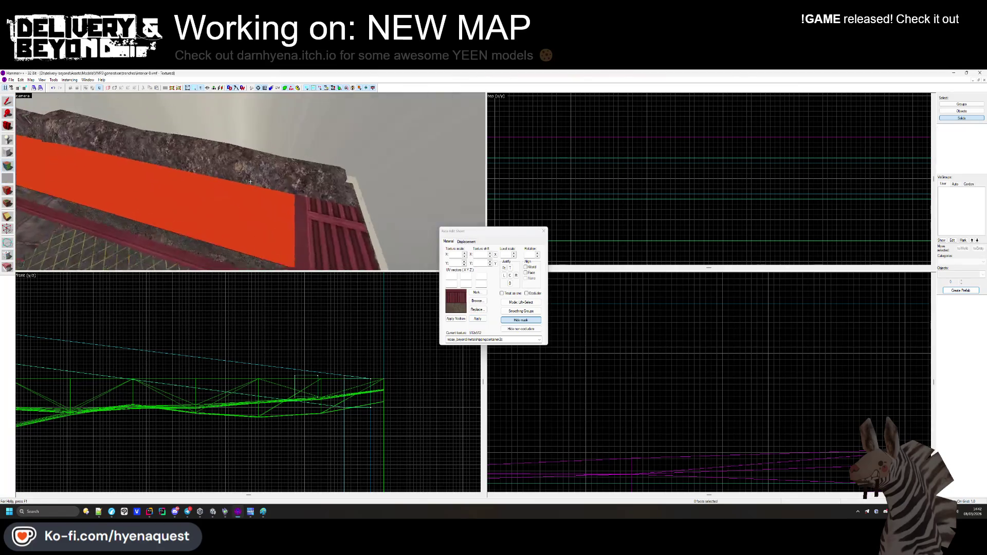
{"action": "key", "text": "z"}
{"action": "key", "text": "z"}
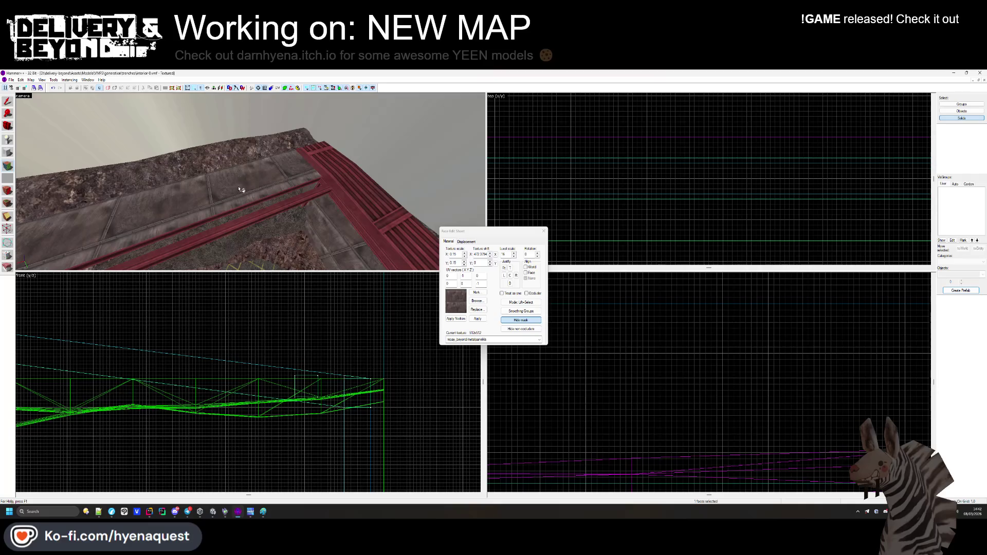
{"action": "left_click", "coordinate": [479, 301]}
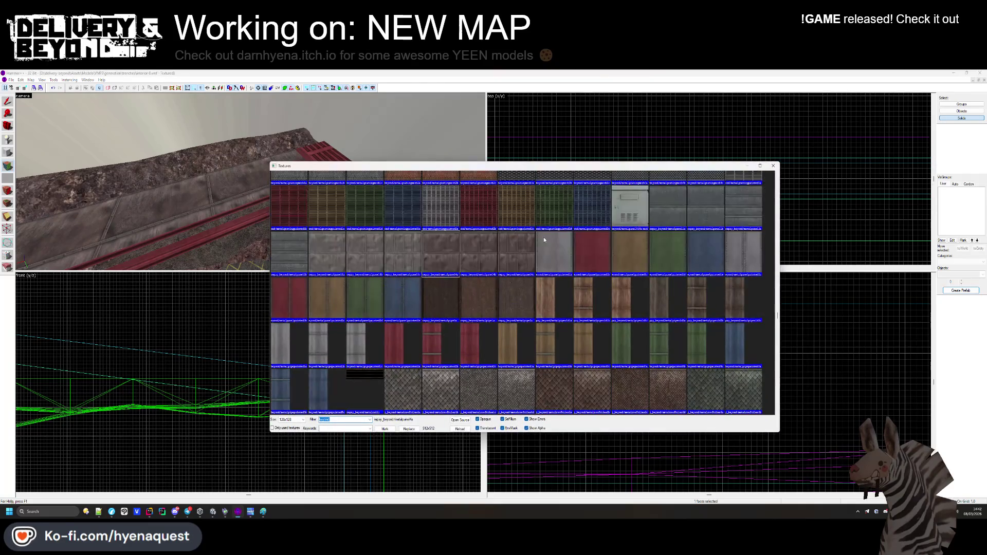
{"action": "double_click", "coordinate": [507, 279]}
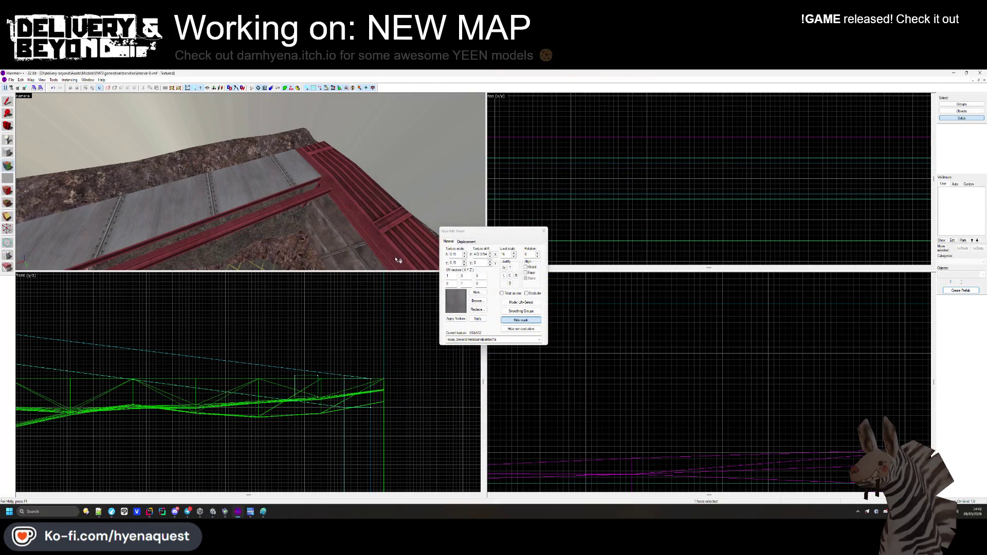
{"action": "left_click", "coordinate": [478, 302]}
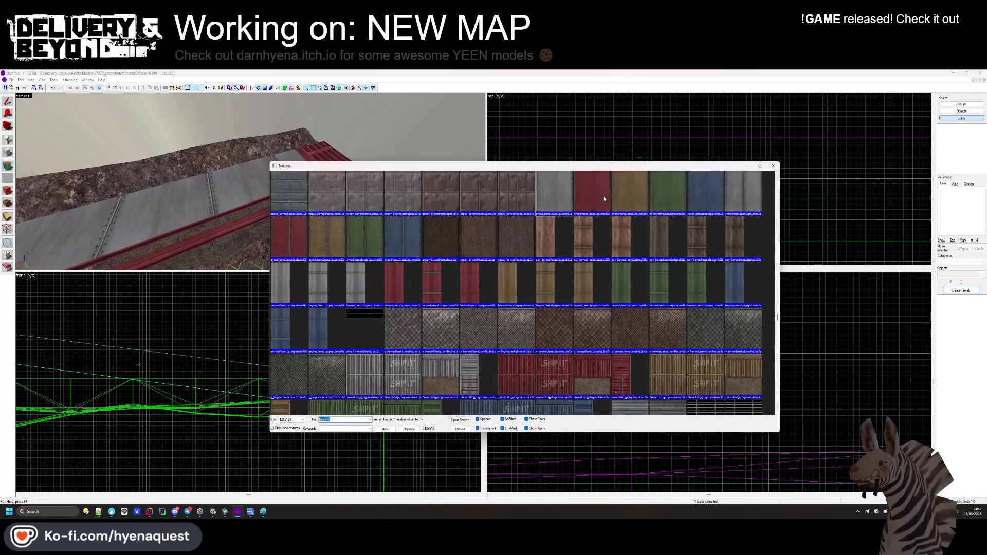
{"action": "double_click", "coordinate": [604, 198]}
{"action": "key", "text": "z"}
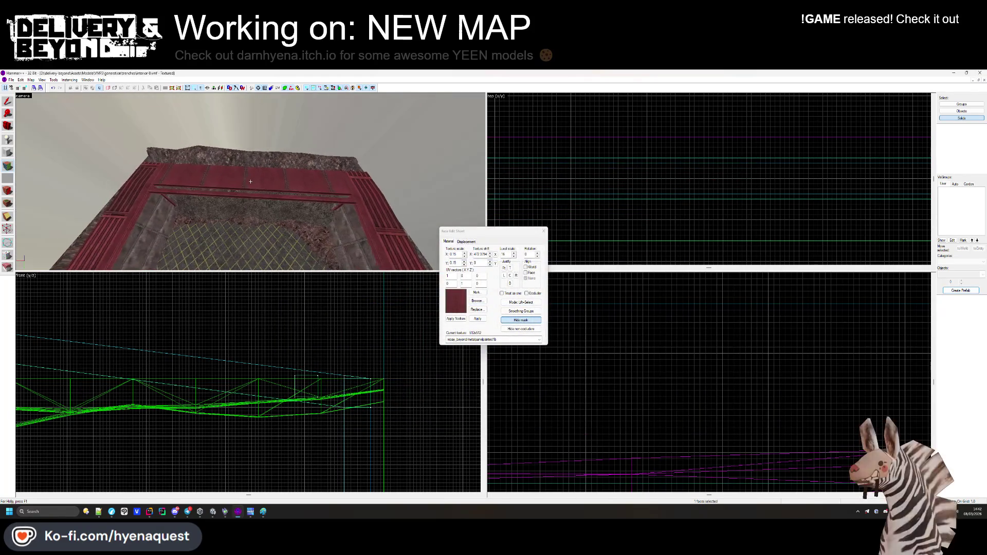
{"action": "key", "text": "z"}
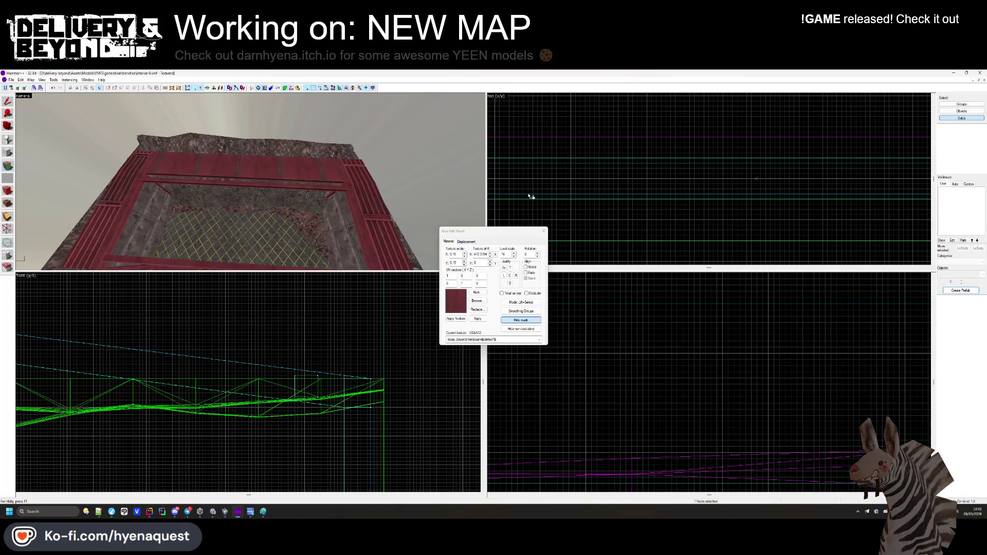
{"action": "left_click", "coordinate": [543, 232]}
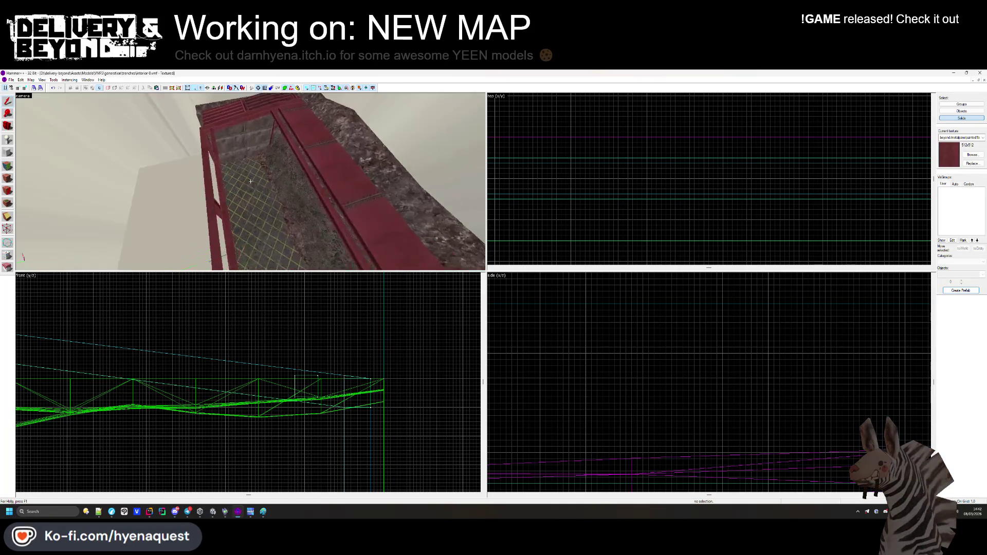
Apply the red metal panel texture to the bare container wall face.
{"action": "key", "text": "z"}
{"action": "left_click", "coordinate": [8, 178]}
{"action": "right_click", "coordinate": [232, 158]}
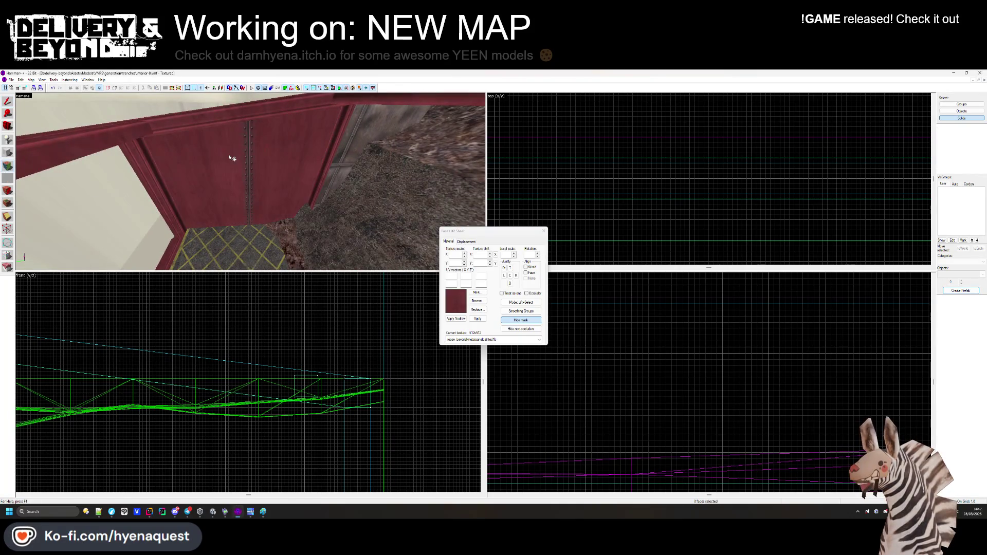
{"action": "left_click", "coordinate": [231, 158]}
{"action": "key", "text": "z"}
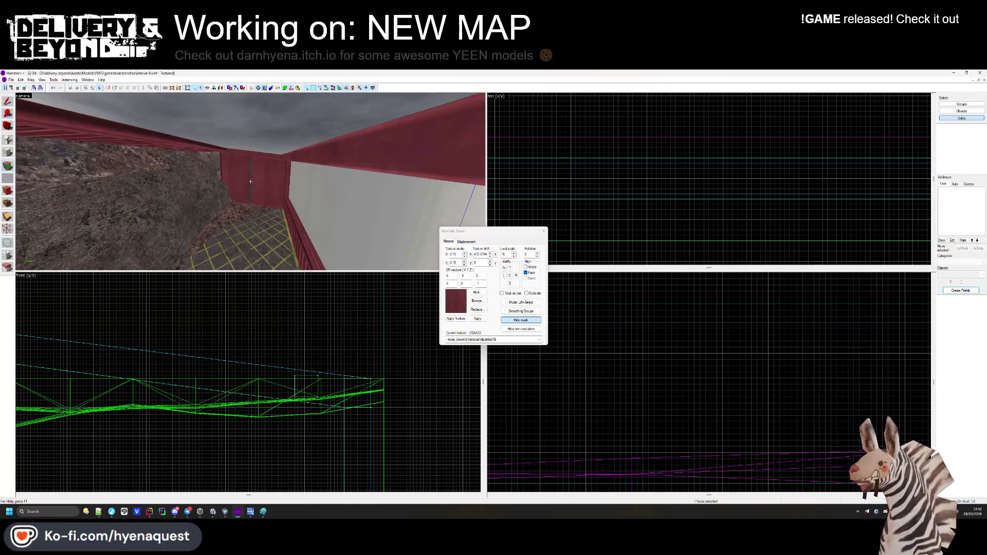
{"action": "key", "text": "s"}
{"action": "key", "text": "z"}
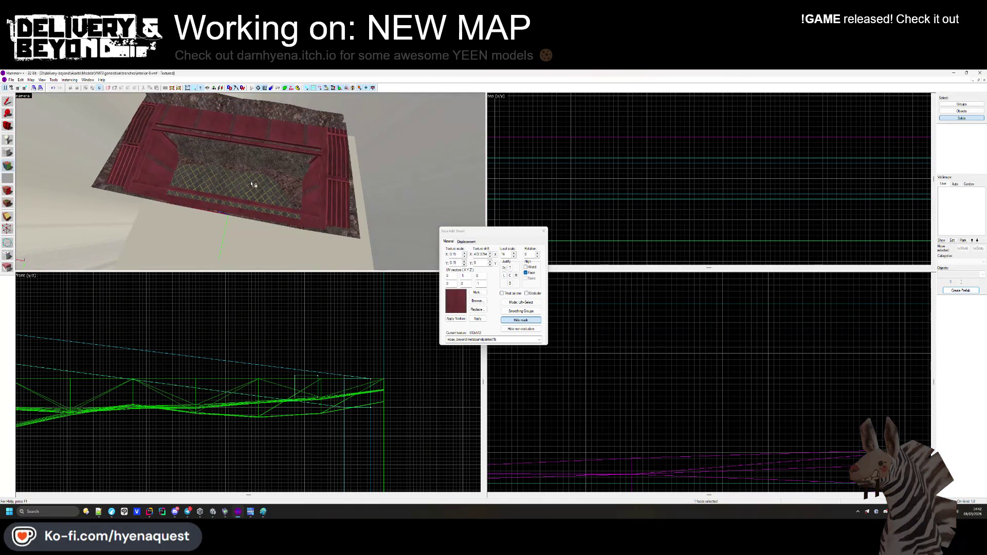
{"action": "left_click", "coordinate": [544, 230]}
Fly the 3D view into the container and switch to the Block tool.
{"action": "key", "text": "z"}
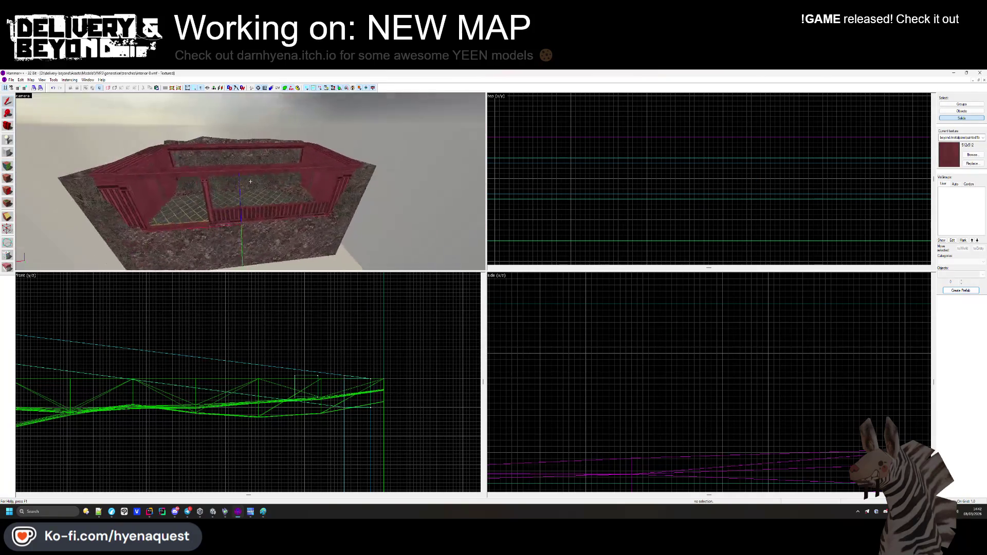
{"action": "key", "text": "z"}
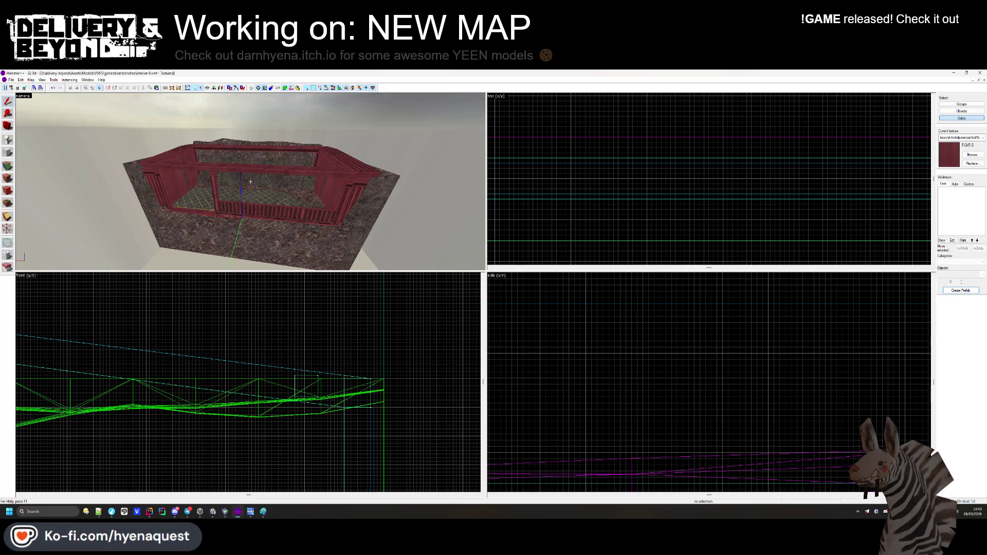
{"action": "key", "text": "z"}
{"action": "key", "text": "w"}
{"action": "key", "text": "z"}
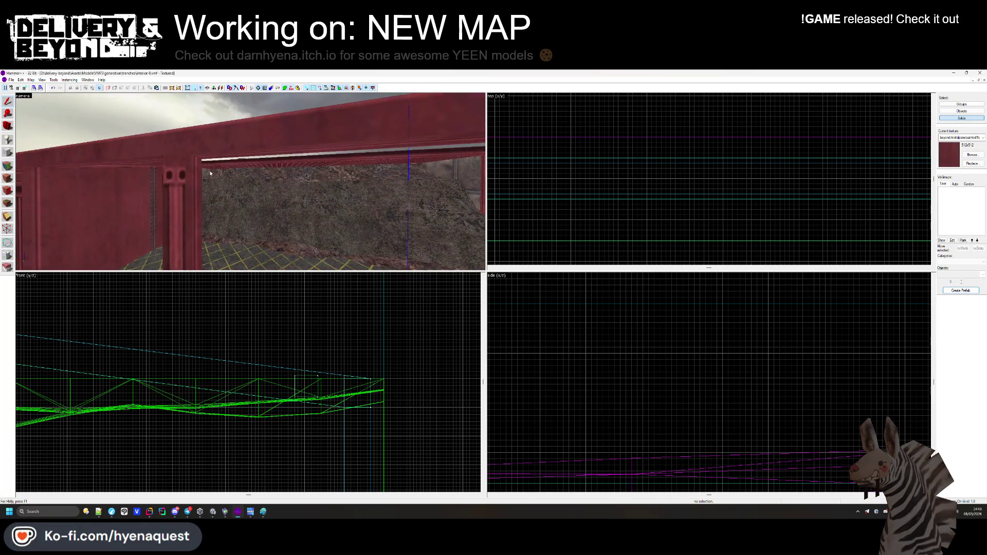
{"action": "left_click", "coordinate": [12, 152]}
{"action": "scroll", "coordinate": [724, 133], "scroll_direction": "down", "scroll_amount": 3}
{"action": "scroll", "coordinate": [723, 133], "scroll_direction": "up", "scroll_amount": 10}
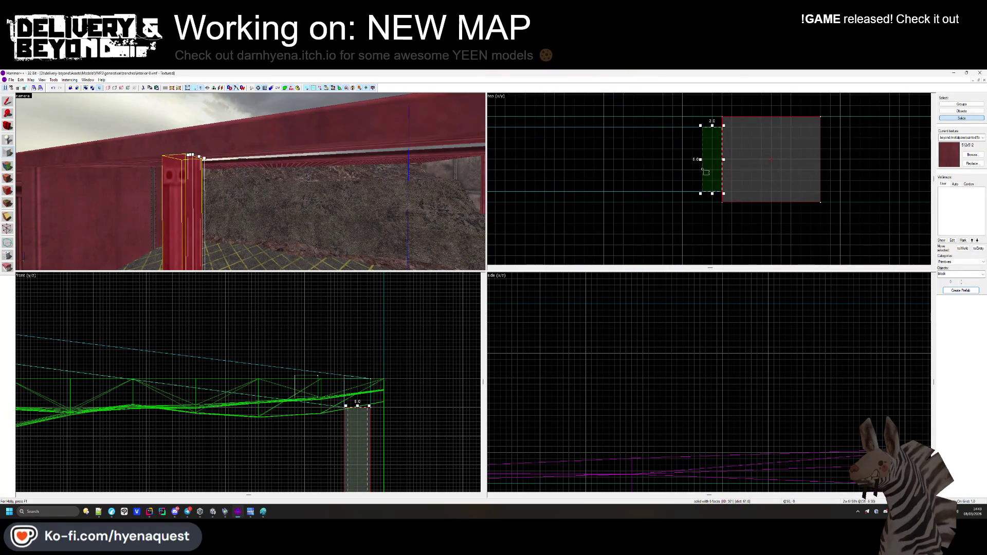
Create the thin block beside the red pillar and deselect it.
{"action": "scroll", "coordinate": [348, 416], "scroll_direction": "up", "scroll_amount": 6}
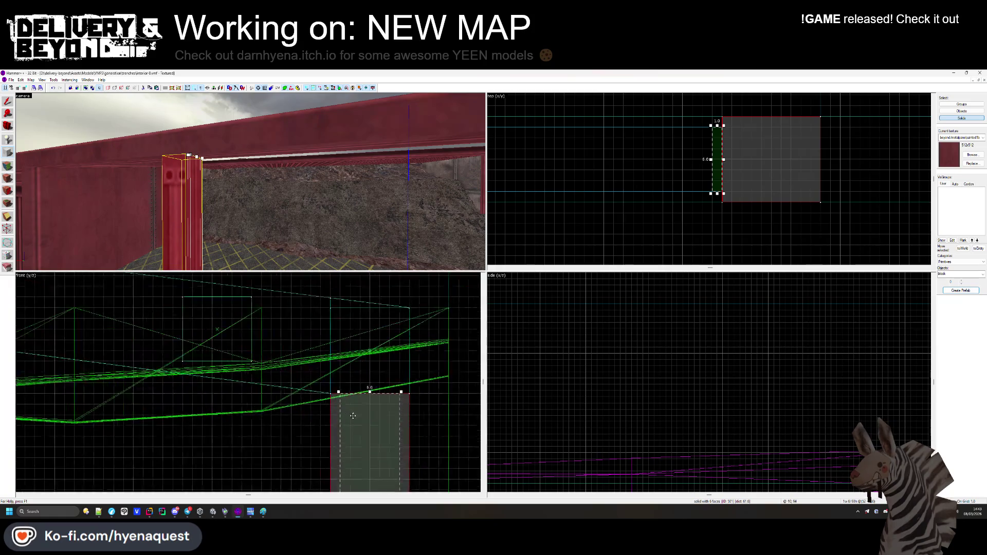
{"action": "key", "text": "Return"}
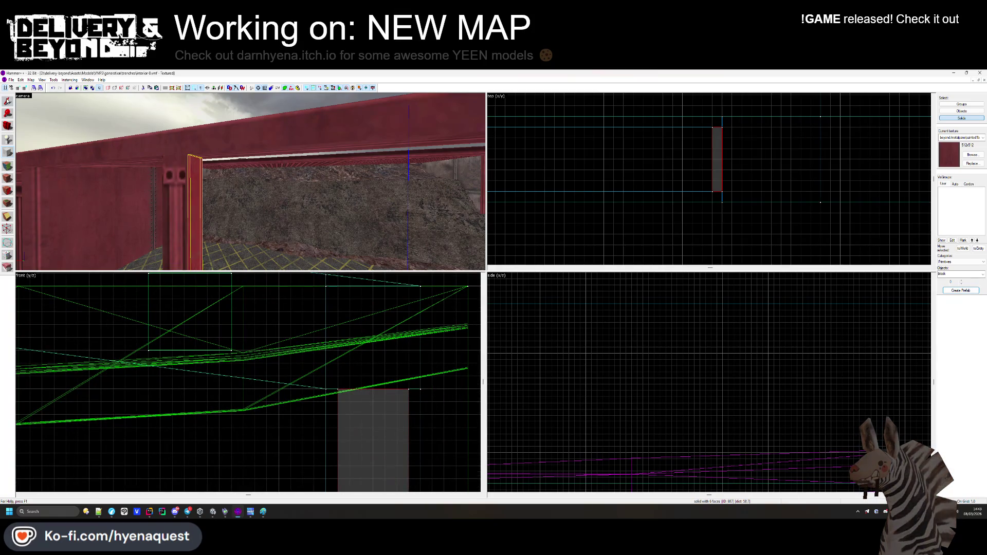
{"action": "scroll", "coordinate": [700, 133], "scroll_direction": "up", "scroll_amount": 3}
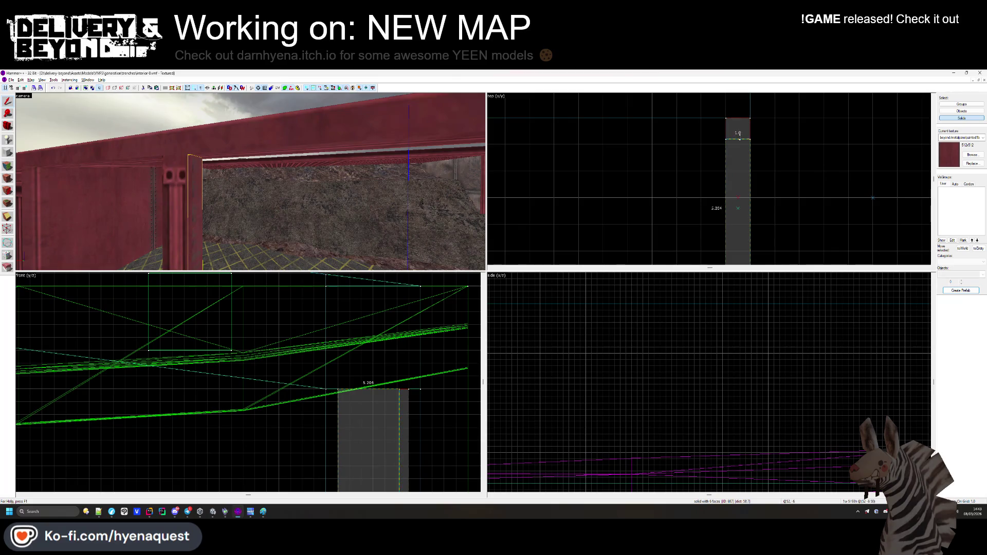
{"action": "scroll", "coordinate": [737, 129], "scroll_direction": "down", "scroll_amount": 3}
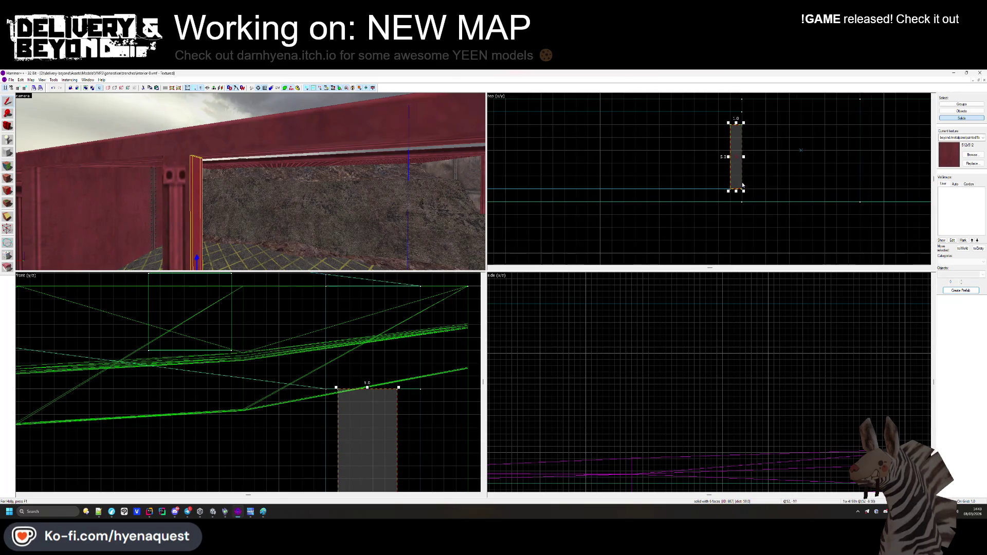
{"action": "key", "text": "Escape"}
Pick up the no-render OUTSIDE texture from a face, then select the red pillar.
{"action": "mouse_move", "coordinate": [394, 192]}
{"action": "left_mouse_down"}
{"action": "mouse_move", "coordinate": [236, 185]}
{"action": "mouse_move", "coordinate": [277, 175]}
{"action": "mouse_move", "coordinate": [250, 182]}
{"action": "mouse_move", "coordinate": [257, 189]}
{"action": "left_mouse_up"}
{"action": "left_click", "coordinate": [9, 177]}
{"action": "left_click", "coordinate": [251, 181]}
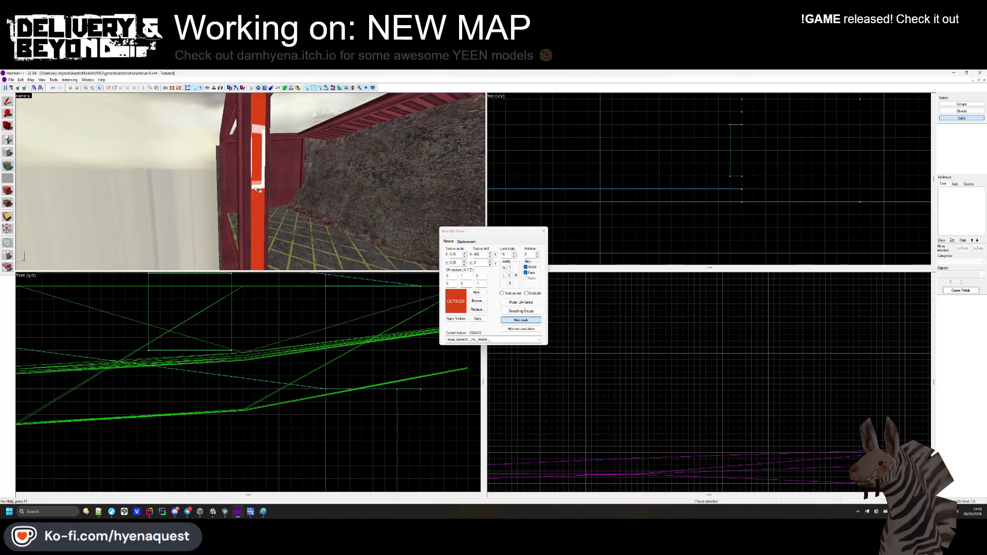
{"action": "left_click", "coordinate": [542, 228]}
Draw another block beside the pillar, raise its top edge, and create it as a solid.
{"action": "left_click", "coordinate": [8, 152]}
{"action": "scroll", "coordinate": [720, 179], "scroll_direction": "down", "scroll_amount": 3}
{"action": "mouse_move", "coordinate": [720, 156]}
{"action": "left_mouse_down"}
{"action": "mouse_move", "coordinate": [514, 211]}
{"action": "mouse_move", "coordinate": [821, 199]}
{"action": "mouse_move", "coordinate": [566, 189]}
{"action": "left_mouse_up"}
{"action": "scroll", "coordinate": [567, 189], "scroll_direction": "up", "scroll_amount": 5}
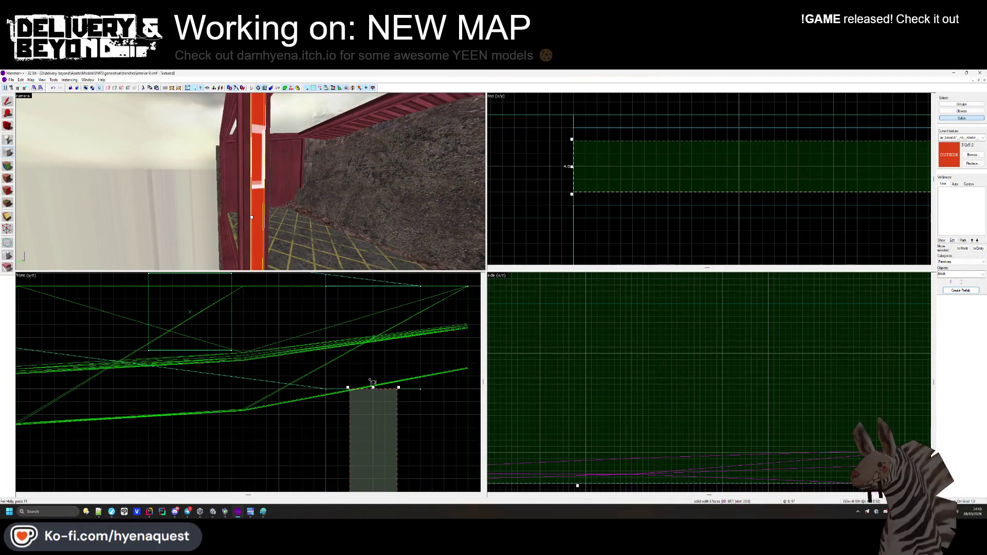
{"action": "scroll", "coordinate": [373, 387], "scroll_direction": "down", "scroll_amount": 4}
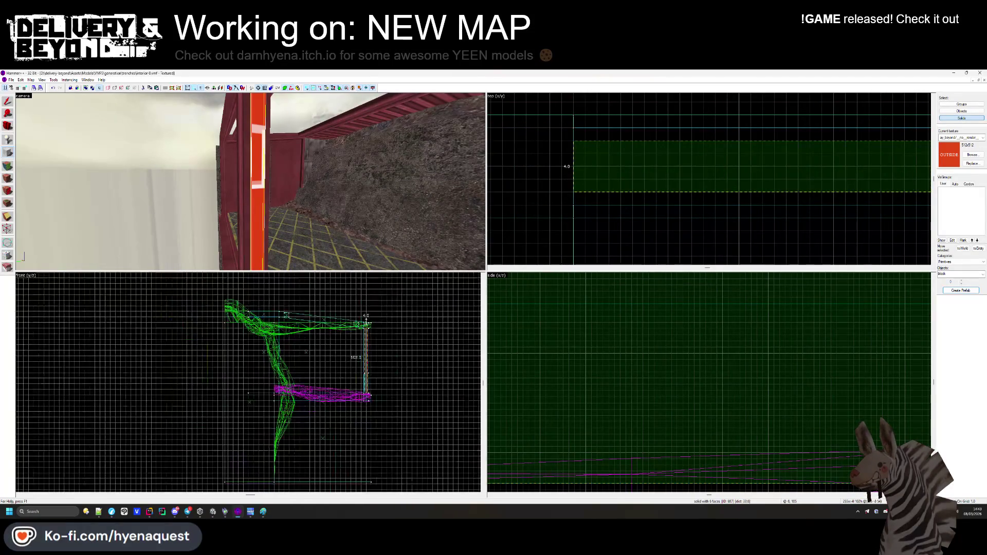
{"action": "left_click_drag", "start_coordinate": [373, 386], "coordinate": [382, 356]}
{"action": "scroll", "coordinate": [378, 395], "scroll_direction": "down", "scroll_amount": 4}
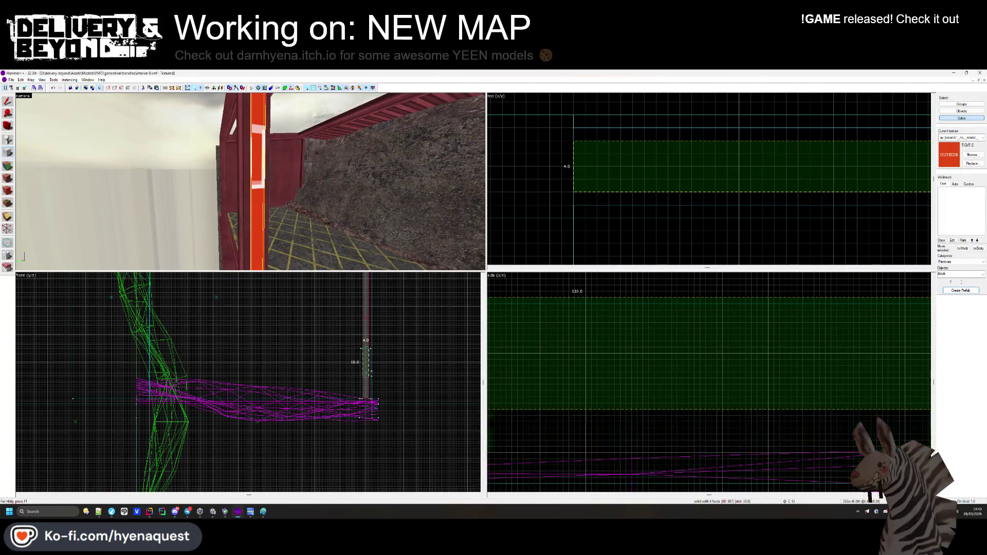
{"action": "key", "text": "Return"}
{"action": "scroll", "coordinate": [350, 307], "scroll_direction": "up", "scroll_amount": 5}
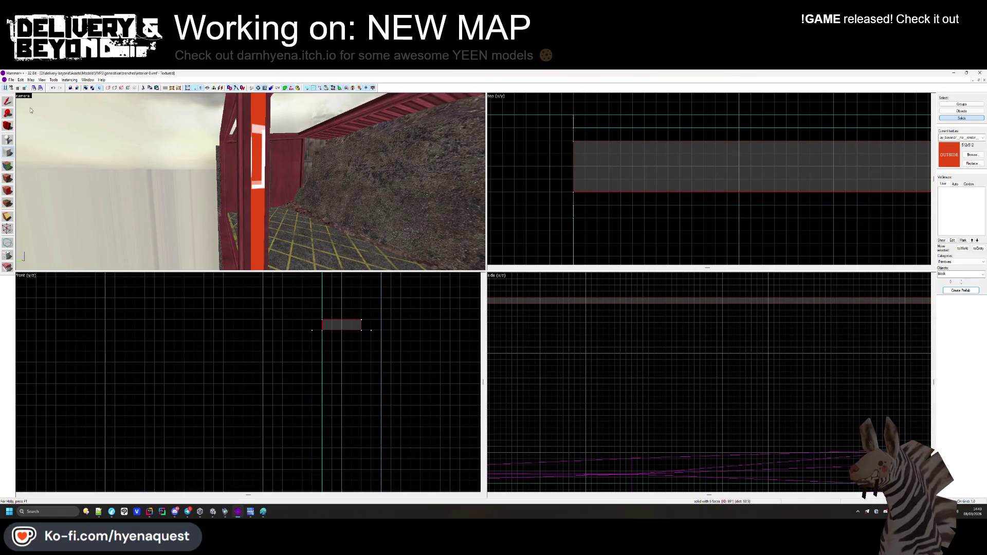
Select the red pillar, the orange horizontal beam and the tall pillar in turn to check them, then clear the selection.
{"action": "left_click", "coordinate": [256, 211]}
{"action": "scroll", "coordinate": [362, 344], "scroll_direction": "down", "scroll_amount": 5}
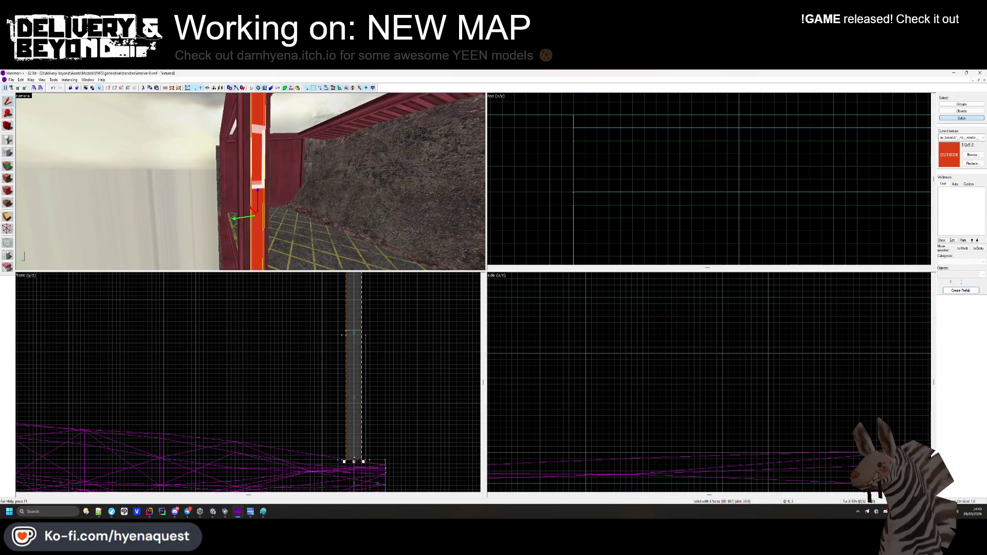
{"action": "scroll", "coordinate": [352, 337], "scroll_direction": "up", "scroll_amount": 3}
{"action": "left_click", "coordinate": [390, 346]}
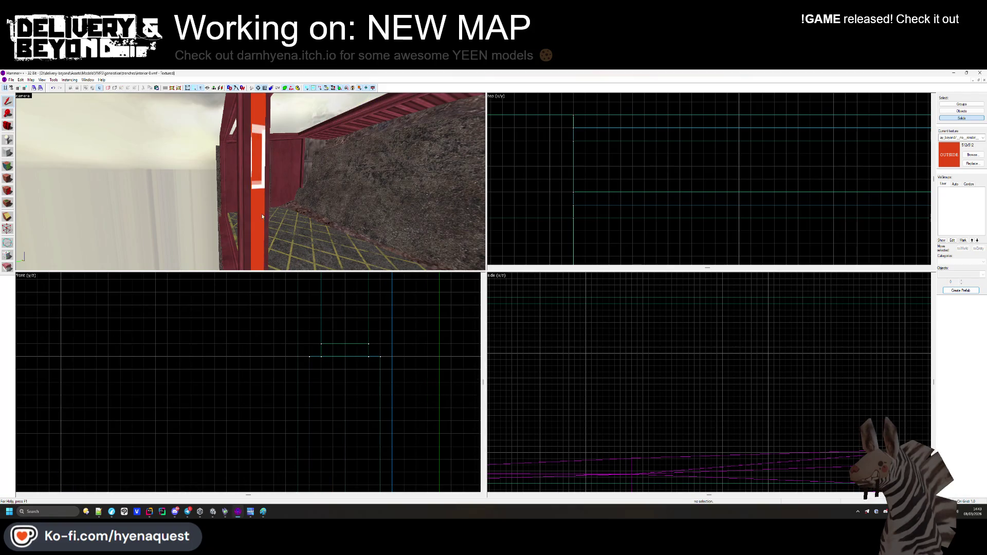
{"action": "left_click_drag", "start_coordinate": [260, 211], "coordinate": [260, 263]}
{"action": "left_click", "coordinate": [260, 264]}
{"action": "left_click", "coordinate": [324, 341]}
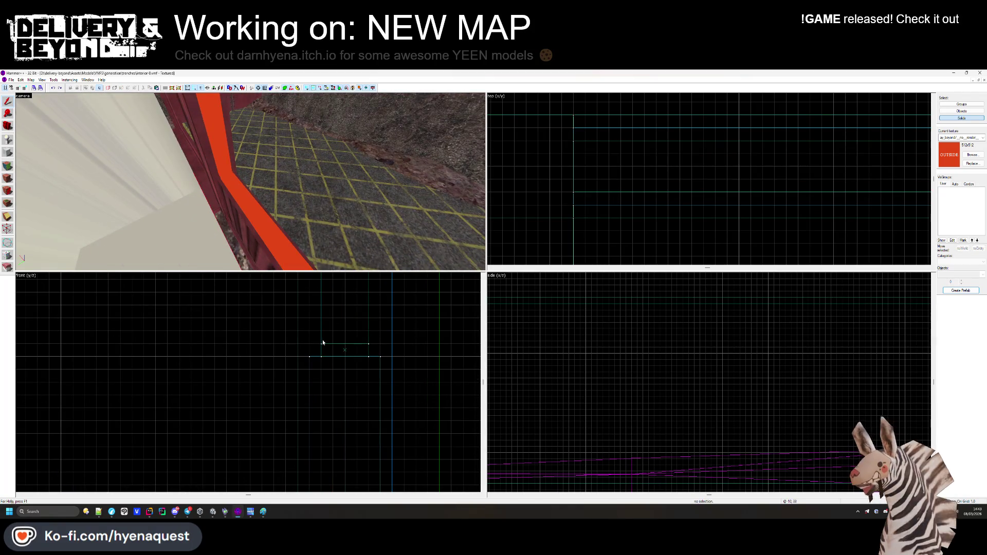
{"action": "left_click", "coordinate": [324, 341]}
{"action": "left_click", "coordinate": [243, 205]}
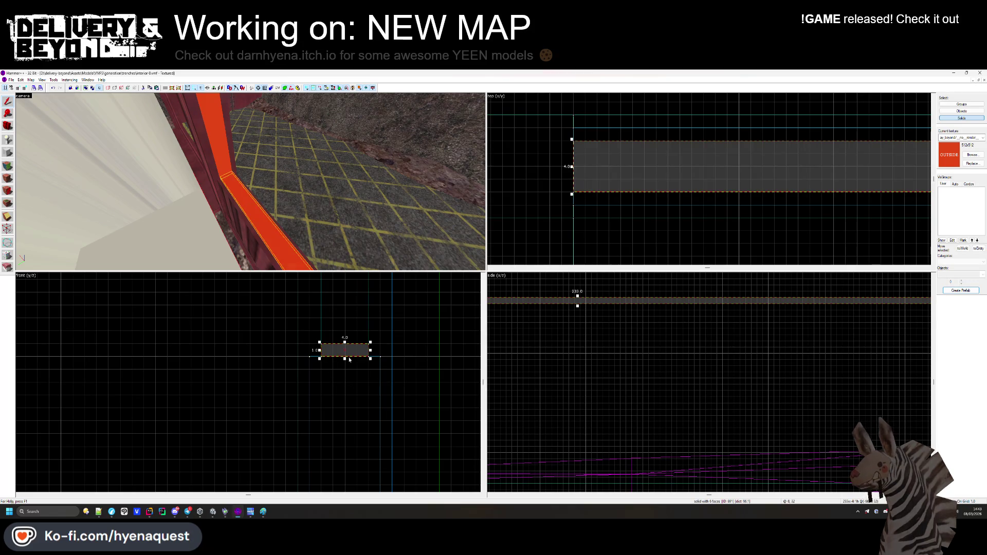
{"action": "scroll", "coordinate": [349, 363], "scroll_direction": "down", "scroll_amount": 5}
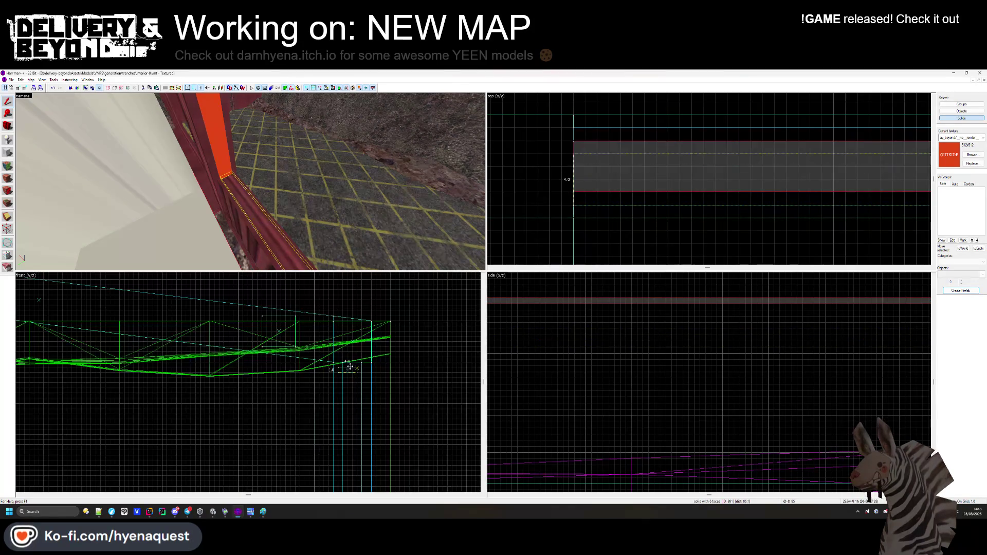
{"action": "key", "text": "Escape"}
Extend the brush into a long strip along the wall top and add the top beam to the selection.
{"action": "key", "text": "z"}
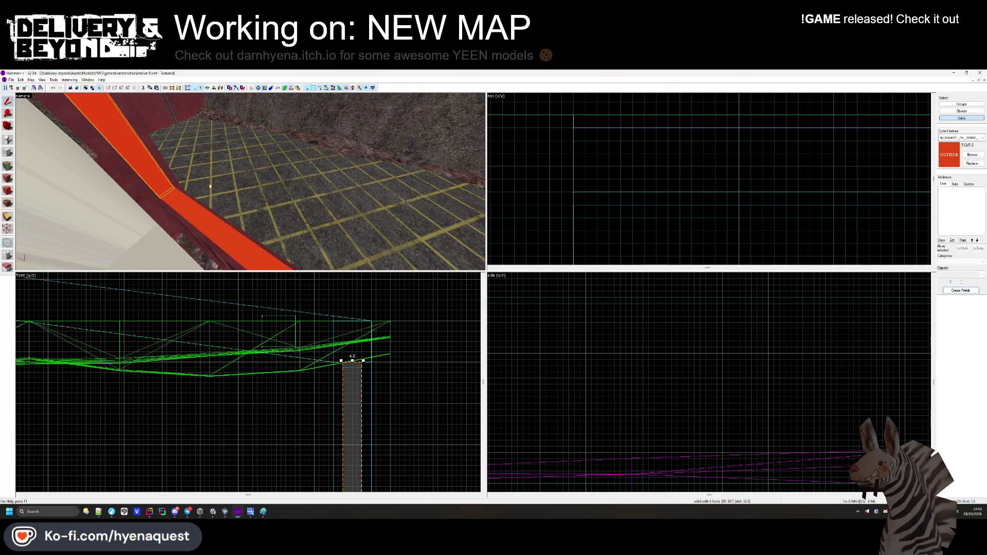
{"action": "scroll", "coordinate": [572, 143], "scroll_direction": "down", "scroll_amount": 5}
{"action": "scroll", "coordinate": [772, 156], "scroll_direction": "up", "scroll_amount": 6}
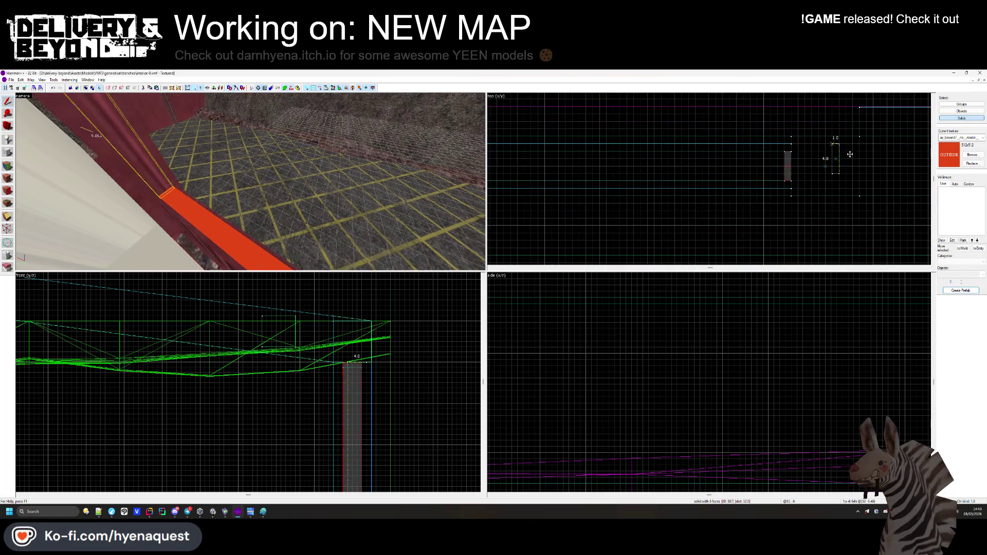
{"action": "scroll", "coordinate": [842, 154], "scroll_direction": "down", "scroll_amount": 4}
{"action": "scroll", "coordinate": [541, 191], "scroll_direction": "up", "scroll_amount": 5}
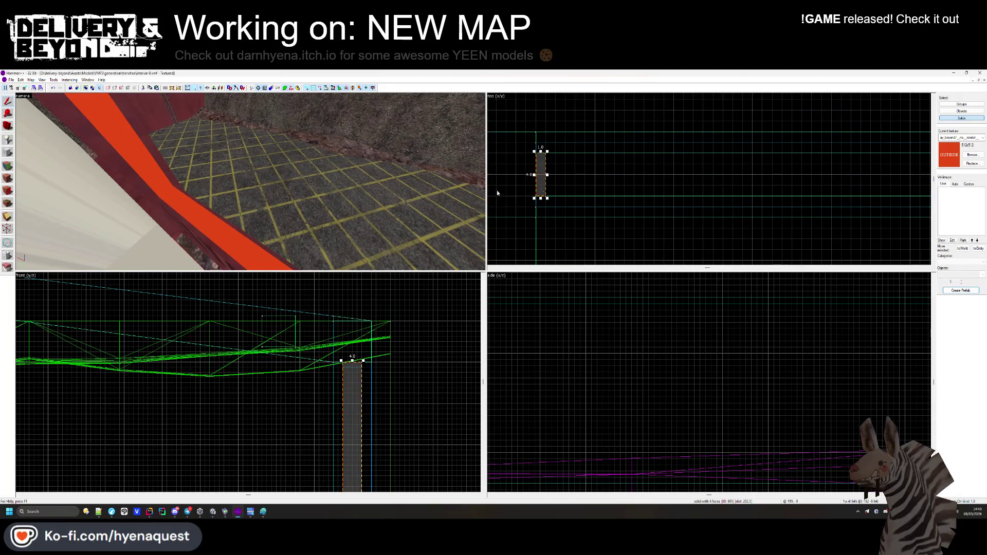
{"action": "key", "text": "ctrl+z"}
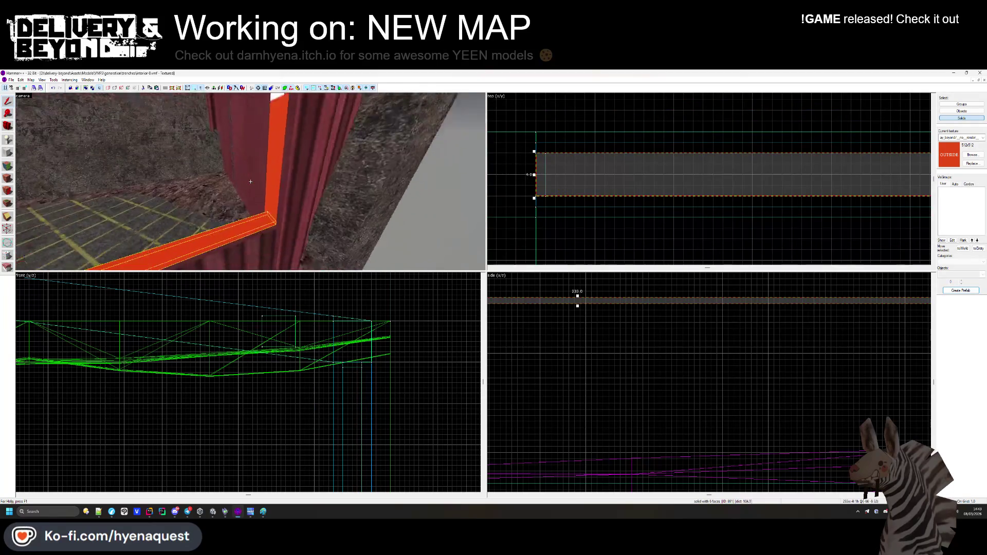
{"action": "key", "text": "ctrl+z"}
{"action": "key", "text": "ctrl+y"}
{"action": "key", "text": "z"}
{"action": "left_click", "coordinate": [244, 109], "text": "ctrl"}
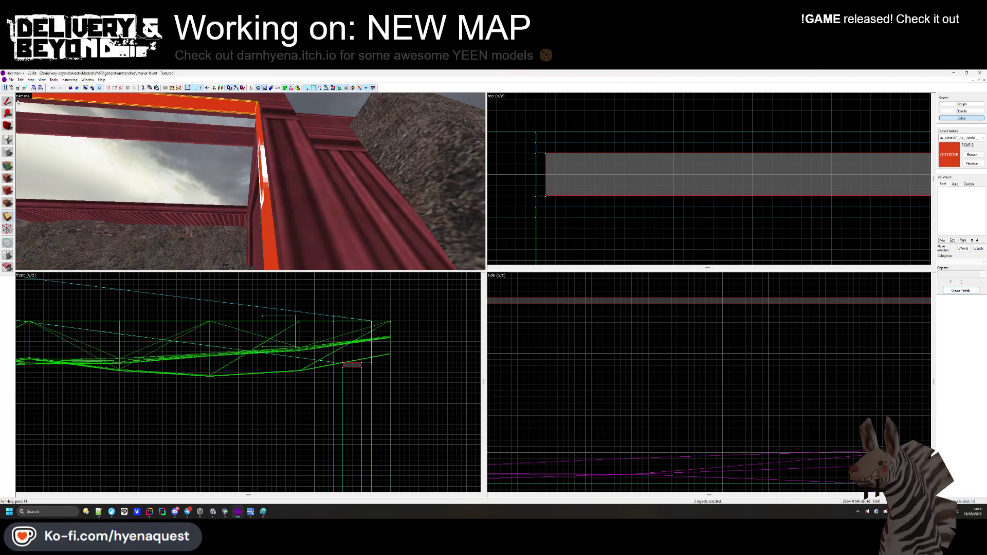
Apply the concretewarningstripe1 texture to the selected beams.
{"action": "left_click", "coordinate": [9, 165]}
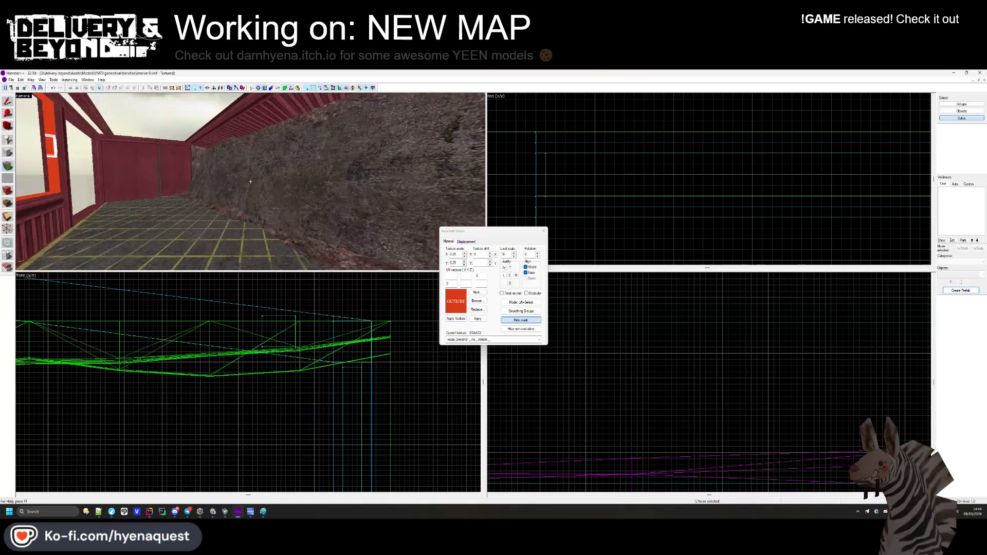
{"action": "key", "text": "z"}
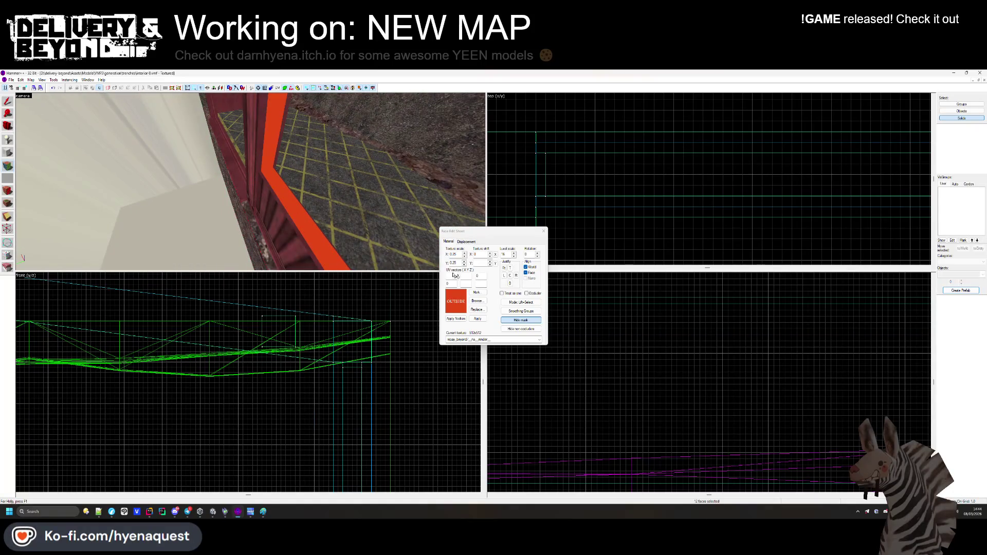
{"action": "left_click", "coordinate": [477, 301]}
{"action": "scroll", "coordinate": [559, 346], "scroll_direction": "down", "scroll_amount": 10}
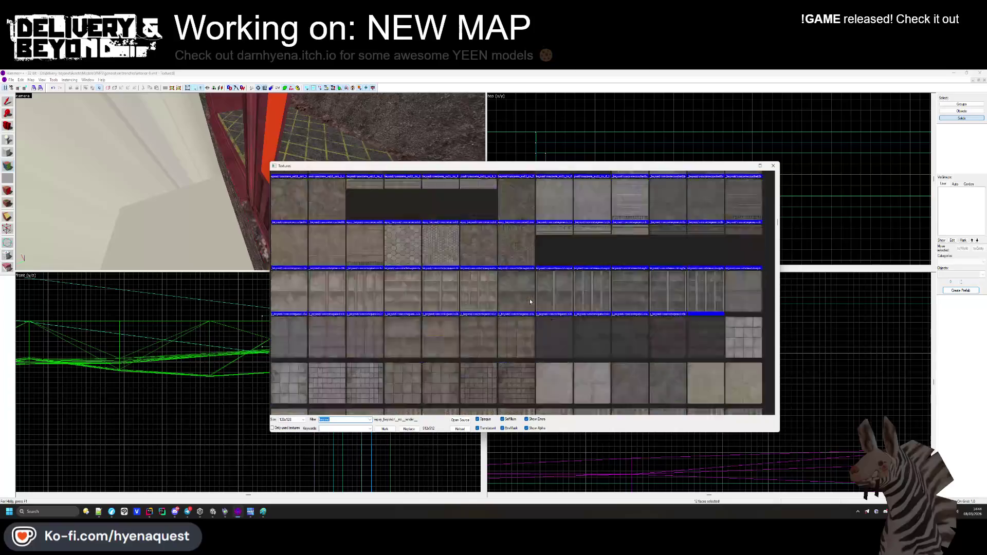
{"action": "double_click", "coordinate": [516, 338]}
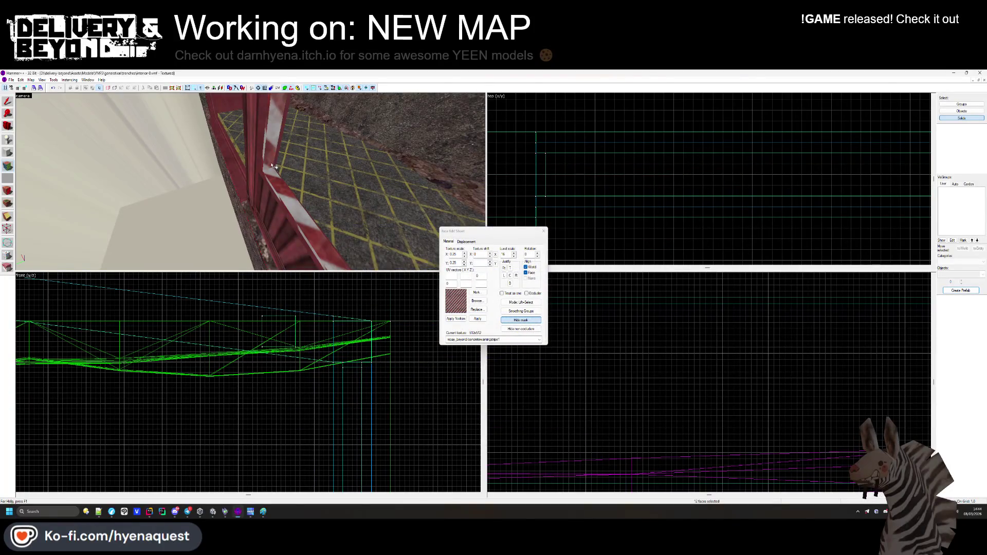
{"action": "key", "text": "z"}
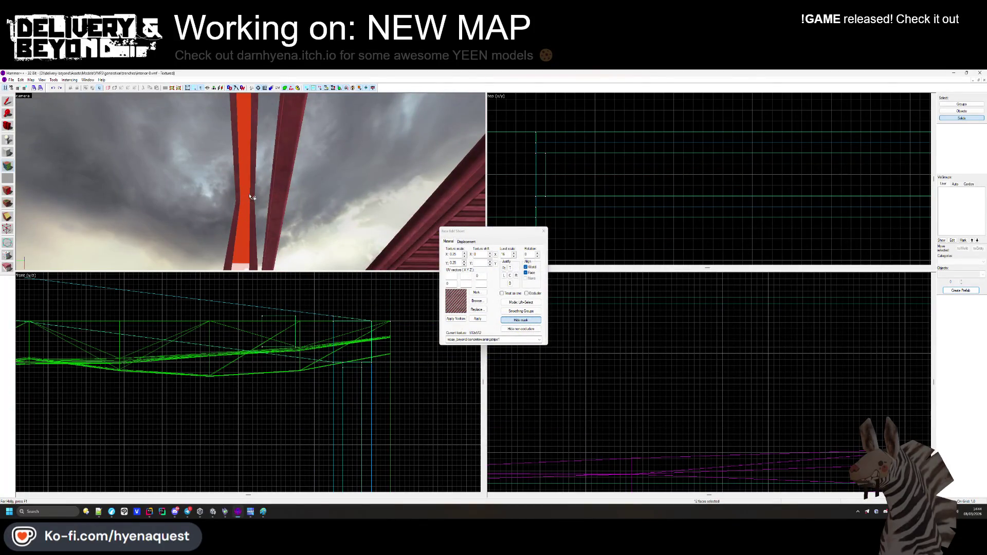
Give the red strip face the metalgeneric2a texture.
{"action": "left_click", "coordinate": [249, 182]}
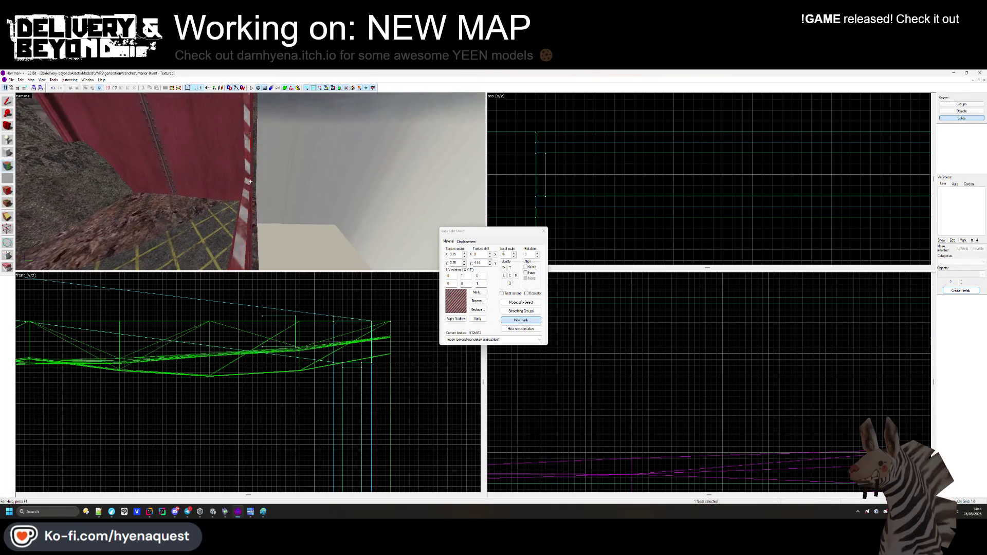
{"action": "key", "text": "z"}
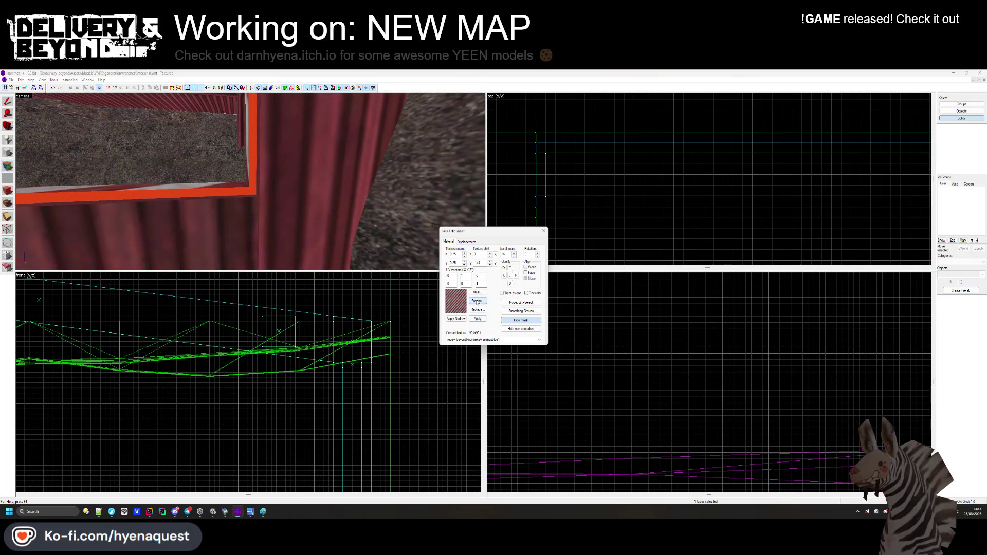
{"action": "left_click", "coordinate": [477, 302]}
{"action": "scroll", "coordinate": [713, 250], "scroll_direction": "down", "scroll_amount": 15}
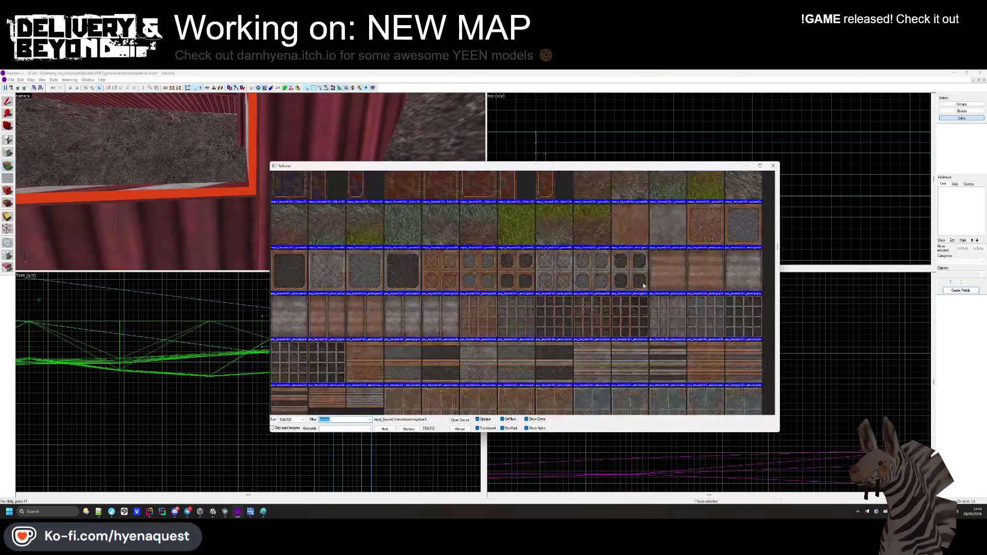
{"action": "scroll", "coordinate": [580, 299], "scroll_direction": "down", "scroll_amount": 4}
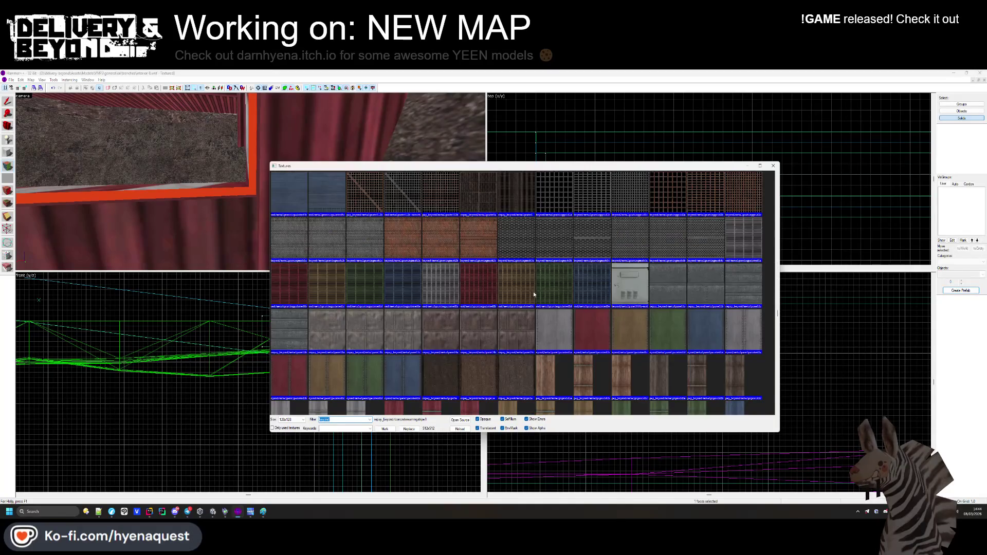
{"action": "scroll", "coordinate": [503, 238], "scroll_direction": "up", "scroll_amount": 1}
{"action": "scroll", "coordinate": [626, 205], "scroll_direction": "up", "scroll_amount": 3}
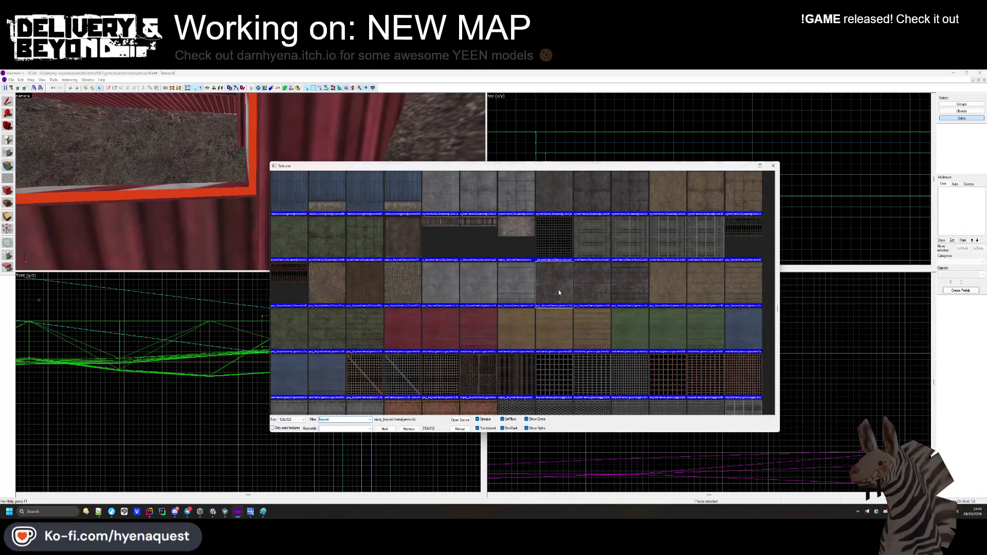
{"action": "double_click", "coordinate": [559, 293]}
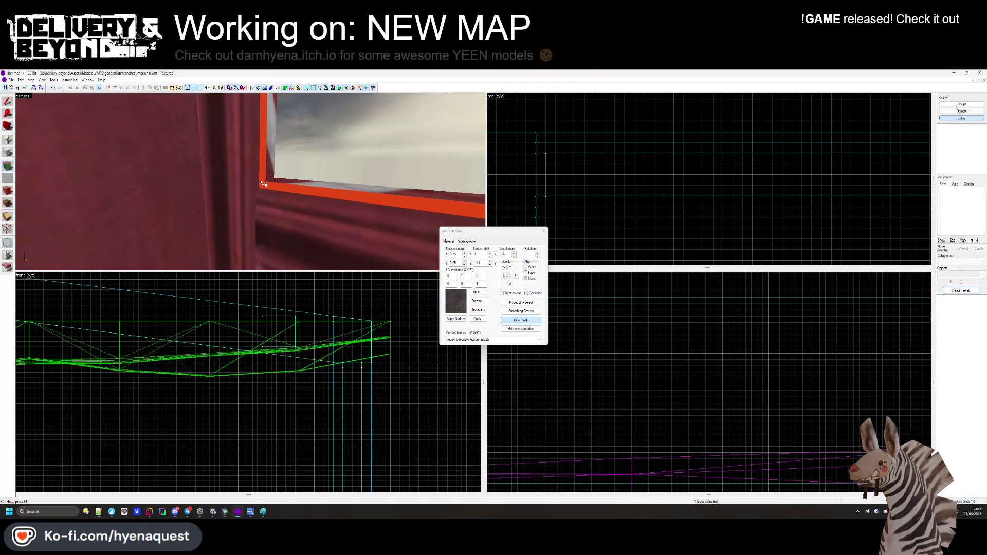
Fly the 3D camera around to inspect the retextured beams, then leave face editing for selection mode.
{"action": "key", "text": "s"}
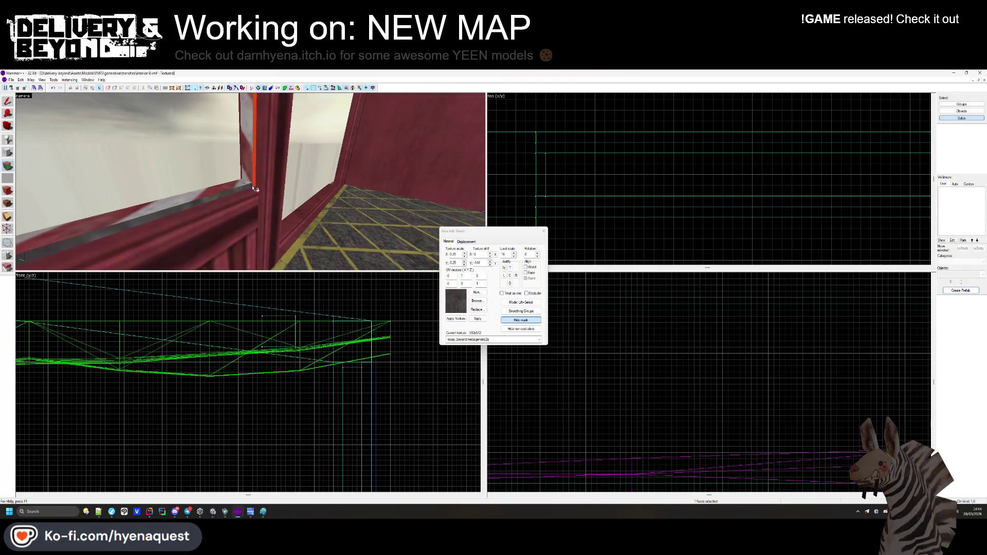
{"action": "key", "text": "Up"}
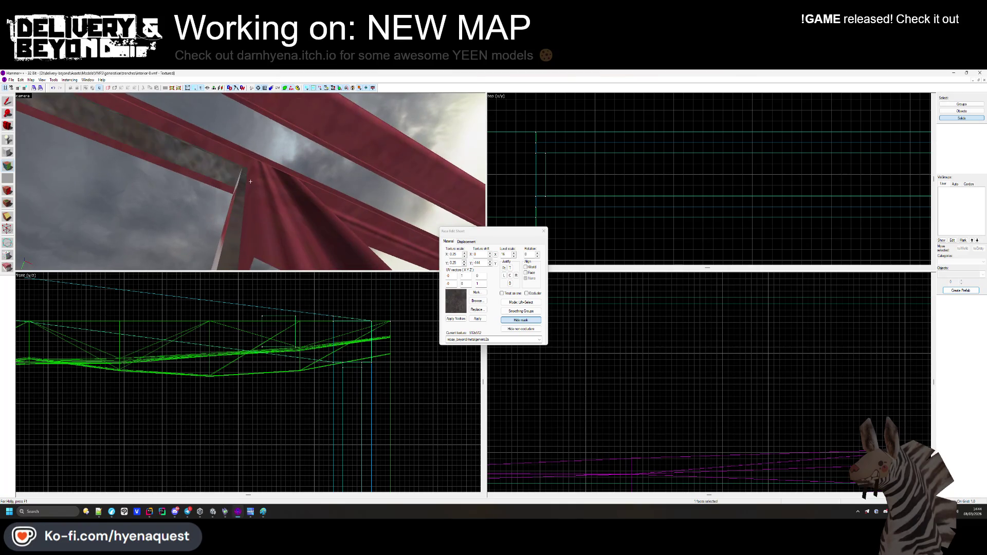
{"action": "key", "text": "Left"}
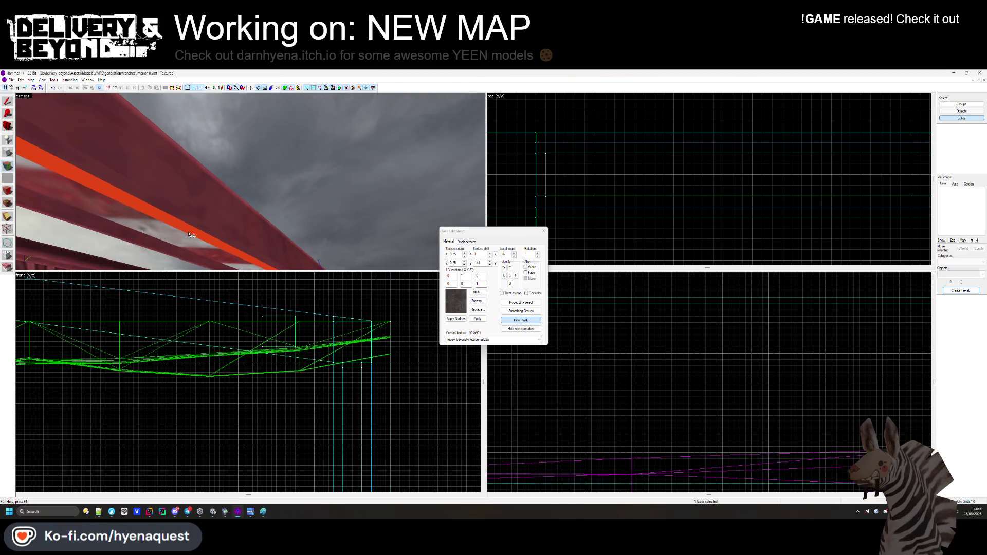
{"action": "key", "text": "Down"}
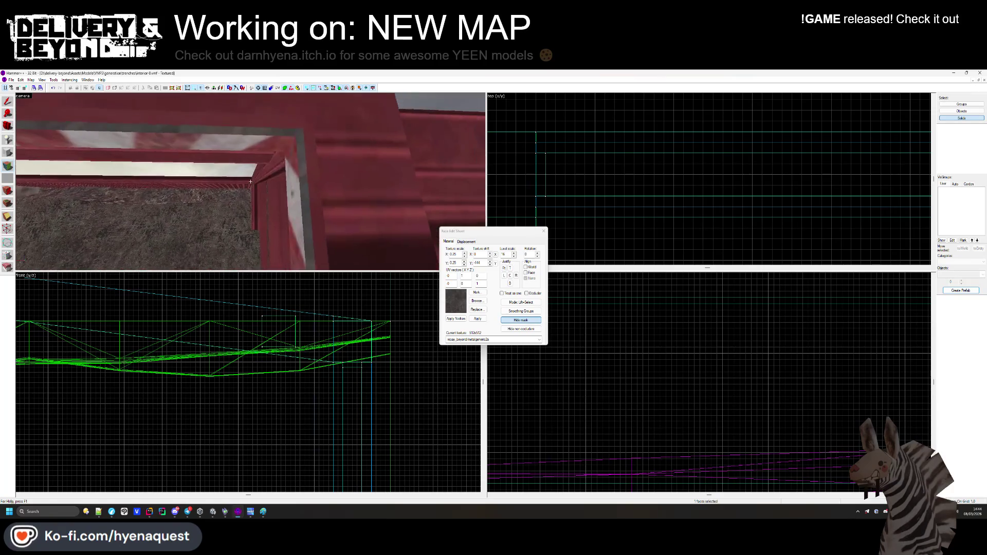
{"action": "key", "text": "Up"}
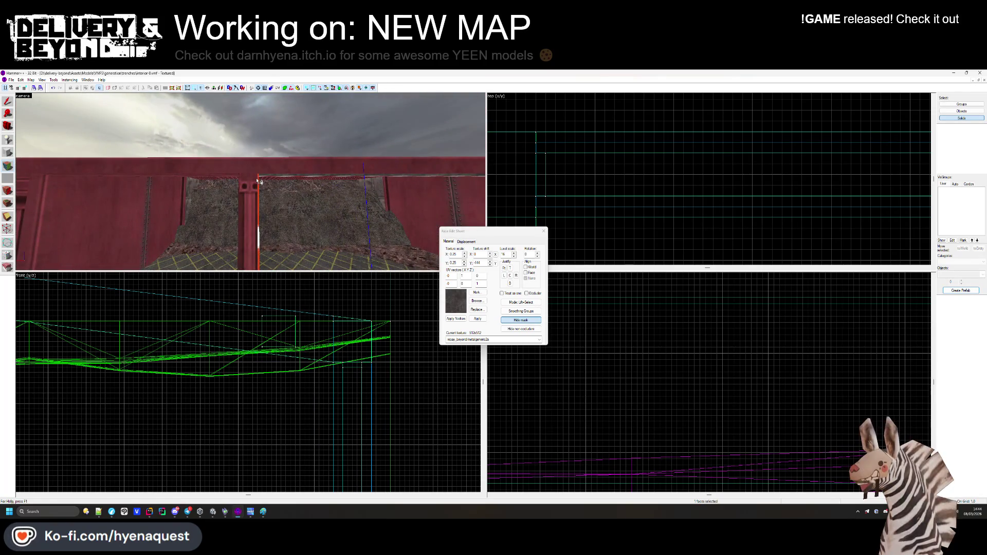
{"action": "key", "text": "z"}
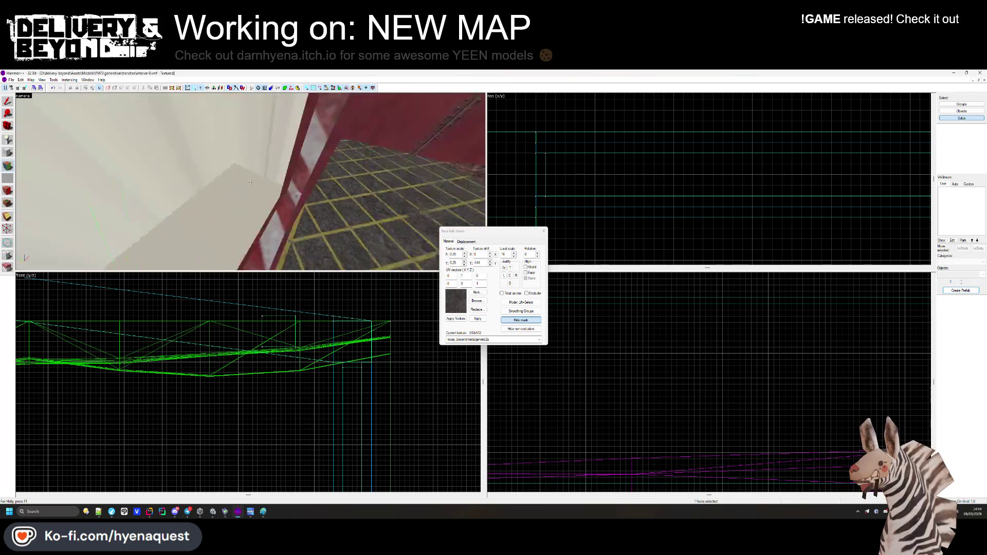
{"action": "key", "text": "z"}
{"action": "key", "text": "shift+a"}
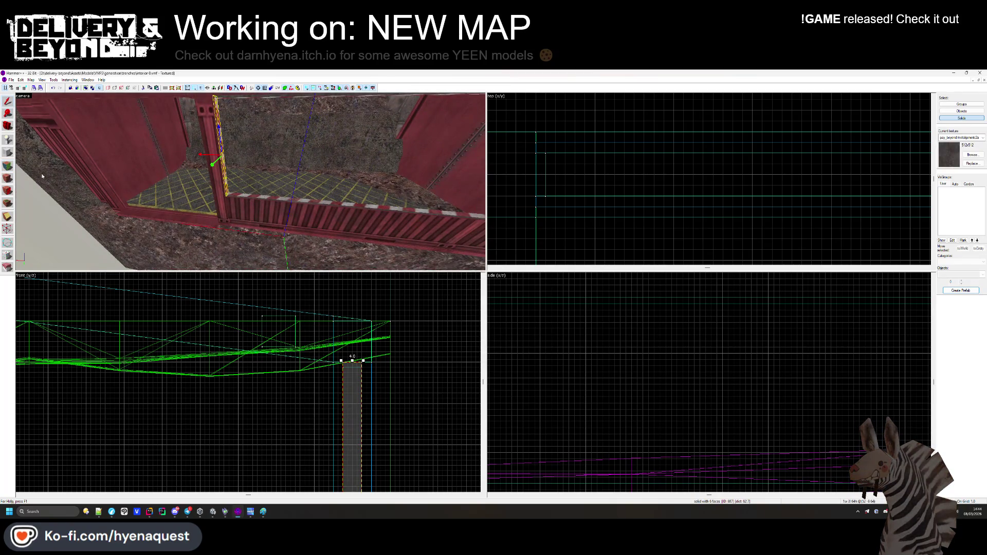
Draw a small block in the top view and stretch it into a long bar.
{"action": "left_click", "coordinate": [7, 152]}
{"action": "scroll", "coordinate": [540, 143], "scroll_direction": "up", "scroll_amount": 3}
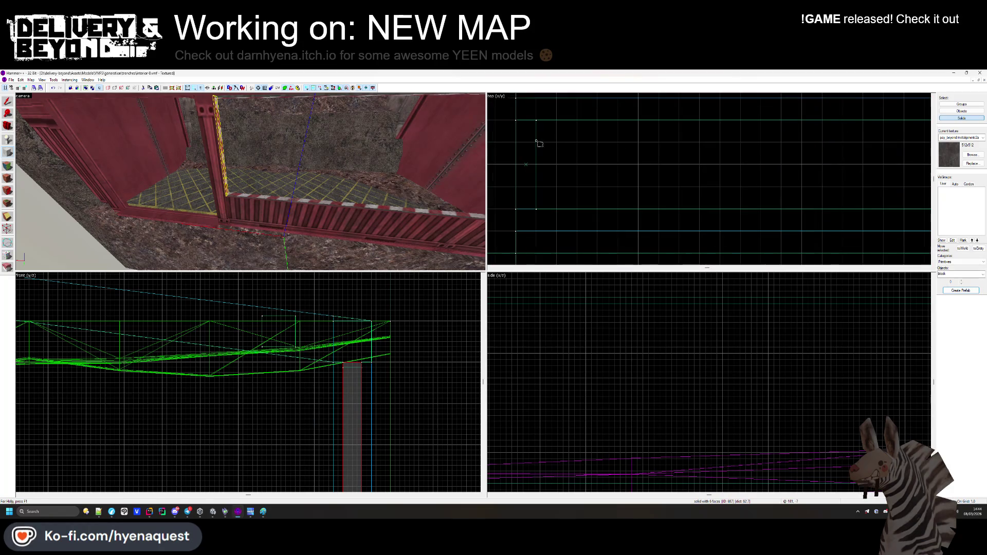
{"action": "left_click_drag", "start_coordinate": [536, 121], "coordinate": [627, 210]}
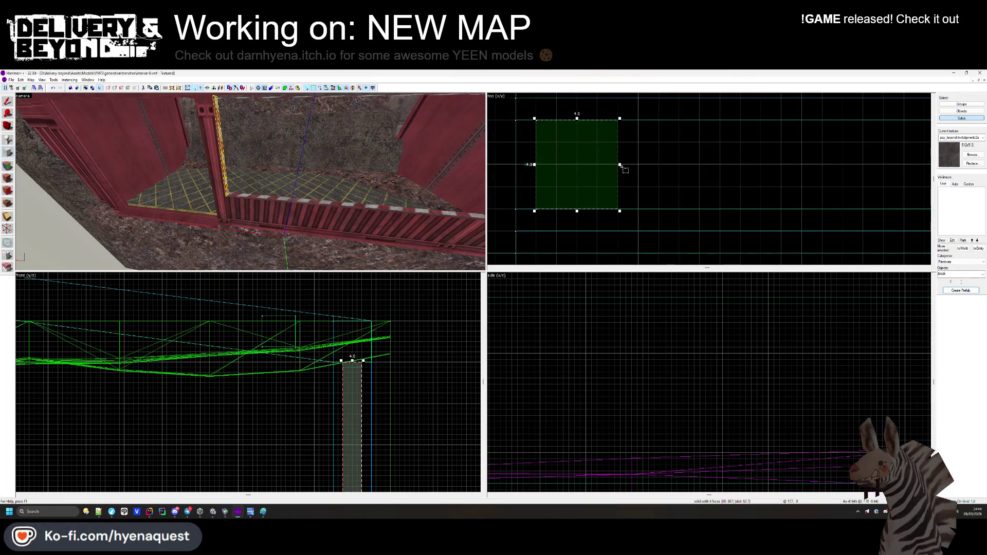
{"action": "scroll", "coordinate": [596, 164], "scroll_direction": "down", "scroll_amount": 3}
{"action": "left_click_drag", "start_coordinate": [550, 158], "coordinate": [887, 165]}
{"action": "scroll", "coordinate": [823, 159], "scroll_direction": "up", "scroll_amount": 2}
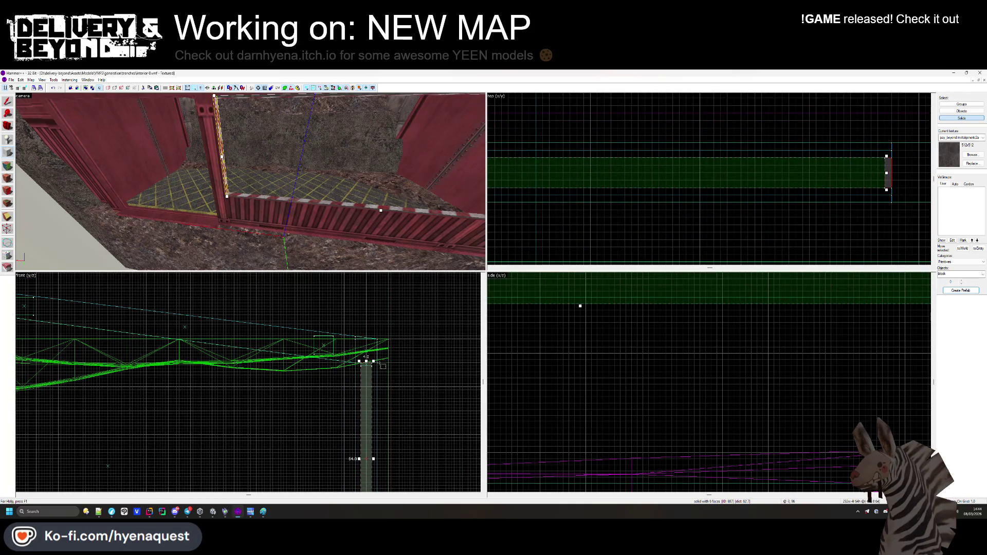
{"action": "scroll", "coordinate": [380, 364], "scroll_direction": "up", "scroll_amount": 5}
{"action": "scroll", "coordinate": [367, 342], "scroll_direction": "down", "scroll_amount": 4}
{"action": "scroll", "coordinate": [361, 370], "scroll_direction": "up", "scroll_amount": 3}
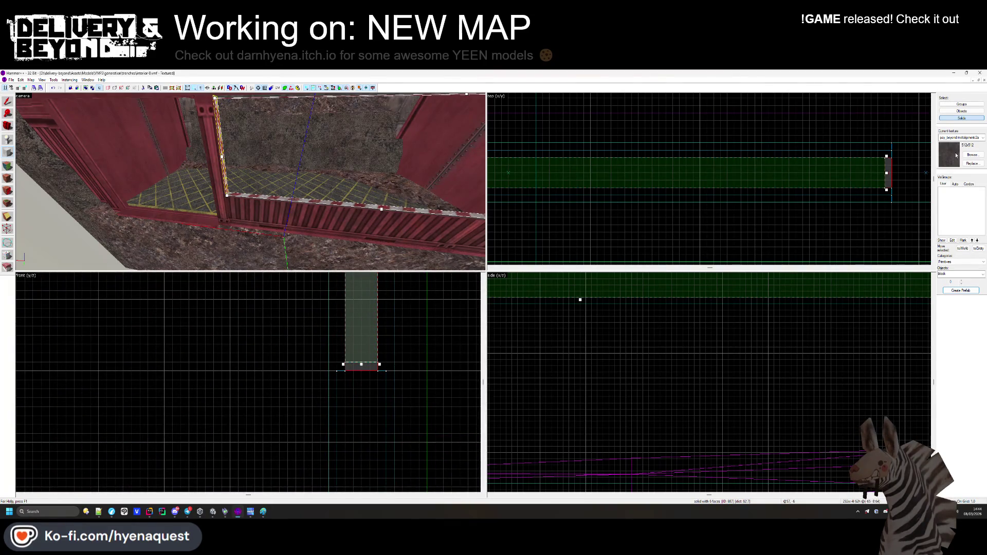
Apply the OUTSIDE texture to the new bar and select it to adjust its edge.
{"action": "left_click", "coordinate": [972, 154]}
{"action": "left_click_drag", "start_coordinate": [777, 275], "coordinate": [777, 176]}
{"action": "double_click", "coordinate": [542, 188]}
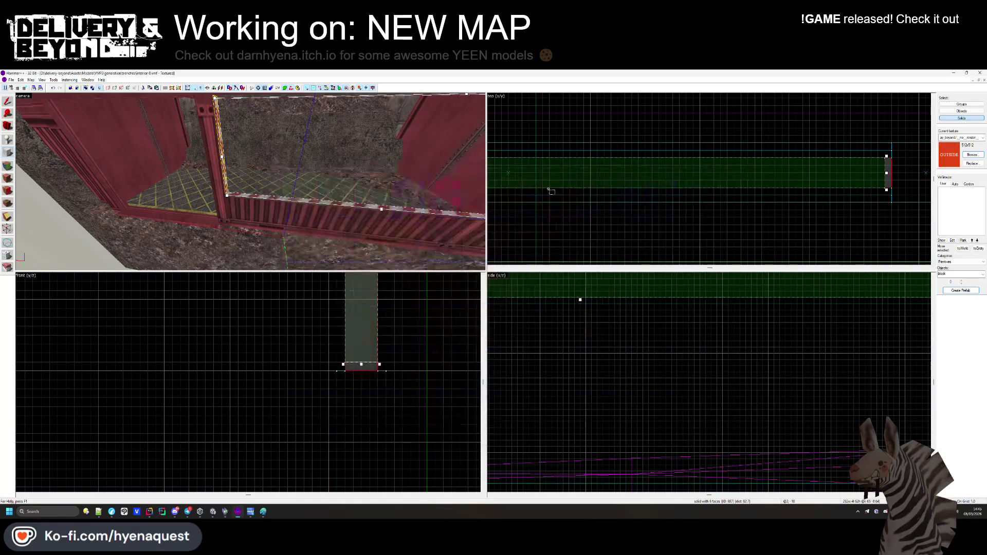
{"action": "scroll", "coordinate": [857, 183], "scroll_direction": "down", "scroll_amount": 1}
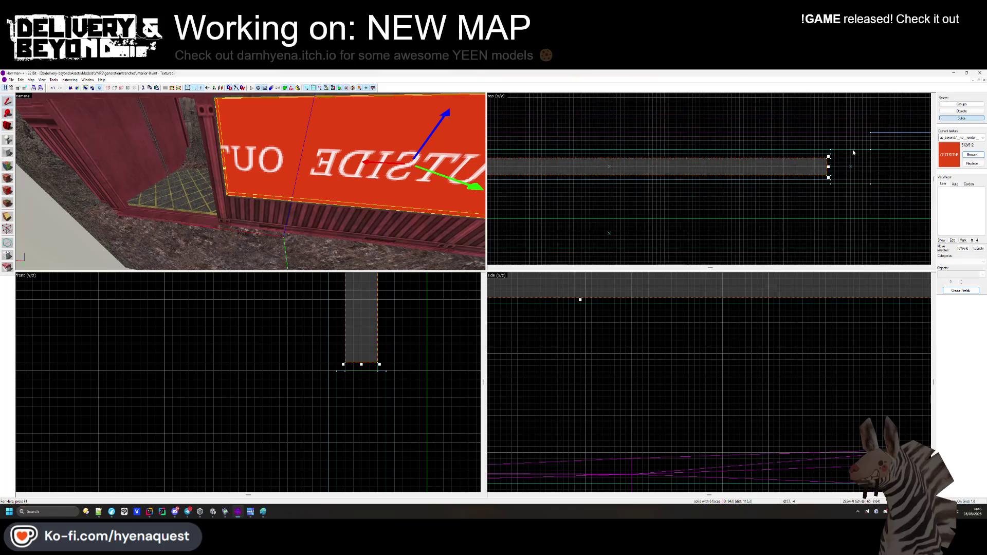
{"action": "scroll", "coordinate": [858, 183], "scroll_direction": "up", "scroll_amount": 2}
{"action": "scroll", "coordinate": [858, 182], "scroll_direction": "down", "scroll_amount": 3}
{"action": "scroll", "coordinate": [643, 176], "scroll_direction": "up", "scroll_amount": 5}
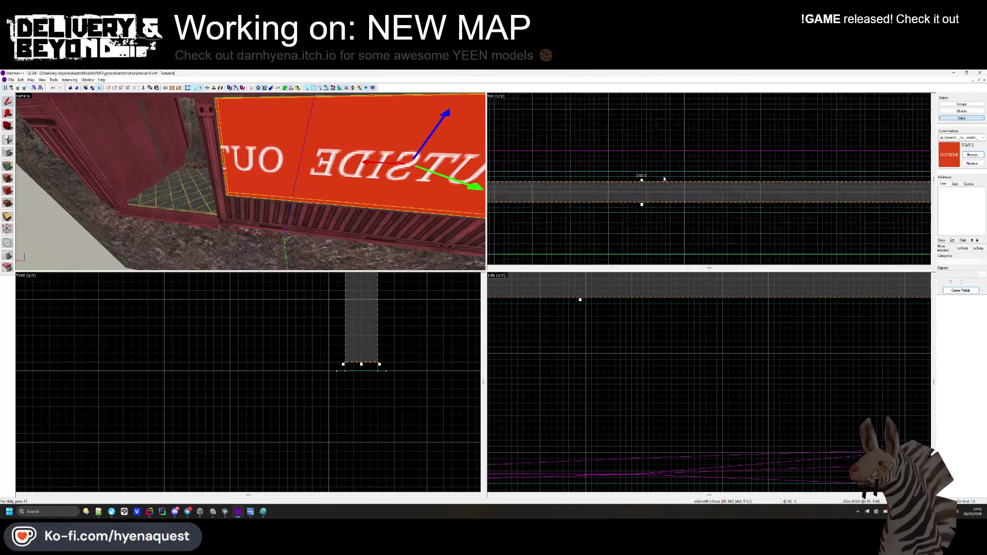
{"action": "left_click", "coordinate": [632, 186]}
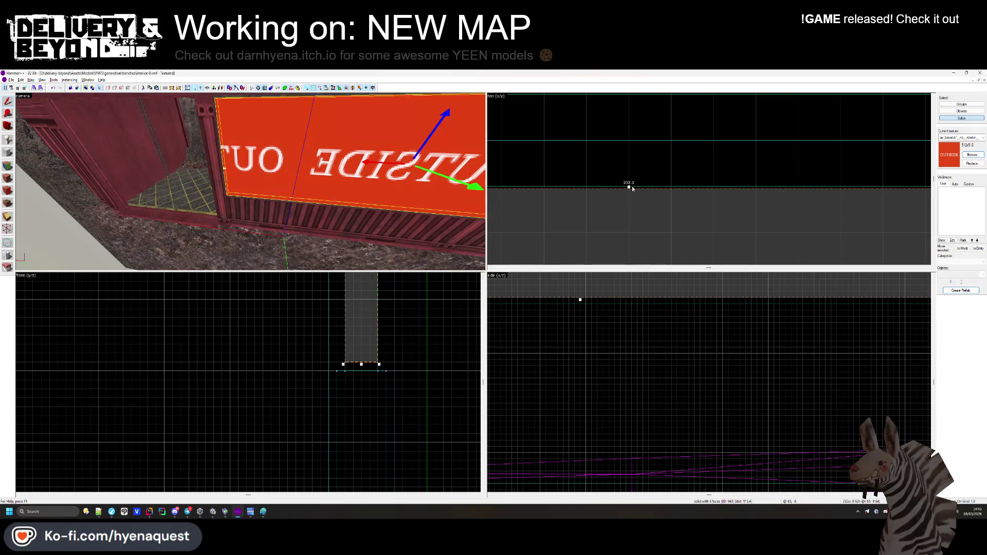
{"action": "scroll", "coordinate": [638, 203], "scroll_direction": "down", "scroll_amount": 2}
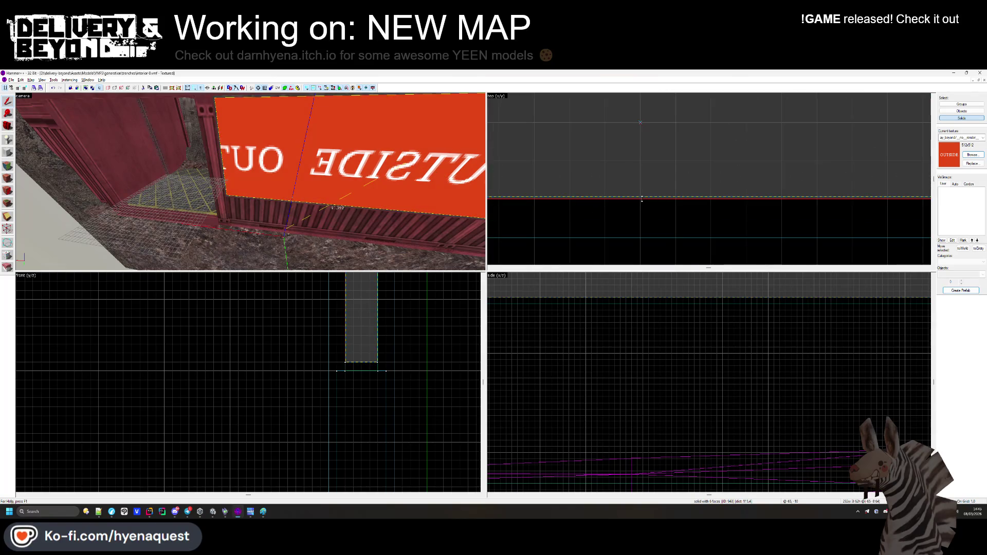